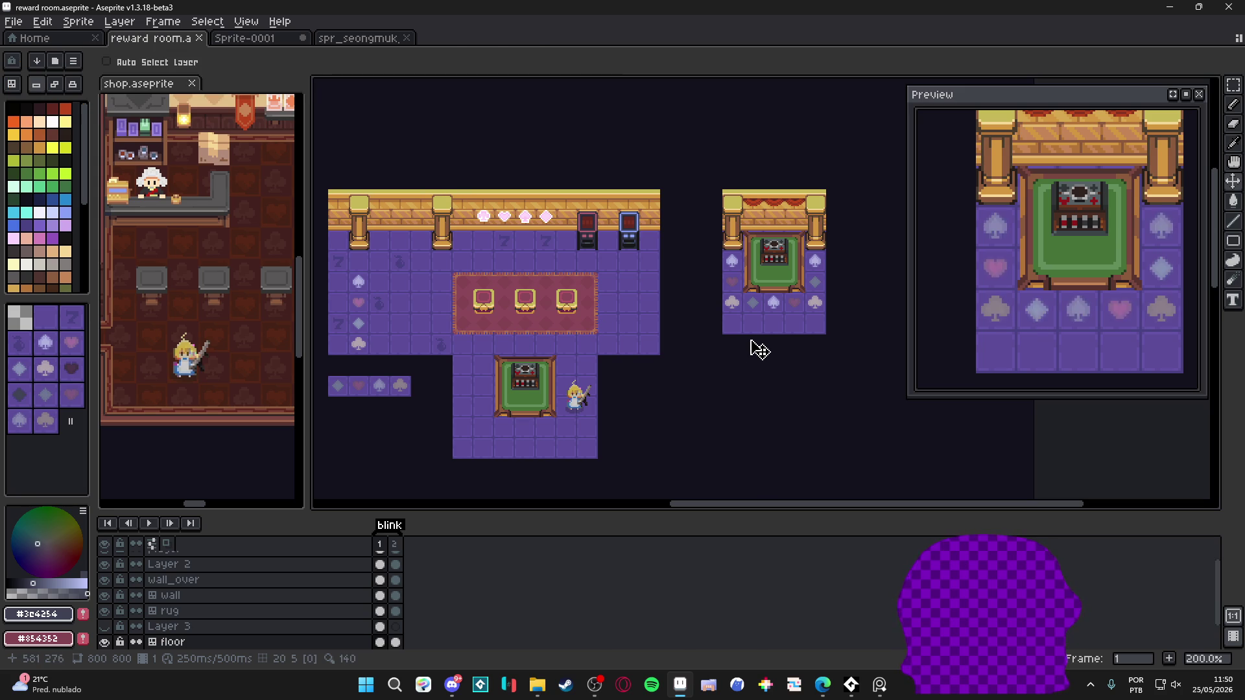
Select the pillars' wall_over layer, return to rectangular selection, and bring the chat app forward
scroll(449, 249, up, 1)
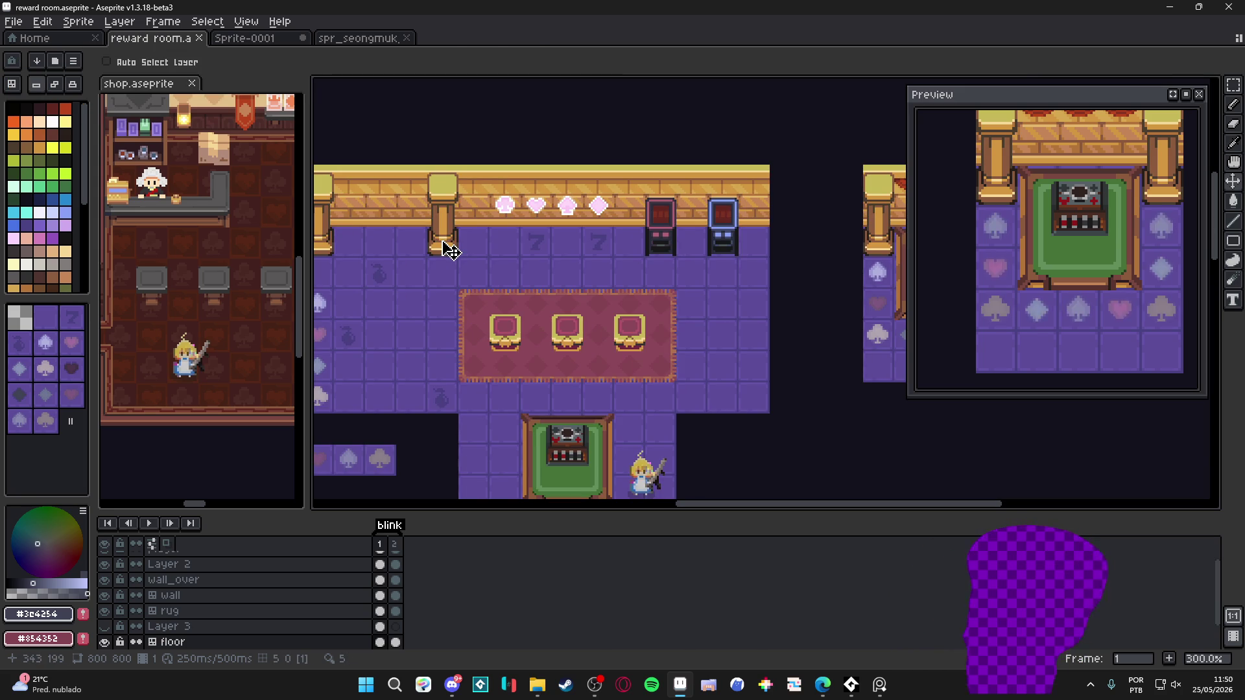
ctrl+click(449, 249)
key(ctrl+apostrophe)
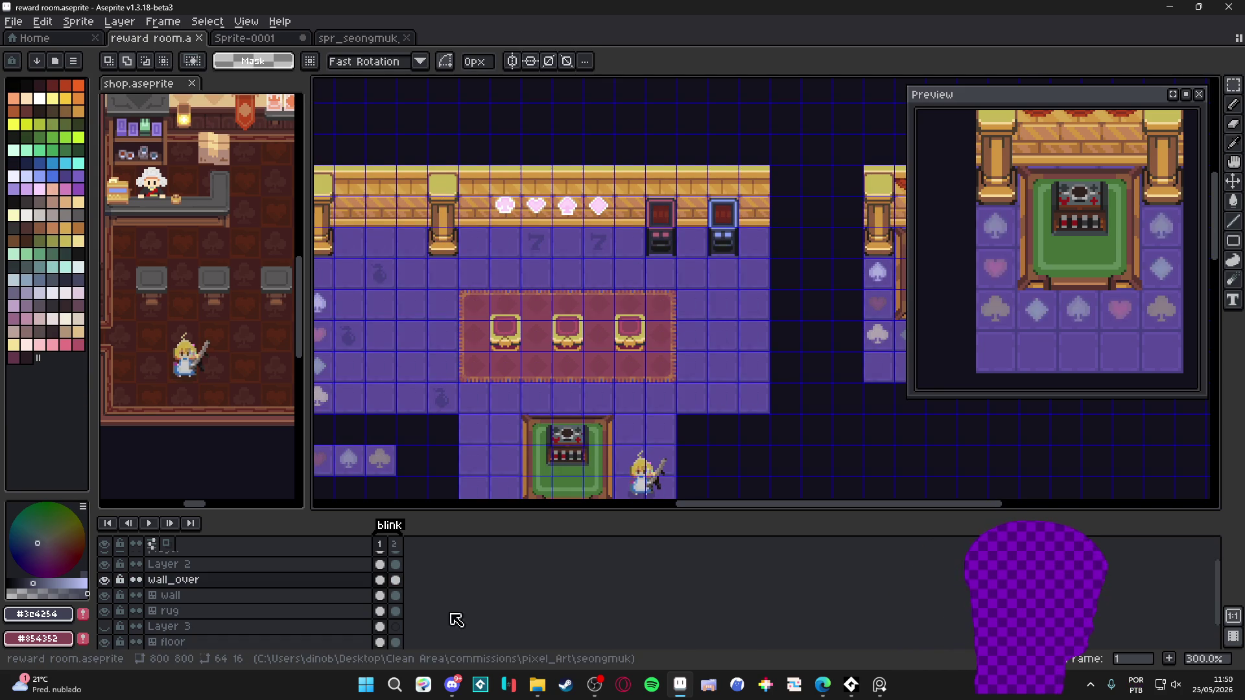
click(452, 682)
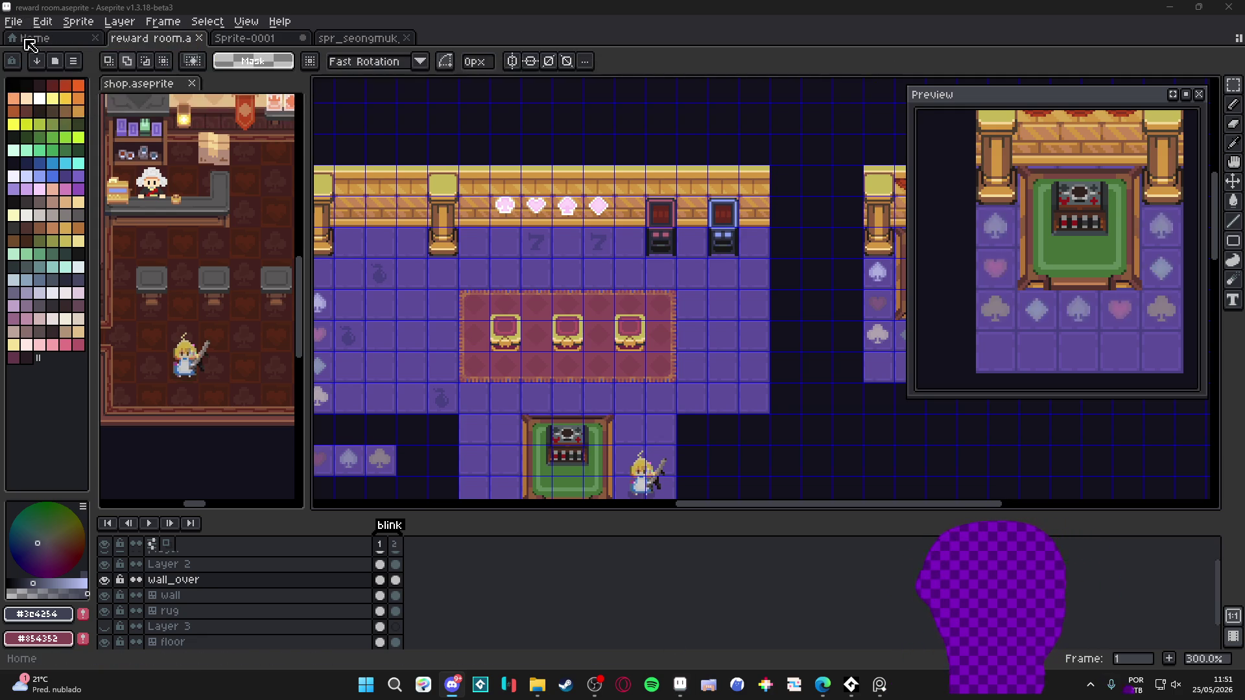
Create a new blank sprite, visiting the other app for the artwork and returning
click(13, 21)
click(32, 36)
click(619, 477)
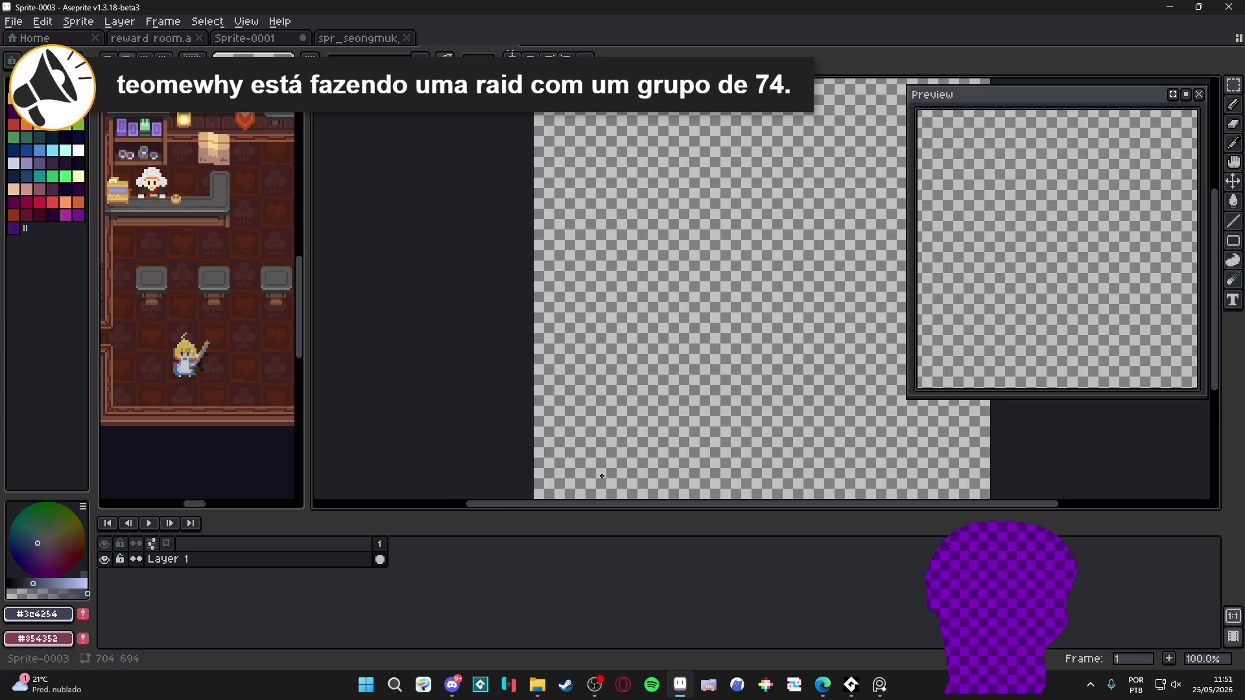
key(alt+Tab)
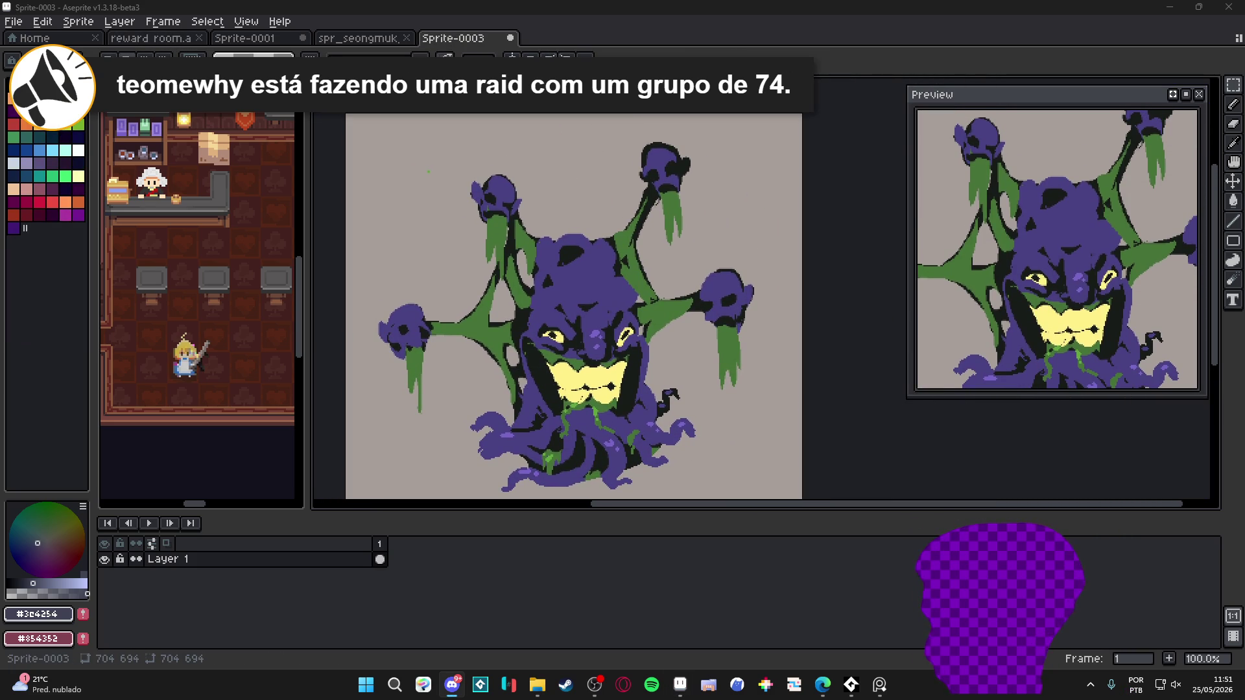
click(1171, 661)
Add a second frame, paste the monster artwork, then undo the oversized paste
click(1169, 659)
key(ctrl+v)
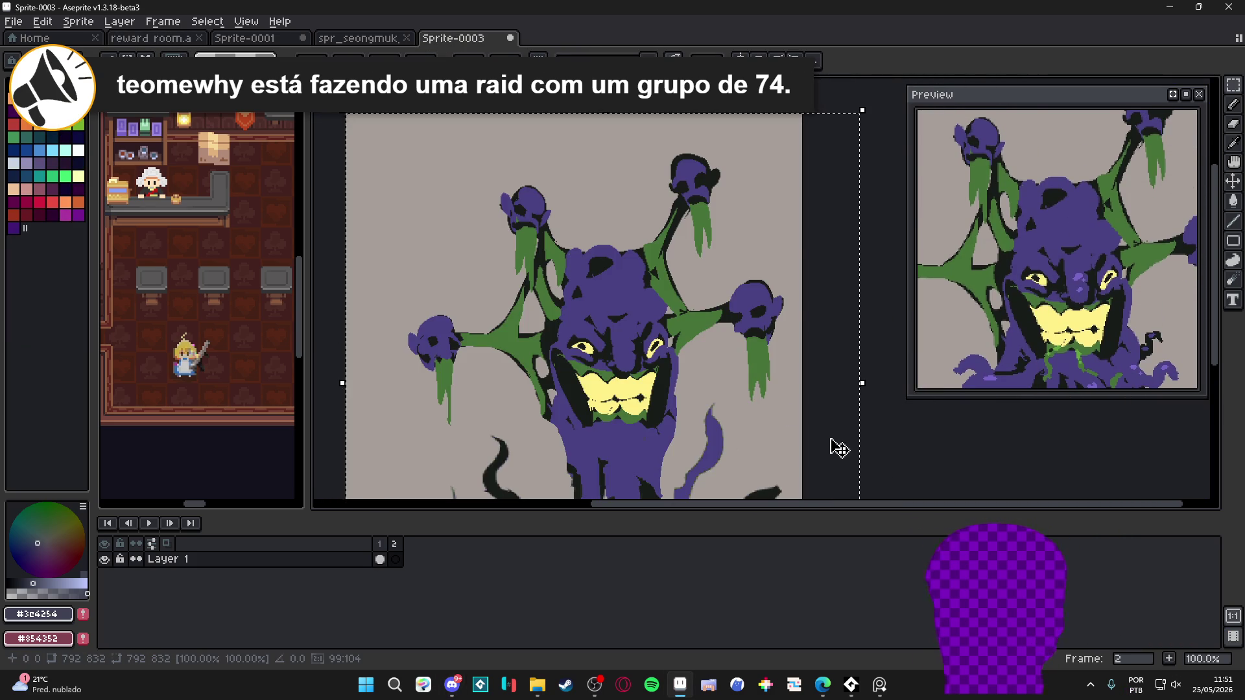
scroll(621, 353, down, 2)
scroll(621, 354, up, 1)
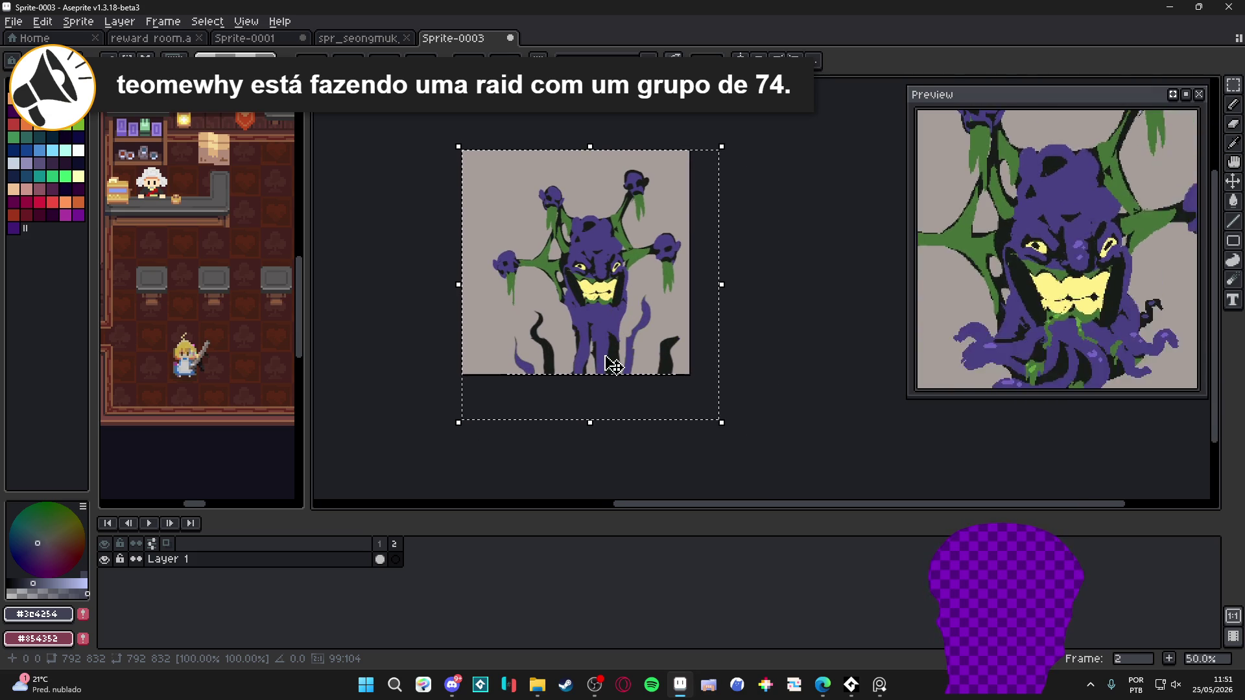
key(ctrl+z)
key(ctrl+z)
key(ctrl+z)
Enlarge the canvas to 1320×1020 and paste the monster artwork in place
key(ctrl+alt+c)
drag(617, 375, 620, 481)
drag(691, 409, 889, 408)
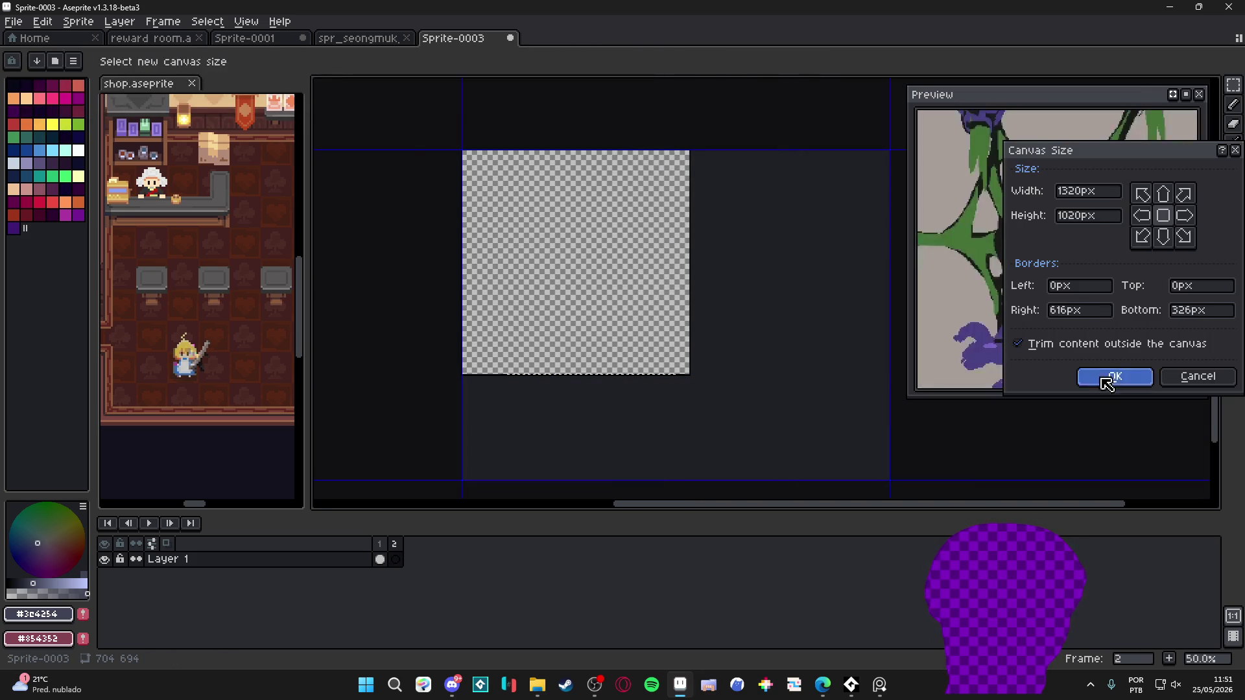
click(1112, 377)
key(ctrl+v)
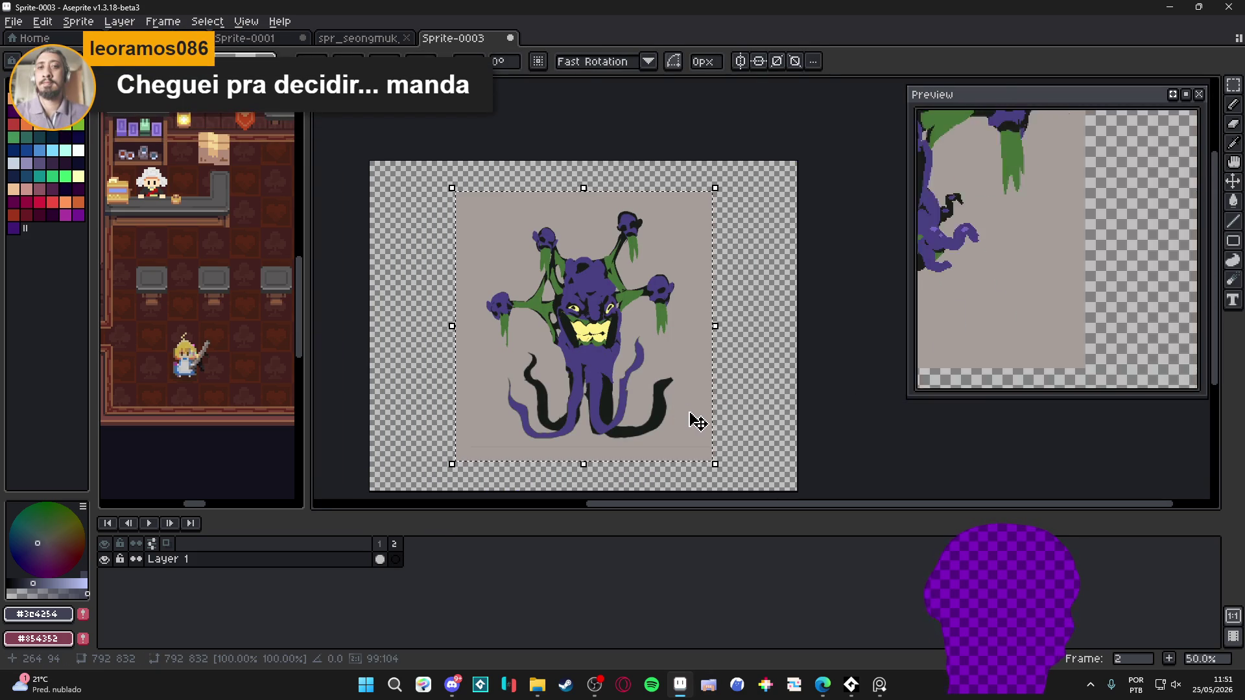
key(Return)
Fill frame 2's transparent border with the sampled grey and stop the animation preview
key(g)
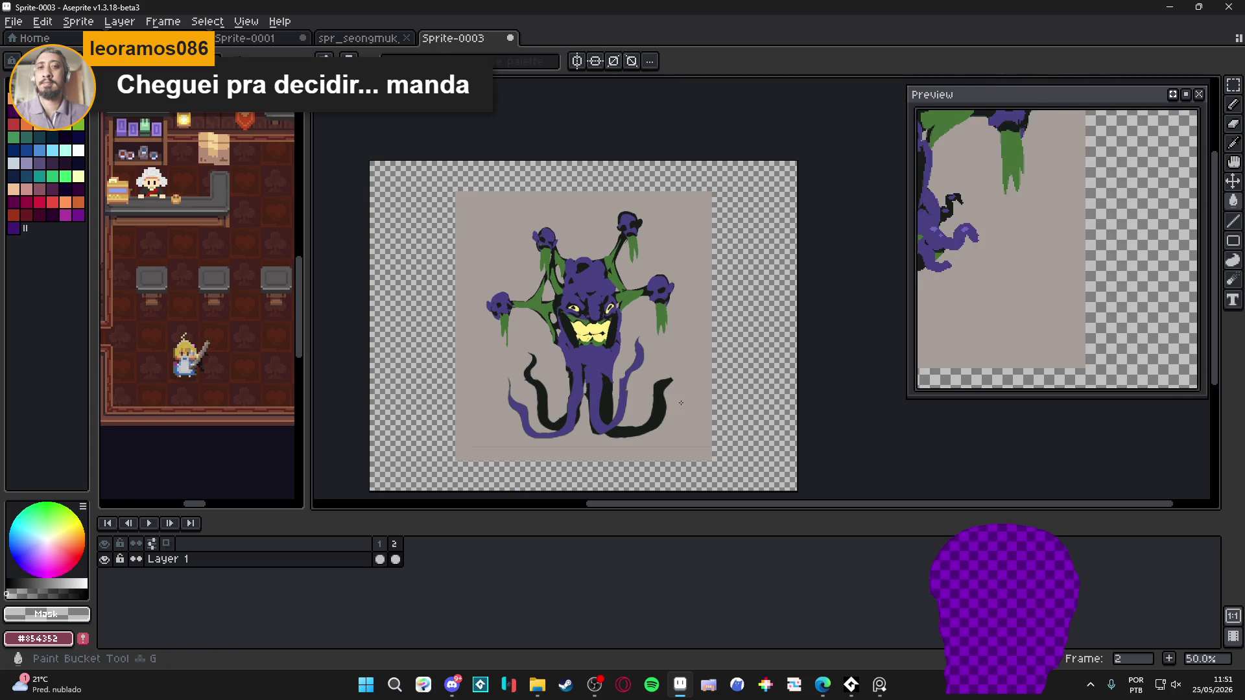
alt+click(681, 403)
click(752, 402)
click(1186, 94)
scroll(534, 339, up, 3)
scroll(567, 349, down, 3)
drag(567, 350, 581, 366)
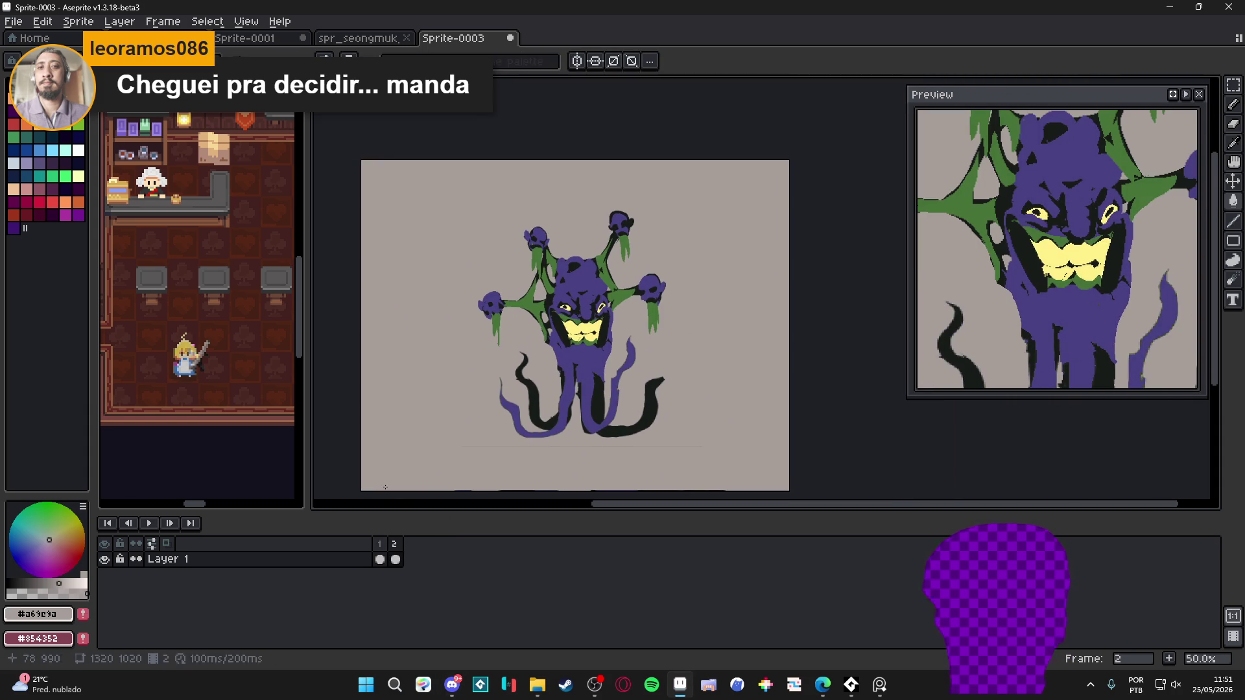
On frame 1, move the creature toward the canvas centre
click(380, 544)
drag(598, 385, 579, 361)
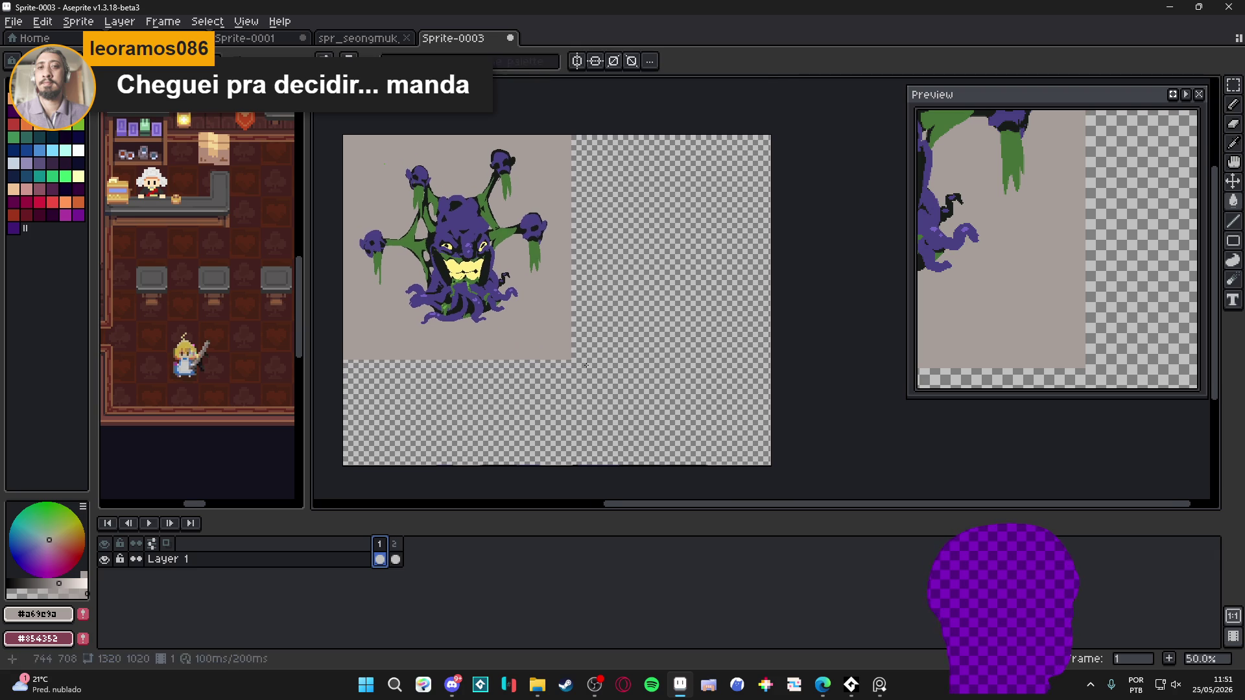
drag(488, 280, 551, 321)
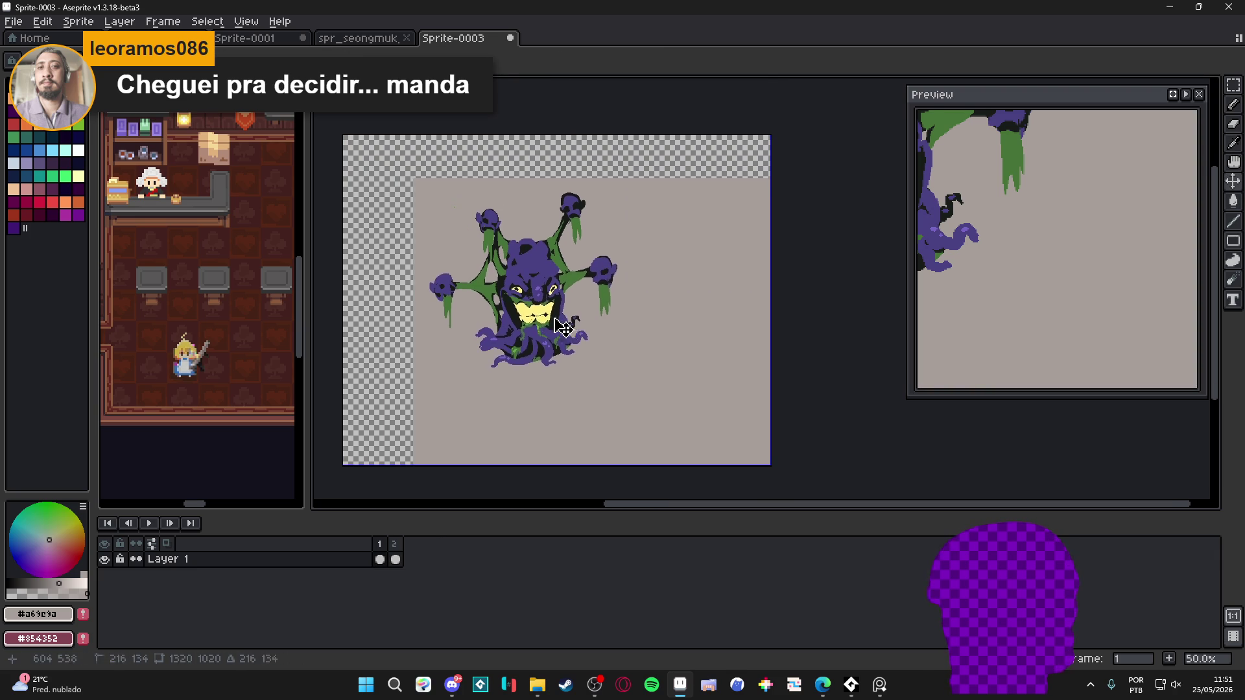
scroll(506, 295, up, 1)
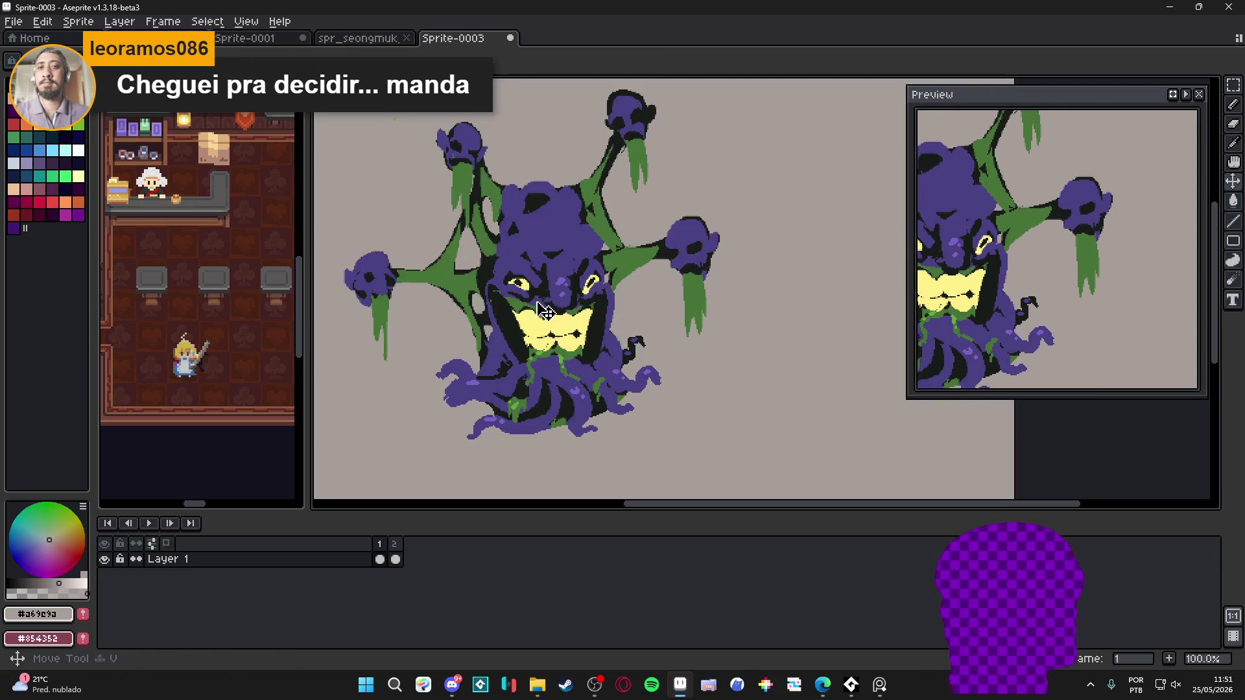
scroll(540, 309, down, 1)
scroll(584, 378, up, 1)
Compare frames 1 and 2, then shift frame 1's creature to the left
key(Right)
scroll(522, 352, down, 1)
key(Left)
scroll(564, 324, up, 1)
scroll(569, 323, down, 1)
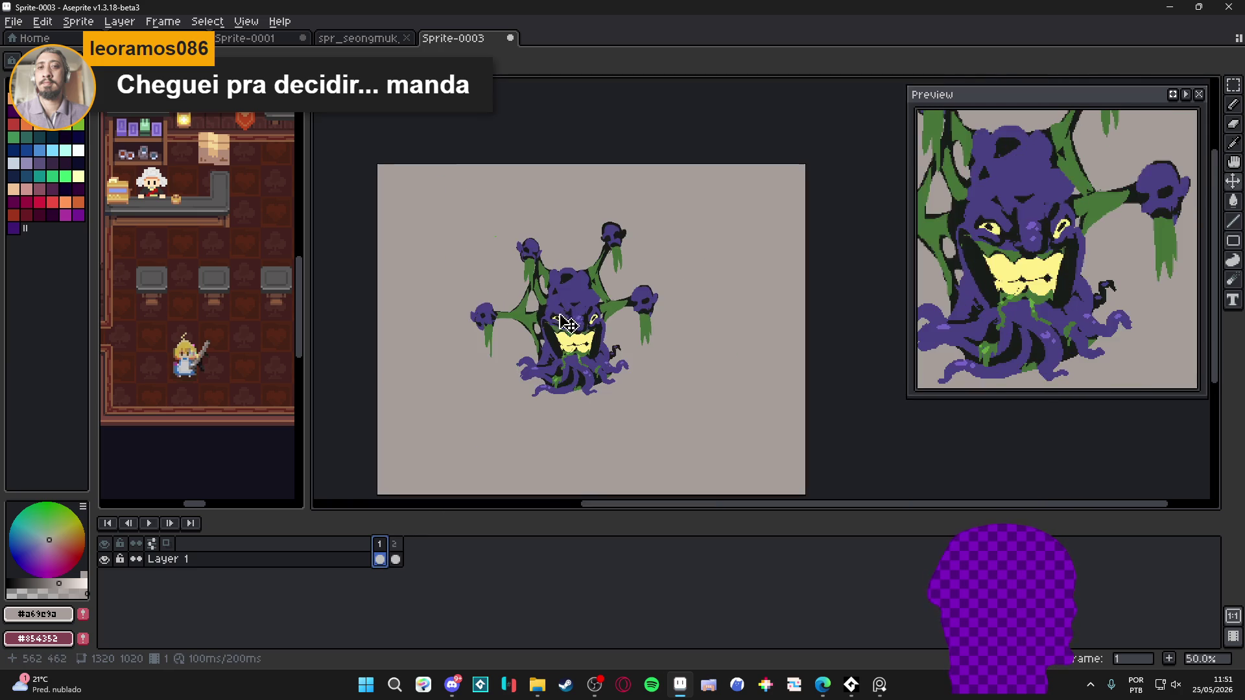
scroll(569, 323, up, 1)
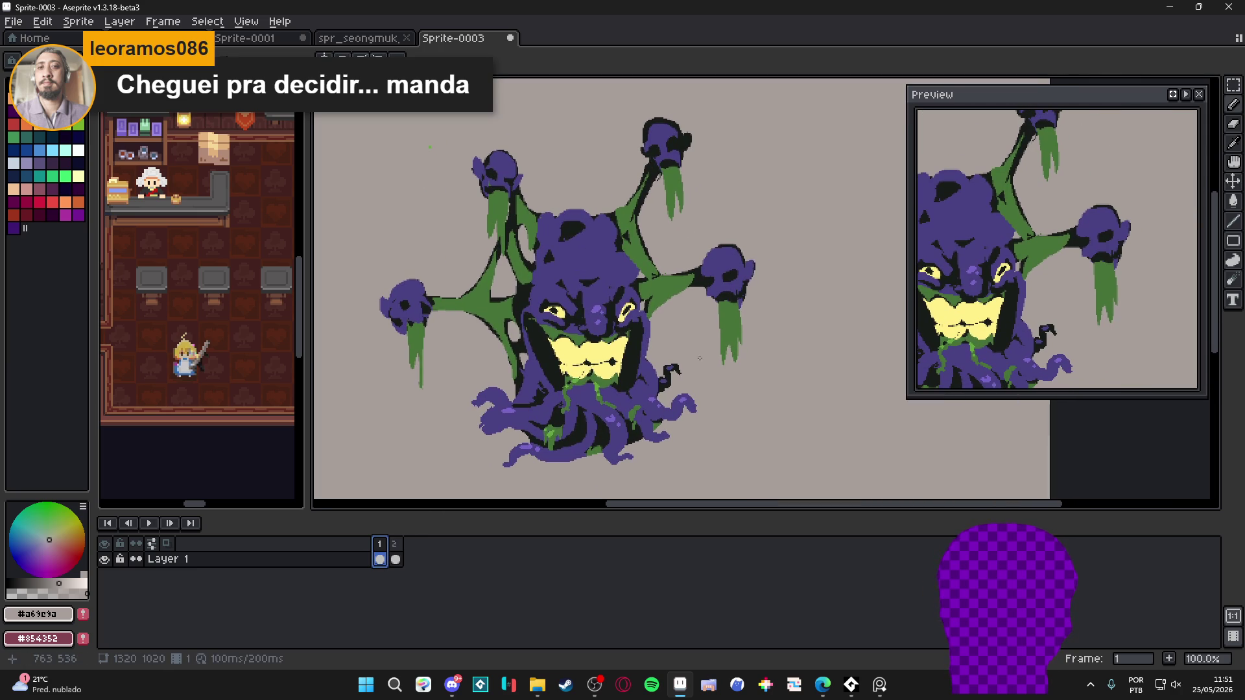
scroll(595, 436, down, 1)
key(Right)
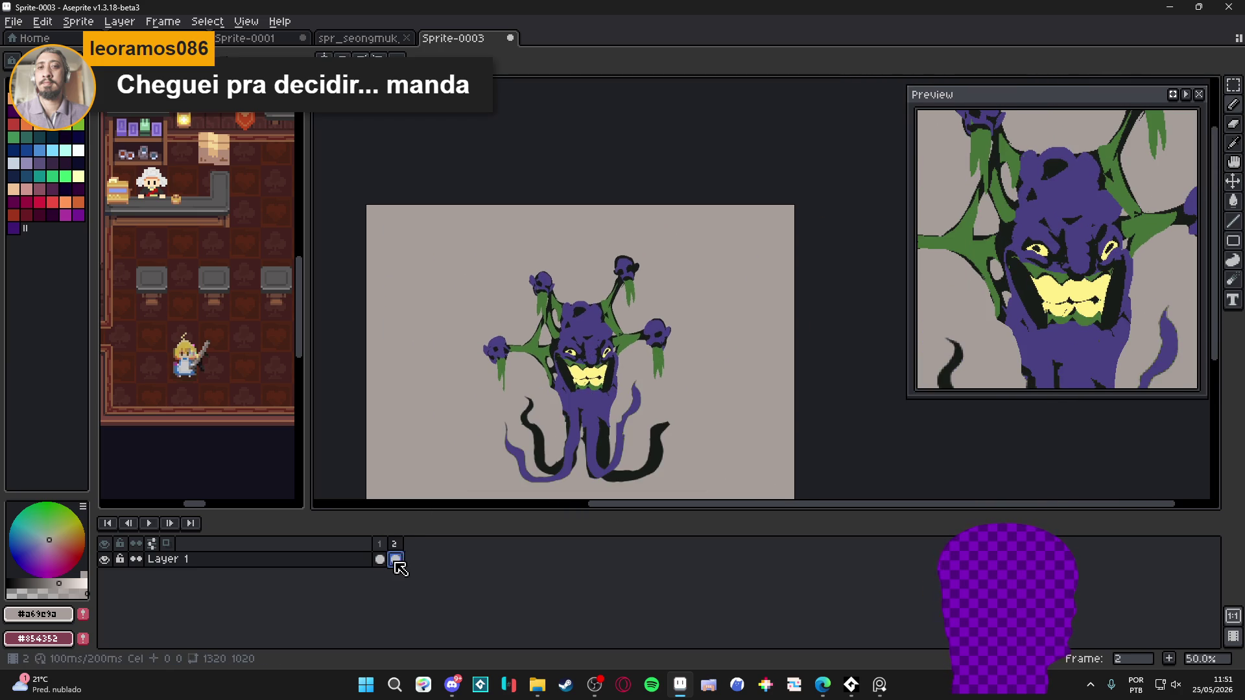
key(Left)
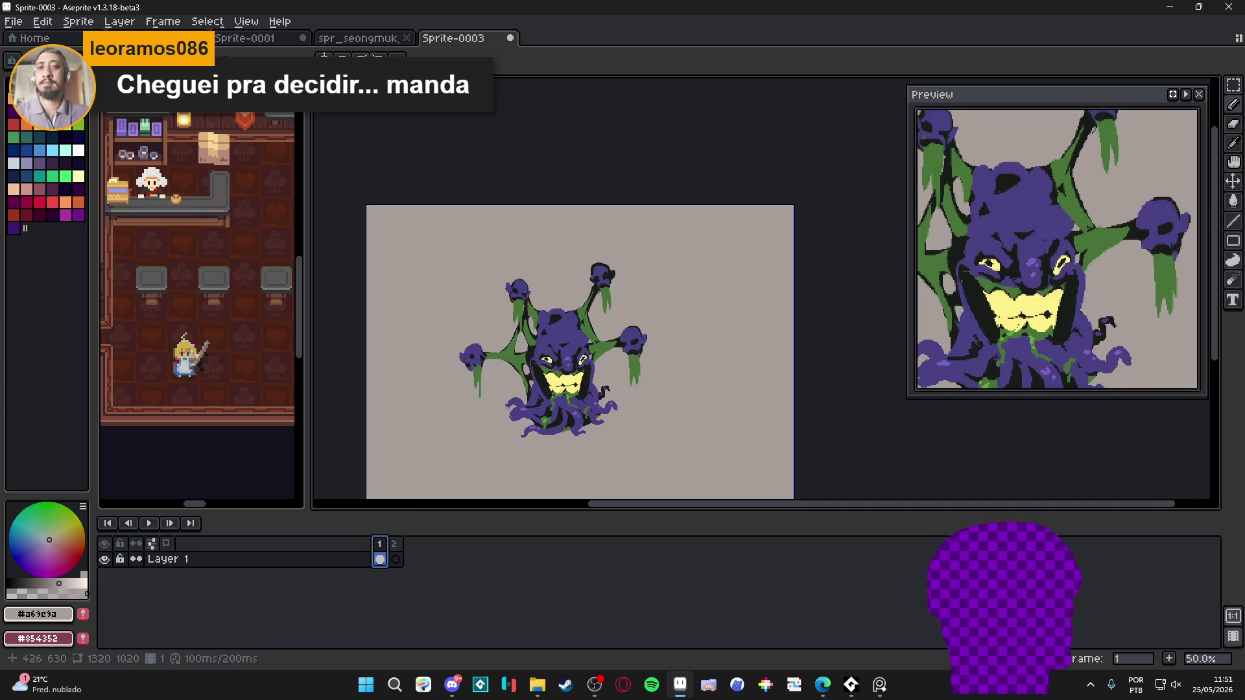
drag(542, 365, 478, 364)
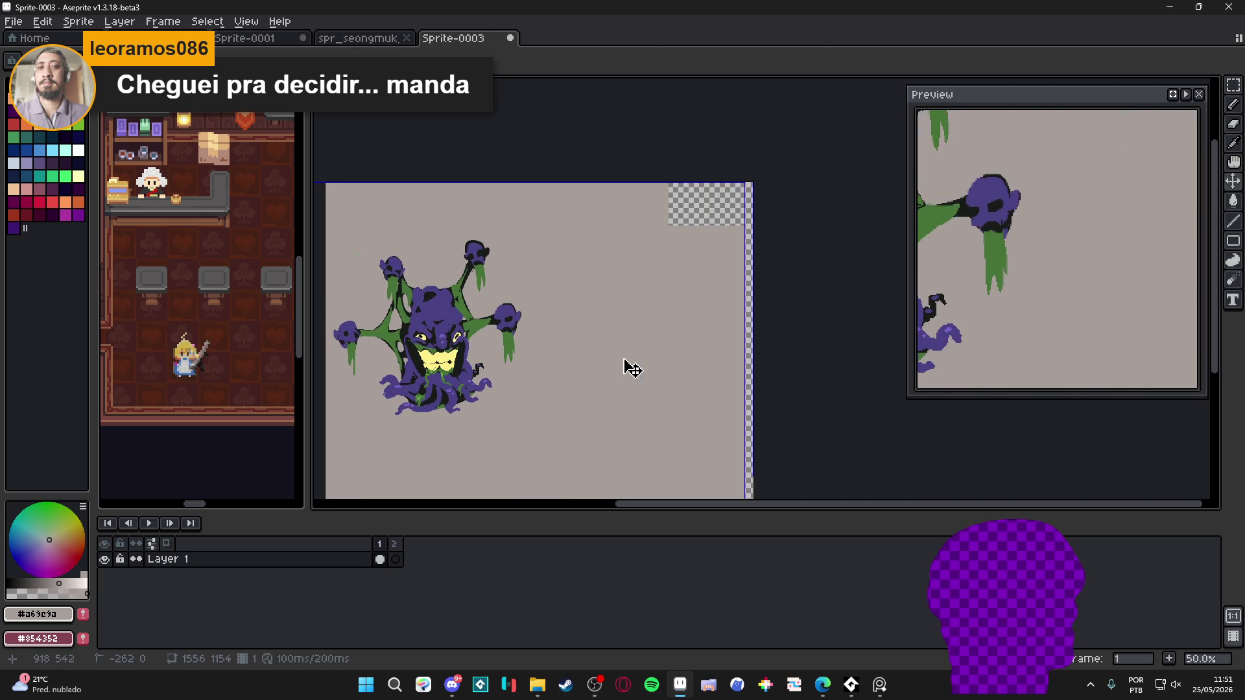
Add Layer 2 and paste the tall creature into it
key(ctrl+a)
drag(533, 394, 732, 376)
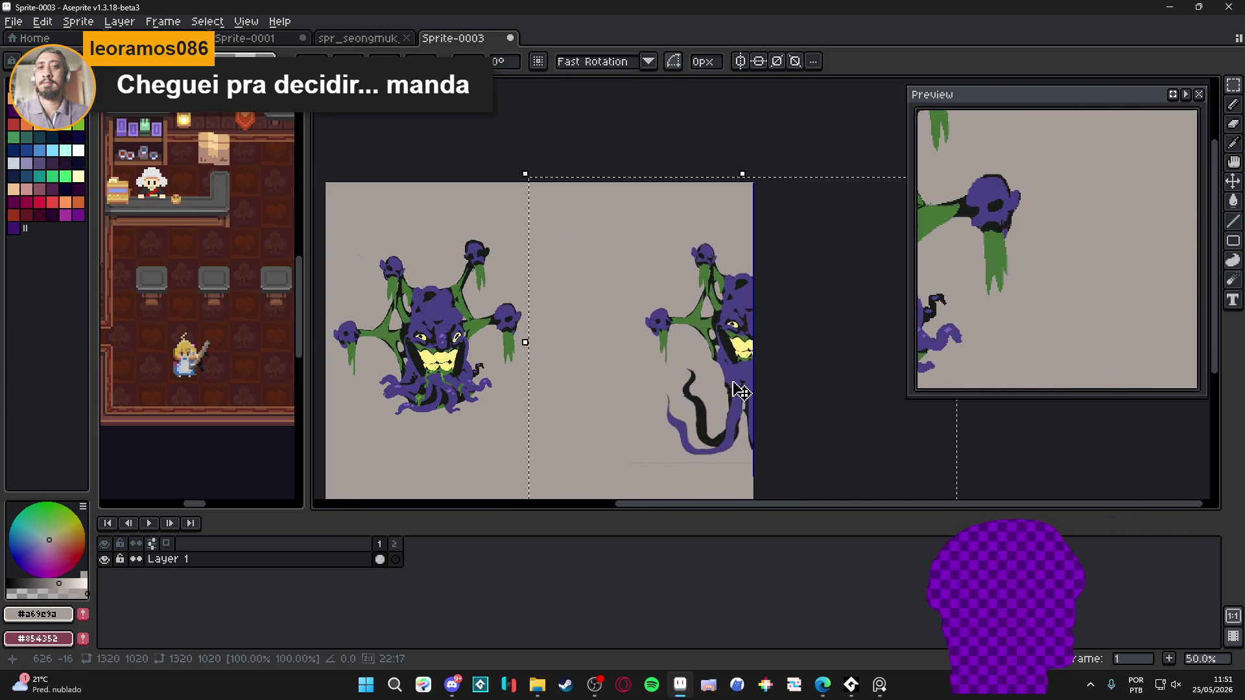
key(Escape)
key(shift+n)
key(ctrl+v)
mouse_move(616, 366)
mouse_down()
mouse_move(728, 361)
mouse_move(651, 356)
mouse_move(681, 373)
mouse_move(609, 346)
mouse_up()
key(w)
key(ctrl+z)
key(ctrl+z)
key(ctrl+v)
key(ctrl+y)
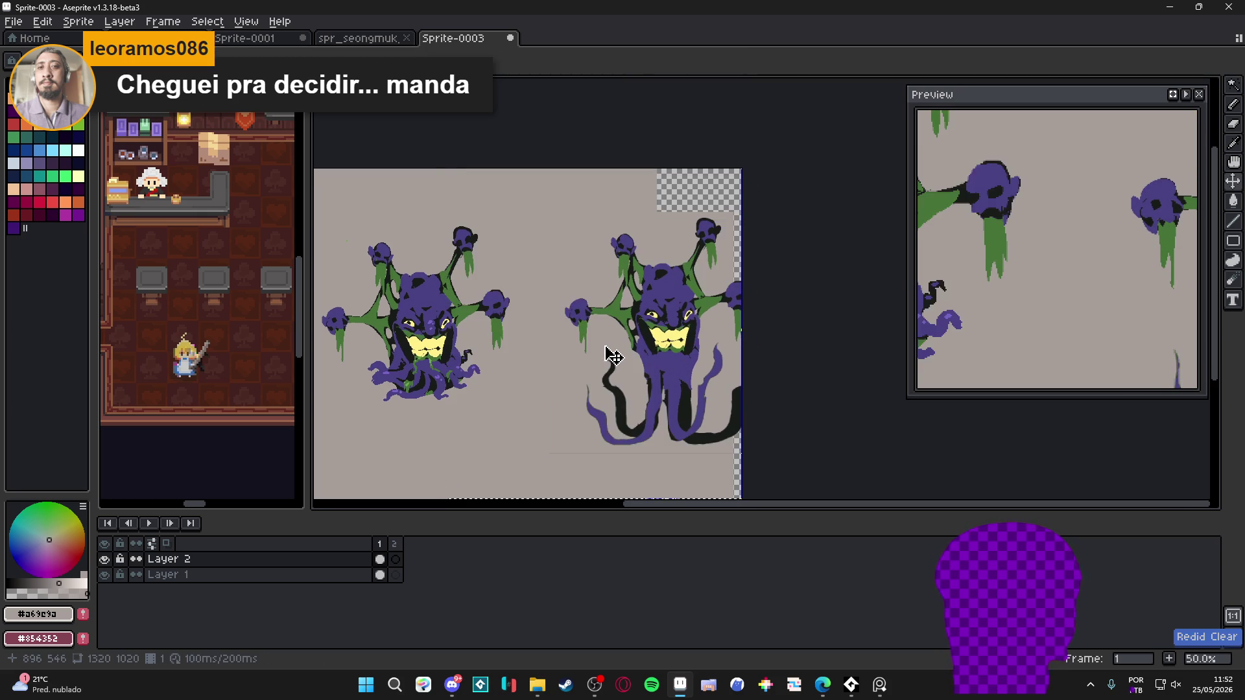
Widen the canvas to 1922 px
key(ctrl+alt+c)
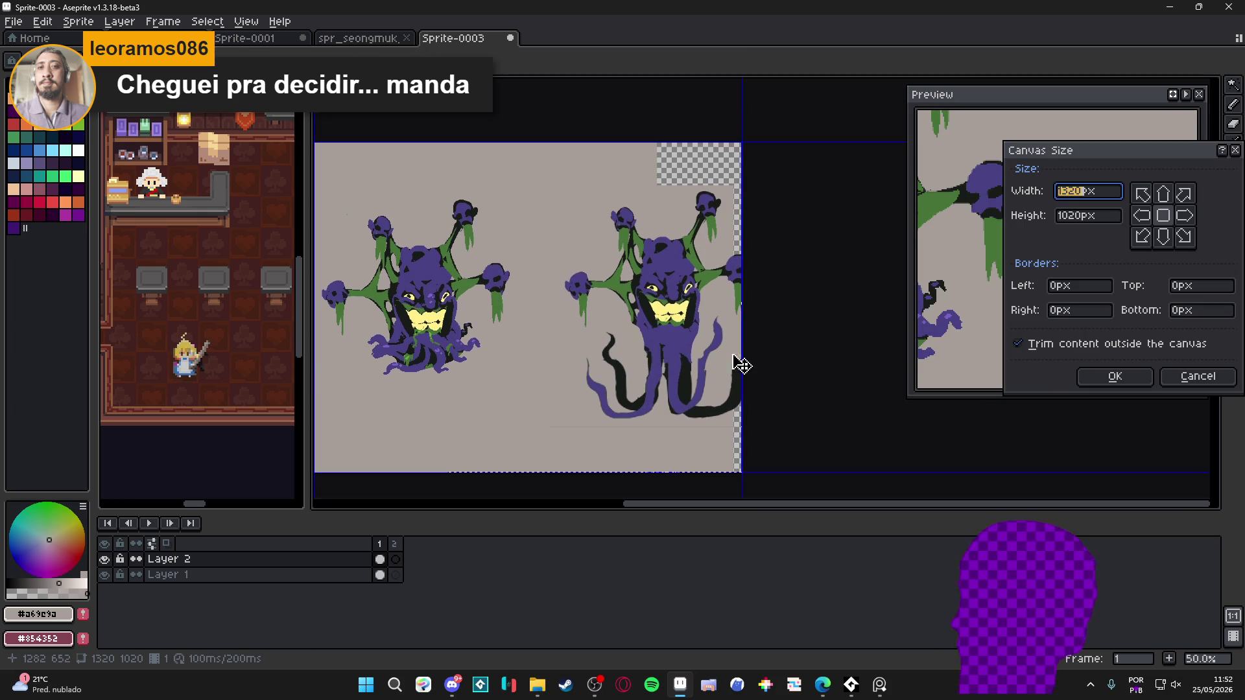
drag(746, 366, 938, 366)
click(1114, 376)
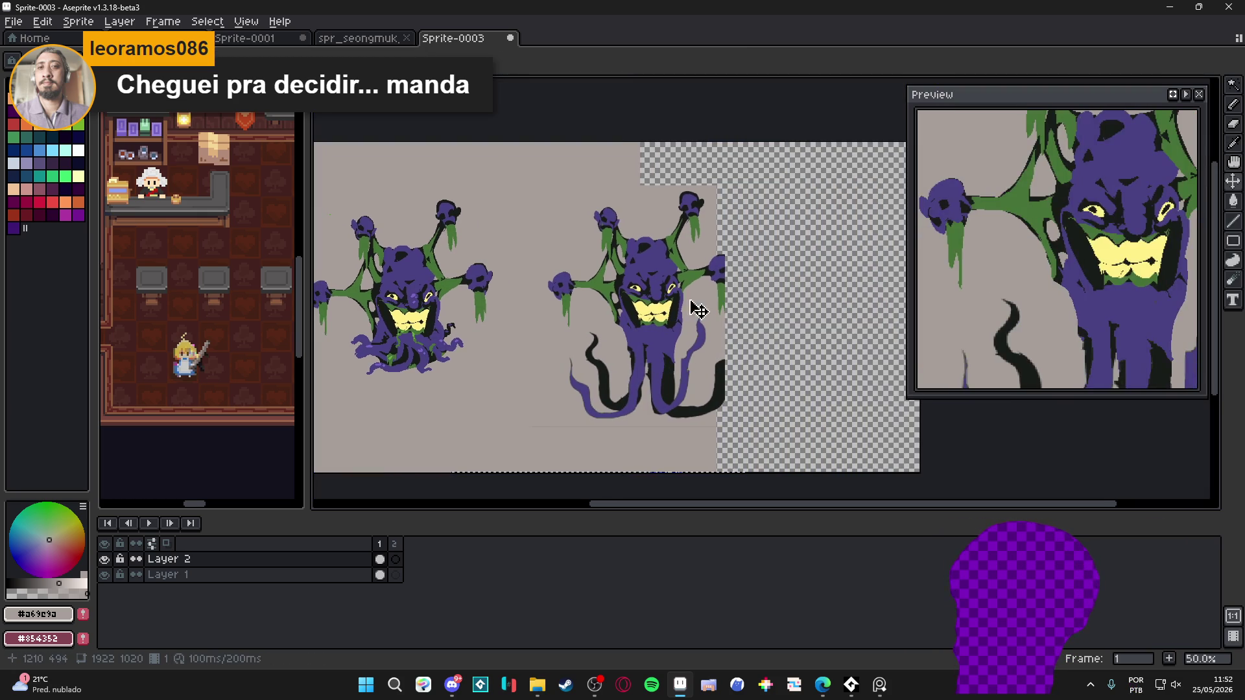
Move the tall creature with its grey block to the right side and deselect
key(m)
mouse_move(586, 464)
mouse_down()
mouse_move(613, 454)
mouse_move(542, 337)
mouse_move(762, 342)
mouse_move(681, 326)
mouse_up()
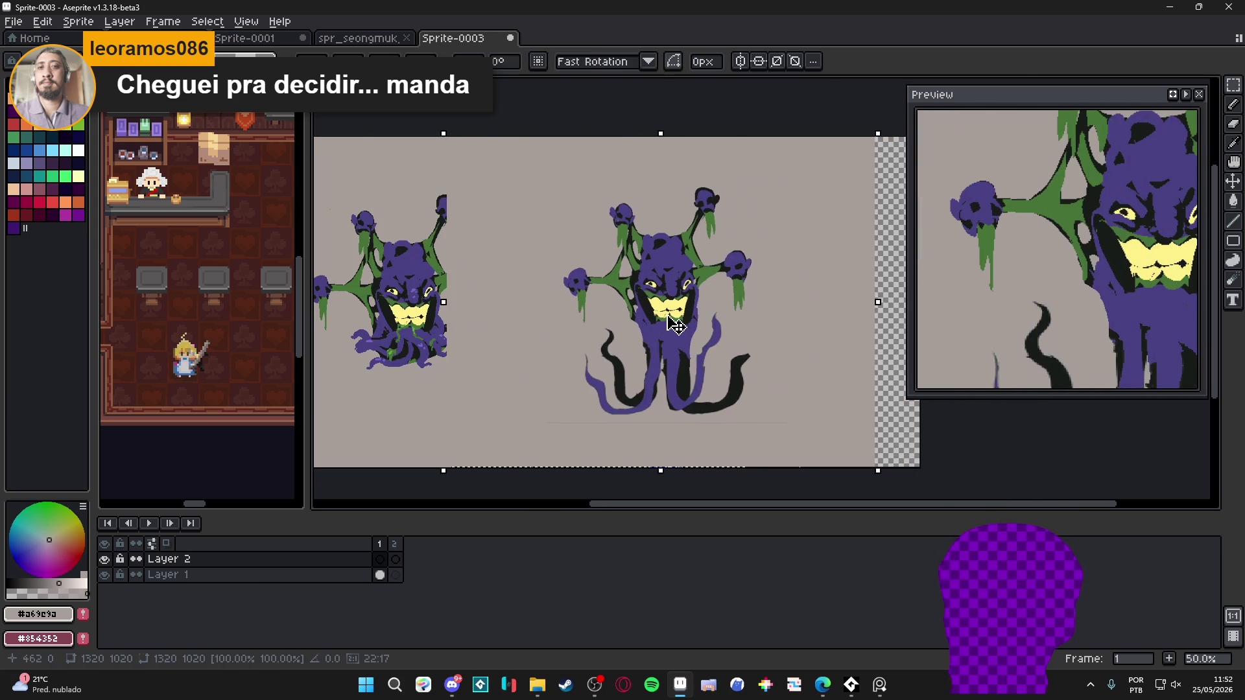
key(w)
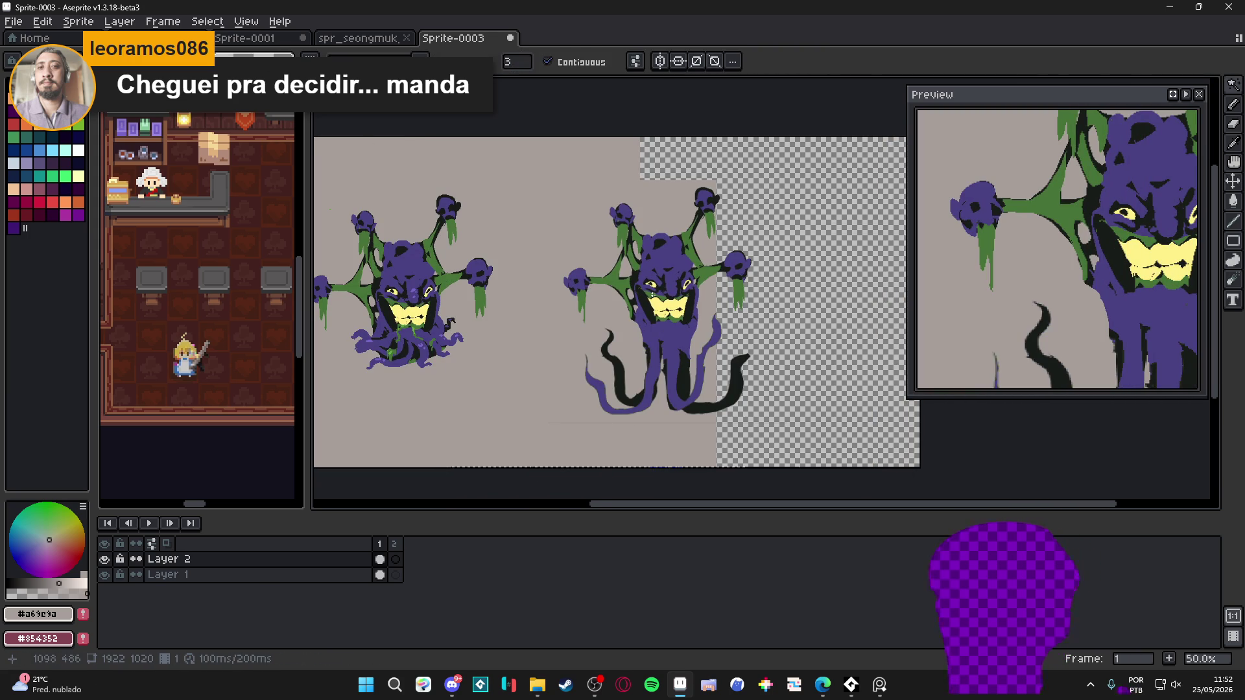
key(v)
drag(665, 306, 642, 306)
key(ctrl+d)
key(Down)
Fill Layer 1's empty right side with grey and close the animation preview
key(b)
key(g)
click(739, 428)
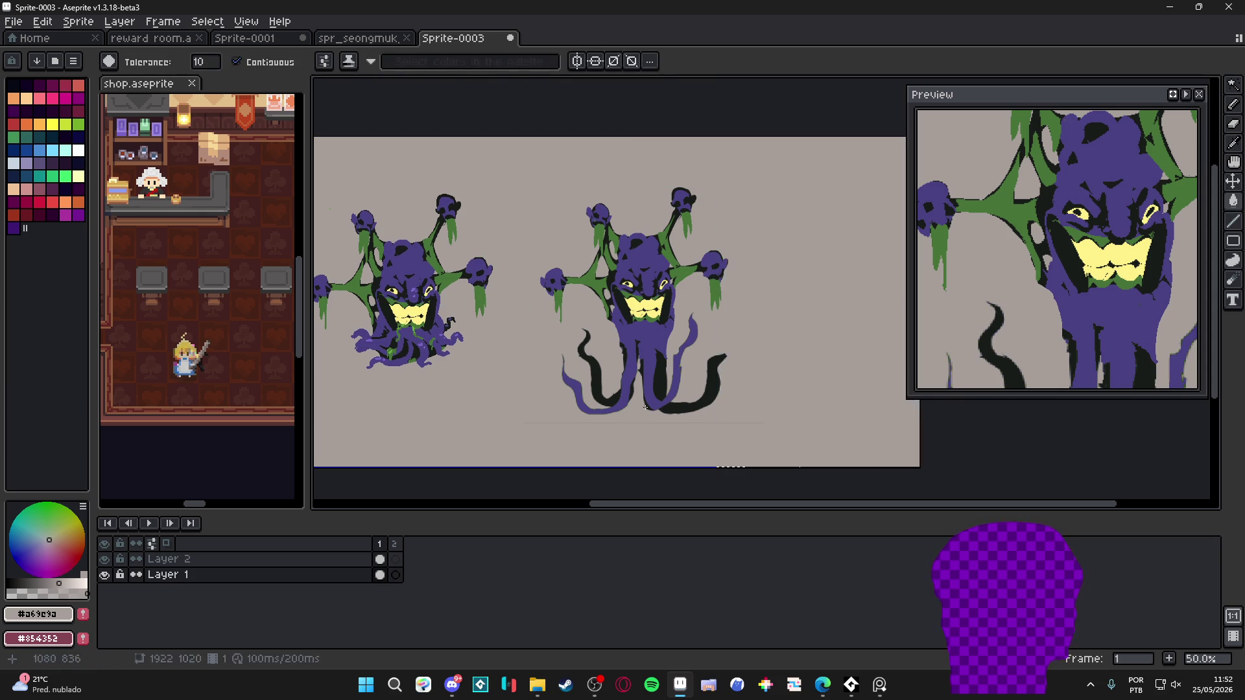
scroll(654, 398, up, 1)
scroll(654, 397, down, 1)
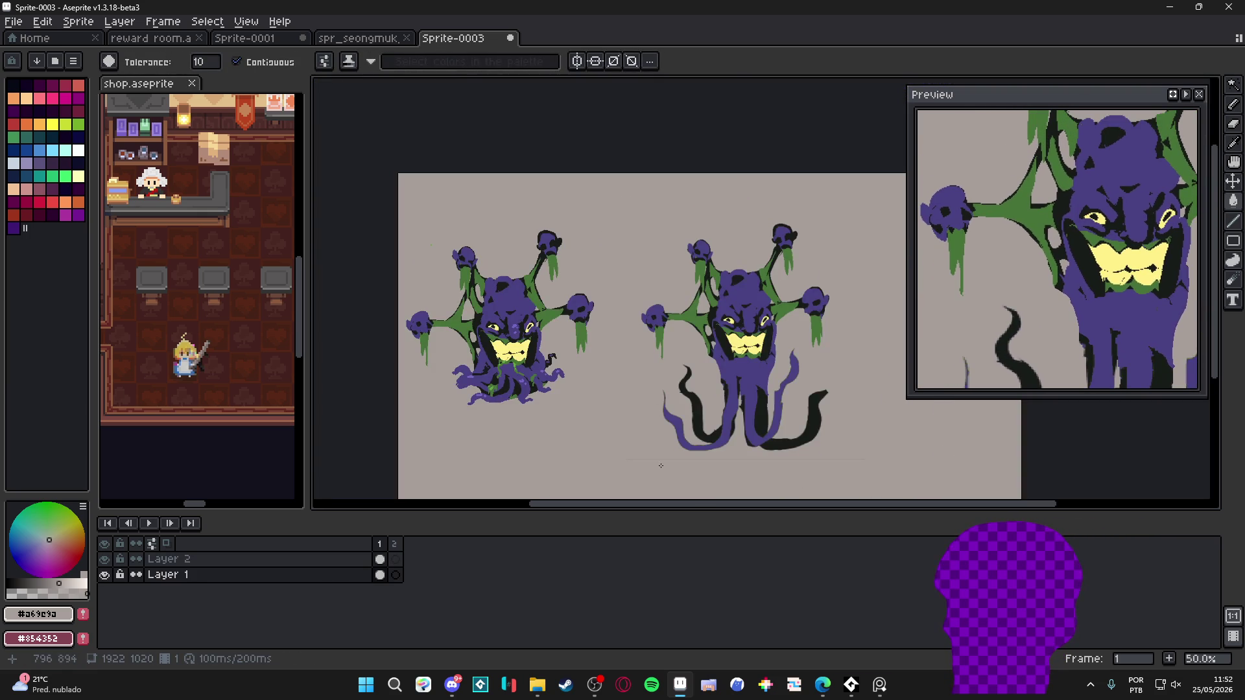
drag(747, 542, 747, 579)
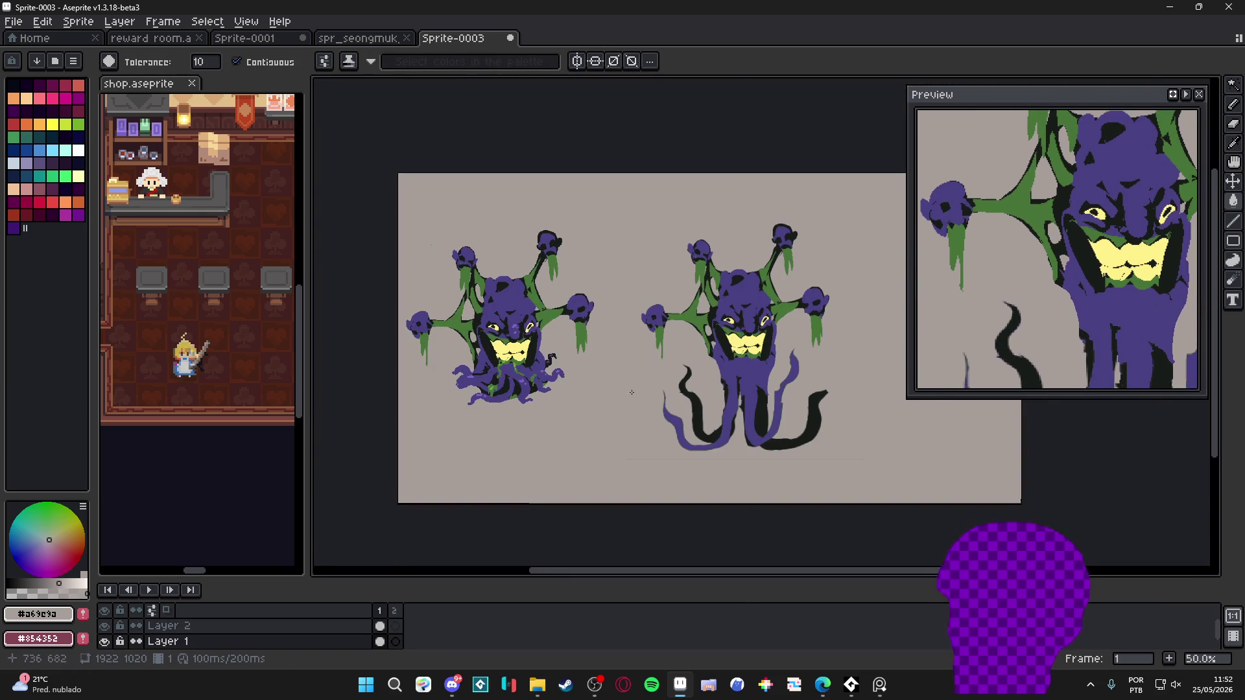
scroll(453, 304, up, 1)
scroll(1125, 81, right, 3)
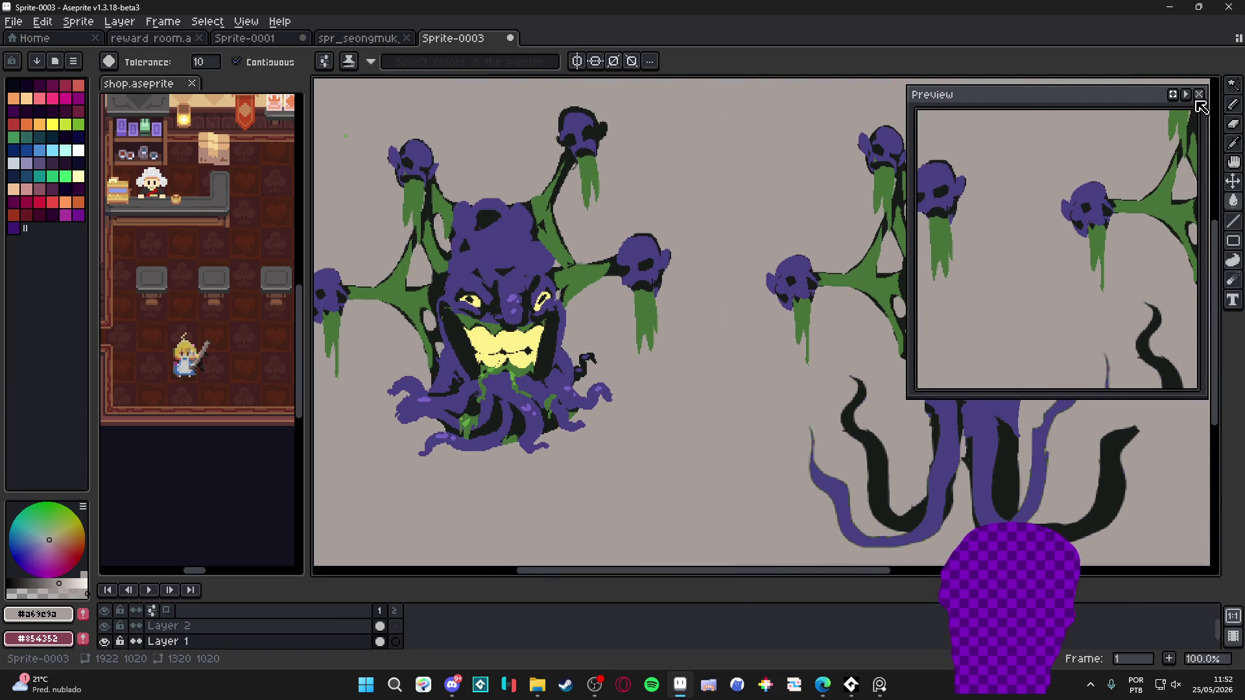
click(1198, 94)
scroll(1036, 353, left, 1)
scroll(811, 406, left, 2)
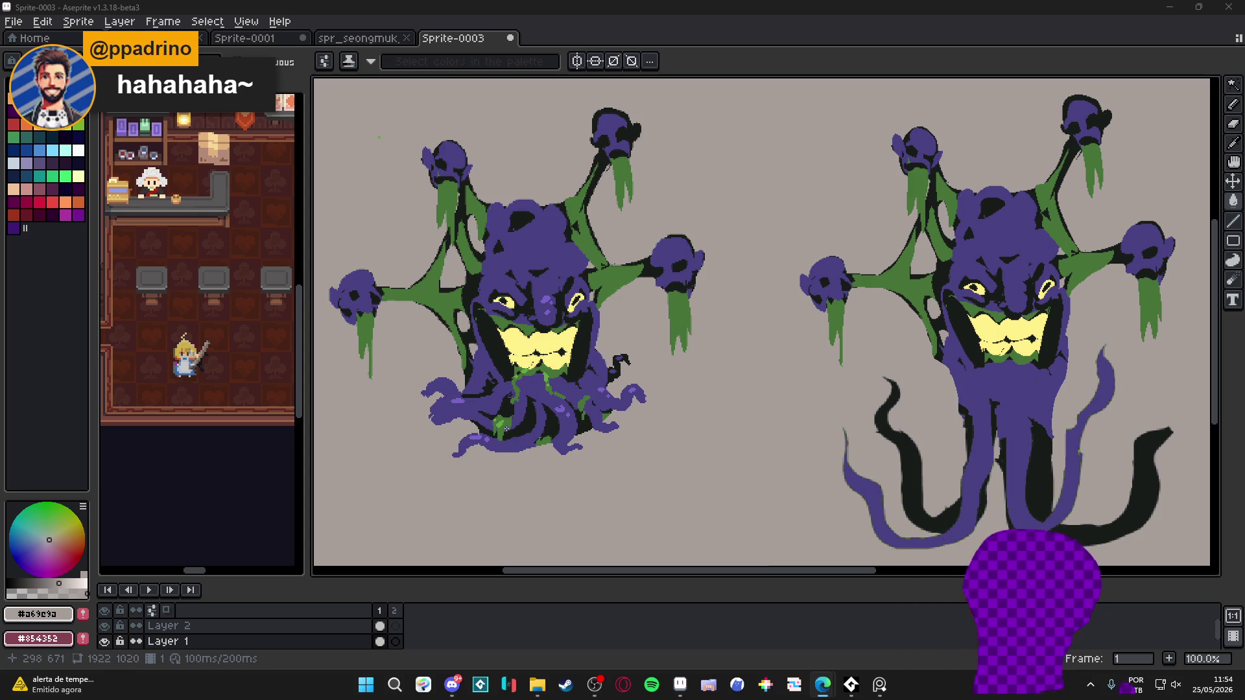
Clear the selection and zoom and pan to inspect the left creature
scroll(586, 378, down, 1)
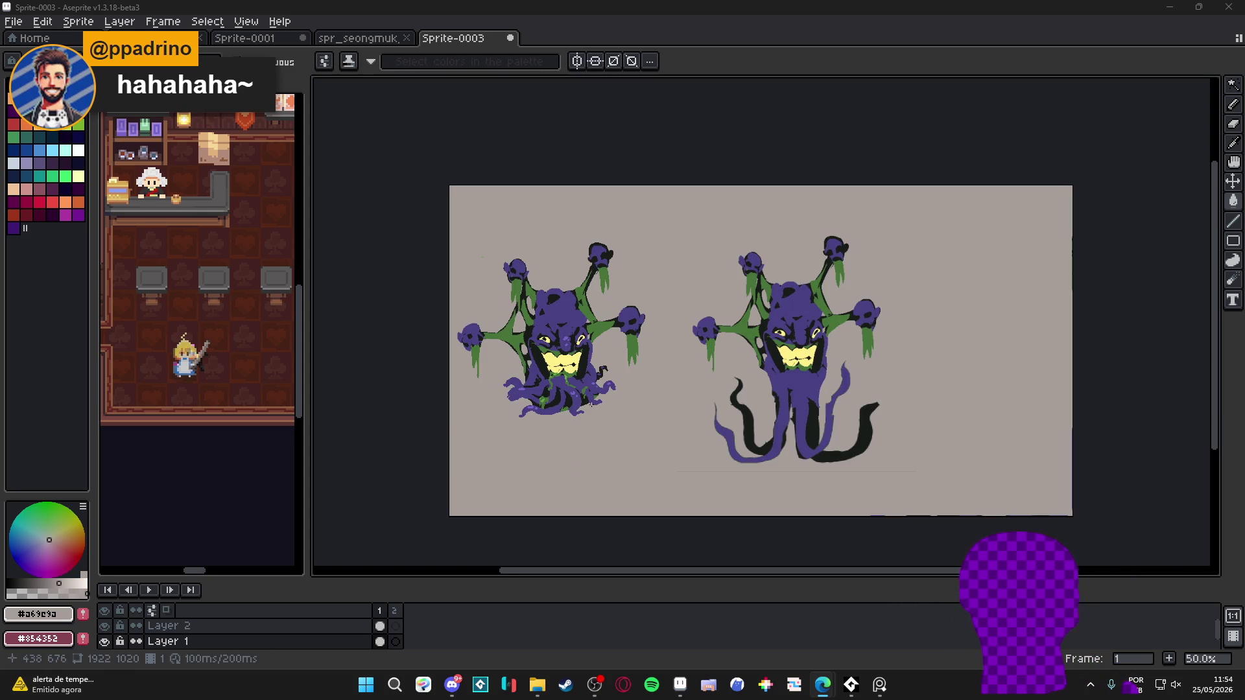
scroll(592, 406, up, 1)
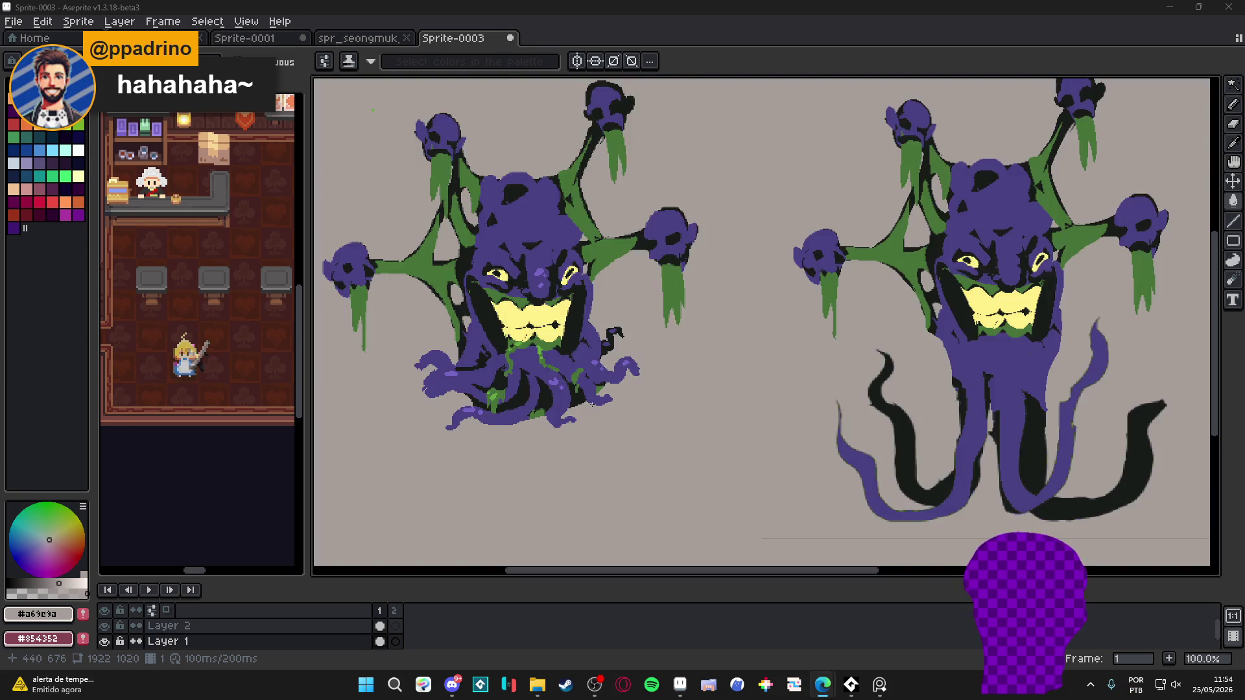
scroll(592, 405, down, 1)
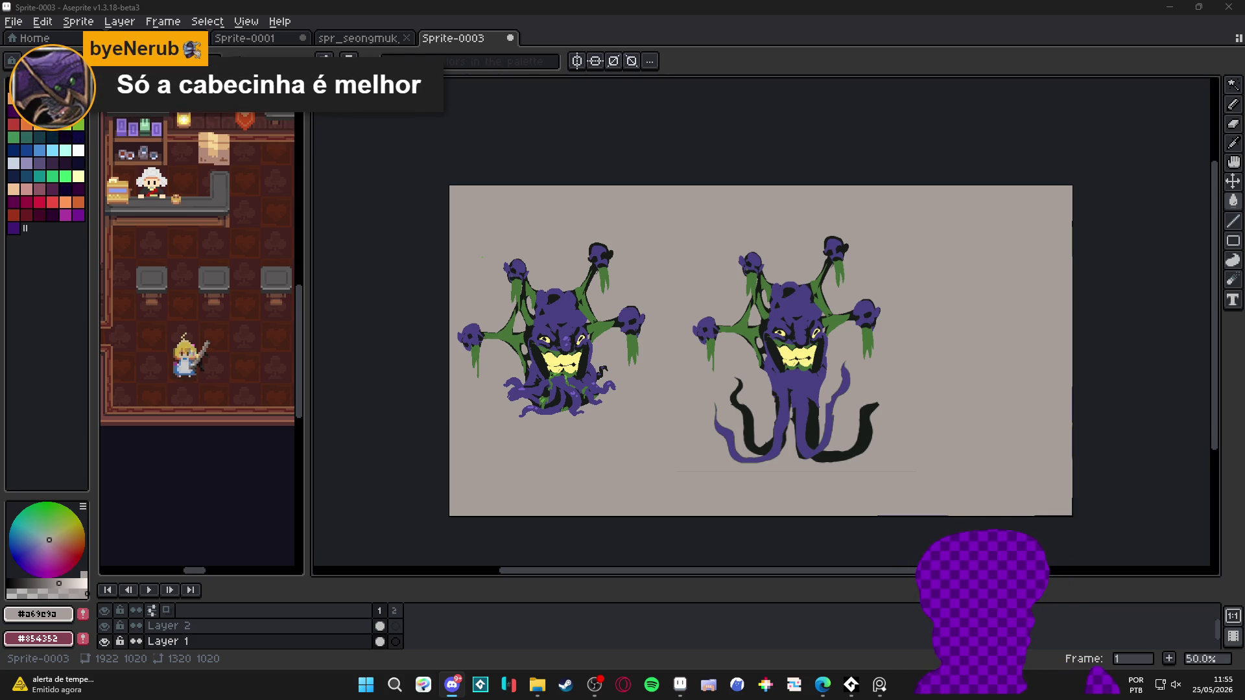
key(ctrl+d)
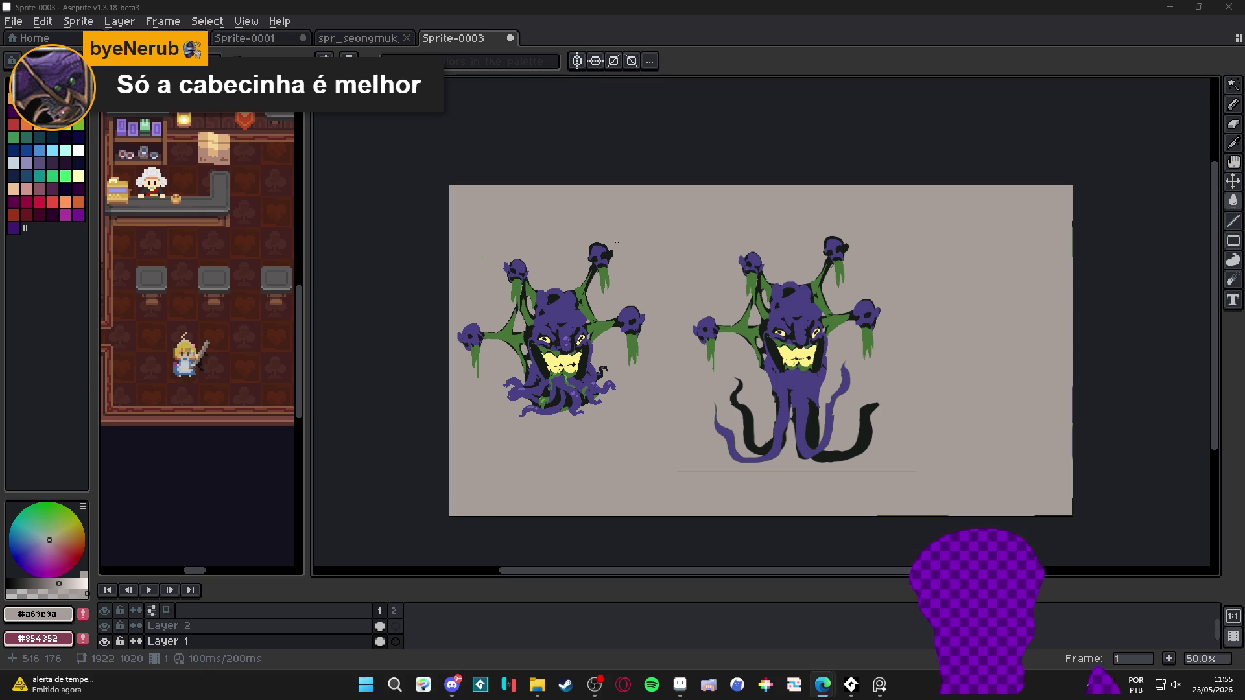
scroll(764, 367, down, 1)
scroll(764, 367, up, 1)
scroll(681, 353, up, 2)
scroll(622, 343, down, 2)
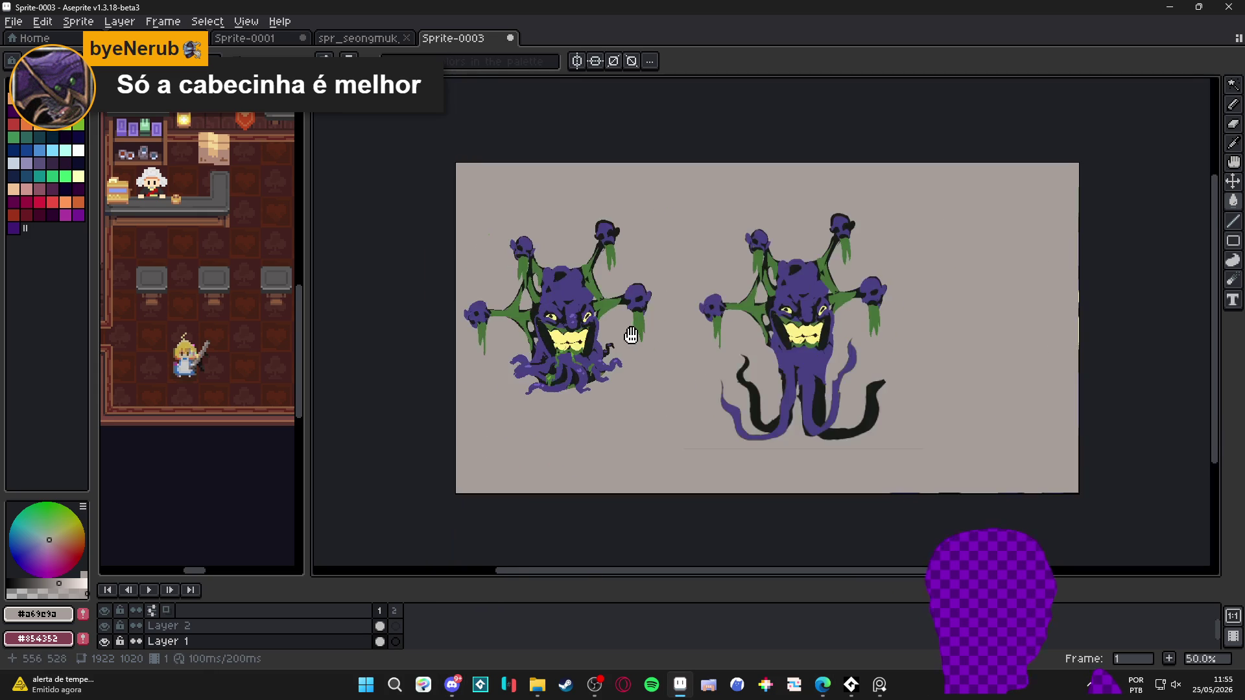
scroll(592, 337, up, 2)
drag(592, 337, 627, 332)
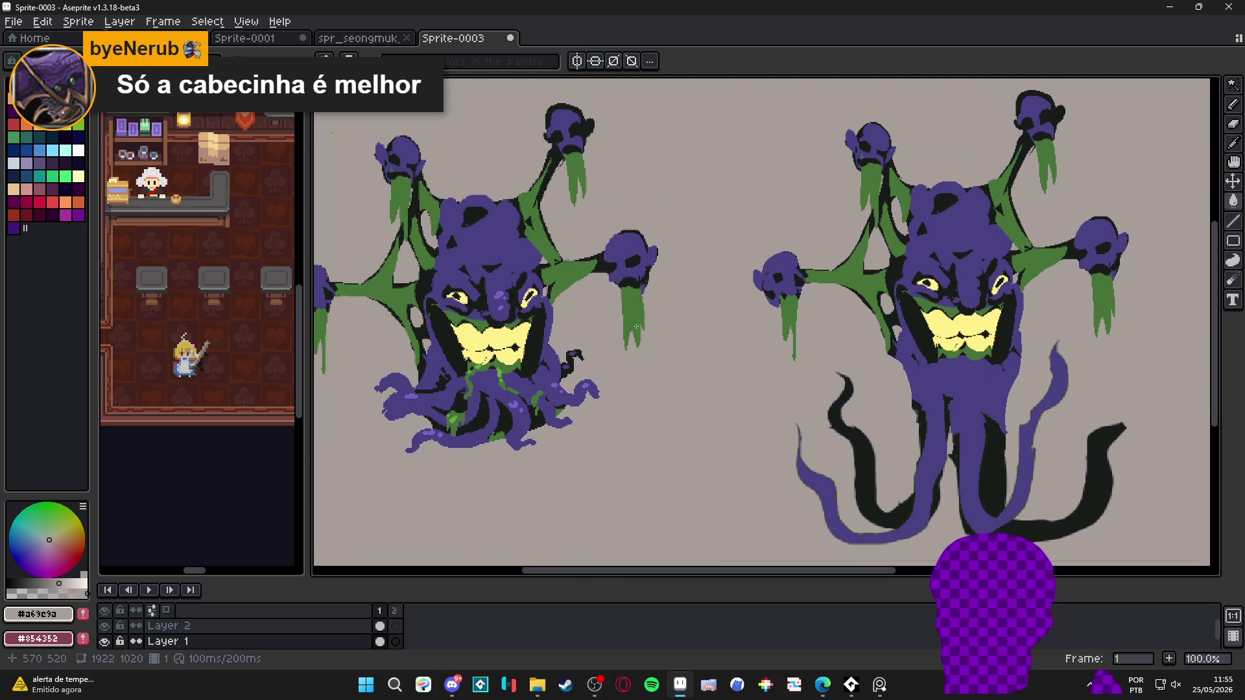
scroll(633, 327, down, 1)
scroll(636, 321, up, 1)
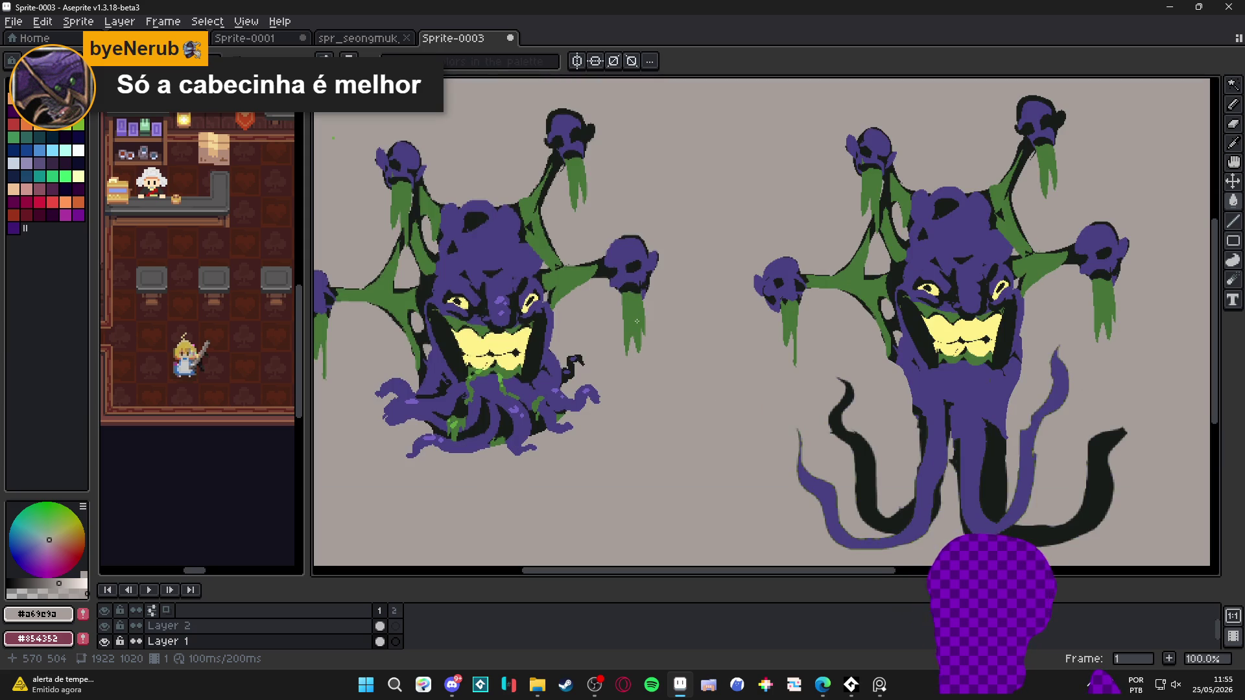
scroll(637, 321, down, 1)
scroll(629, 332, up, 1)
Pan across both creatures, then close Sprite-0003 to bring up the save warning
mouse_move(637, 331)
mouse_down()
mouse_move(675, 325)
mouse_move(683, 342)
mouse_up()
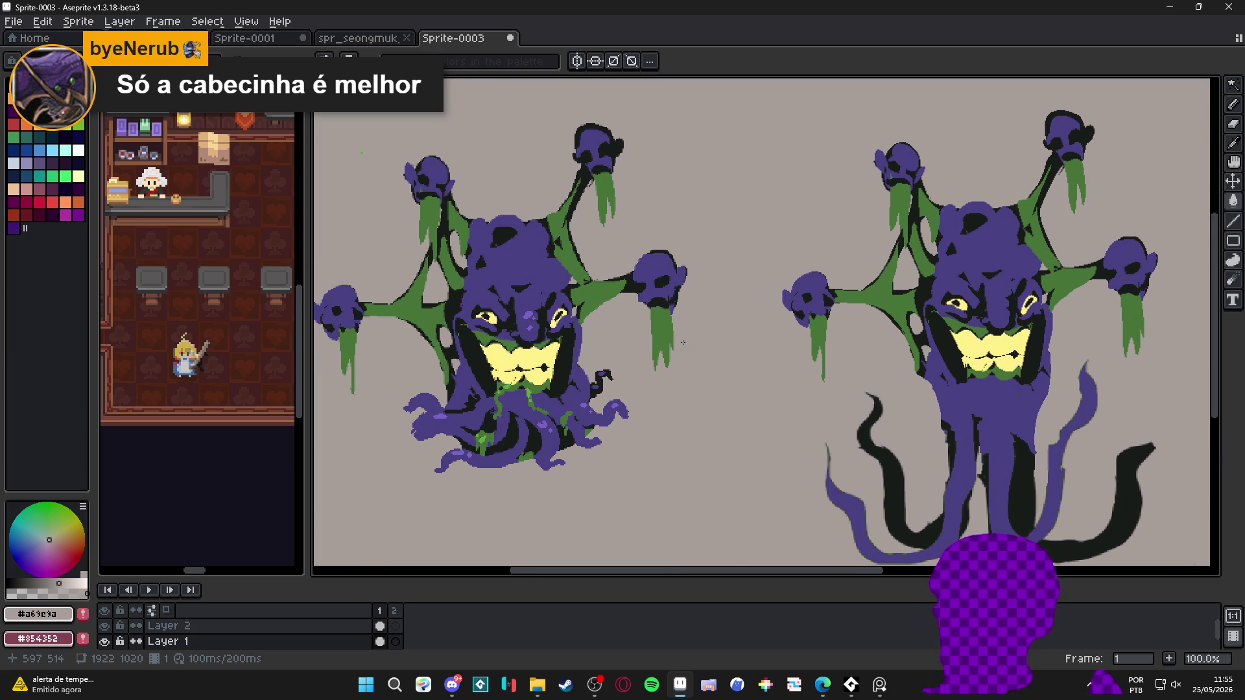
scroll(682, 342, down, 1)
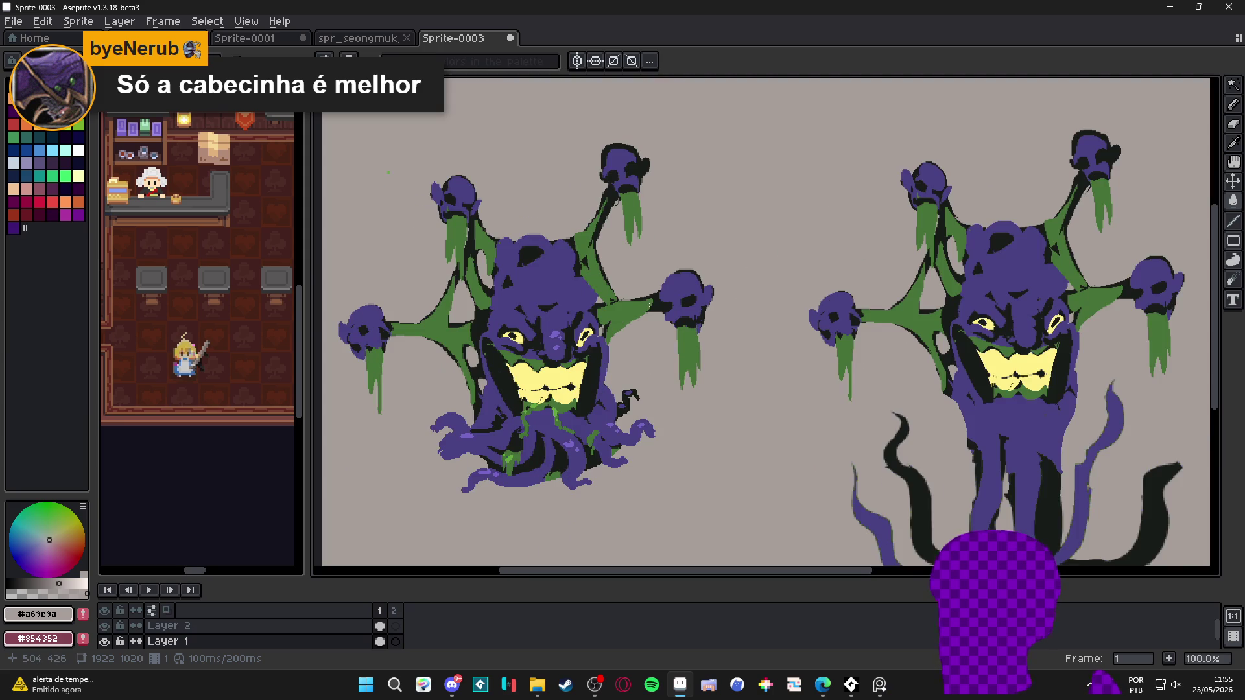
scroll(654, 319, up, 1)
drag(652, 302, 638, 268)
click(510, 37)
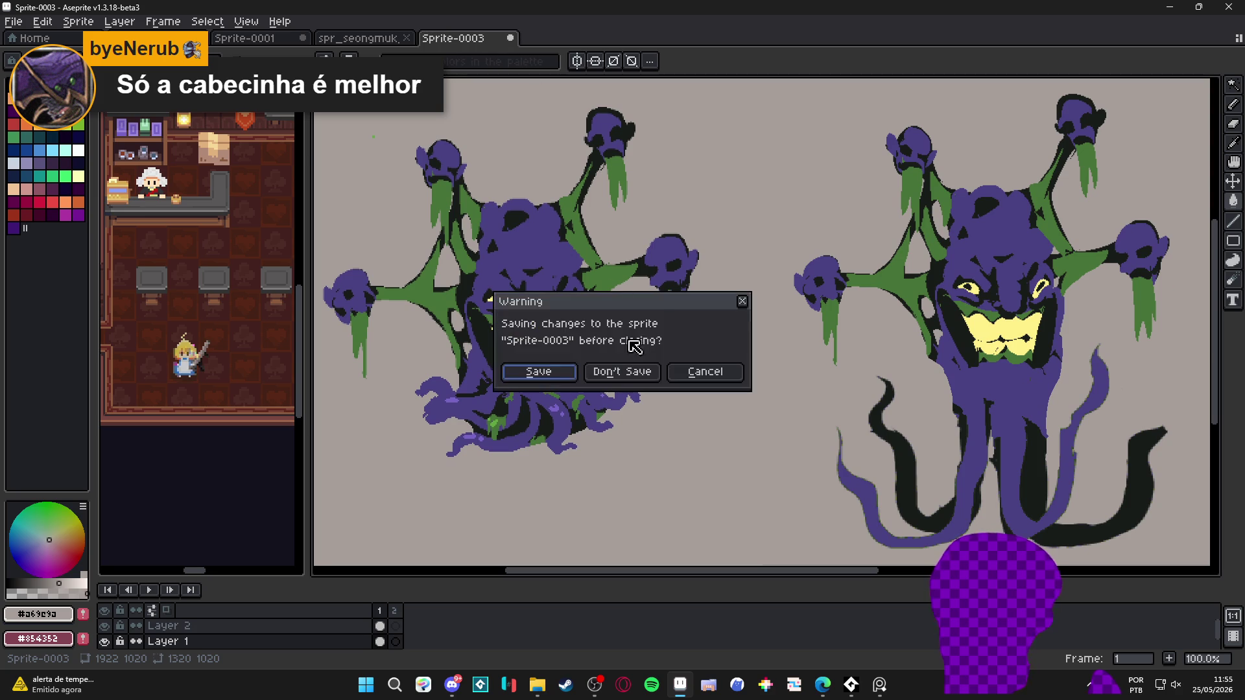
Discard Sprite-0003's changes and switch via Sprite-0001 to reward room.aseprite
click(643, 370)
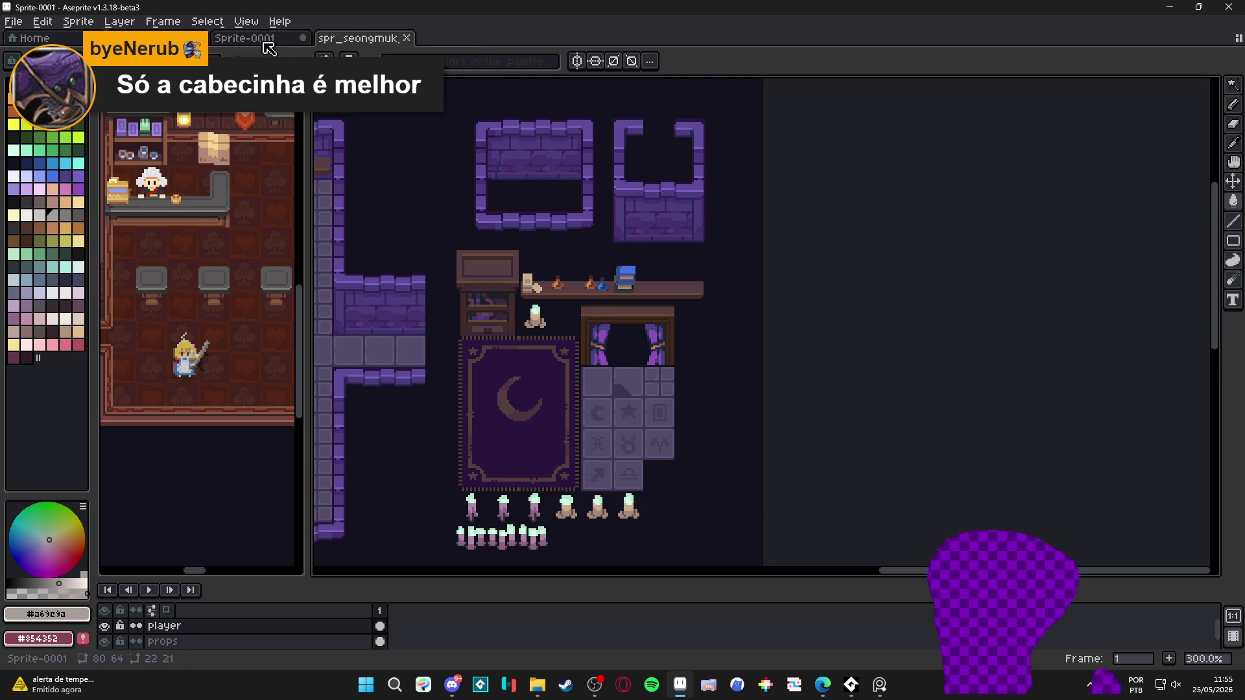
click(246, 38)
click(142, 38)
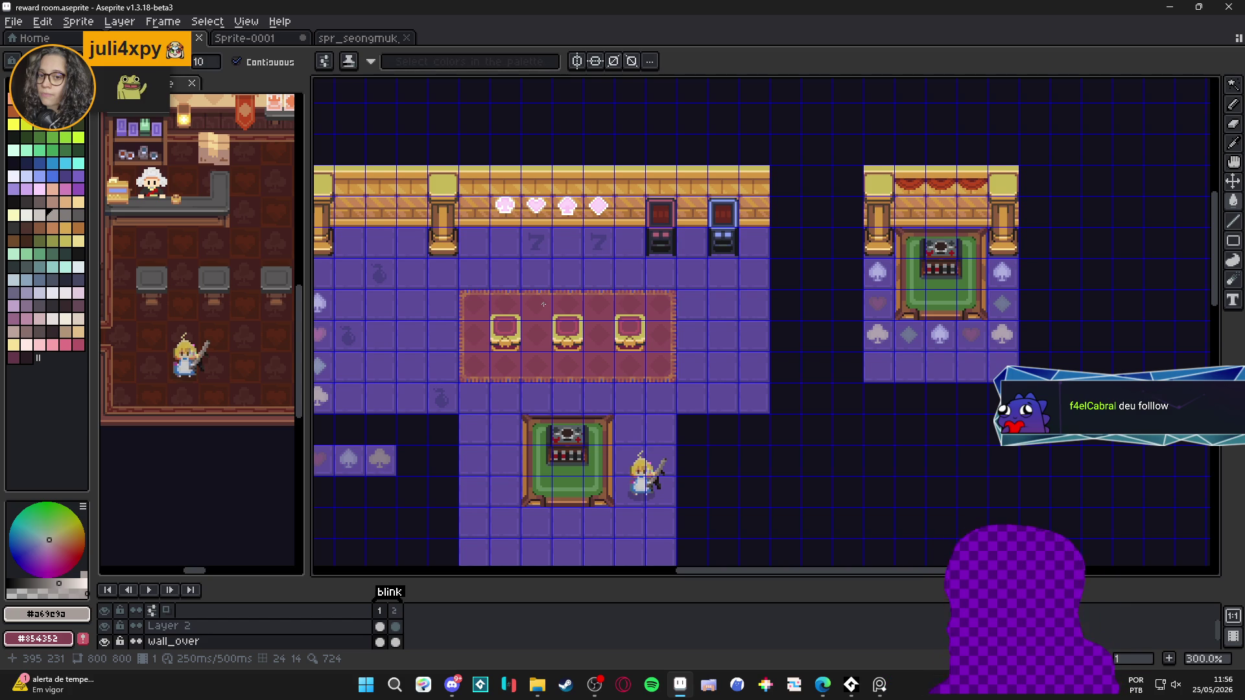
Create a new transparent 1320×1020 sprite
key(alt+f)
key(n)
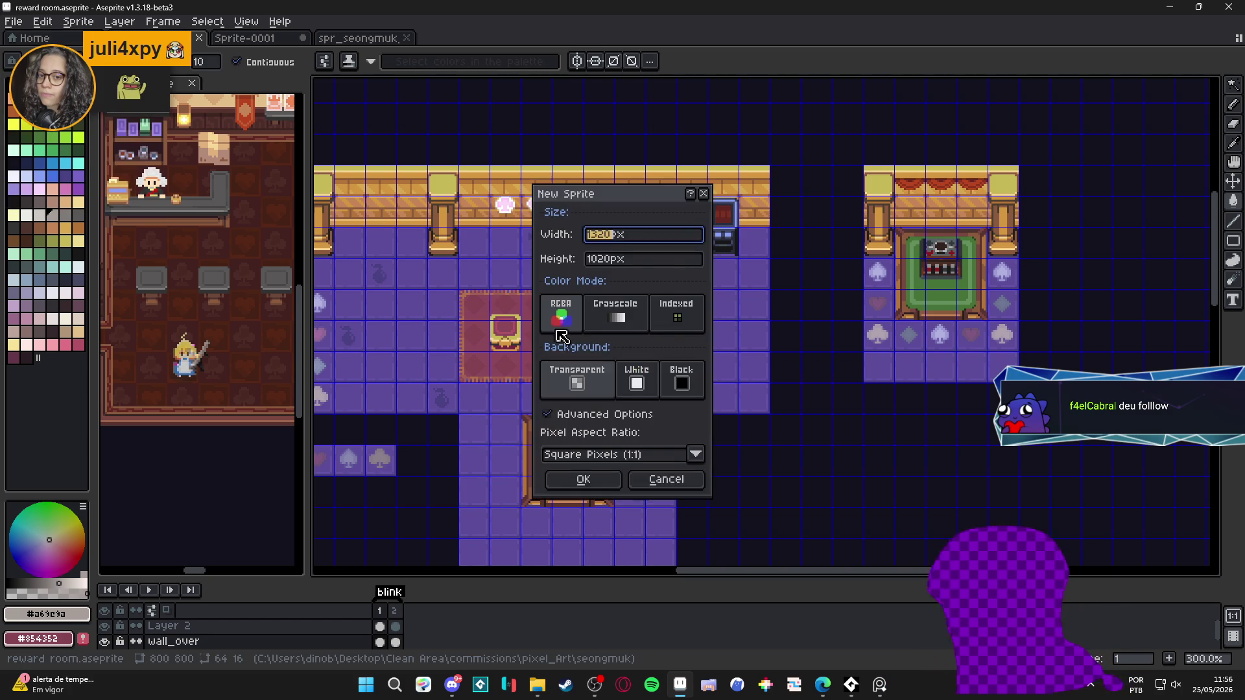
click(583, 481)
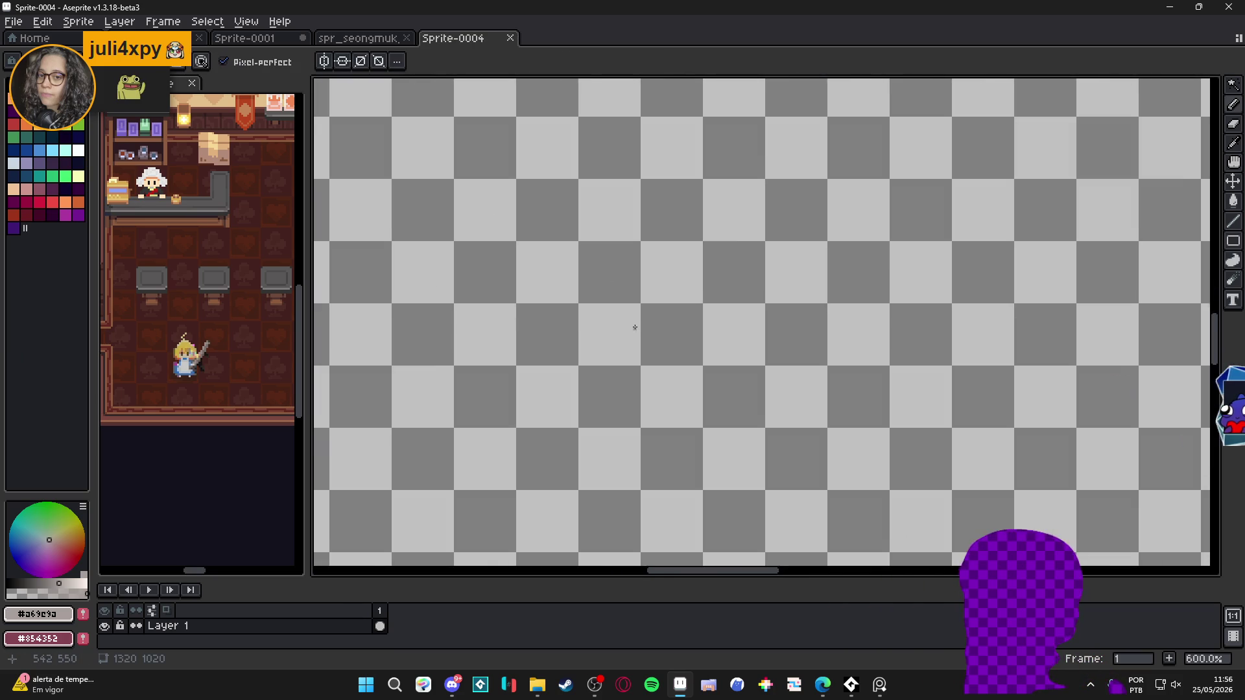
Sketch a rough black figure-eight in freehand strokes, undoing the last stroke
scroll(634, 327, up, 1)
alt+click(519, 188)
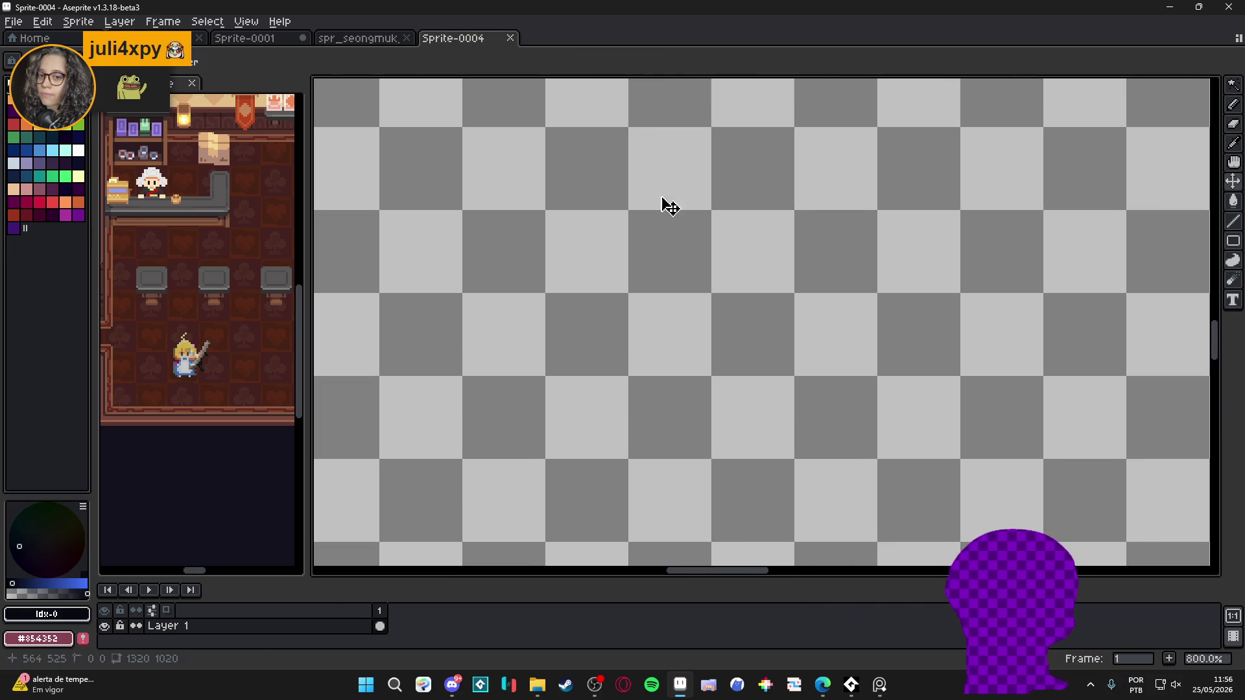
mouse_move(645, 138)
mouse_down()
mouse_move(542, 216)
mouse_move(786, 278)
mouse_move(668, 137)
mouse_up()
scroll(678, 156, down, 1)
scroll(679, 156, down, 2)
mouse_move(652, 220)
mouse_down()
mouse_move(610, 380)
mouse_move(709, 260)
mouse_move(622, 236)
mouse_move(587, 327)
mouse_move(726, 304)
mouse_move(636, 230)
mouse_up()
key(ctrl+z)
Try several rough circle, loop and D-shaped strokes on Sprite-0004, undoing each attempt
mouse_move(722, 116)
mouse_down()
mouse_move(737, 285)
mouse_move(725, 404)
mouse_move(694, 389)
mouse_move(668, 433)
mouse_move(581, 457)
mouse_up()
key(ctrl+z)
key(ctrl+z)
key(ctrl+z)
key(ctrl+z)
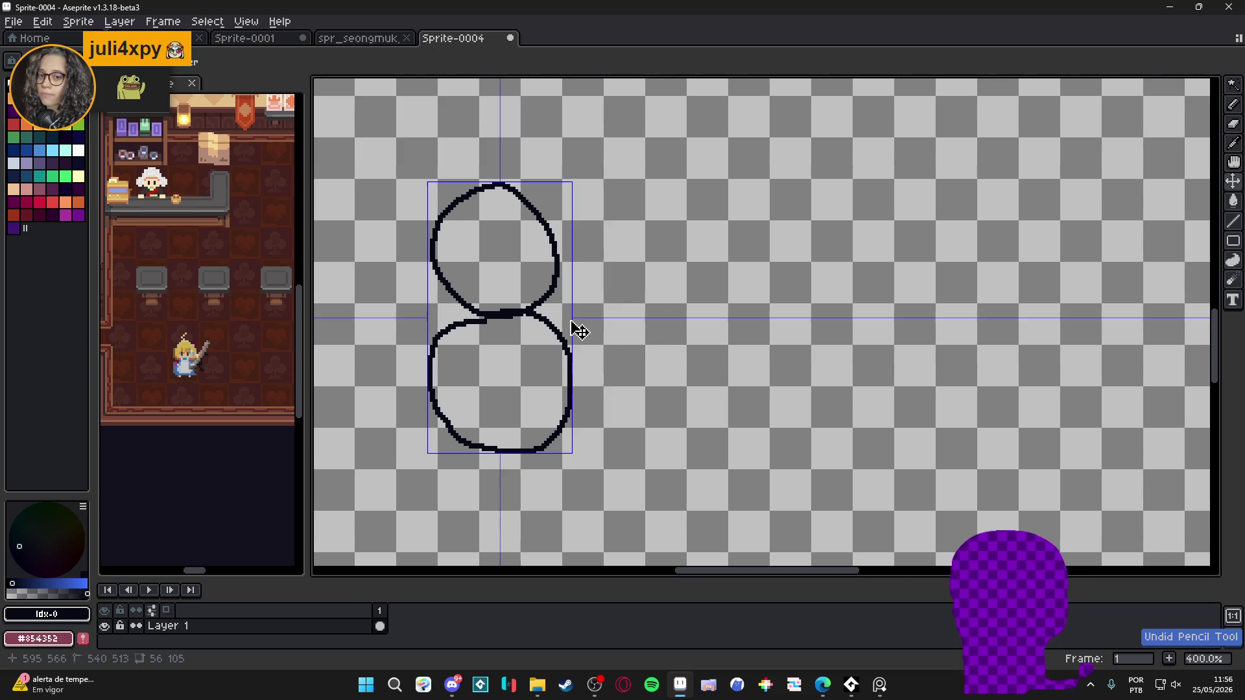
scroll(717, 281, up, 1)
mouse_move(731, 330)
mouse_down()
mouse_move(693, 309)
mouse_move(838, 310)
mouse_move(716, 331)
mouse_move(695, 389)
mouse_move(719, 337)
mouse_up()
scroll(823, 334, right, 3)
key(ctrl+z)
mouse_move(862, 267)
mouse_down()
mouse_move(806, 450)
mouse_move(865, 276)
mouse_up()
mouse_move(736, 245)
mouse_down()
mouse_move(799, 211)
mouse_move(771, 238)
mouse_up()
scroll(659, 299, down, 1)
scroll(588, 358, left, 3)
scroll(648, 353, down, 1)
key(ctrl+z)
key(ctrl+z)
mouse_move(627, 245)
mouse_down()
mouse_move(632, 237)
mouse_move(611, 328)
mouse_move(688, 328)
mouse_move(671, 323)
mouse_up()
scroll(671, 323, down, 1)
key(ctrl+z)
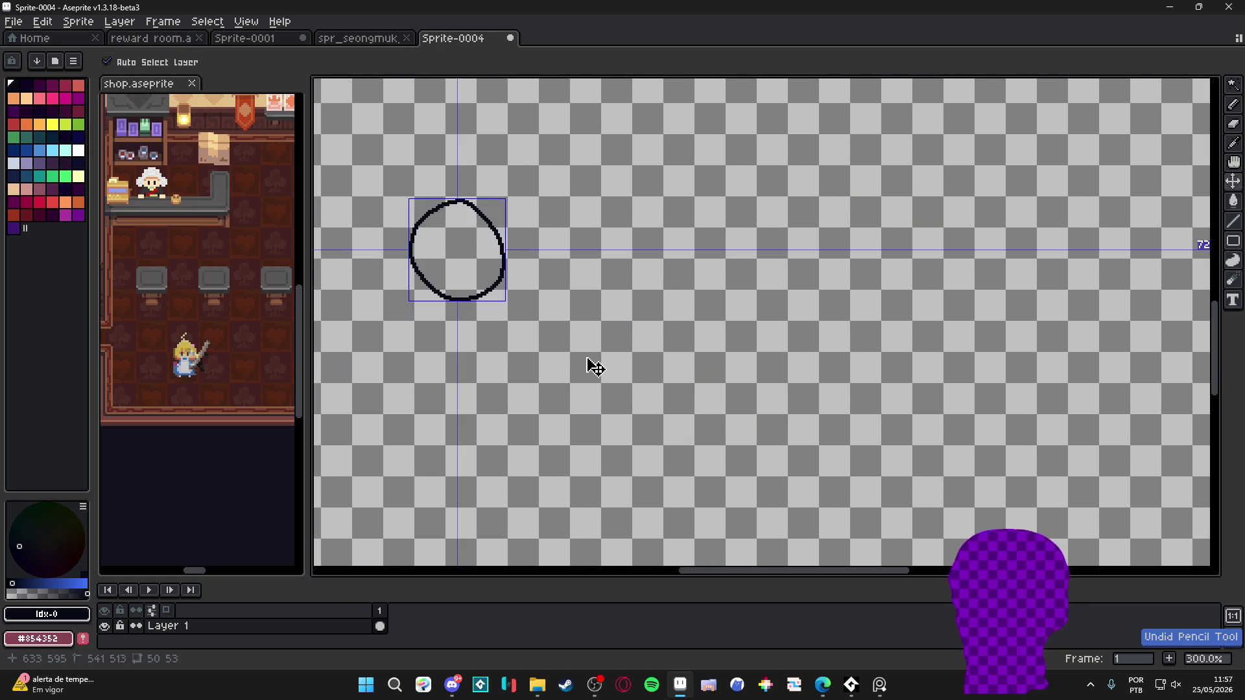
scroll(613, 319, left, 3)
scroll(613, 319, up, 1)
scroll(555, 278, down, 2)
scroll(534, 290, up, 1)
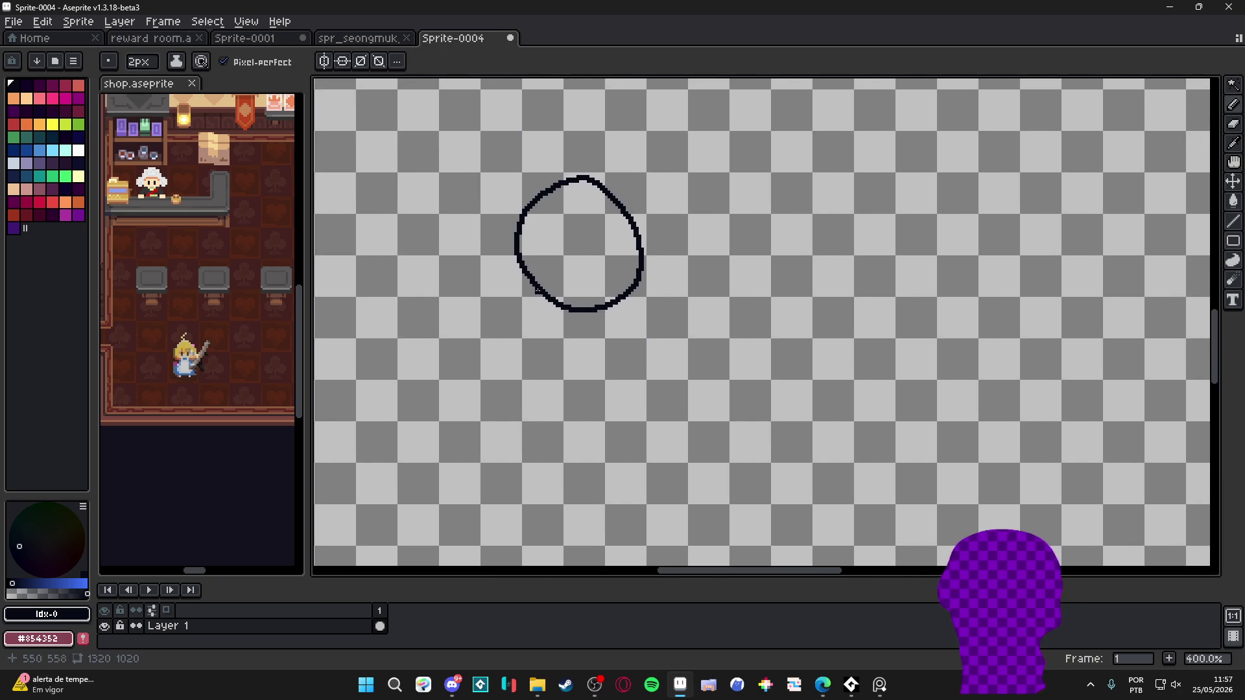
Sketch ray strokes around the head plus a body with tail and legs, then undo back to blank
drag(456, 166, 537, 240)
drag(540, 124, 561, 196)
mouse_move(658, 135)
mouse_down()
mouse_move(634, 186)
mouse_move(642, 222)
mouse_up()
scroll(584, 255, down, 1)
mouse_move(556, 262)
mouse_down()
mouse_move(537, 322)
mouse_move(608, 276)
mouse_move(502, 447)
mouse_move(462, 375)
mouse_up()
mouse_move(582, 301)
mouse_down()
mouse_move(574, 415)
mouse_move(616, 441)
mouse_up()
mouse_move(614, 310)
mouse_down()
mouse_move(621, 340)
mouse_move(693, 344)
mouse_up()
key(ctrl+z)
key(ctrl+z)
key(ctrl+z)
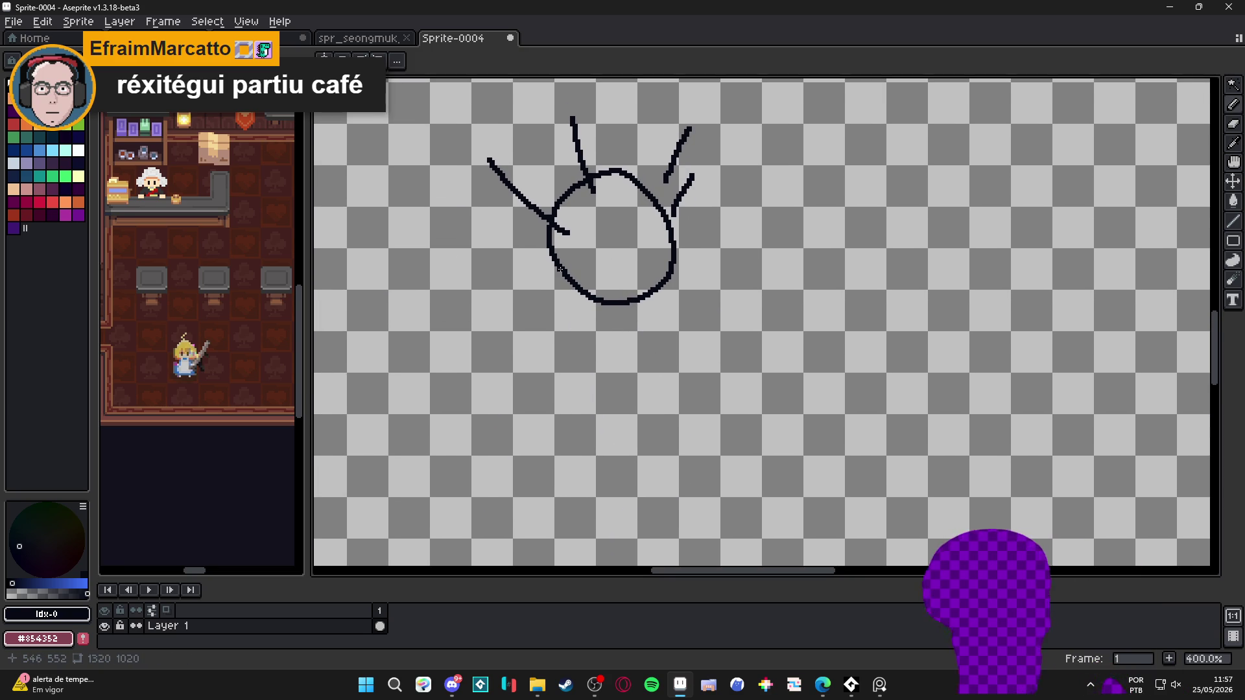
drag(649, 298, 634, 339)
key(ctrl+z)
key(ctrl+z)
key(ctrl+z)
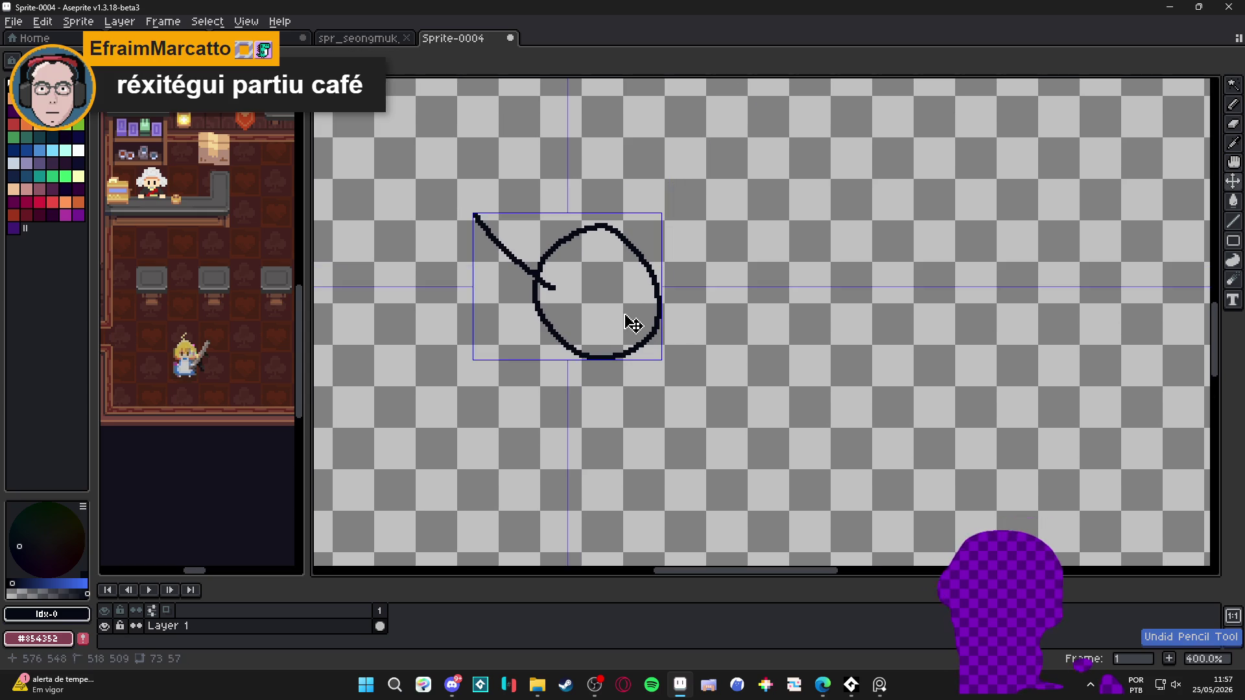
key(ctrl+z)
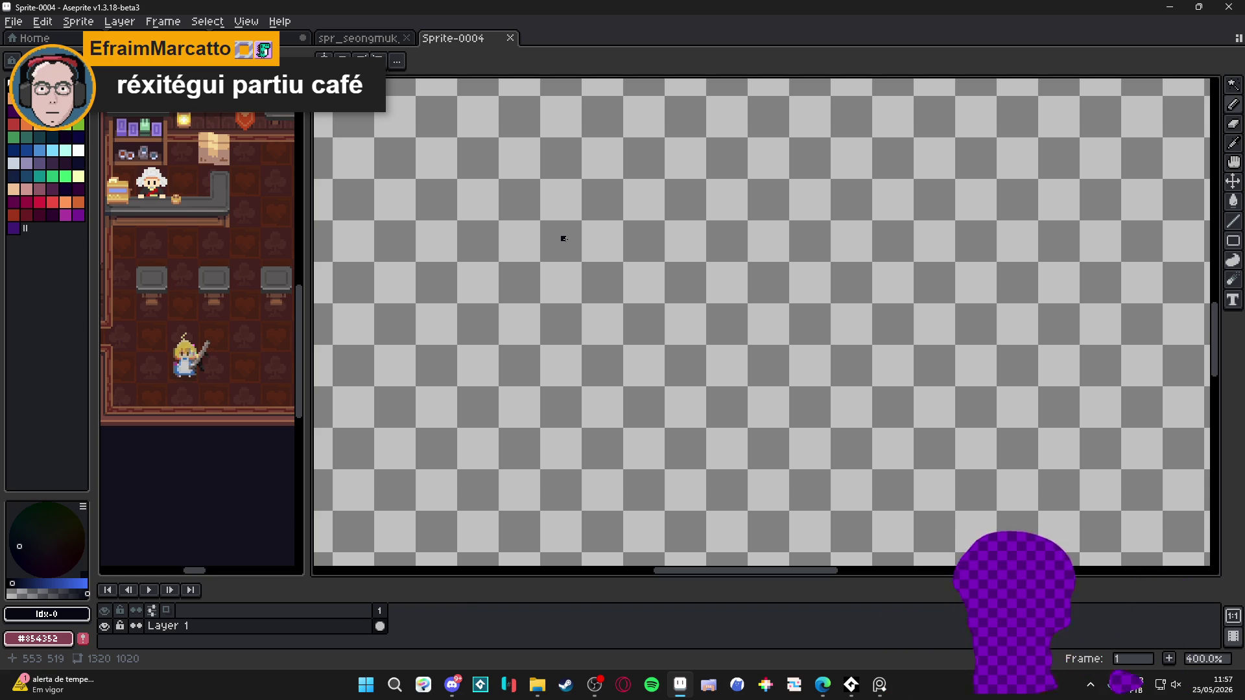
Draw a cat head with hair strokes and three legs, undo it all, and close Sprite-0004
mouse_move(579, 215)
mouse_down()
mouse_move(547, 247)
mouse_move(523, 214)
mouse_move(606, 232)
mouse_up()
drag(657, 193, 653, 227)
drag(739, 220, 700, 260)
scroll(603, 371, down, 3)
mouse_move(583, 280)
mouse_down()
mouse_move(574, 331)
mouse_move(612, 319)
mouse_up()
key(ctrl+z)
mouse_move(580, 280)
mouse_down()
mouse_move(502, 379)
mouse_move(621, 354)
mouse_move(681, 309)
mouse_up()
key(ctrl+z)
key(ctrl+z)
key(ctrl+z)
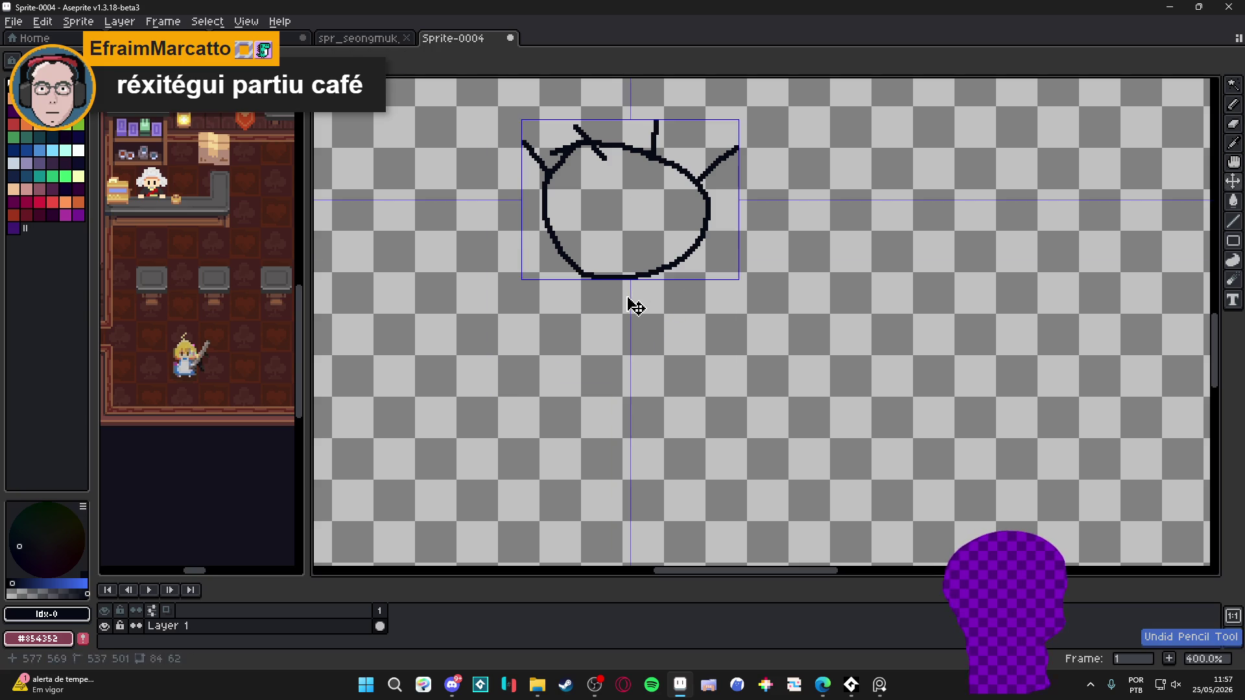
drag(568, 261, 521, 317)
drag(618, 279, 623, 331)
drag(671, 268, 698, 301)
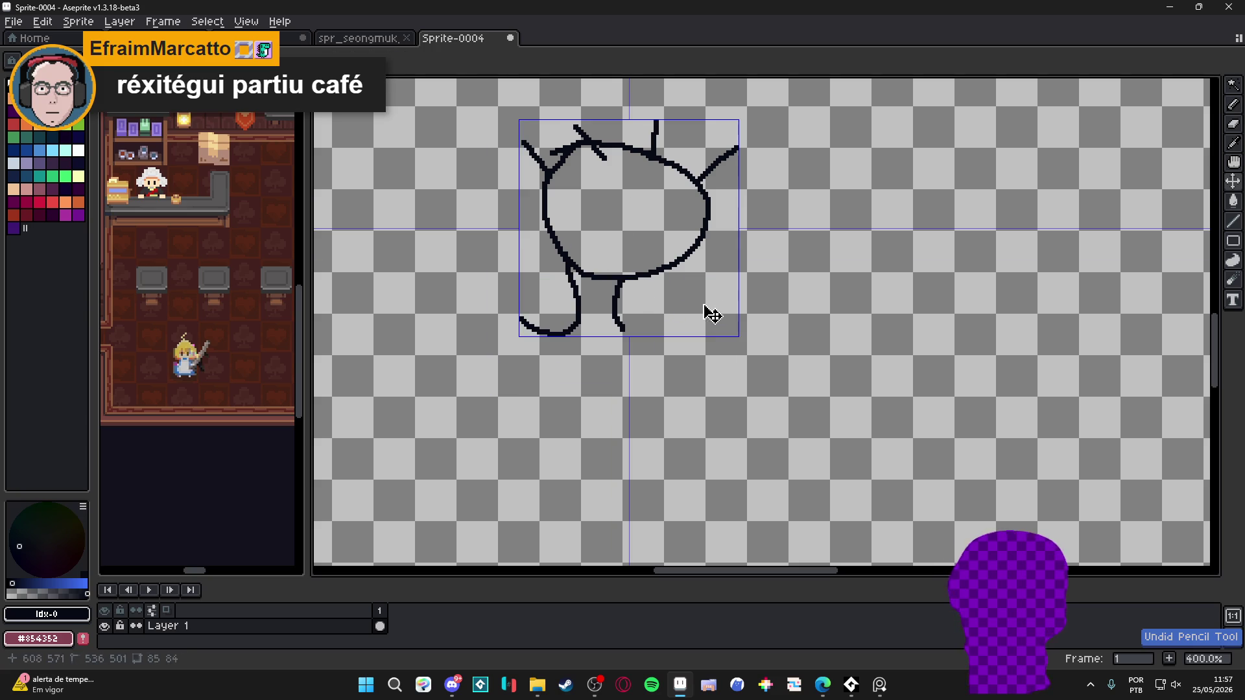
key(ctrl+z)
key(ctrl+z)
key(ctrl+z)
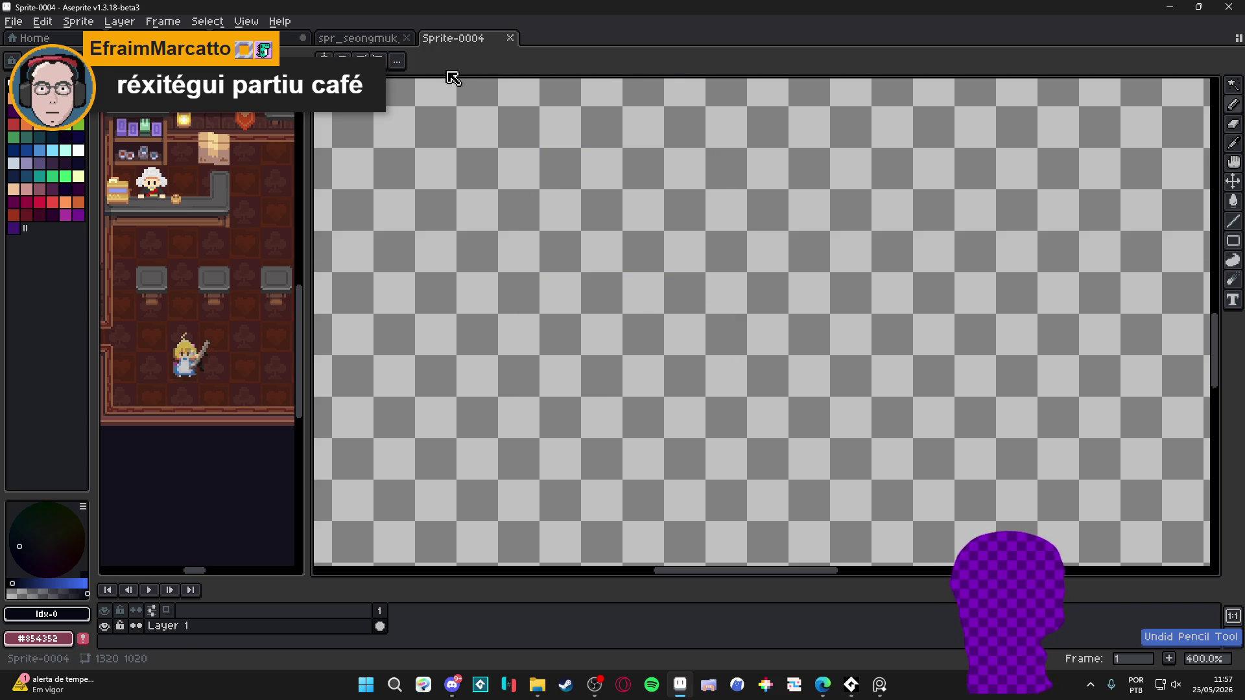
click(509, 38)
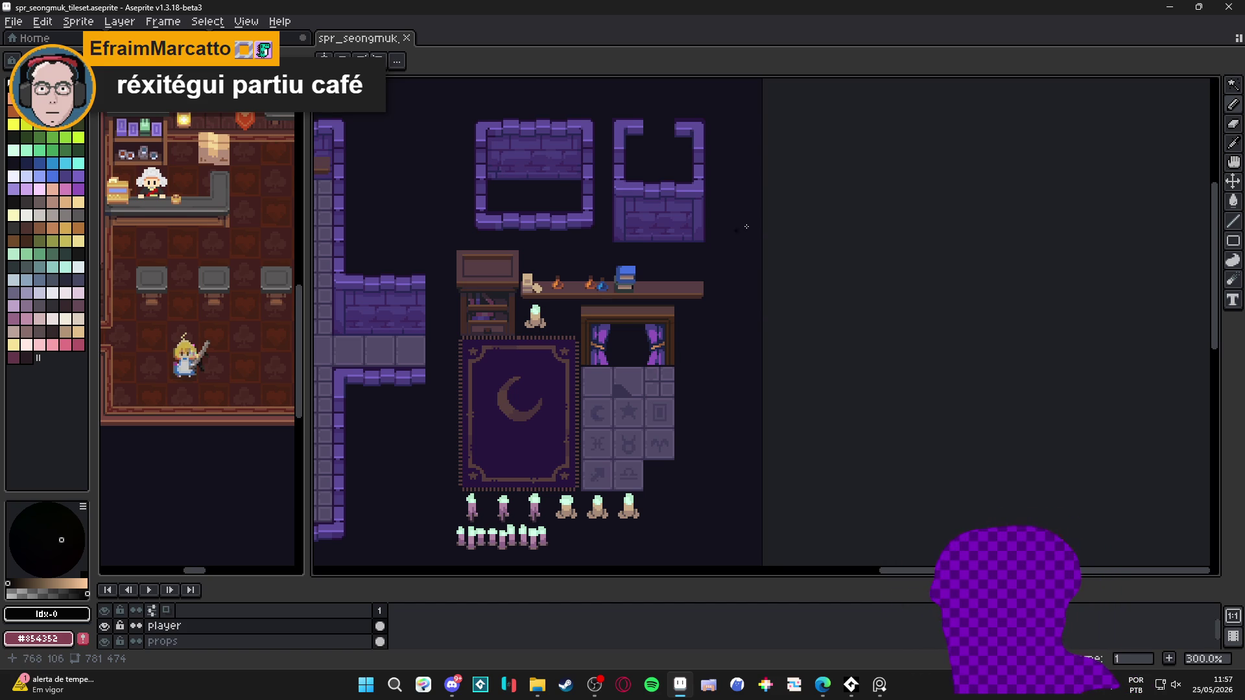
Cycle past Sprite-0001 to bring reward room.aseprite back into view
key(ctrl+Tab)
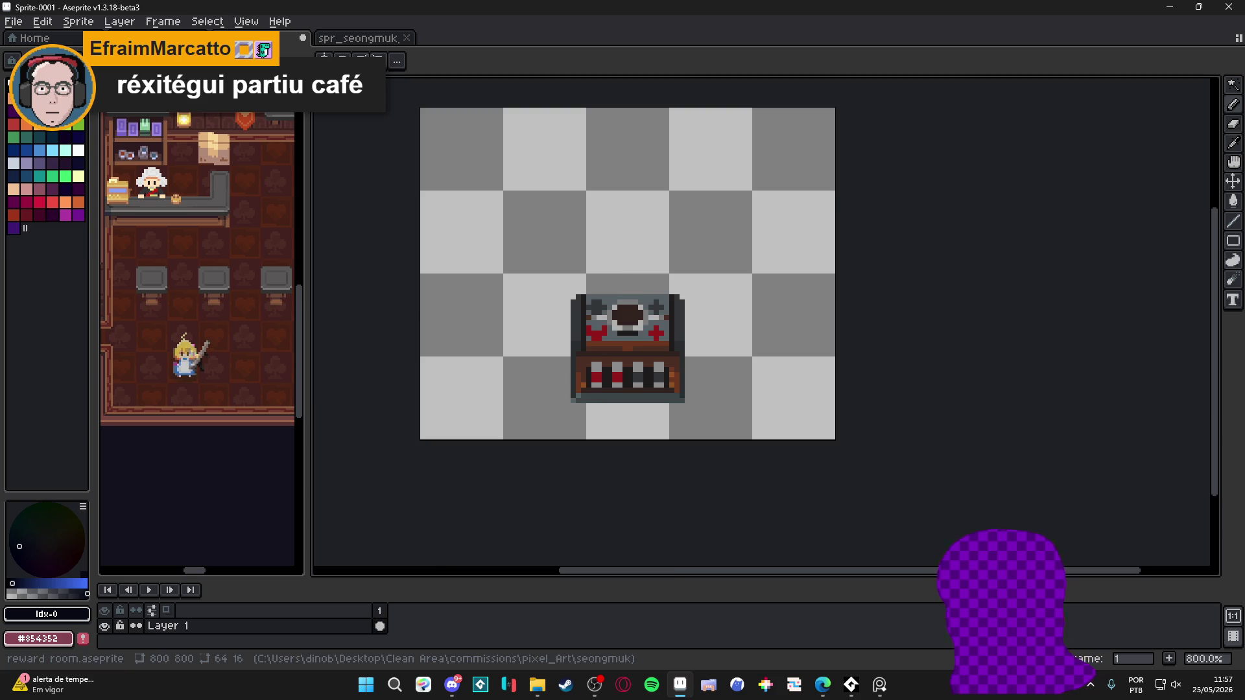
key(ctrl+Tab)
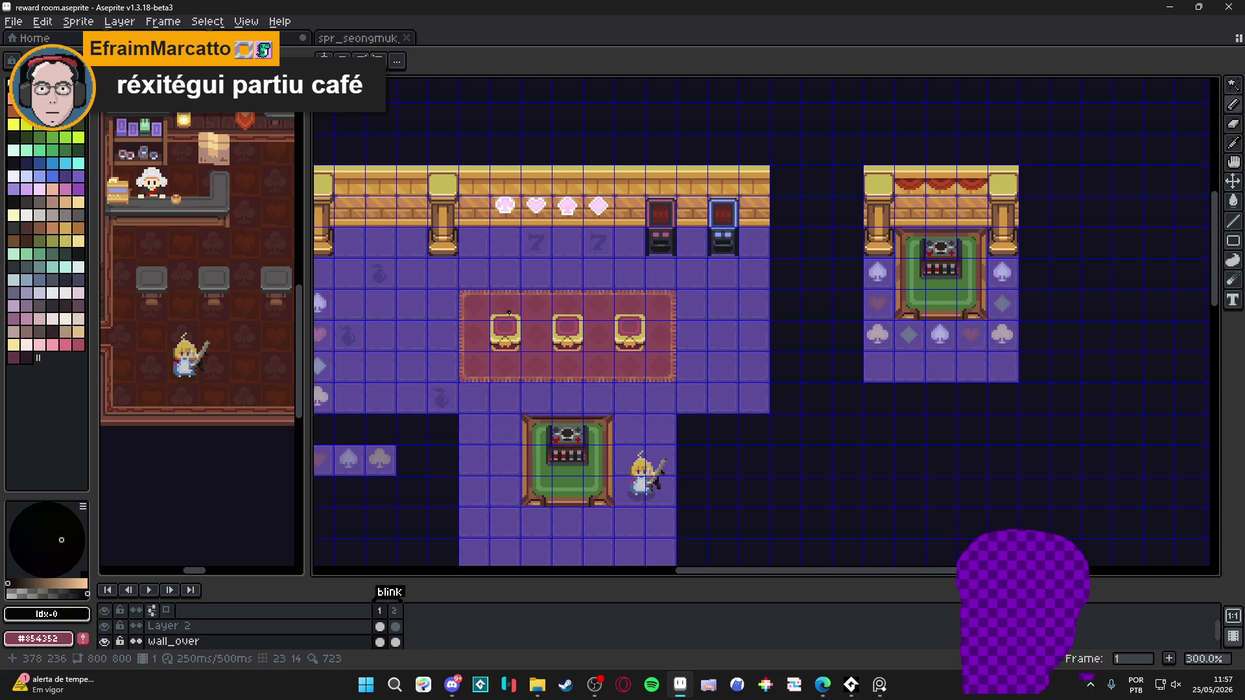
scroll(509, 313, down, 1)
scroll(500, 313, up, 1)
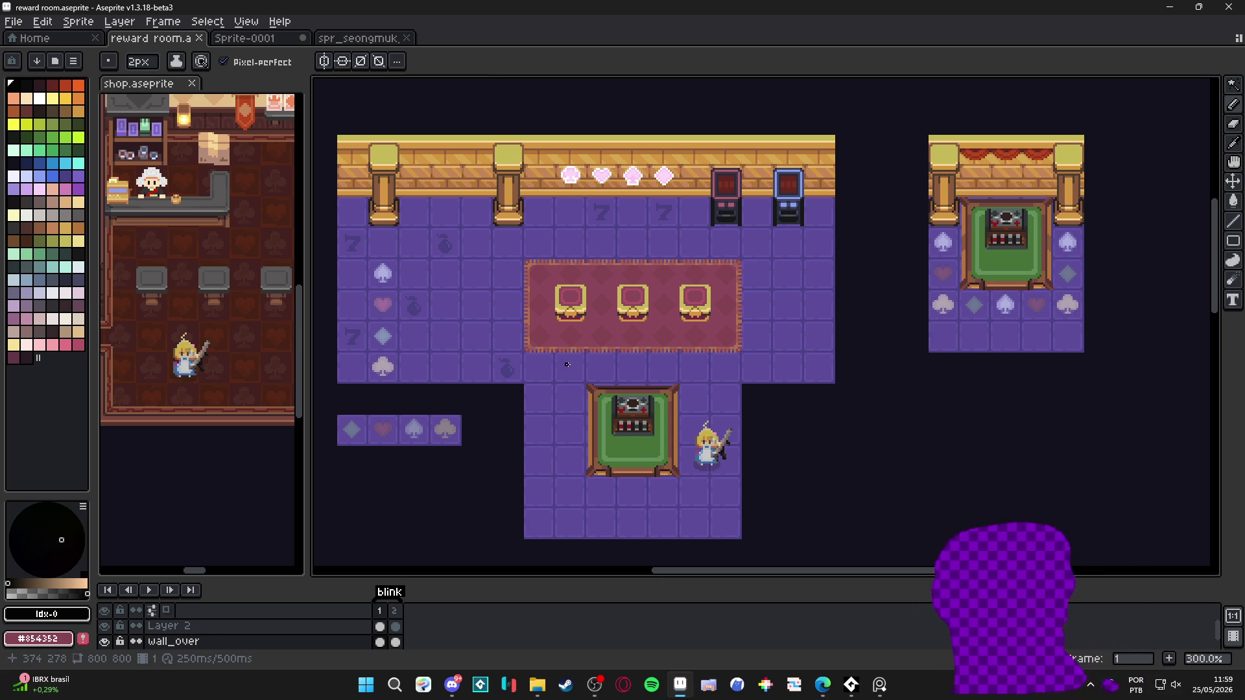
Check the Sprite-0001 and spr_seongmuk tabs, return to reward room, and briefly toggle the tile grid
click(257, 40)
click(382, 40)
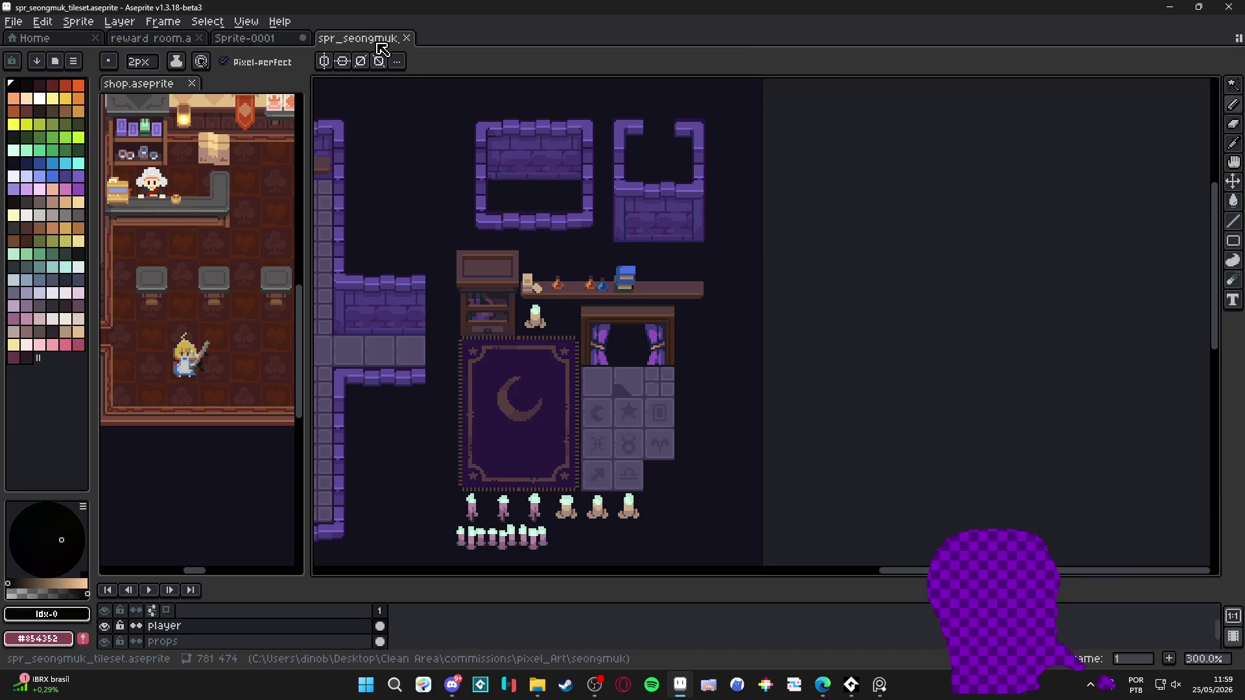
click(156, 39)
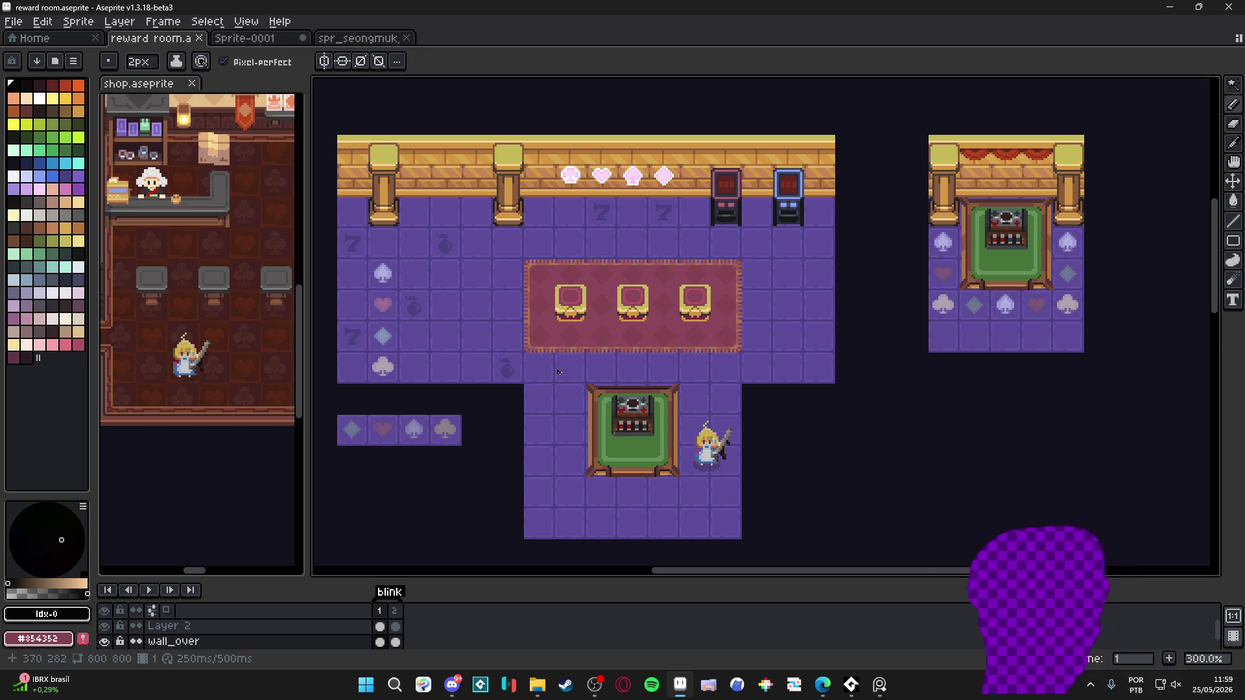
key(ctrl+apostrophe)
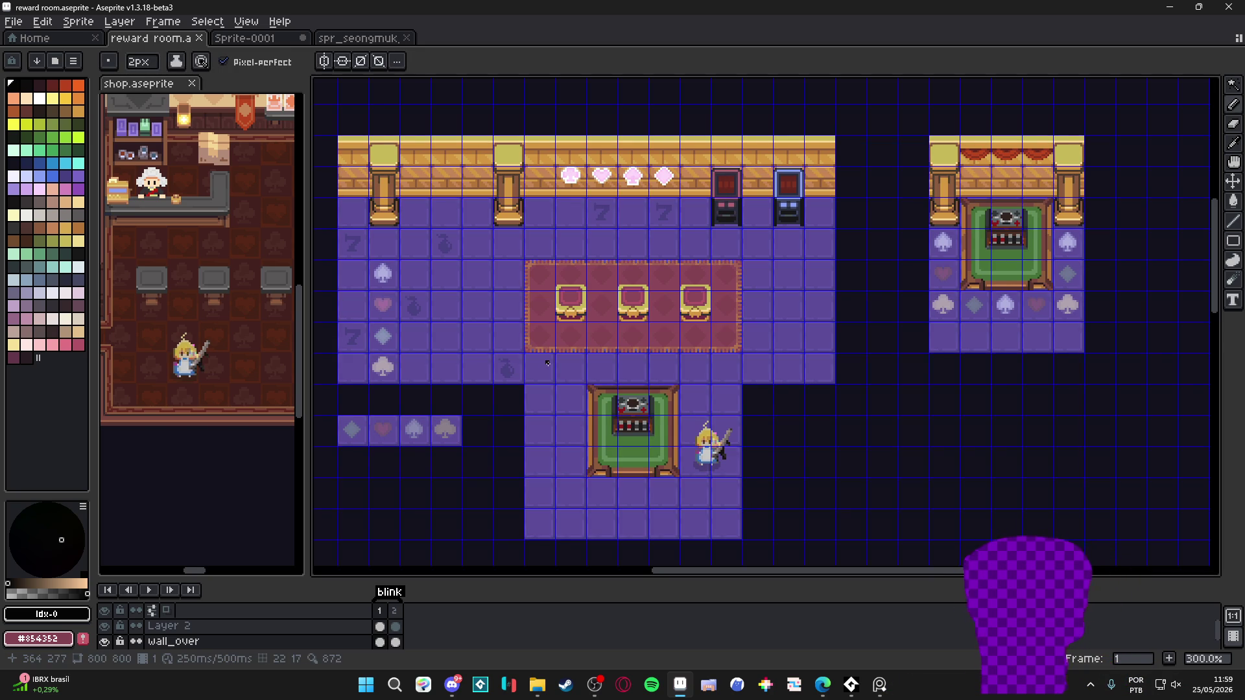
scroll(625, 370, down, 1)
scroll(626, 370, up, 1)
key(ctrl+apostrophe)
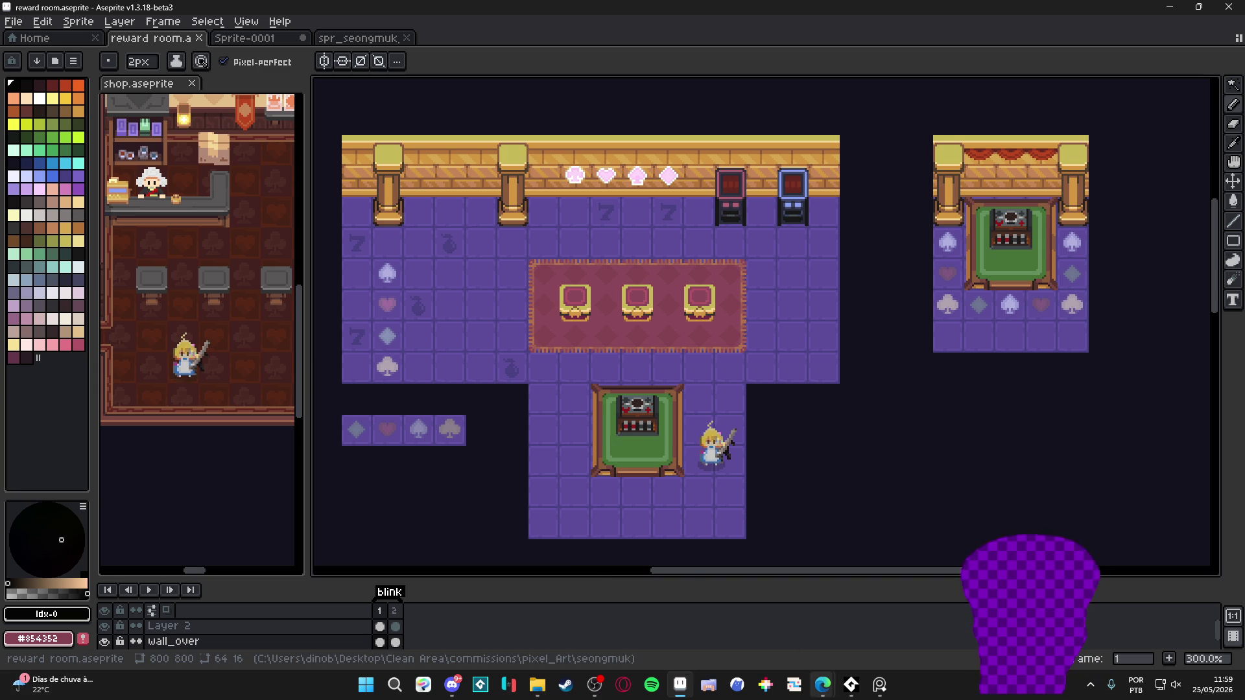
Pan the room map, switch to the Move Tool and turn the tile grid on
mouse_move(679, 684)
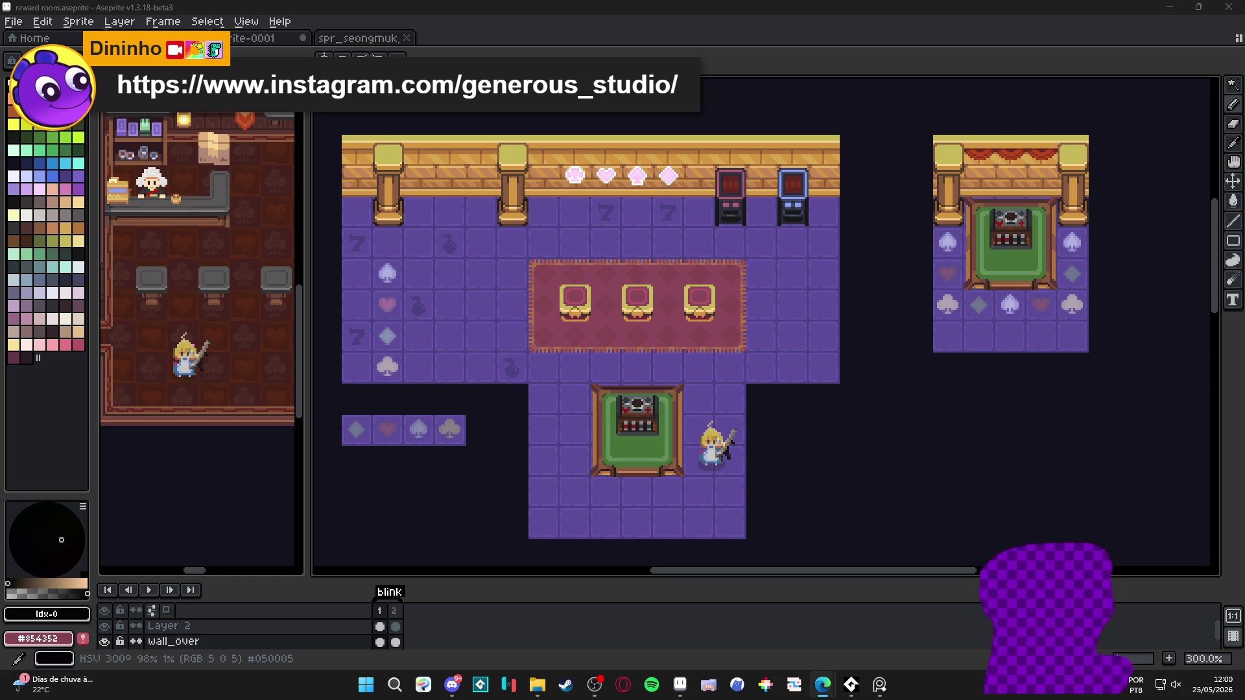
mouse_move(623, 335)
mouse_down()
mouse_move(612, 336)
mouse_move(660, 338)
mouse_up()
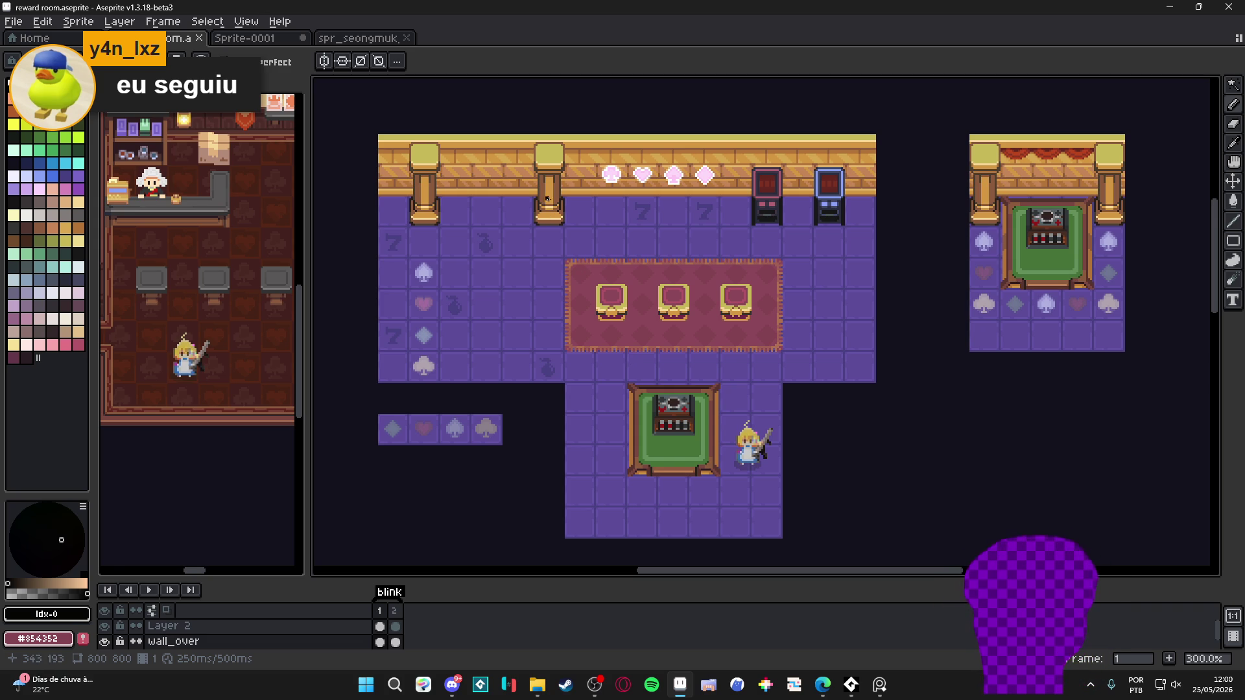
key(v)
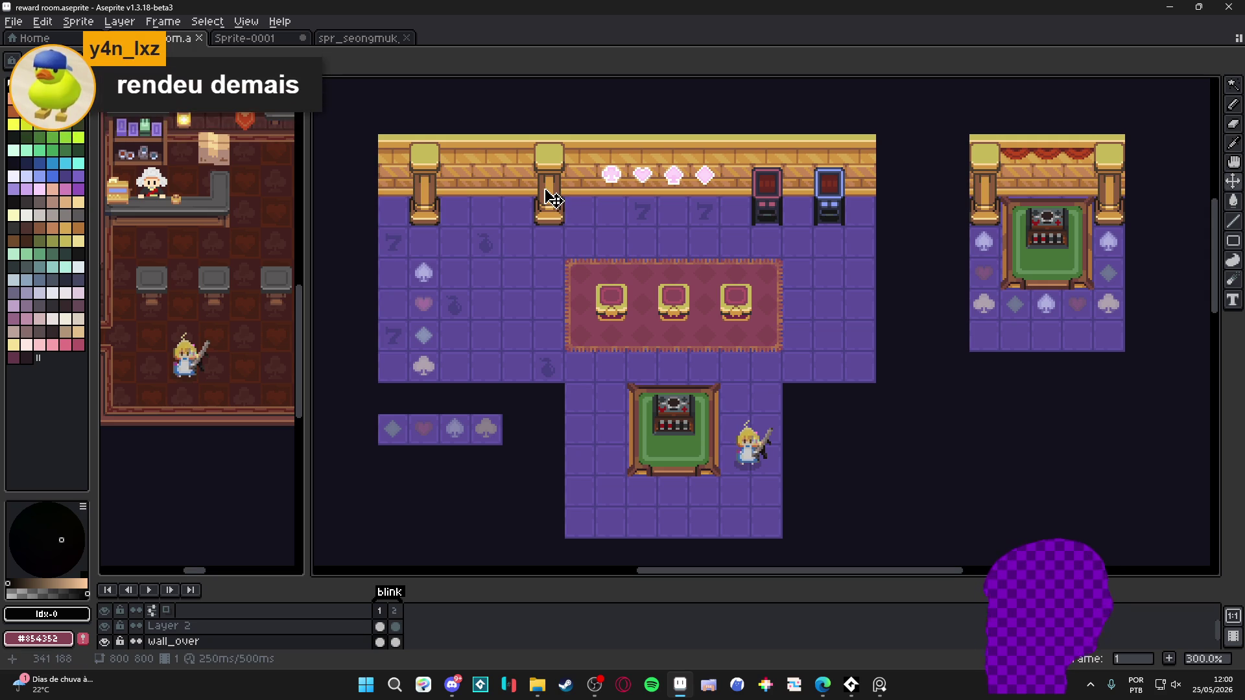
key(ctrl+apostrophe)
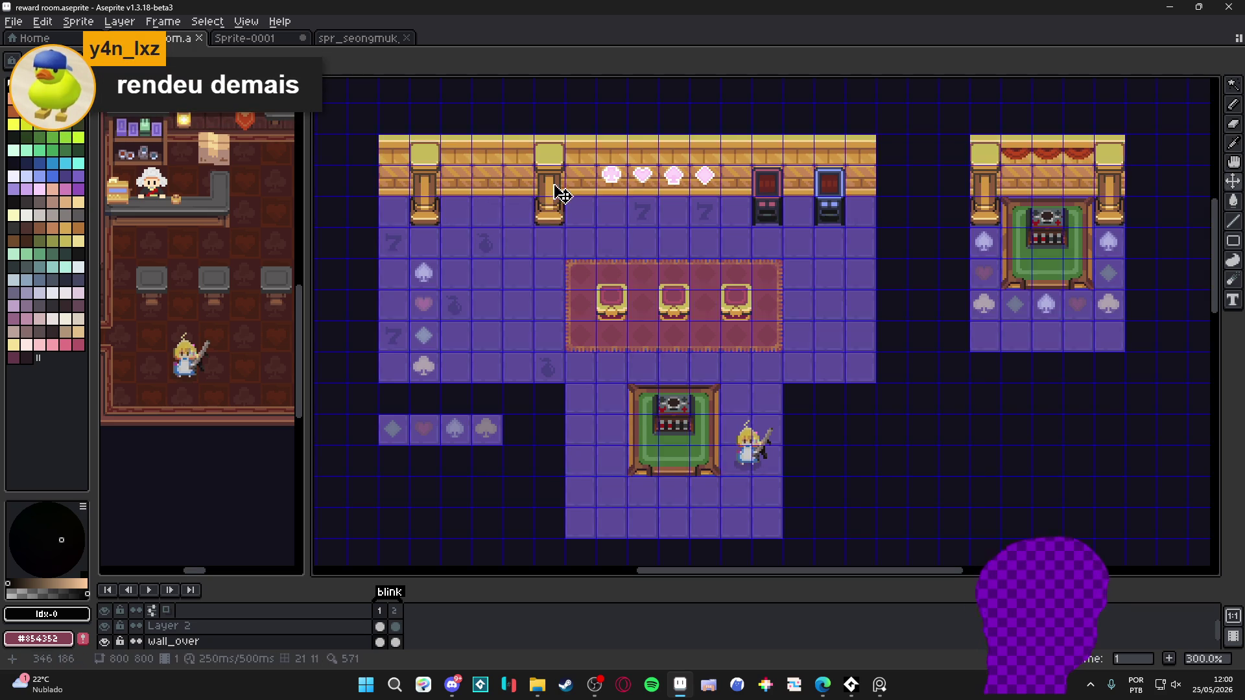
Copy the golden pillar one tile left and one tile lower, then deselect it
key(m)
drag(559, 189, 547, 143)
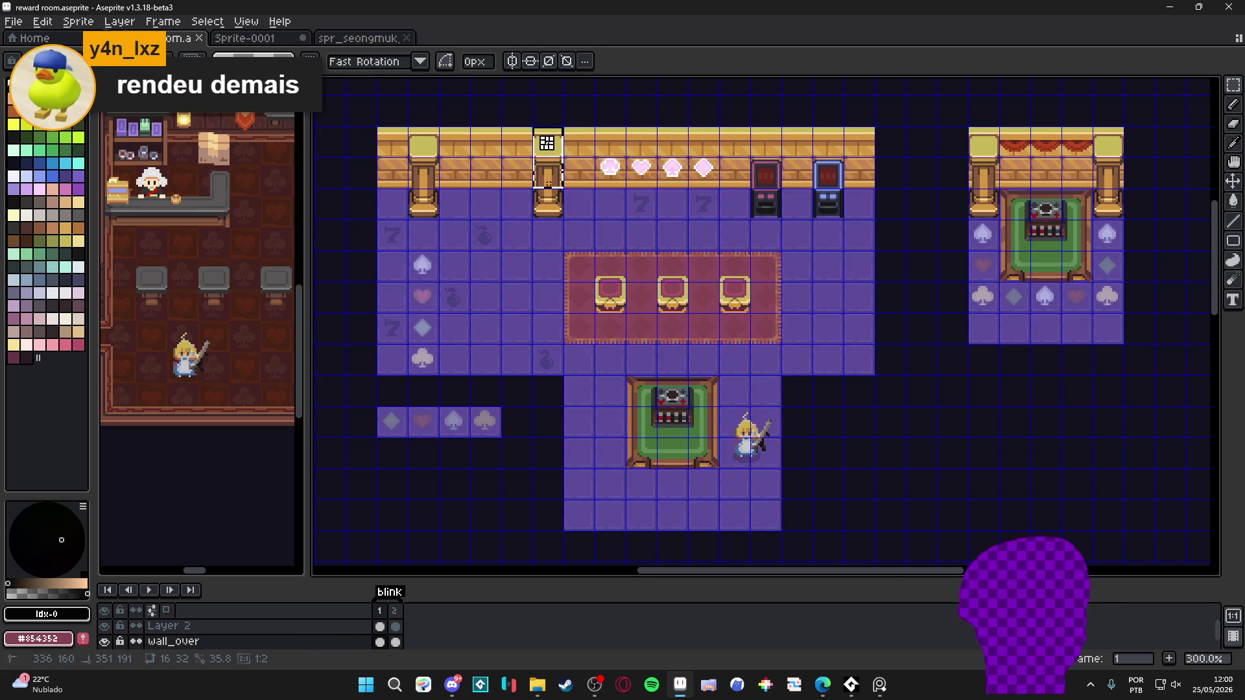
mouse_move(549, 217)
mouse_down()
mouse_move(547, 139)
mouse_move(516, 174)
mouse_up()
key(Left)
key(Right)
key(Left)
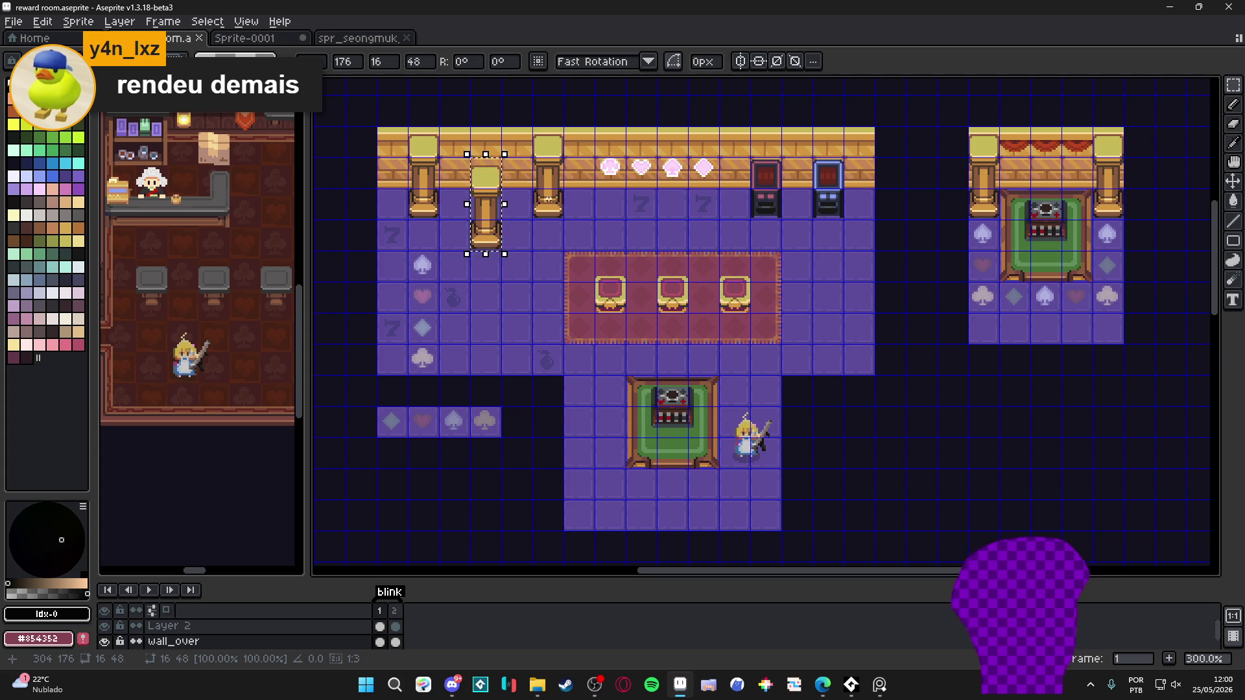
key(ctrl+d)
scroll(481, 219, up, 6)
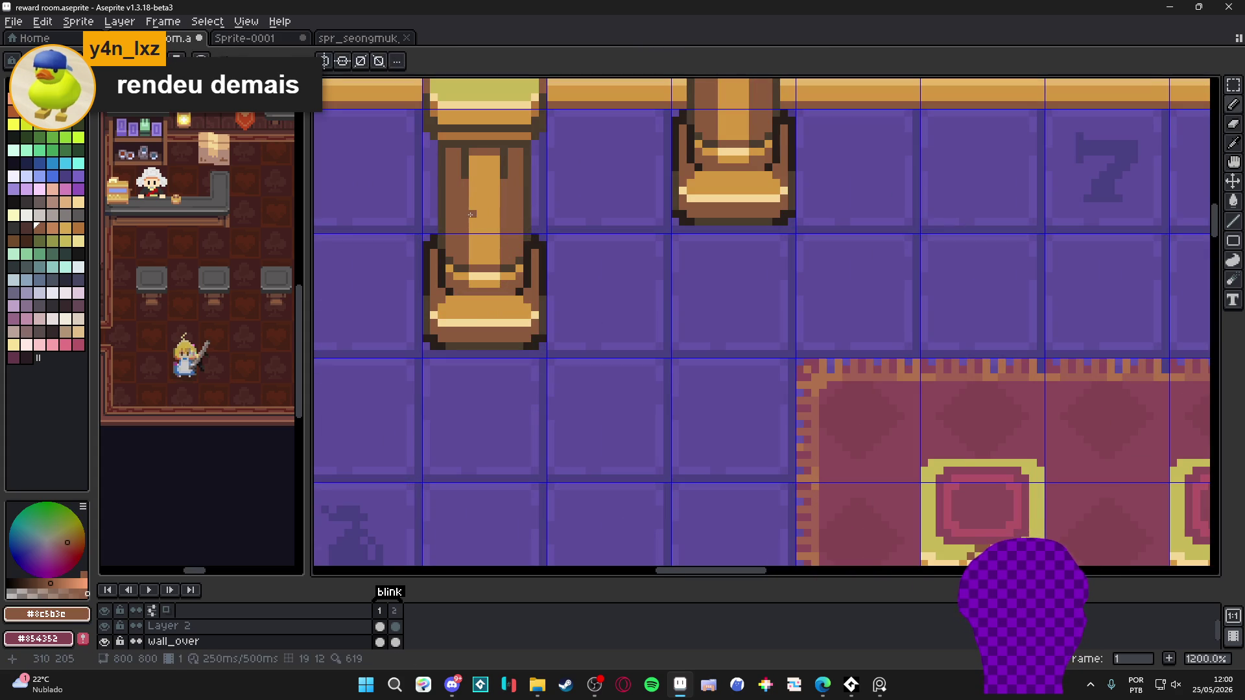
Repaint the copy's light centre strip in brown, sampling brown, dark brown and light orange from the pillar
drag(472, 207, 497, 214)
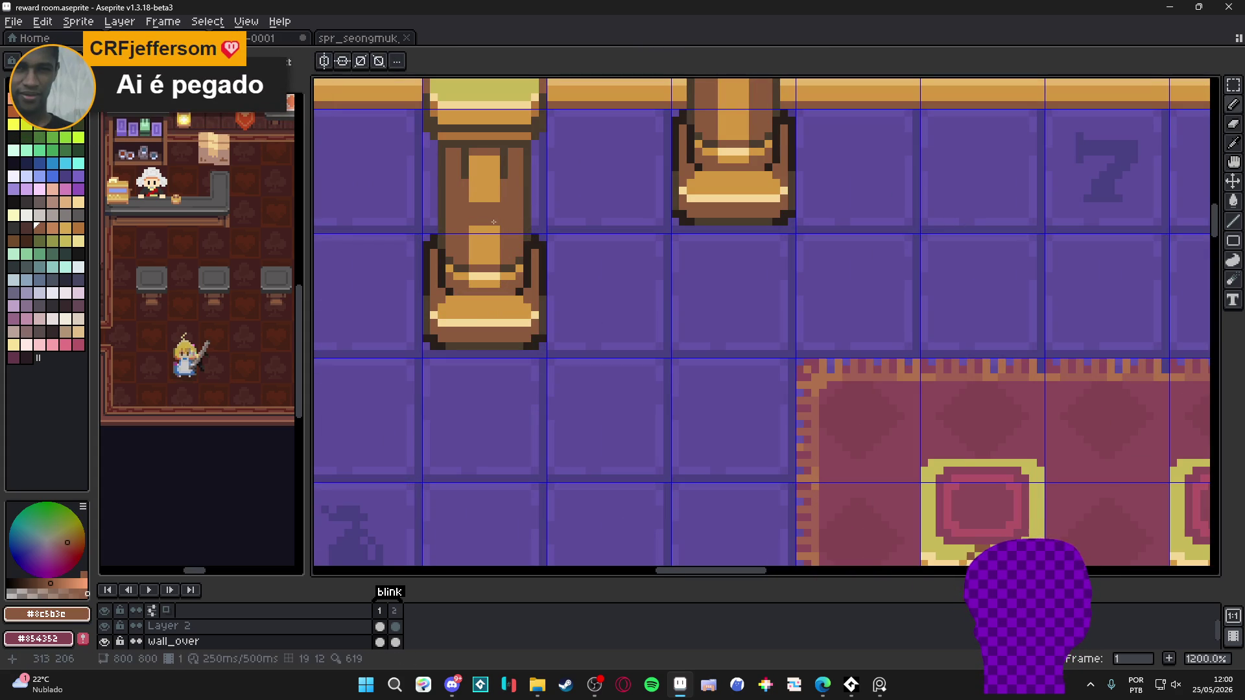
alt+click(486, 203)
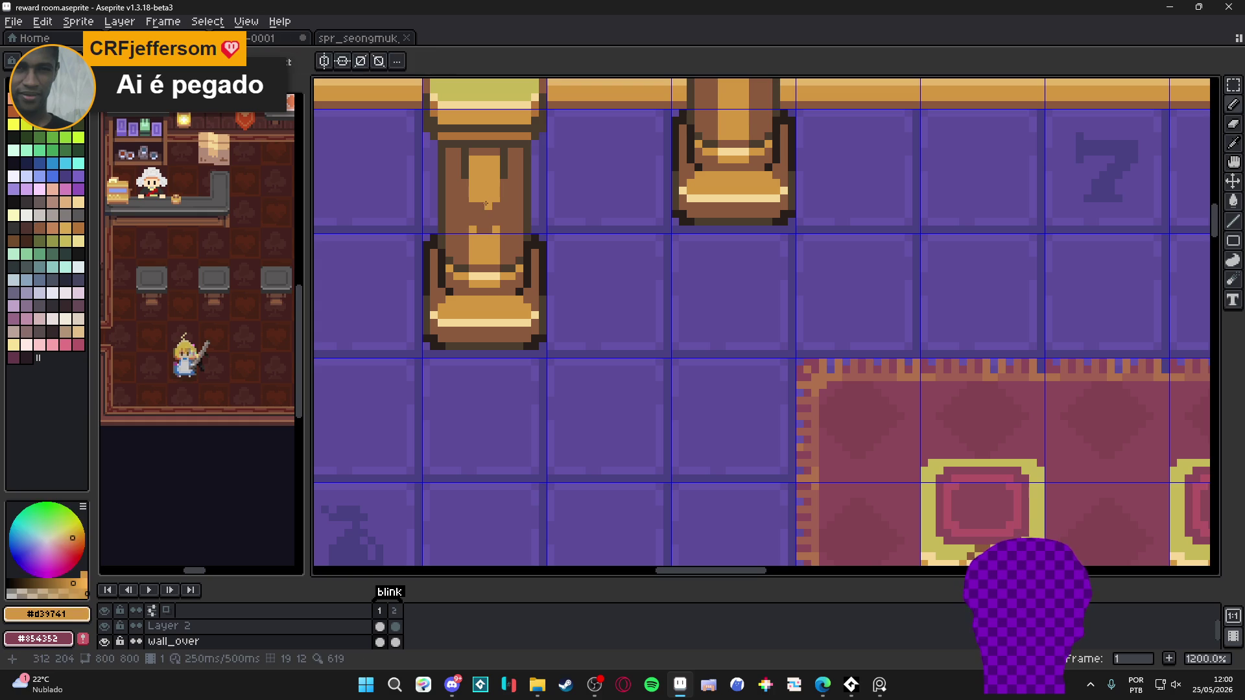
alt+click(494, 204)
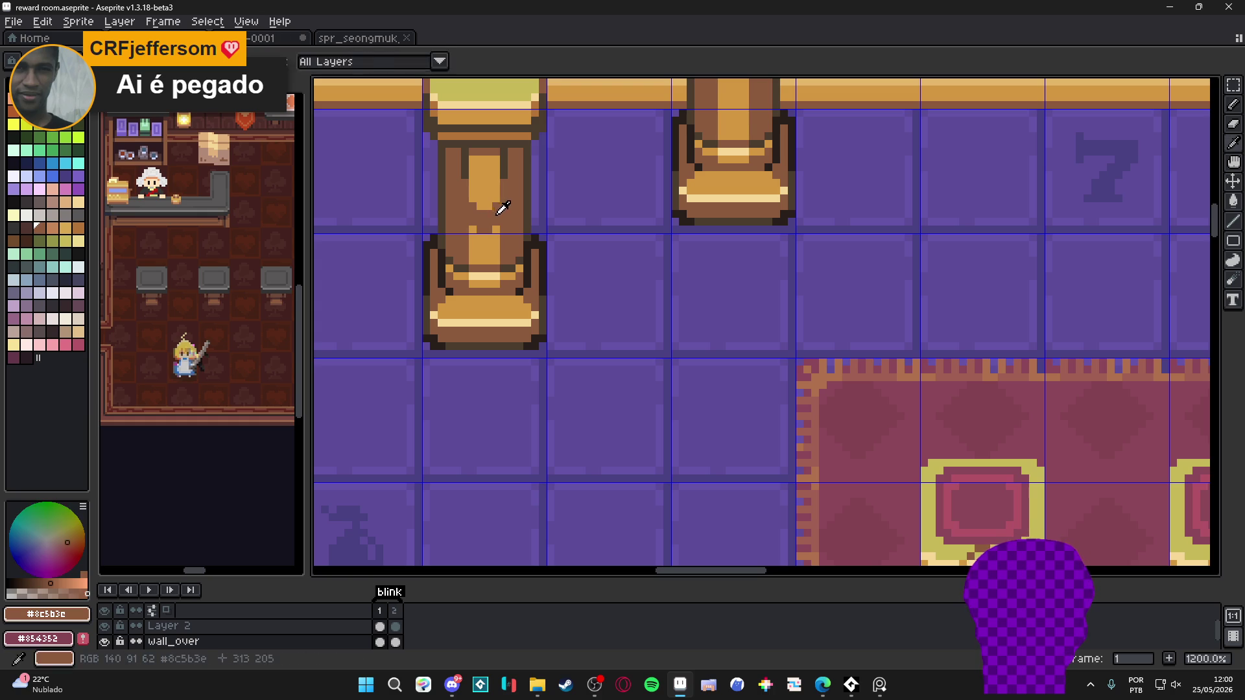
alt+click(505, 173)
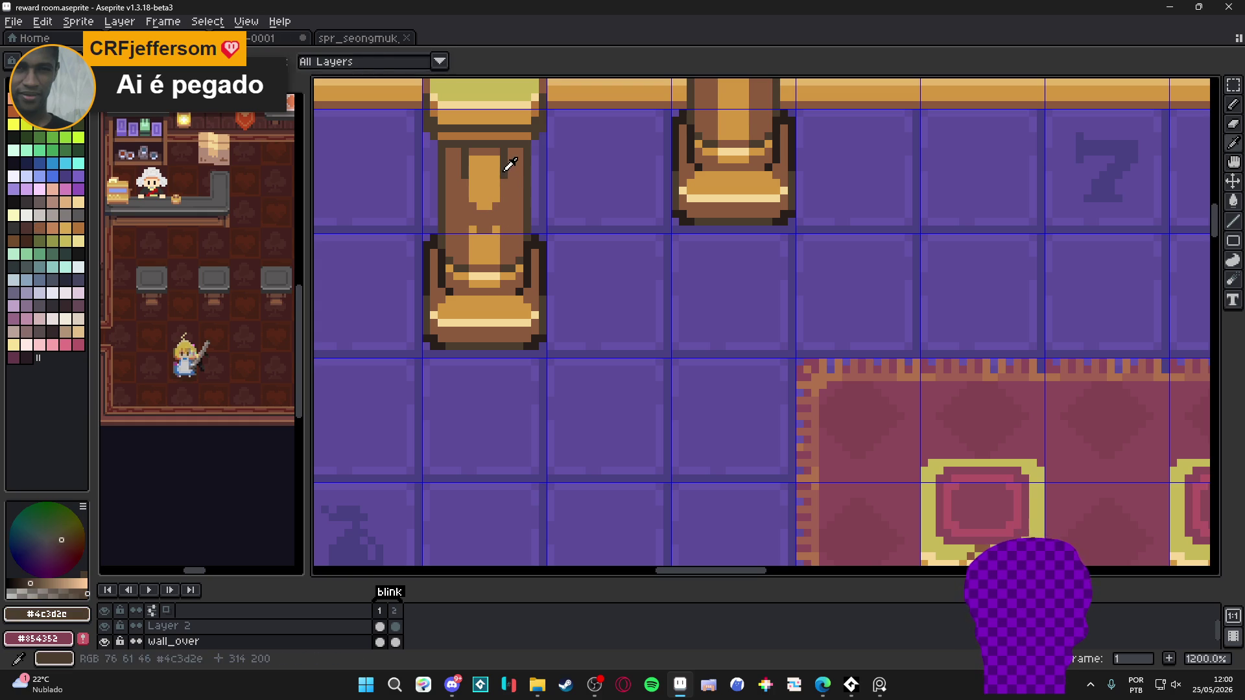
alt+click(504, 227)
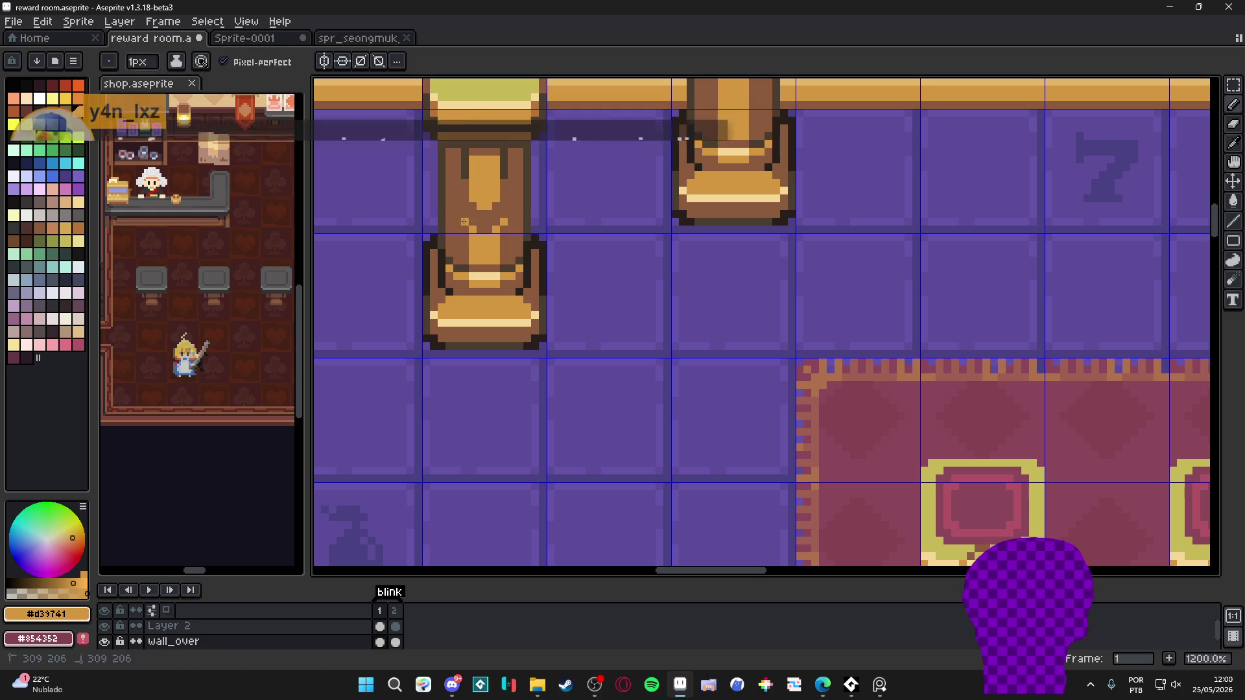
scroll(461, 223, down, 3)
scroll(496, 225, up, 3)
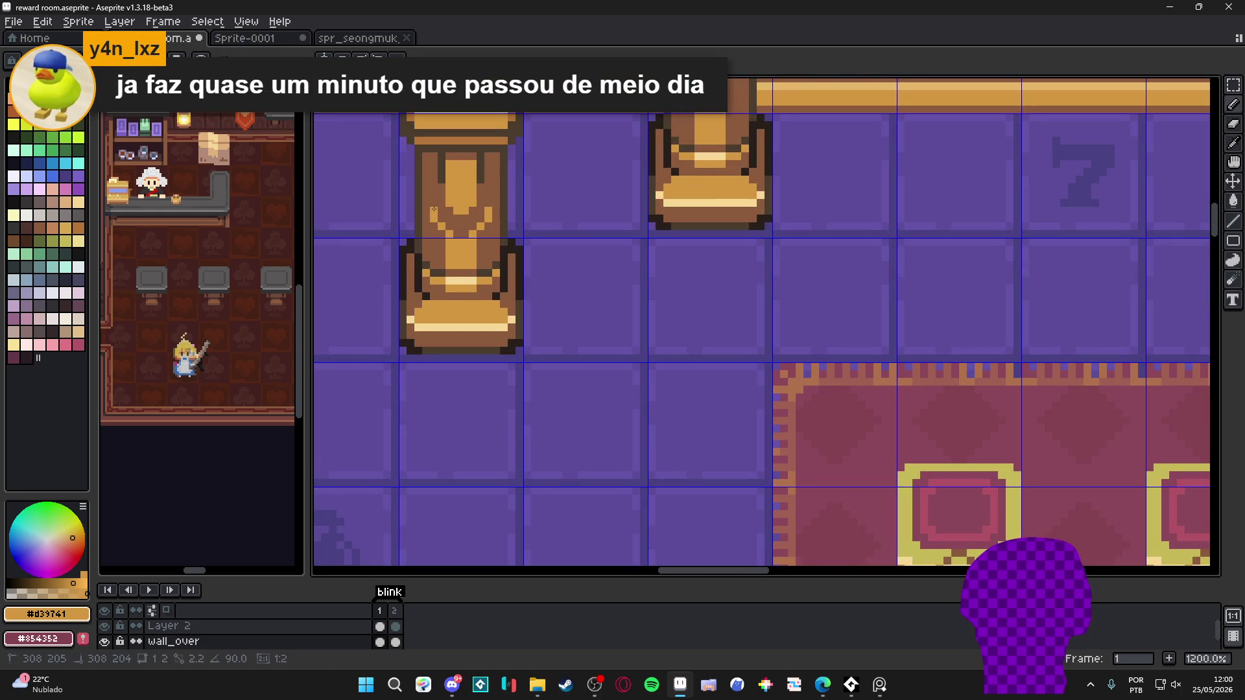
scroll(482, 204, down, 5)
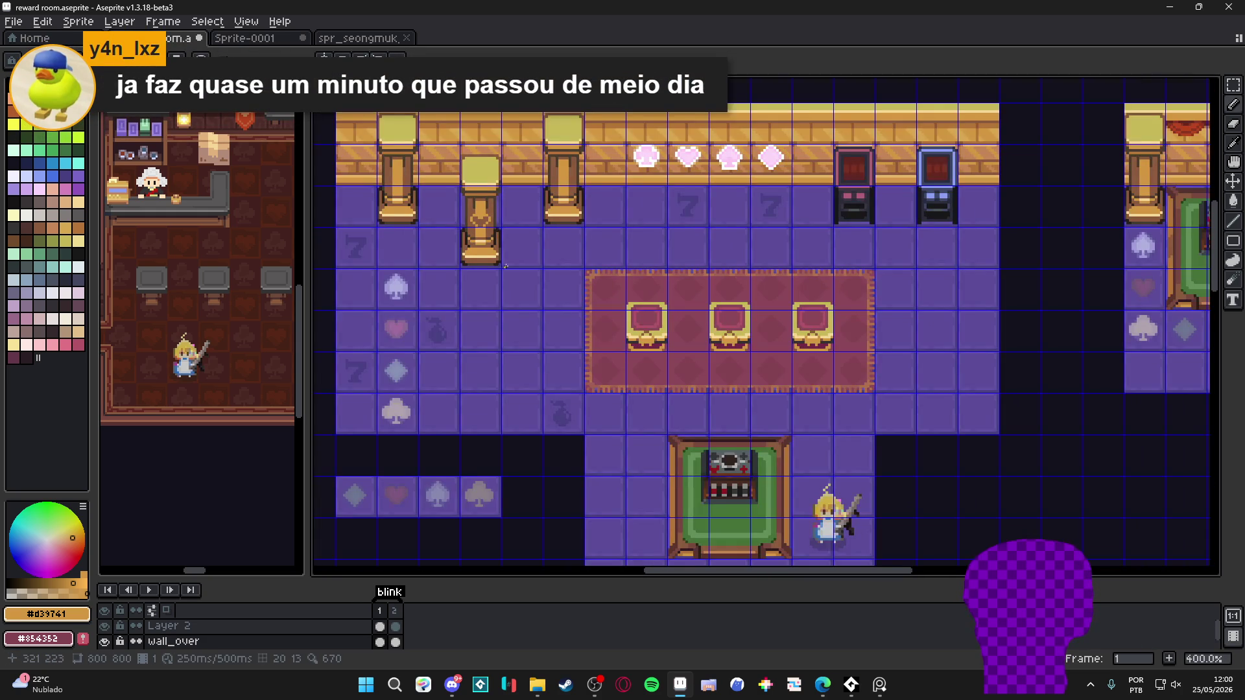
Duplicate the lowered pillar one tile to the right with the grid shown
key(ctrl+apostrophe)
scroll(496, 273, up, 1)
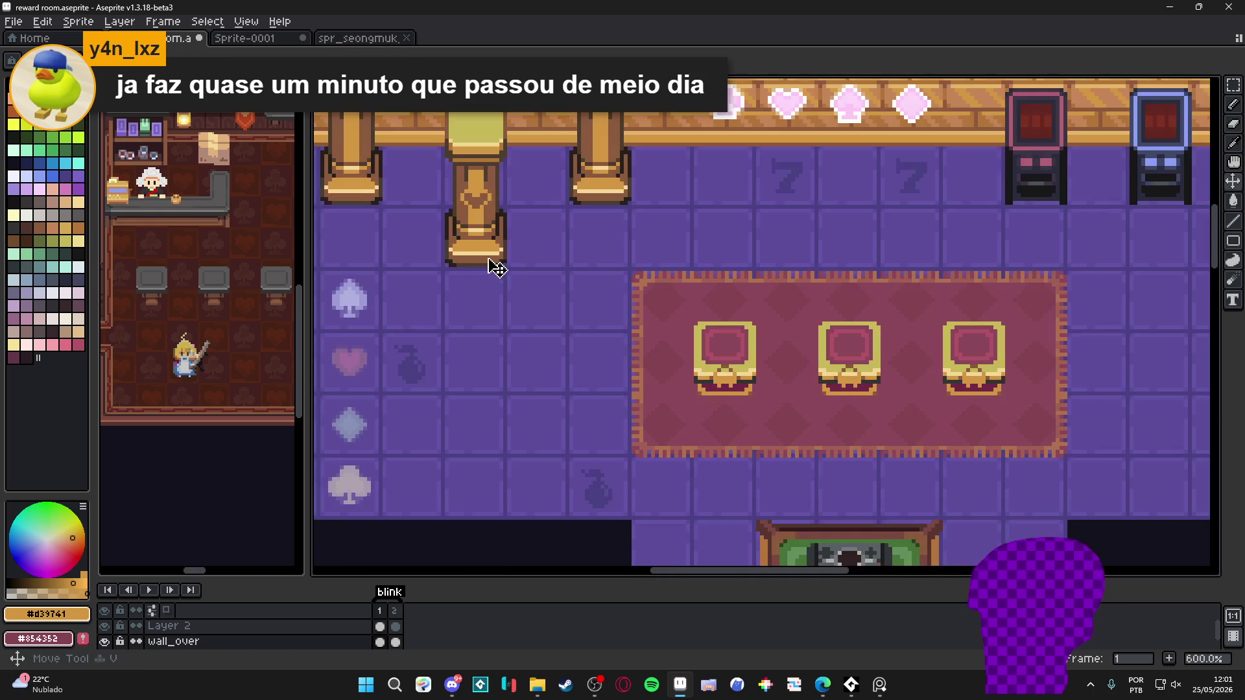
ctrl+click(468, 214)
key(ctrl+apostrophe)
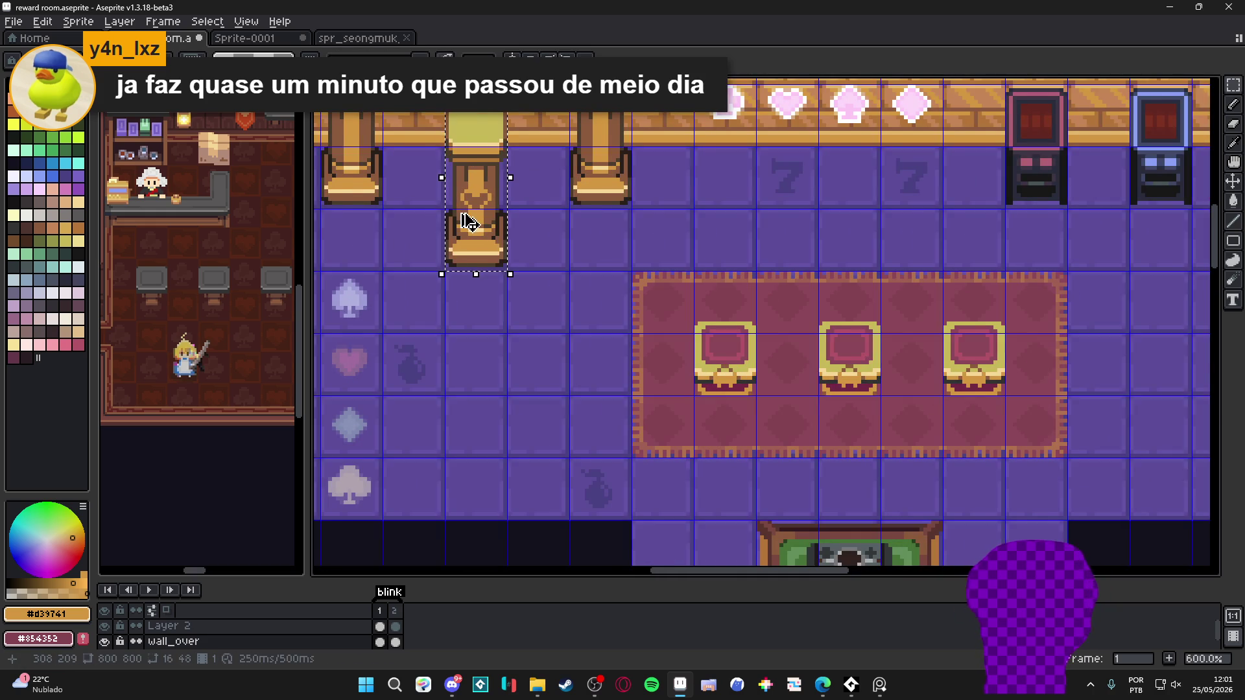
scroll(471, 221, down, 1)
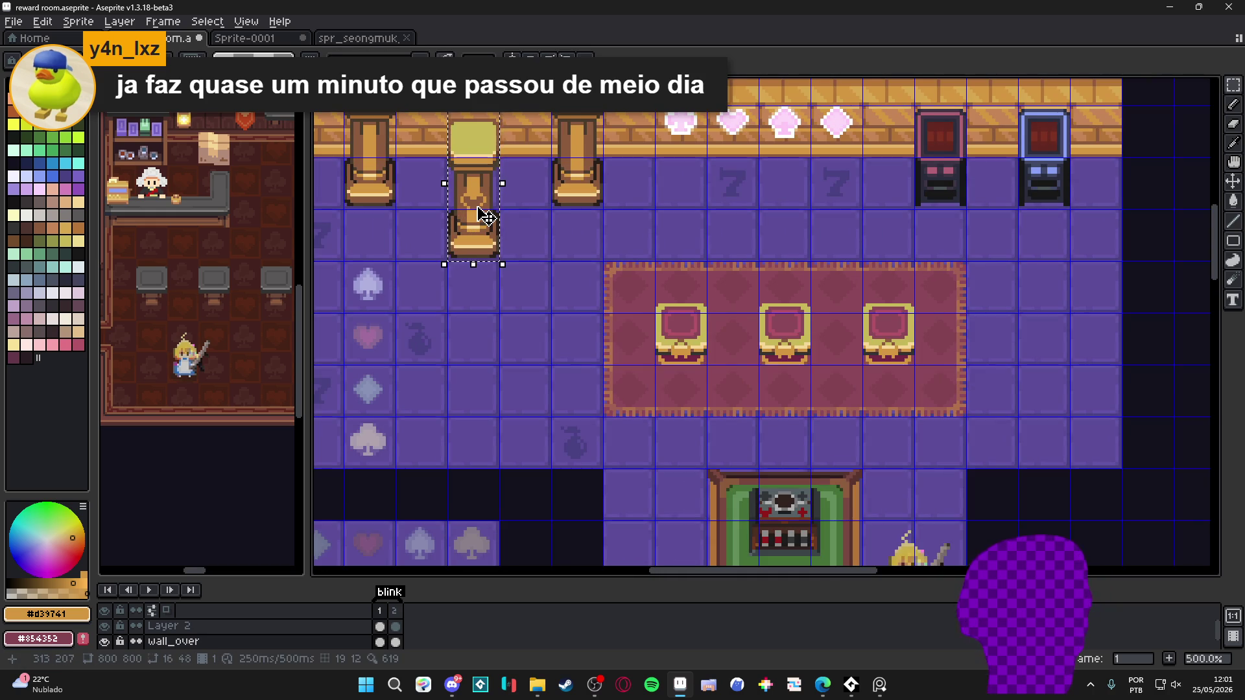
key(ctrl+c)
key(ctrl+v)
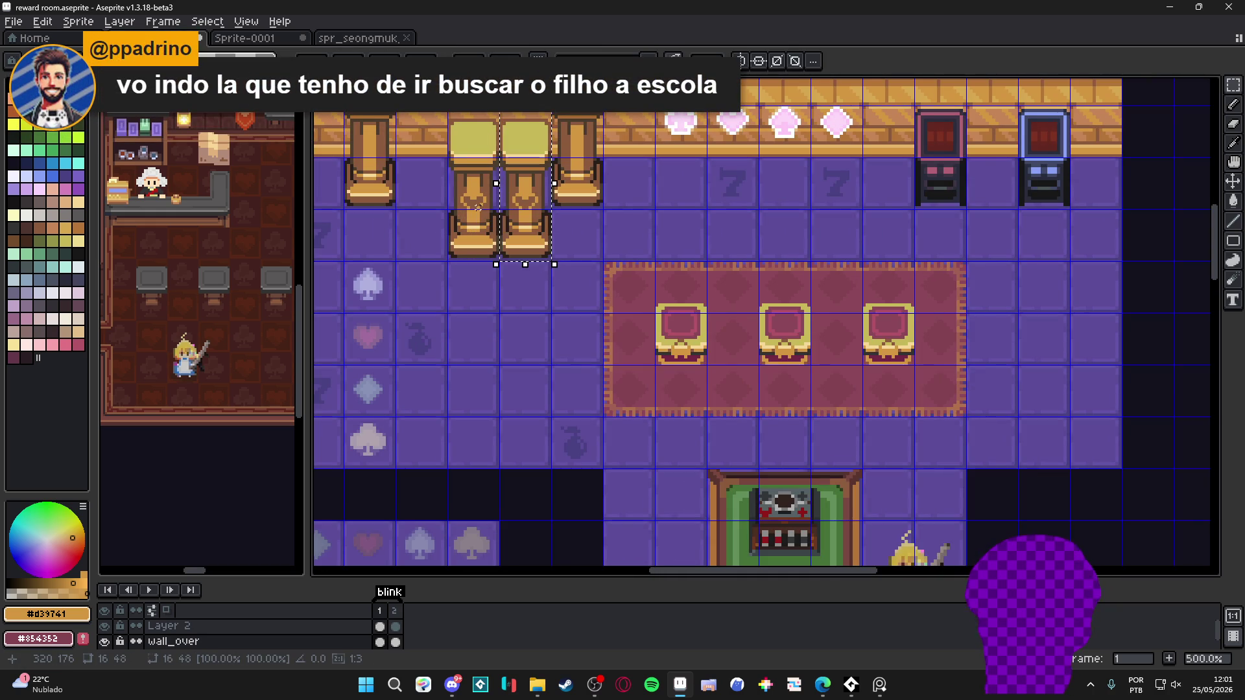
Sample the pillar's brown and paint over the heart cutout on the second pillar
mouse_move(521, 223)
mouse_down()
mouse_move(494, 236)
mouse_move(510, 264)
mouse_move(519, 205)
mouse_up()
scroll(494, 236, down, 1)
scroll(501, 212, up, 5)
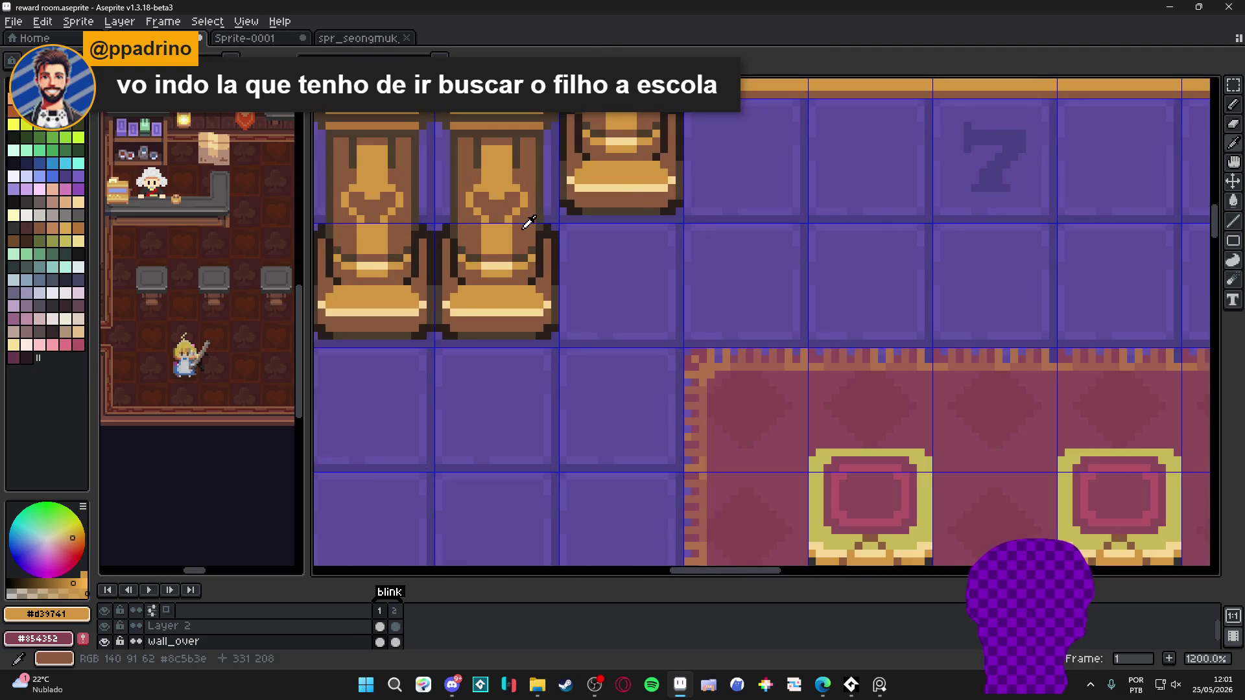
alt+click(529, 214)
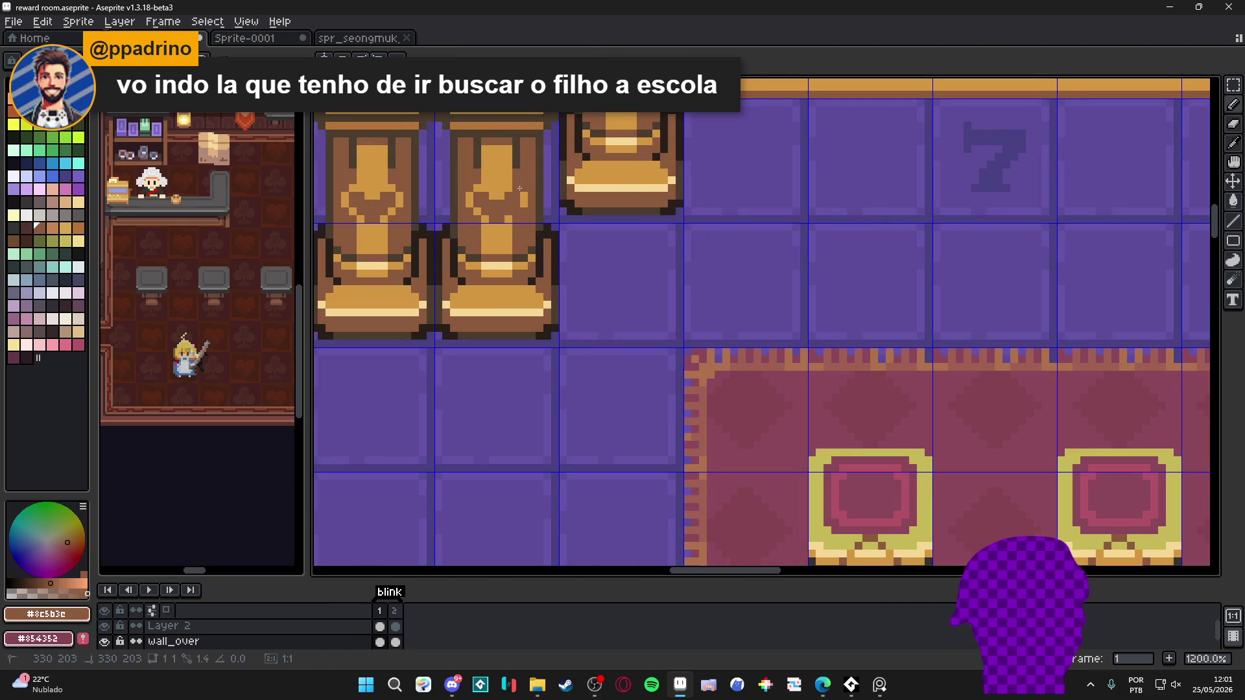
drag(524, 205, 467, 212)
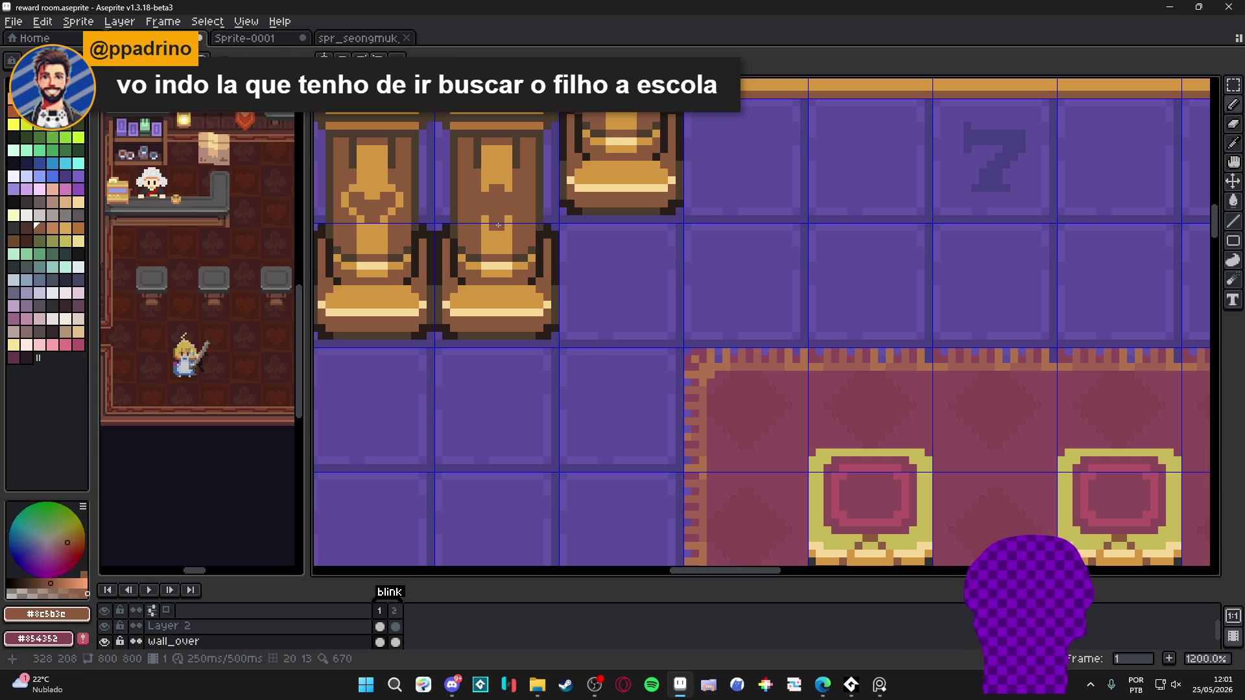
alt+click(491, 224)
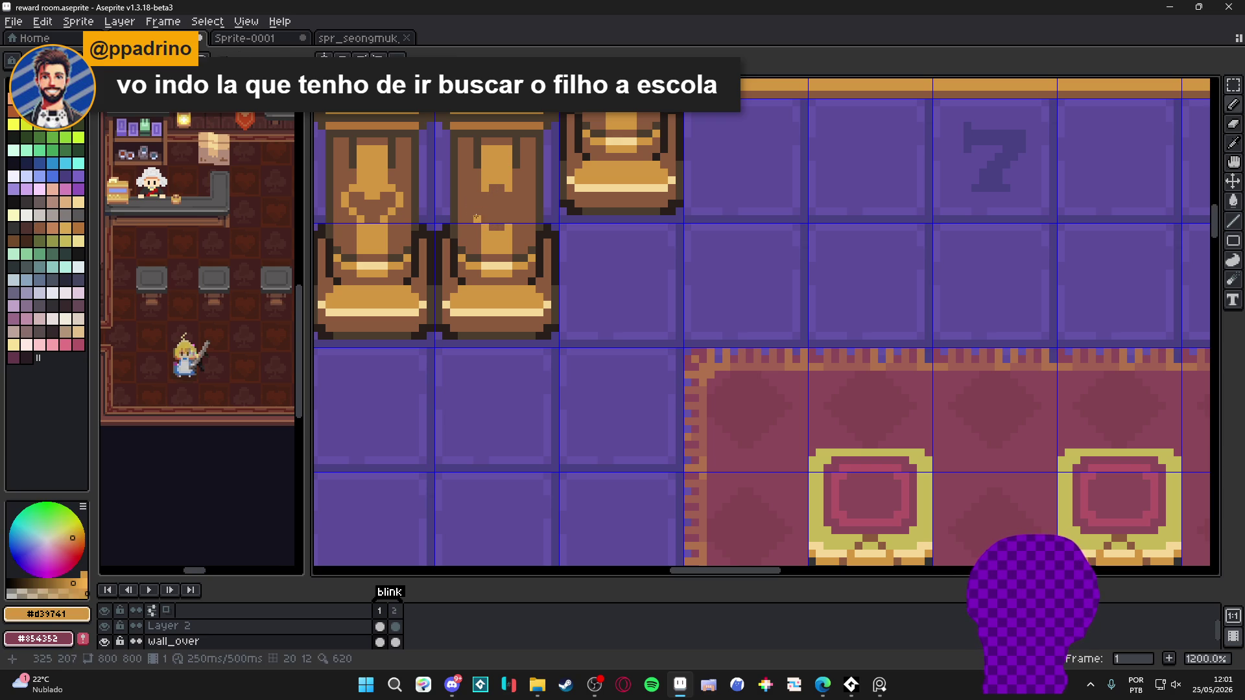
scroll(477, 203, down, 5)
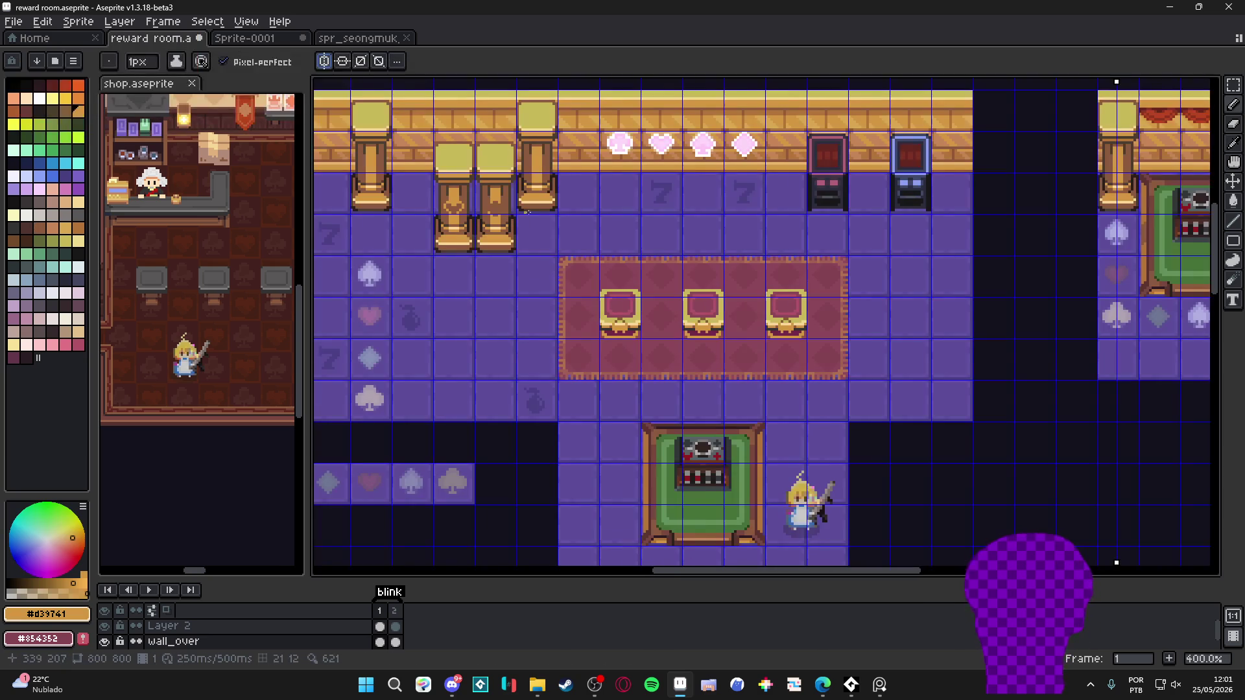
Move the vertical symmetry axis over to the pillars
mouse_move(1117, 80)
mouse_down()
mouse_move(479, 80)
mouse_move(496, 81)
mouse_up()
scroll(497, 169, up, 6)
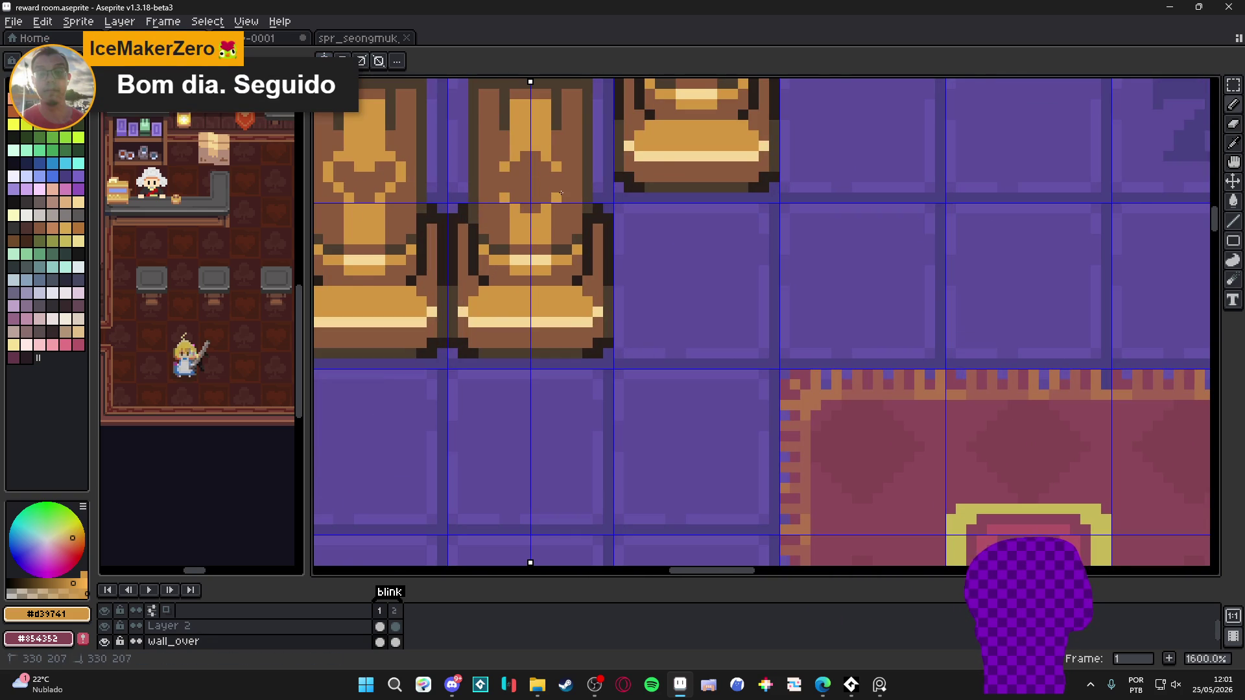
scroll(558, 189, down, 3)
scroll(562, 188, up, 2)
scroll(560, 211, down, 4)
scroll(537, 231, right, 1)
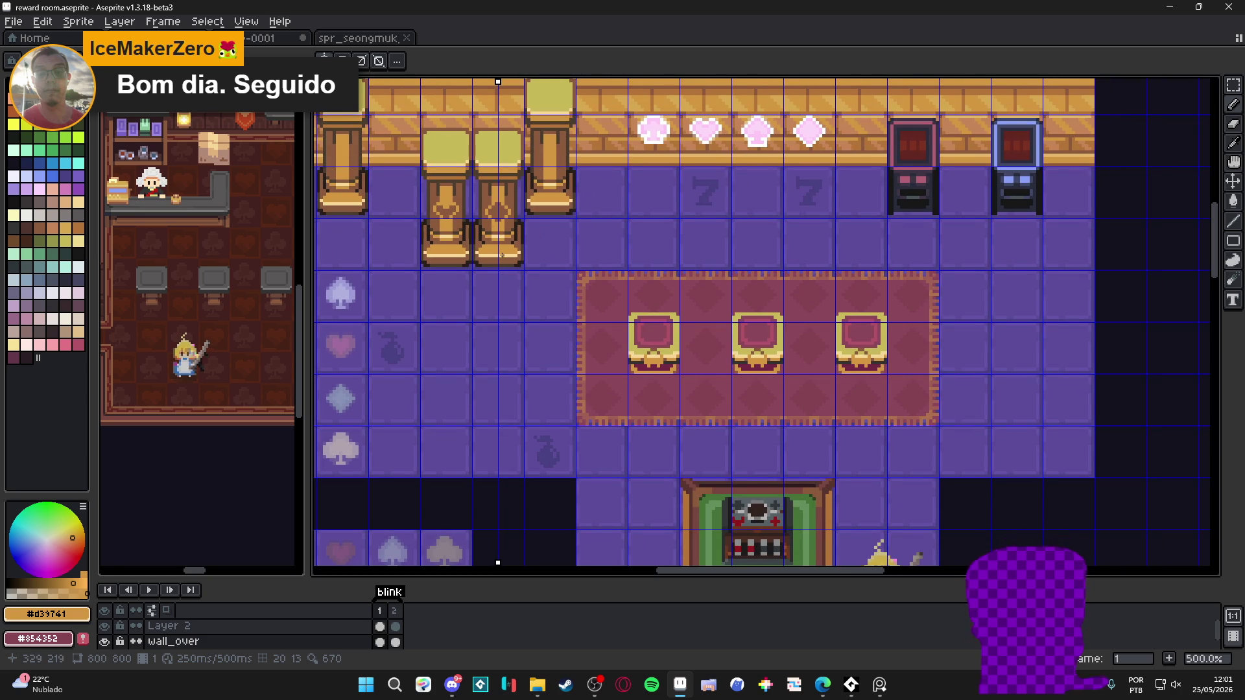
scroll(502, 197, up, 1)
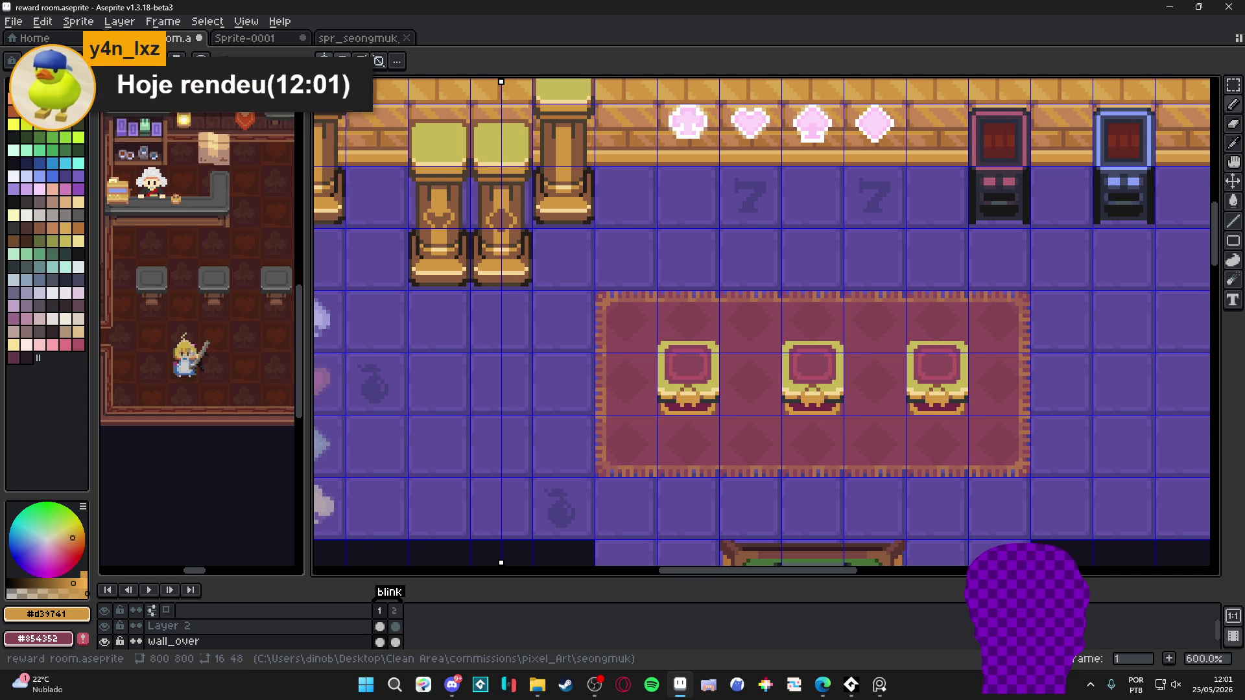
Copy the right-hand tall pillar, nudge the copy one tile left and deselect
key(v)
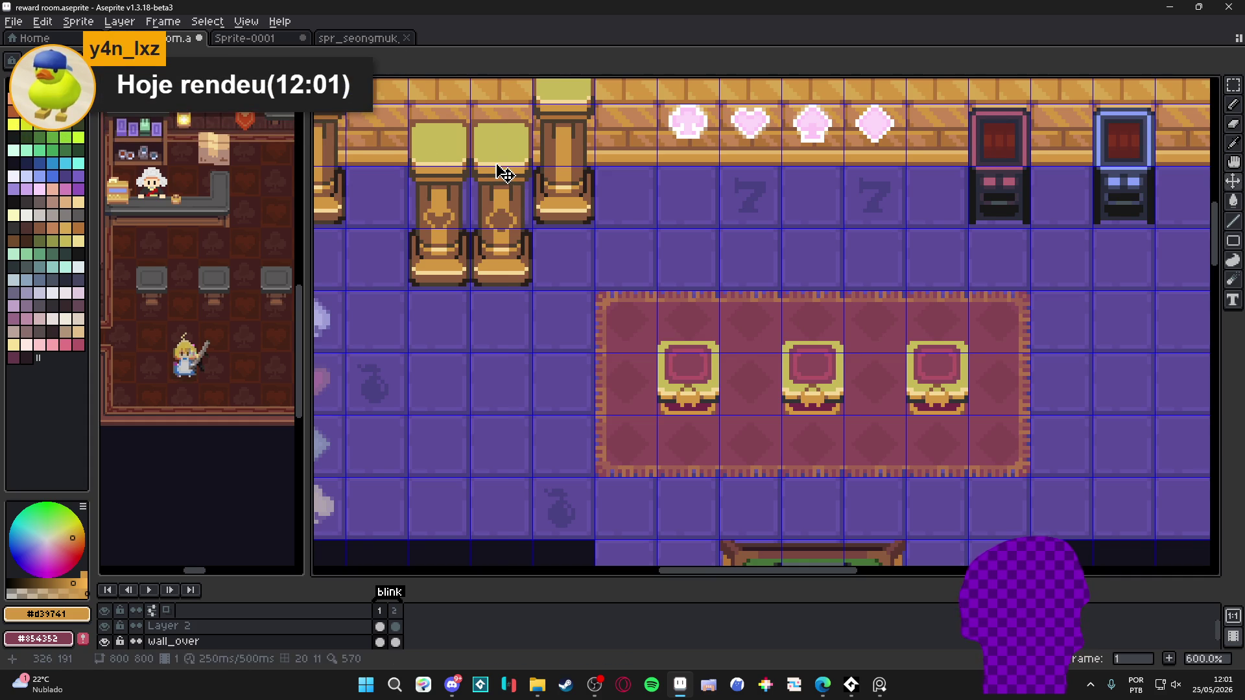
key(m)
drag(496, 110, 499, 280)
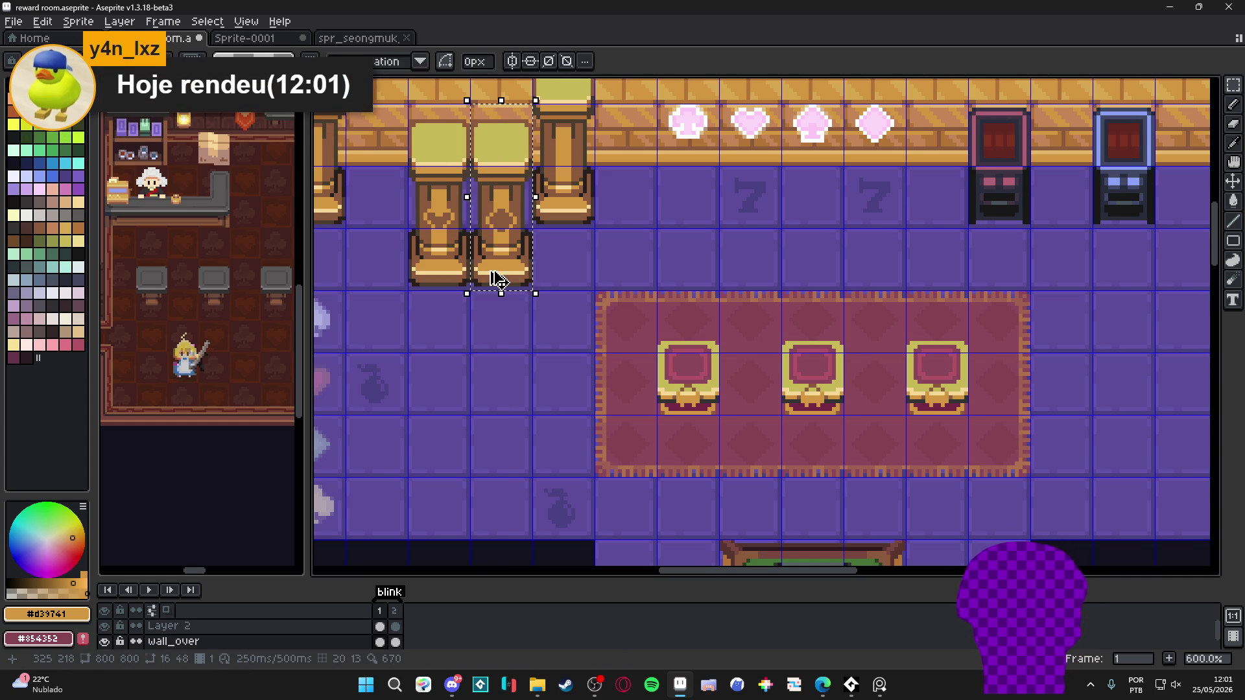
key(ctrl+c)
key(ctrl+v)
key(Right)
key(Right)
key(Right)
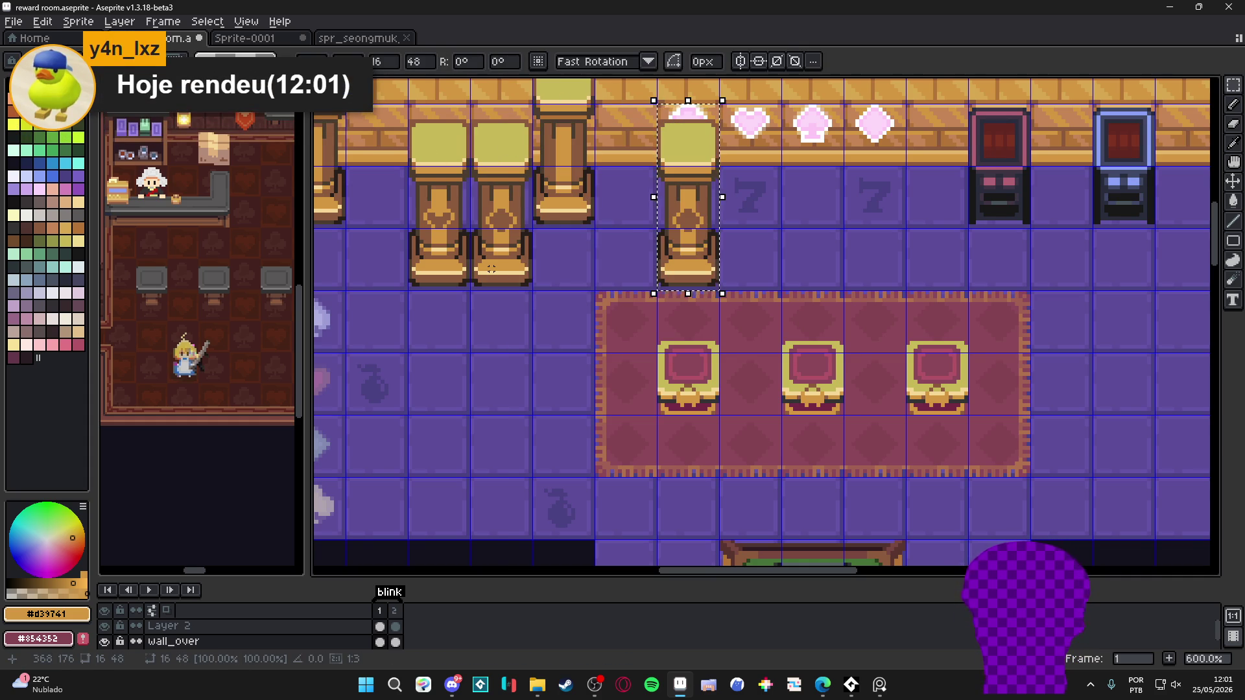
key(Left)
scroll(662, 246, up, 1)
scroll(658, 241, down, 1)
key(b)
scroll(645, 239, up, 6)
key(ctrl+d)
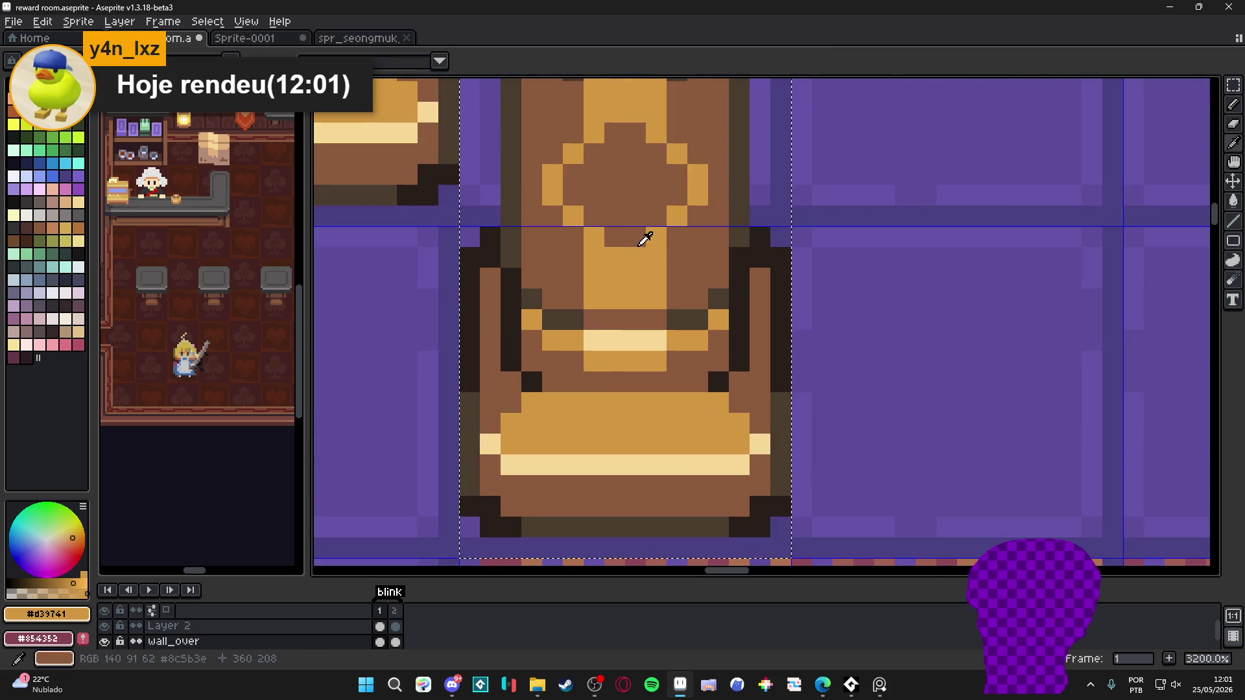
scroll(639, 227, down, 4)
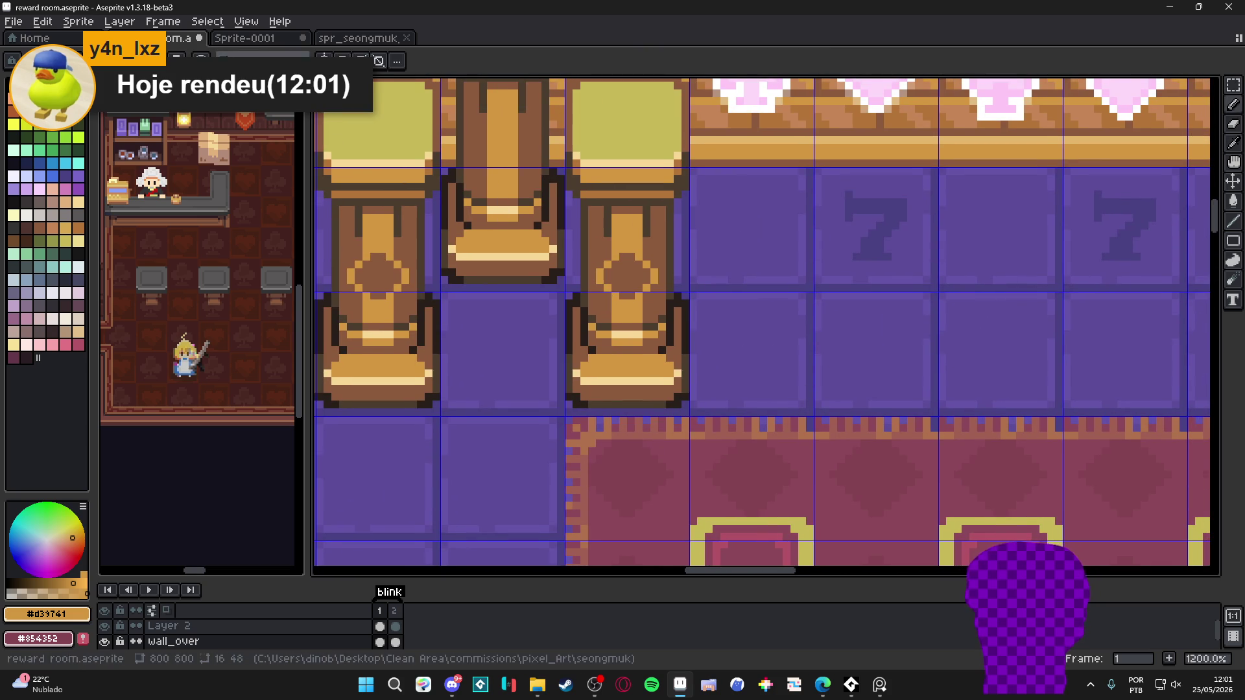
scroll(464, 151, down, 4)
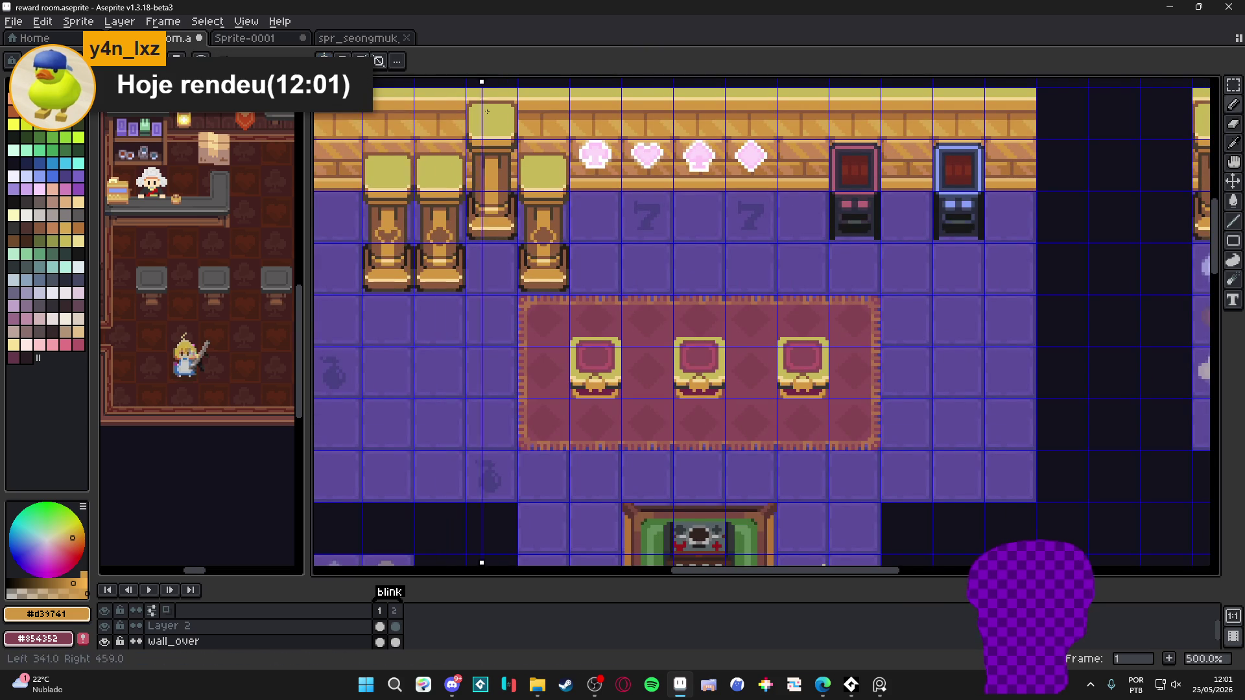
scroll(544, 245, up, 7)
scroll(544, 244, up, 1)
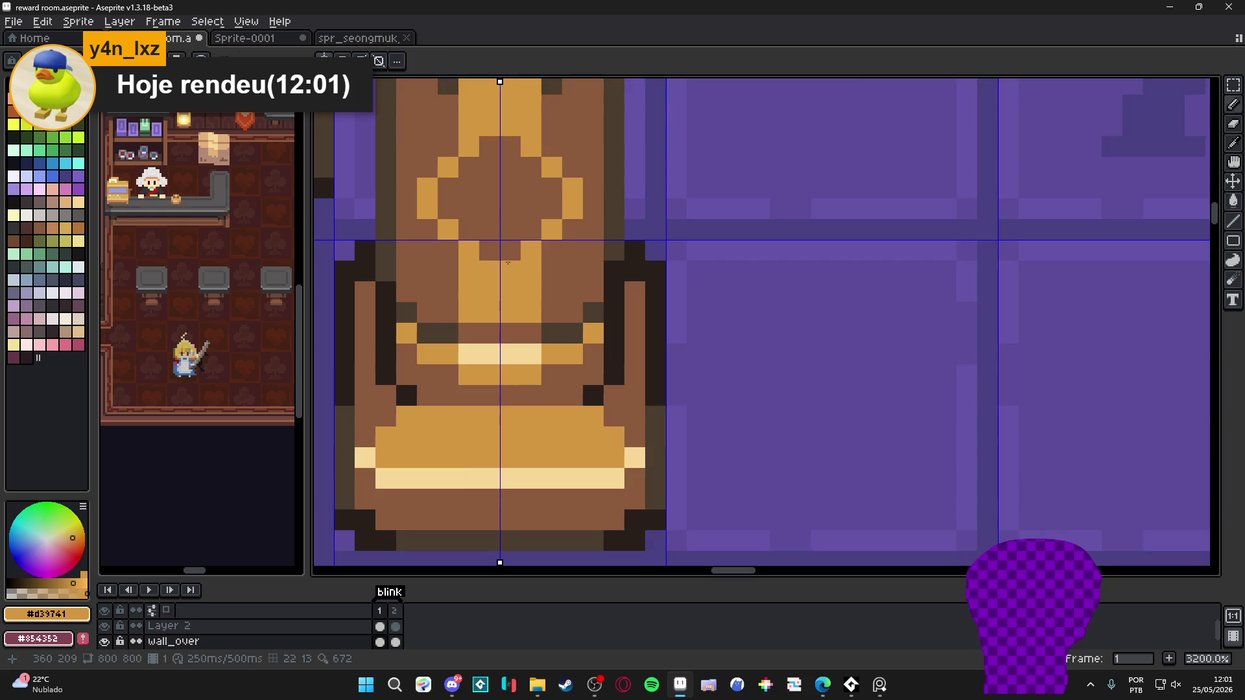
Paint a dark brown line and flanking pixels down the shaft, restoring one pixel to orange #d39741
key(alt)
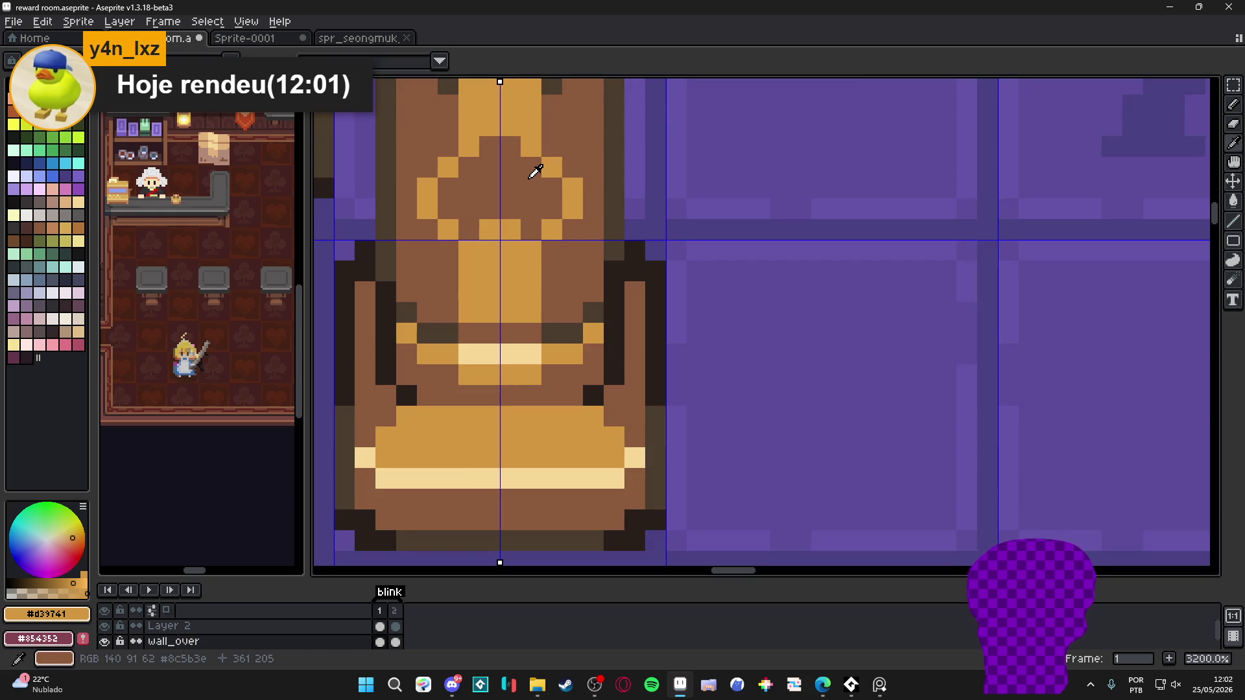
alt+click(536, 171)
drag(505, 221, 506, 262)
click(530, 271)
click(469, 271)
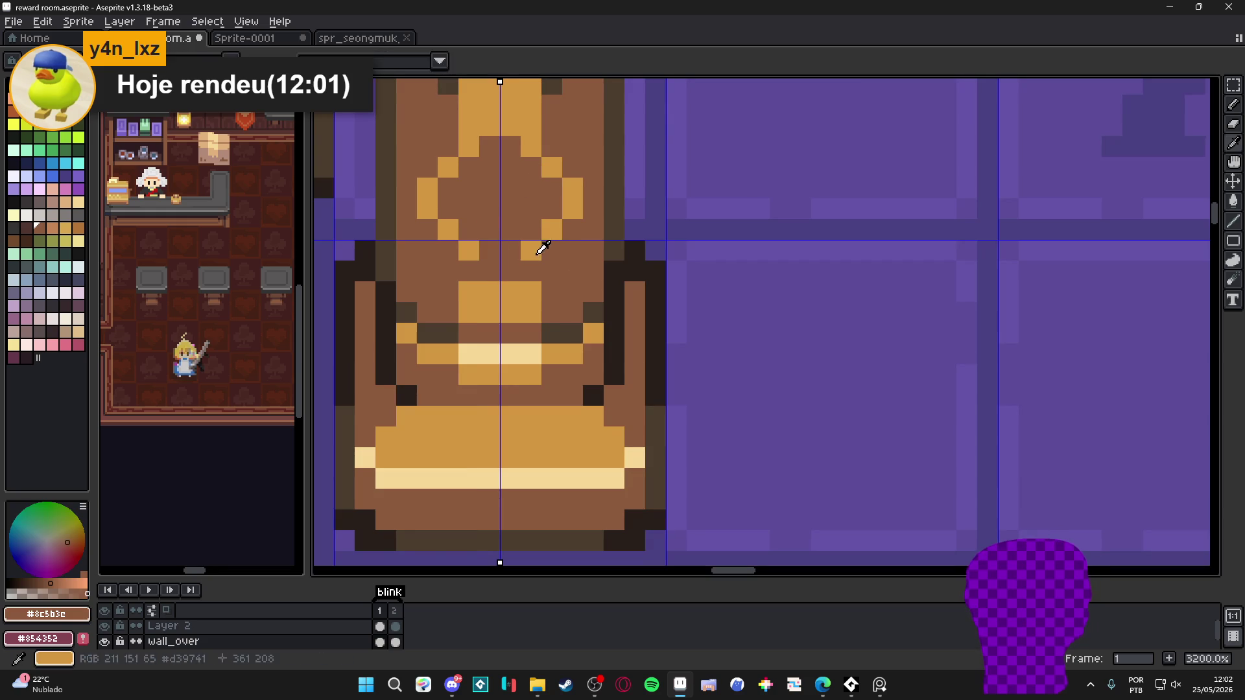
alt+click(532, 250)
click(490, 229)
scroll(571, 266, down, 3)
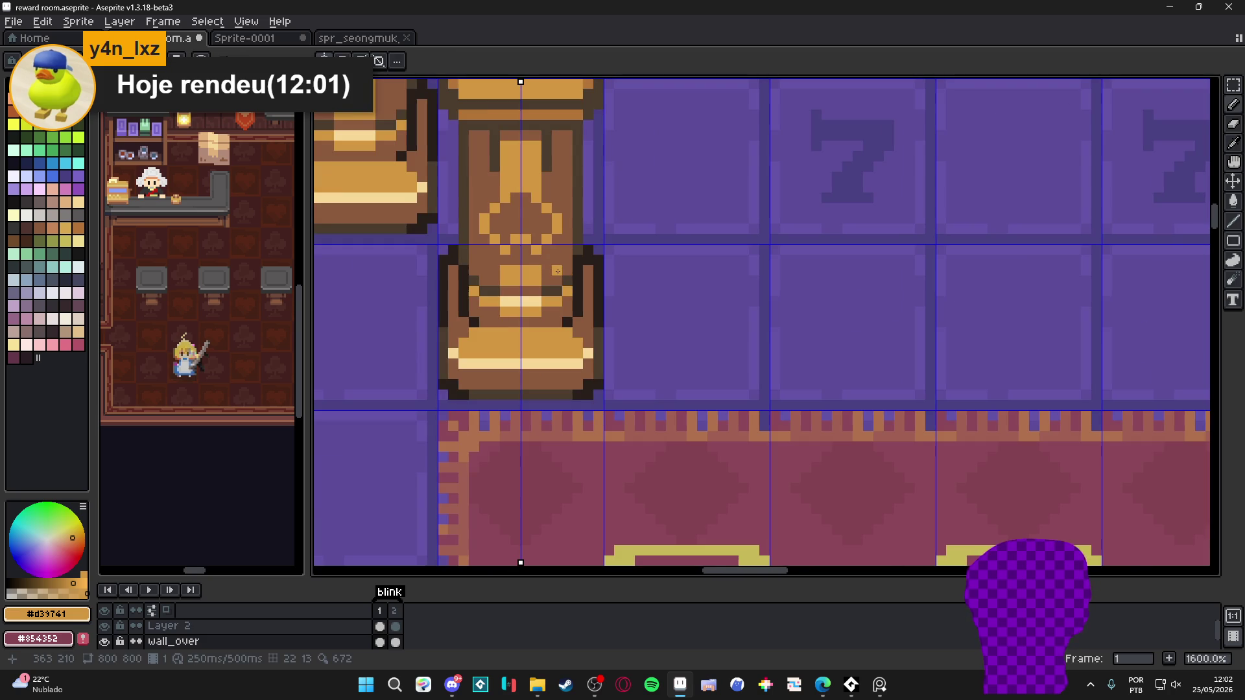
scroll(569, 270, down, 3)
scroll(523, 271, up, 3)
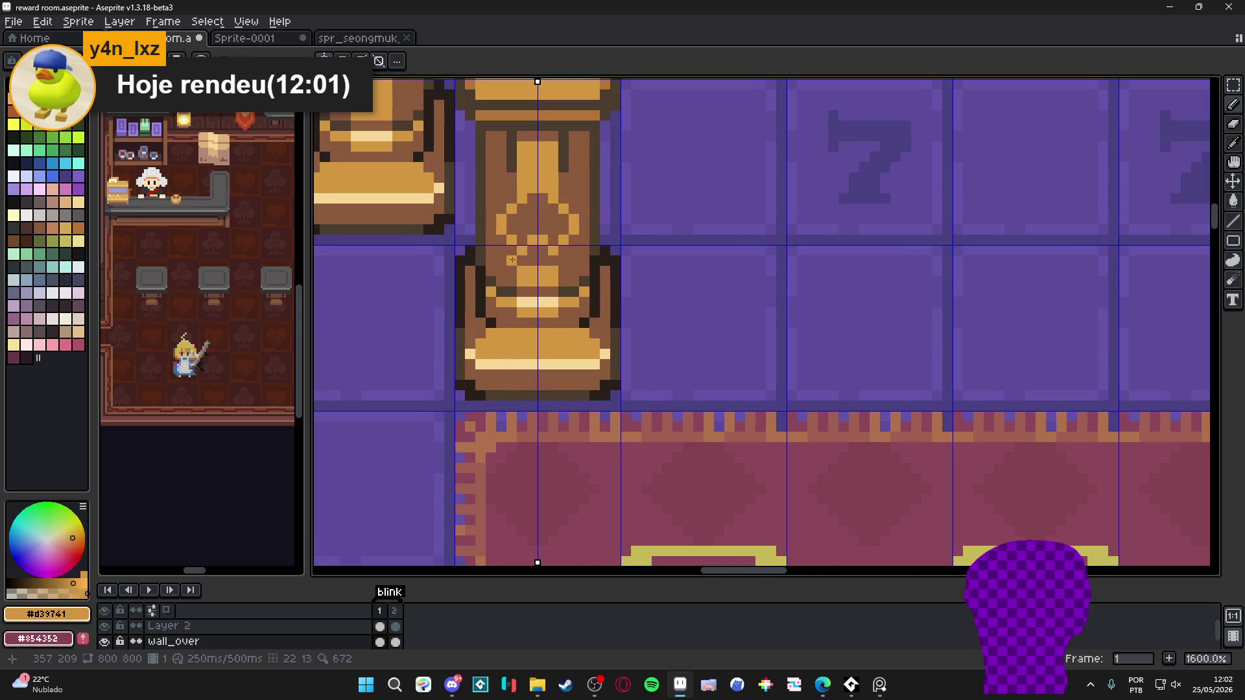
scroll(537, 281, down, 1)
scroll(541, 286, down, 1)
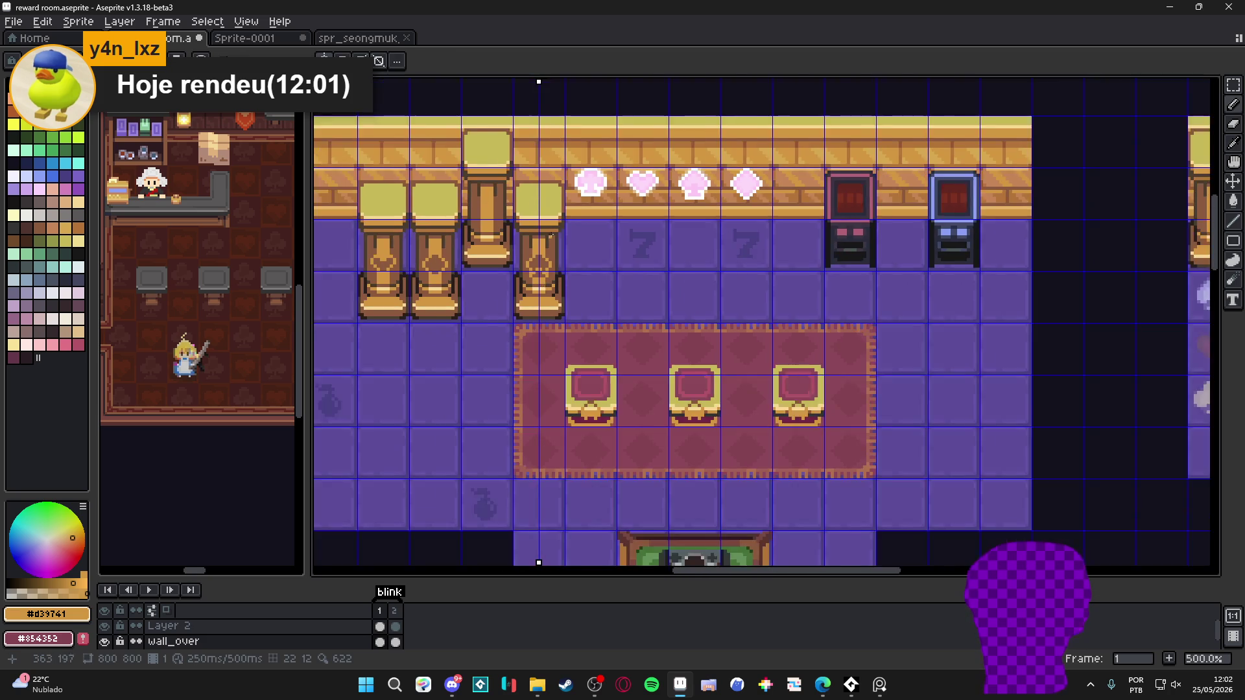
scroll(443, 123, up, 2)
scroll(556, 261, down, 2)
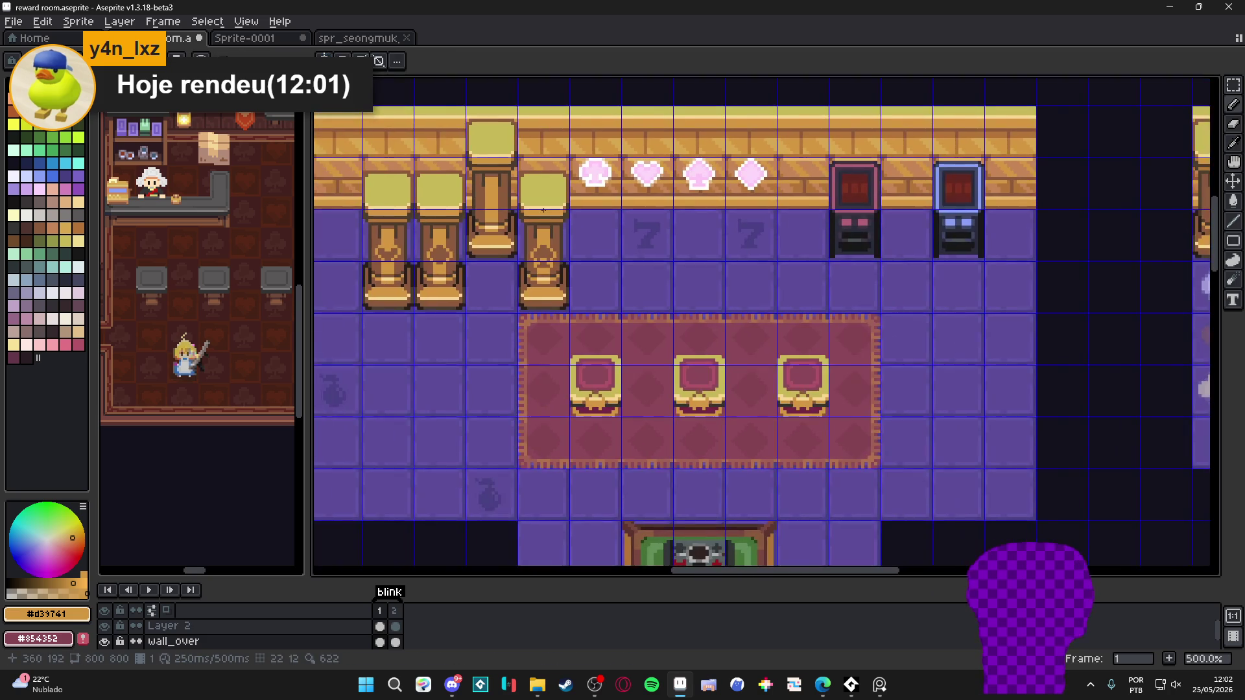
scroll(556, 261, up, 1)
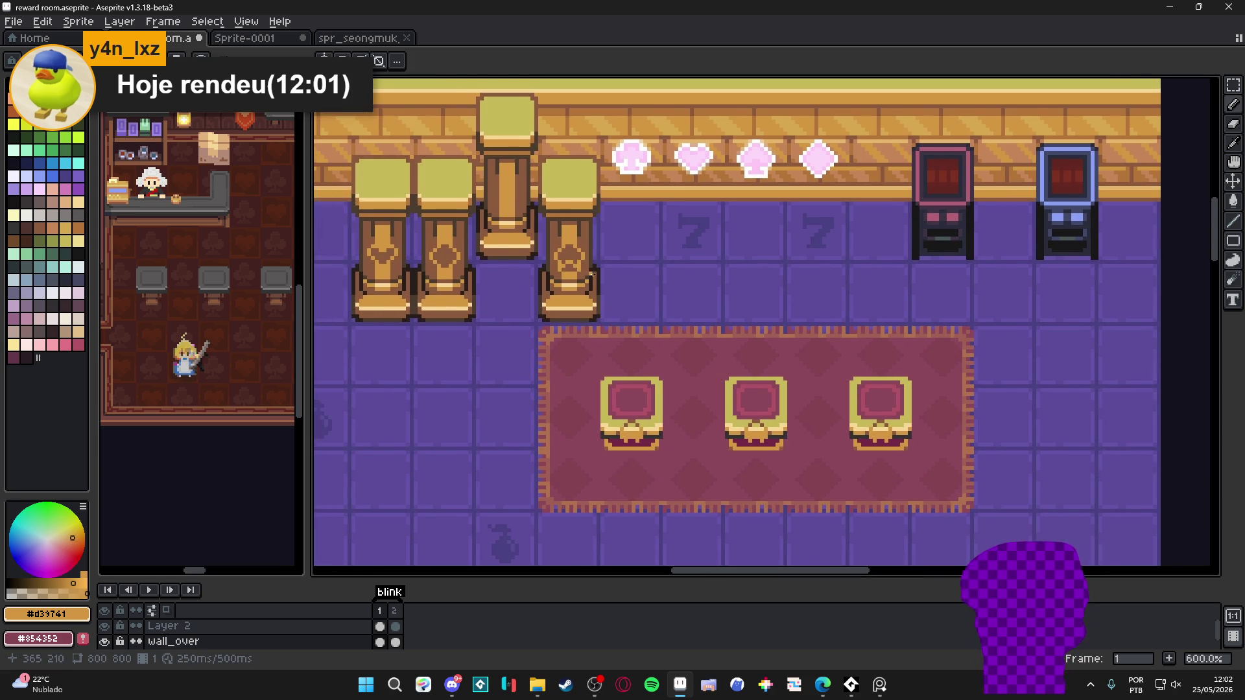
scroll(556, 262, down, 1)
scroll(582, 274, up, 1)
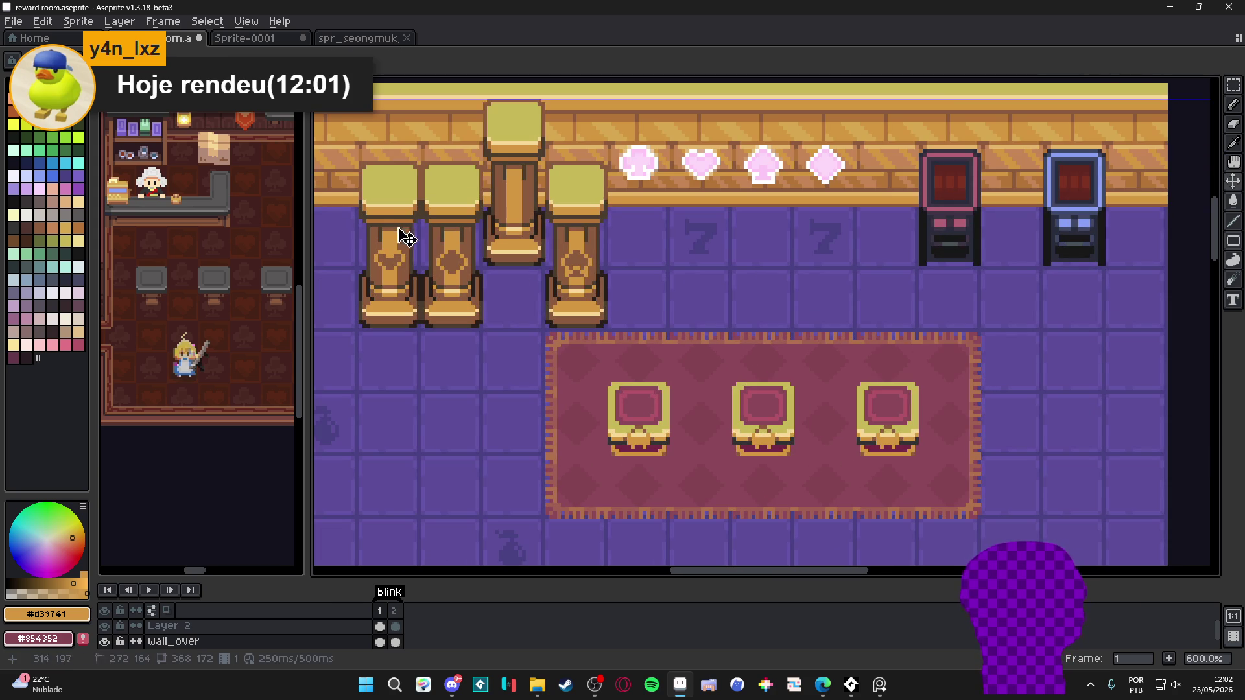
Marquee the 16x48 carved pillar and drop a copy beside the fourth back-wall pillar
key(m)
drag(359, 146, 420, 330)
scroll(423, 311, down, 1)
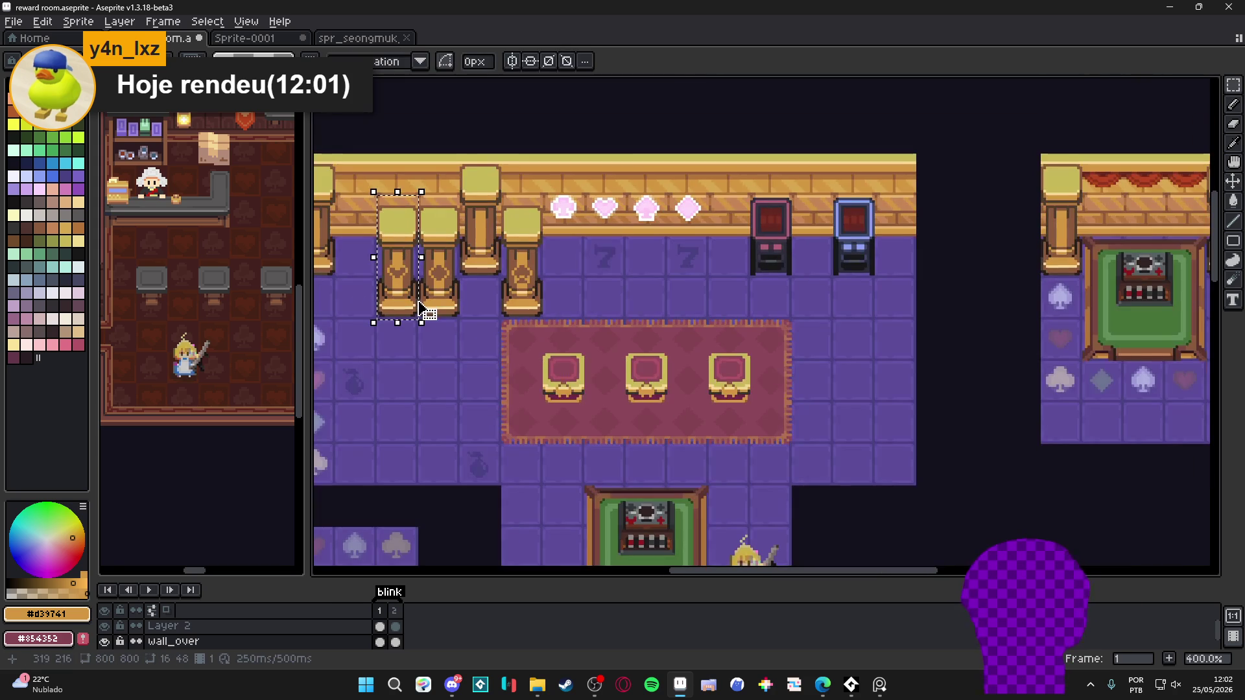
scroll(557, 279, up, 1)
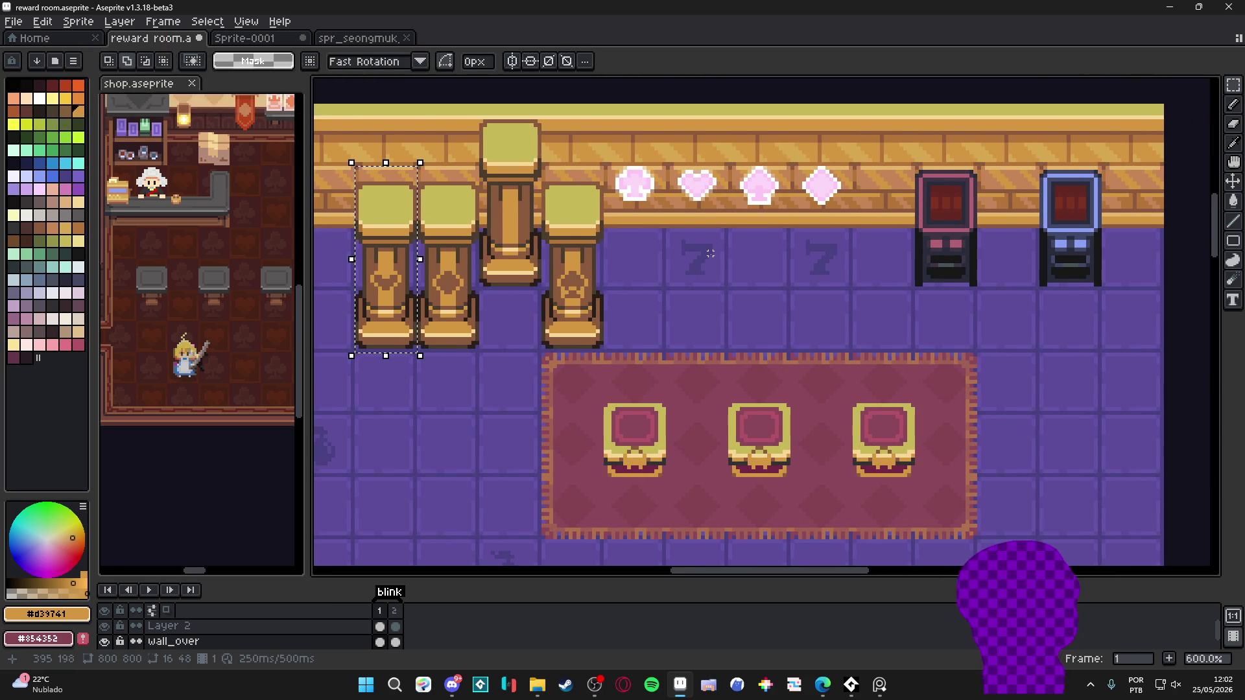
drag(385, 259, 635, 259)
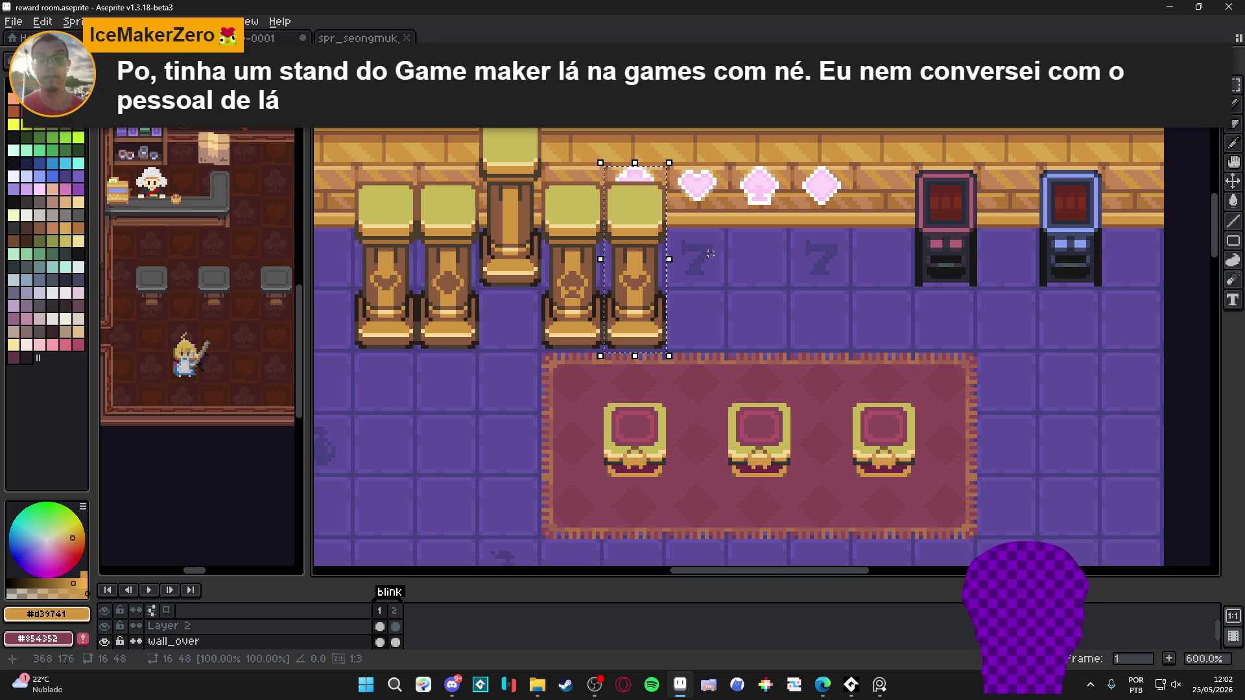
scroll(636, 265, down, 2)
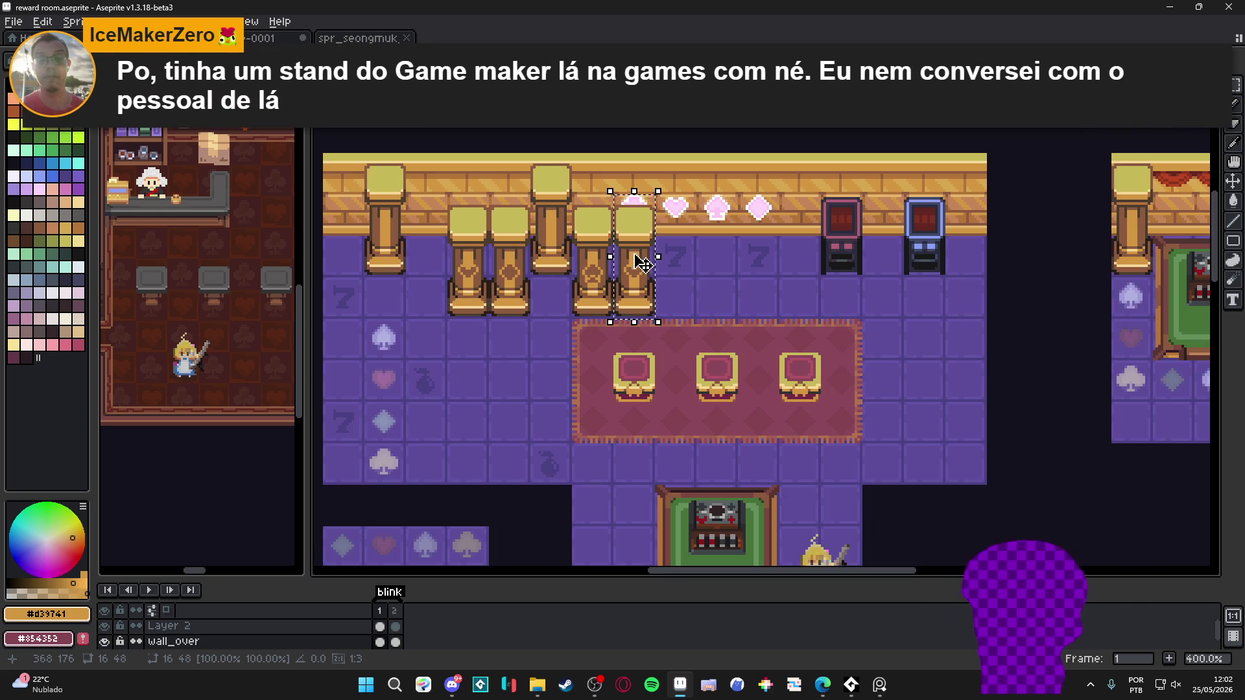
drag(638, 278, 658, 206)
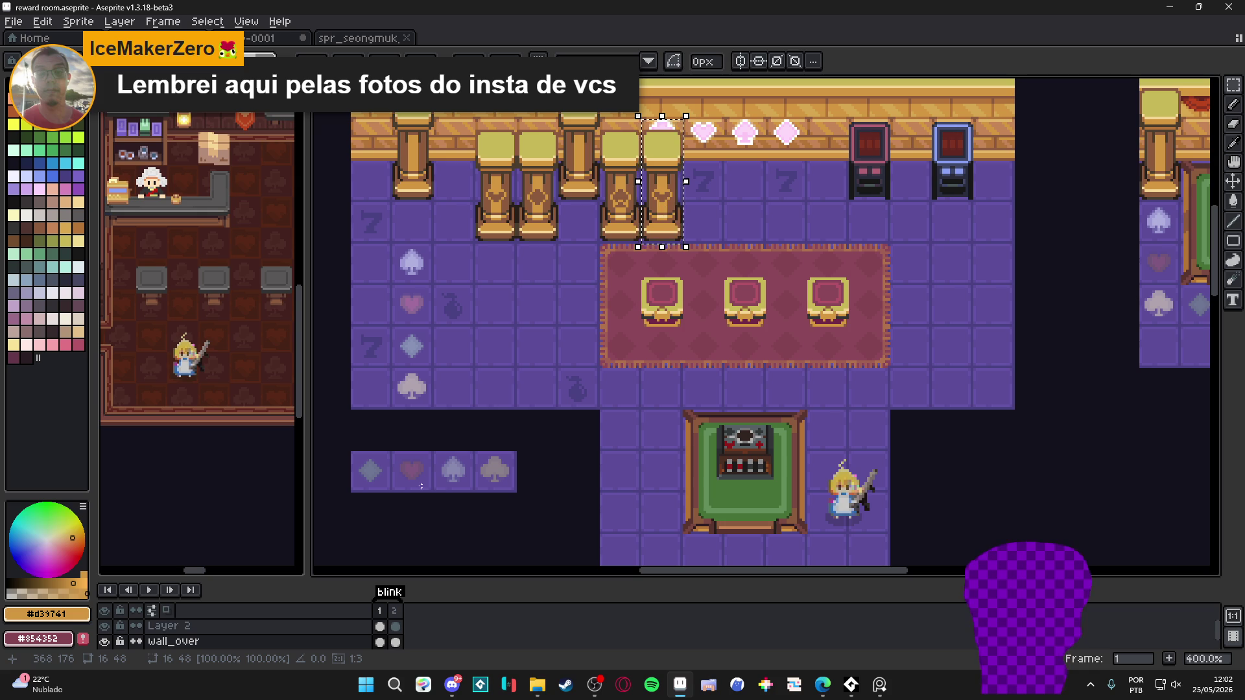
drag(603, 255, 584, 288)
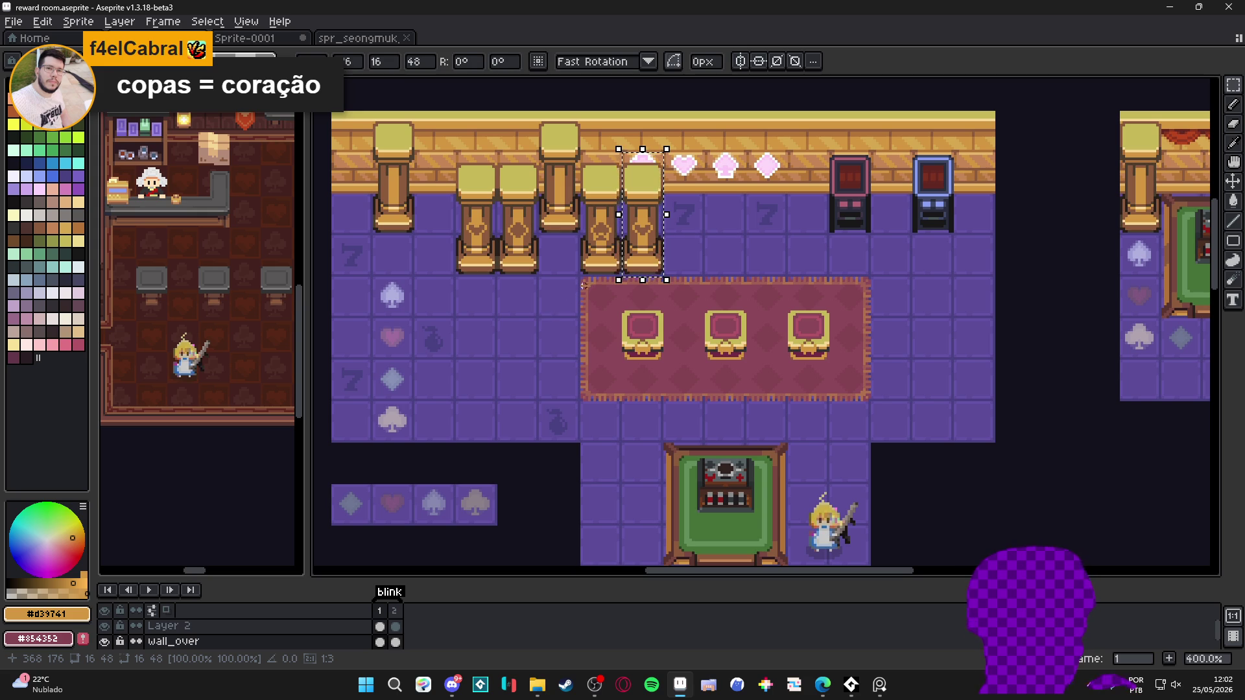
scroll(442, 540, up, 3)
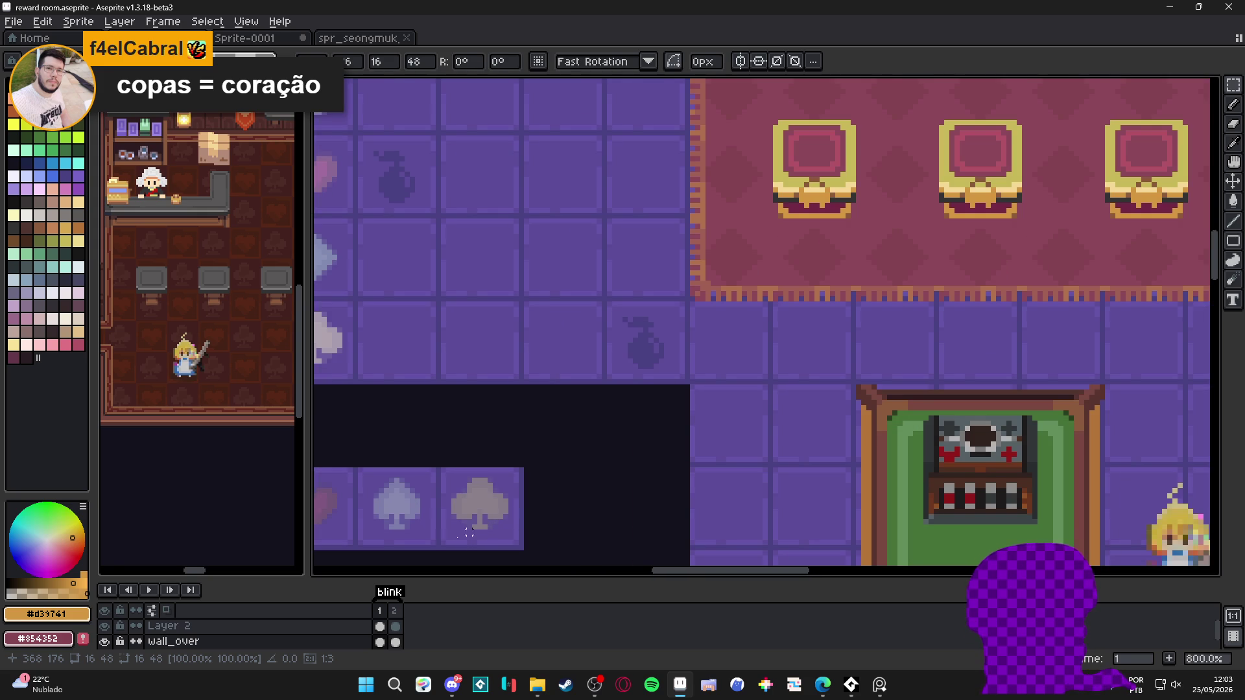
Check the reference in the web browser, then scroll back over the casino room map
scroll(505, 507, left, 3)
scroll(475, 427, down, 1)
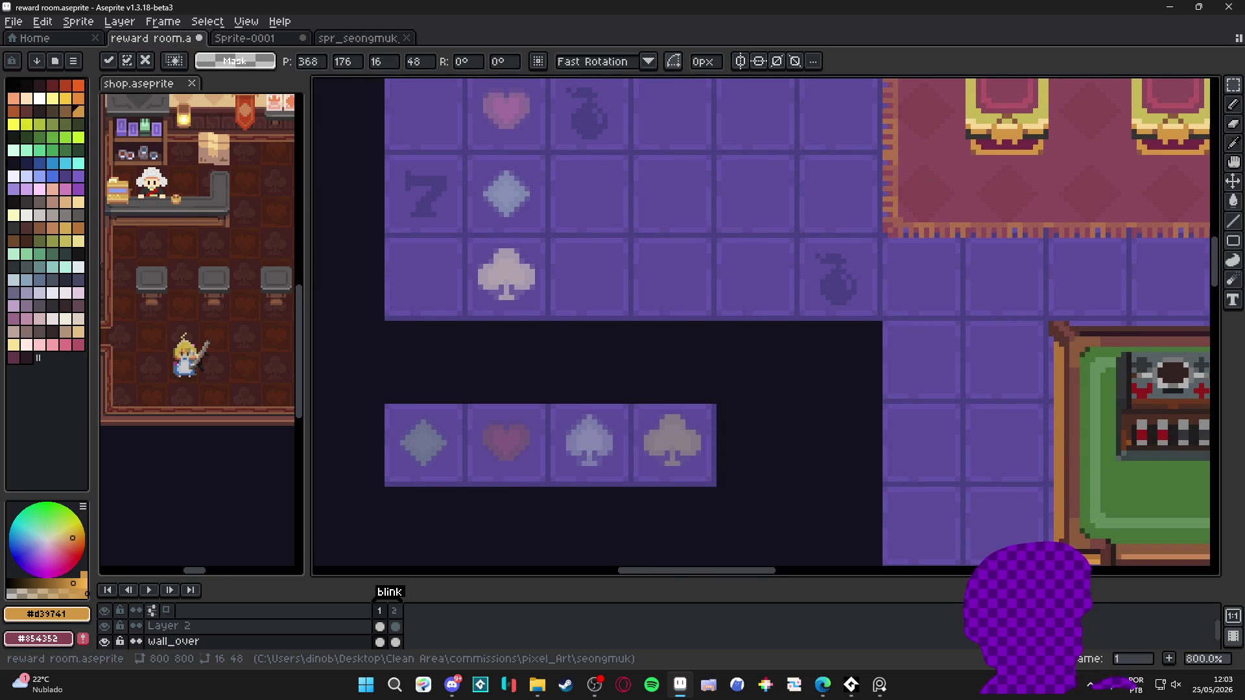
key(alt+Tab)
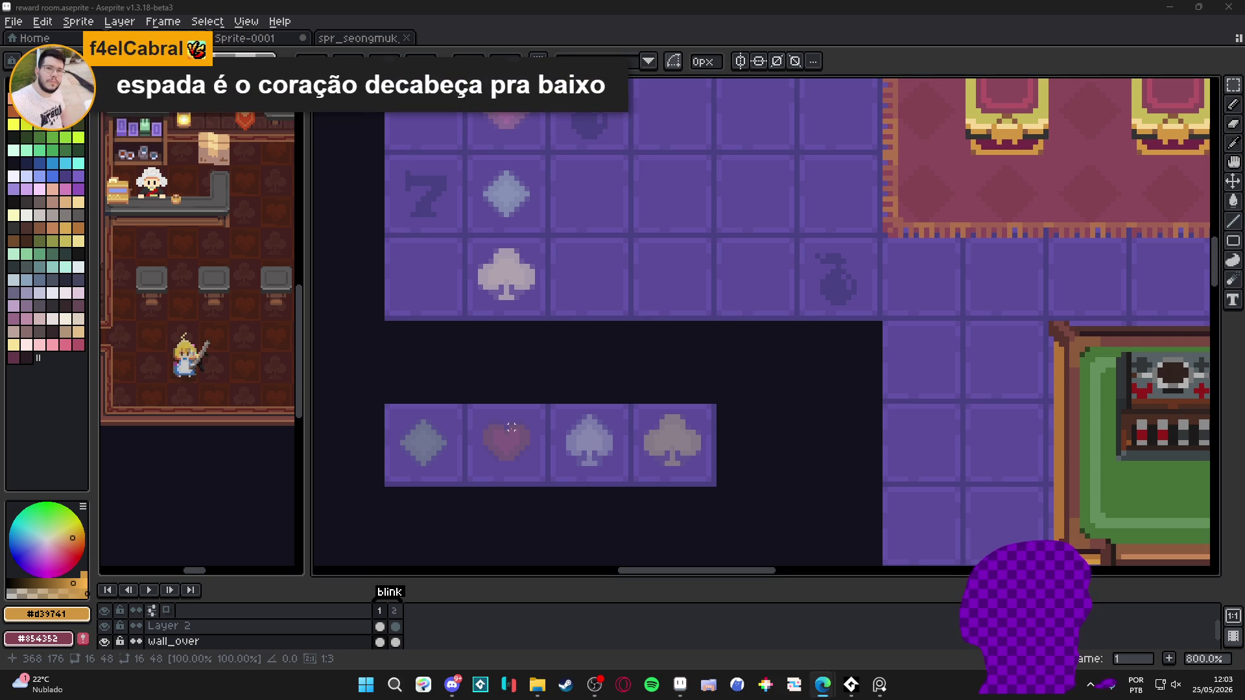
scroll(511, 427, down, 3)
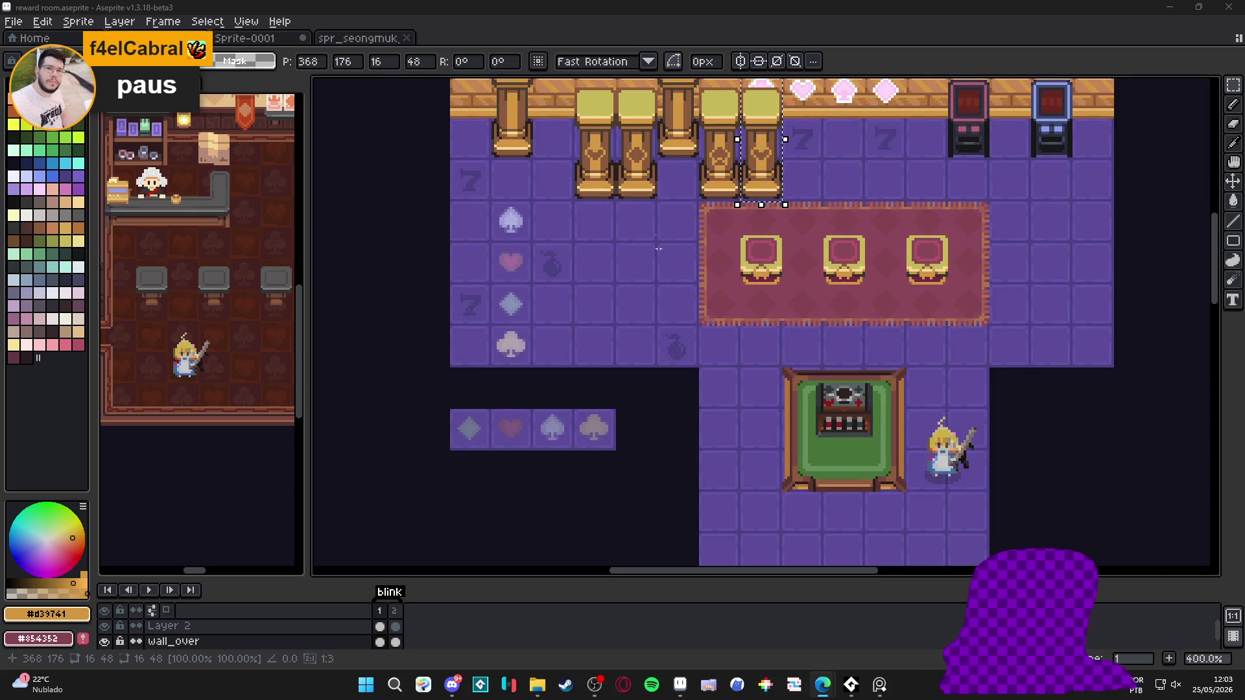
scroll(709, 297, up, 3)
scroll(709, 297, right, 2)
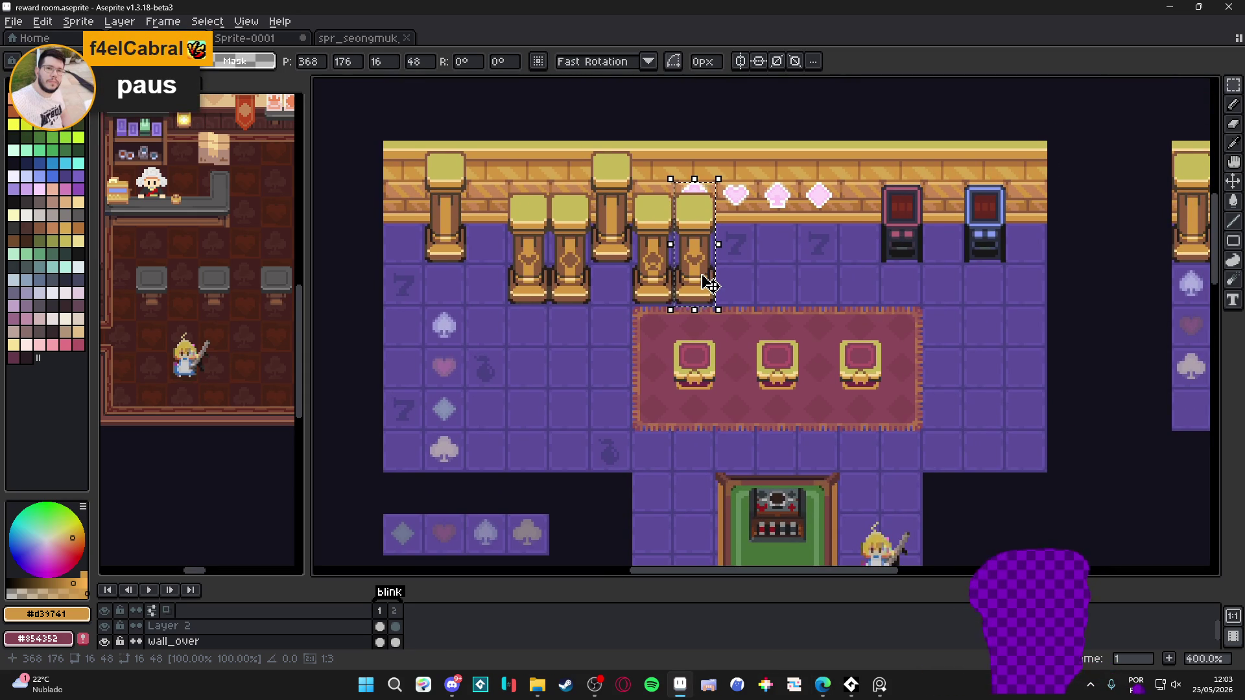
scroll(709, 297, up, 1)
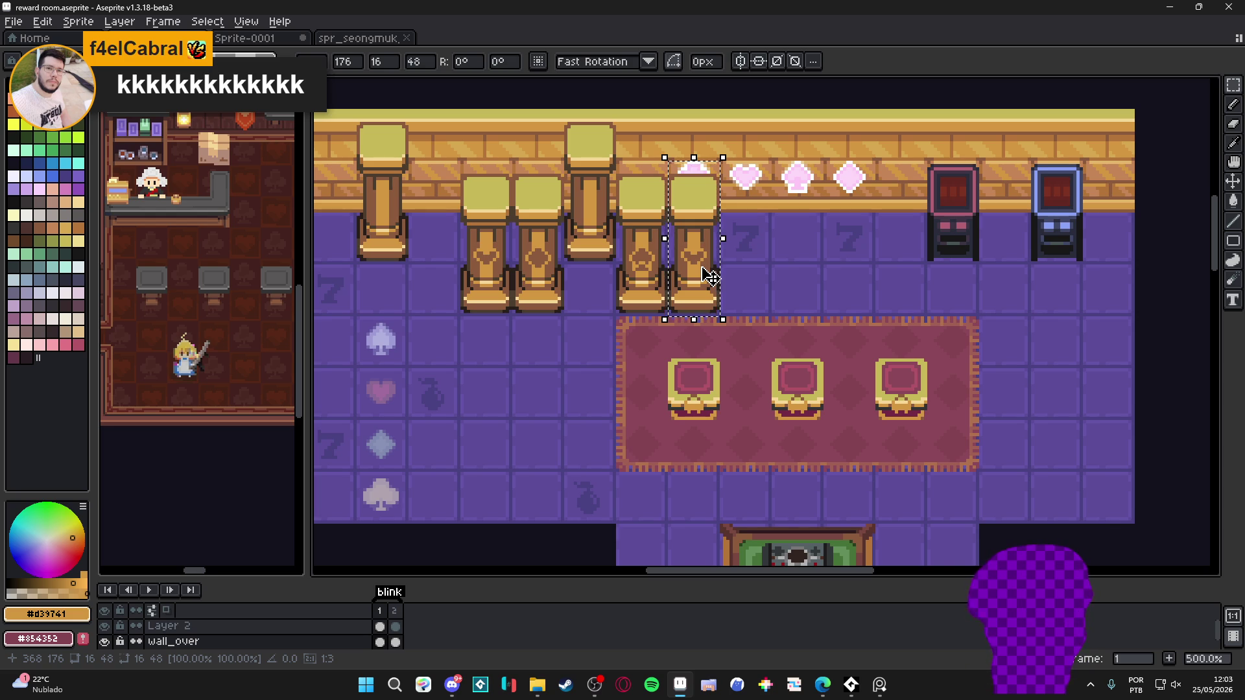
scroll(782, 264, down, 1)
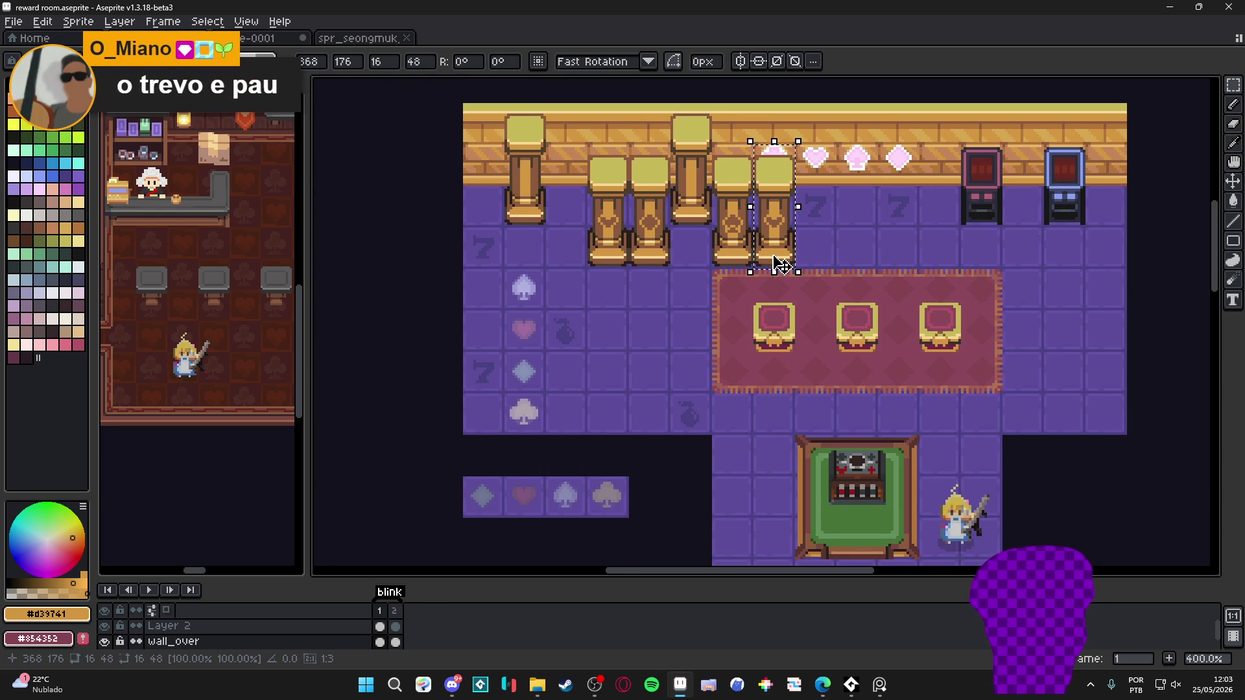
Pan and zoom to frame the whole room and the rightmost pillar beside the club tile
drag(781, 265, 772, 254)
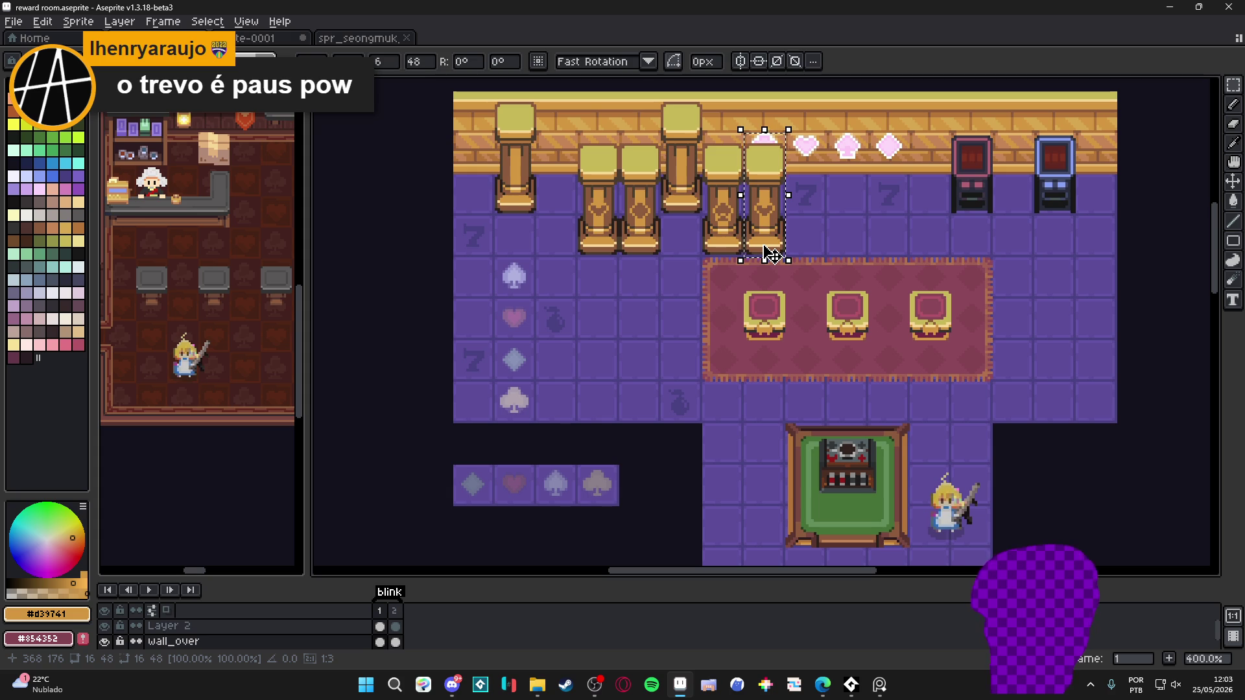
scroll(591, 486, up, 3)
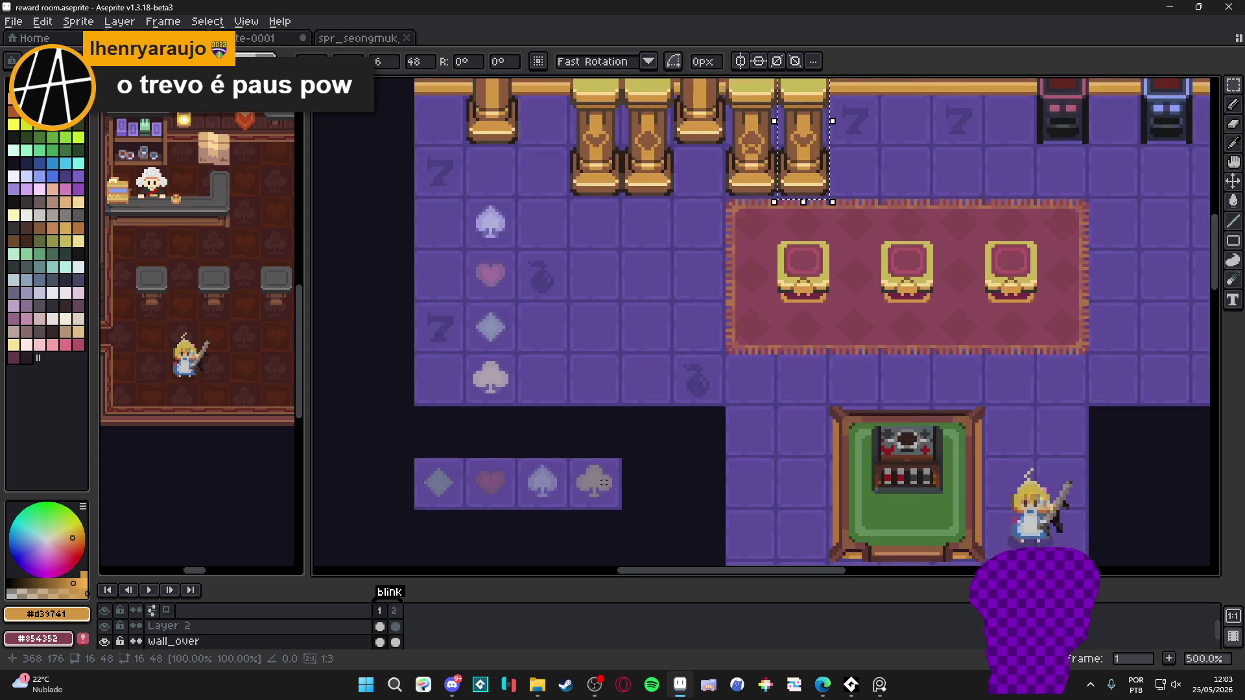
drag(591, 486, 640, 426)
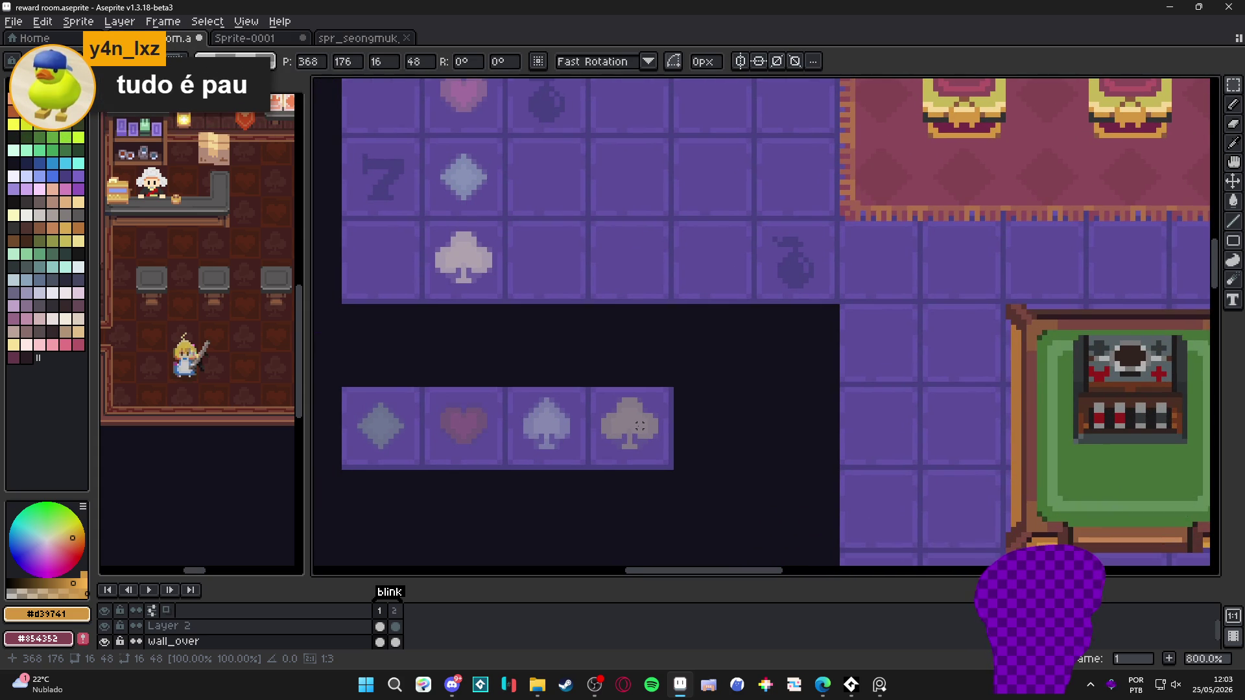
scroll(639, 426, up, 1)
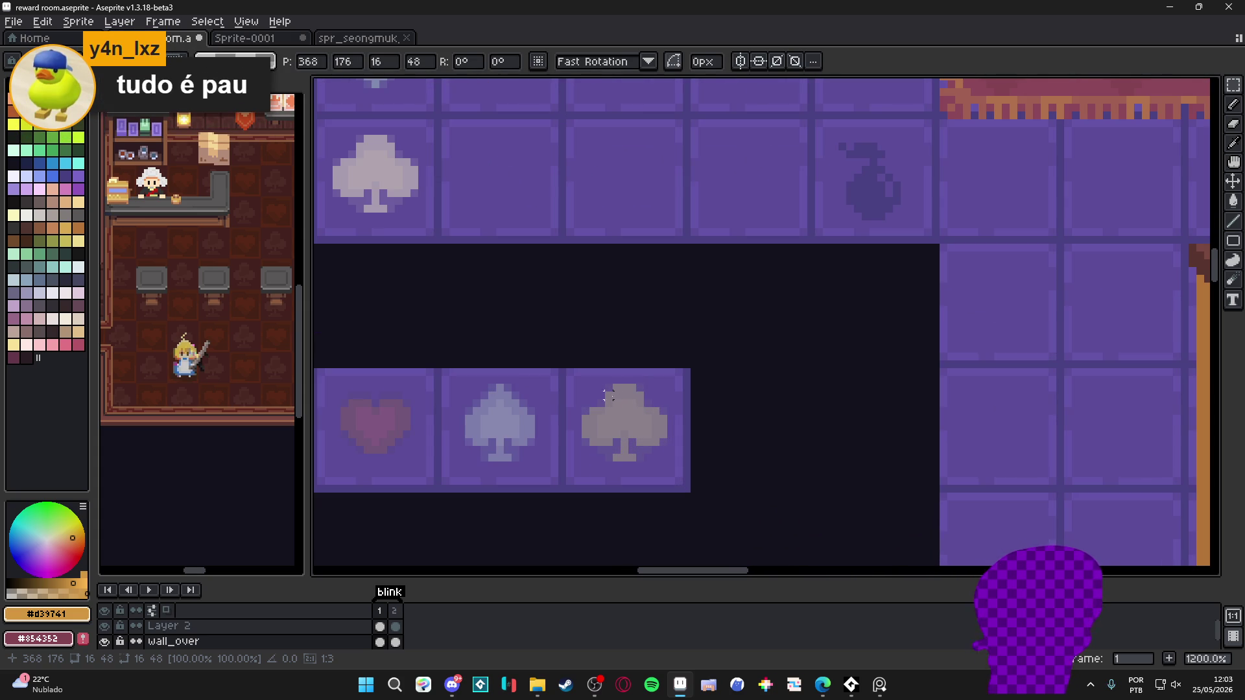
scroll(662, 394, down, 5)
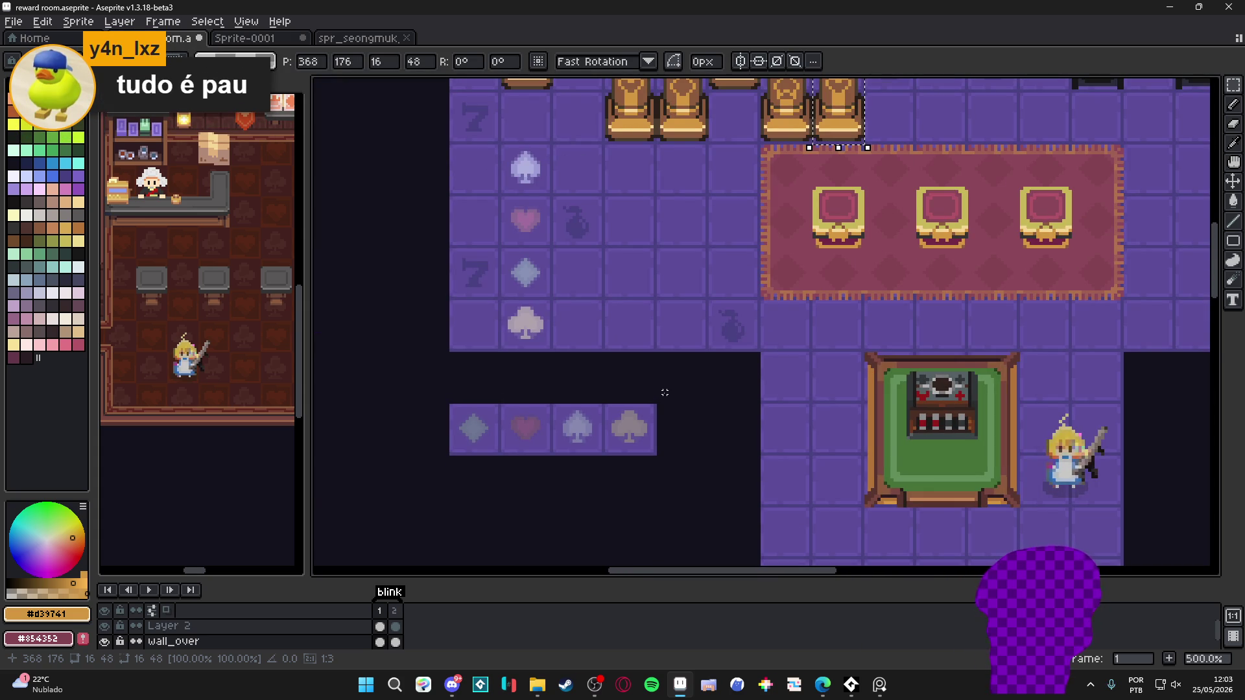
drag(705, 240, 664, 291)
drag(750, 201, 745, 235)
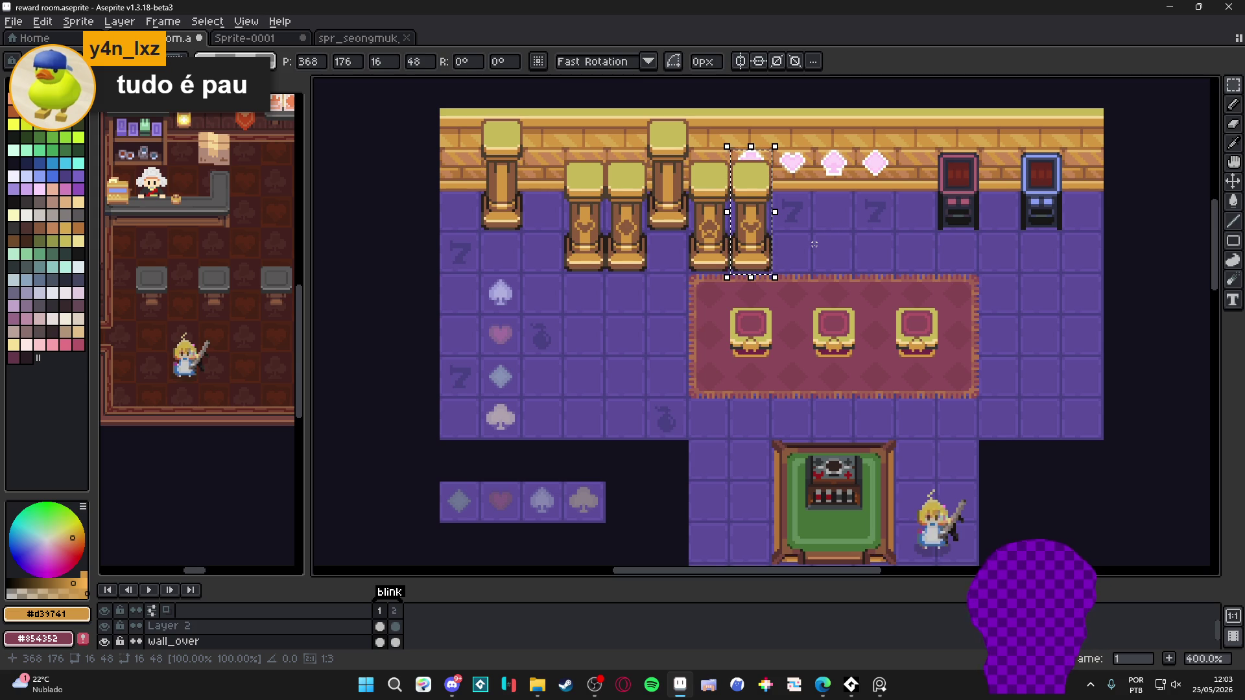
drag(761, 231, 719, 255)
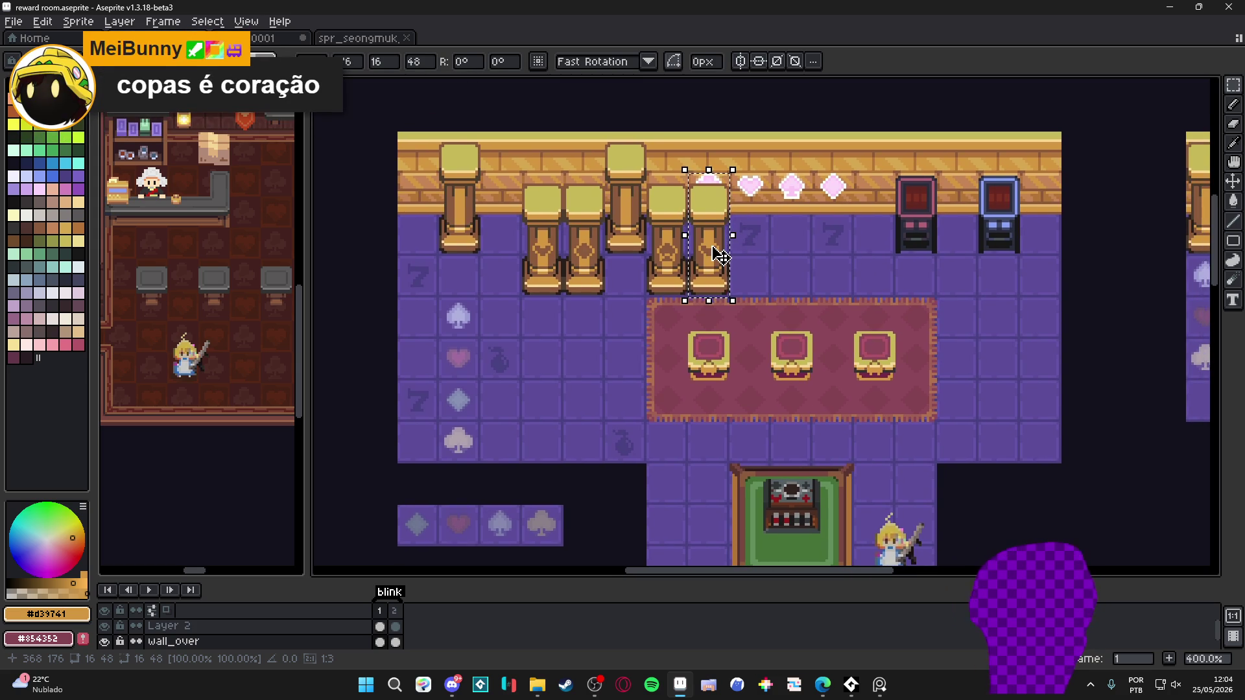
drag(720, 255, 715, 278)
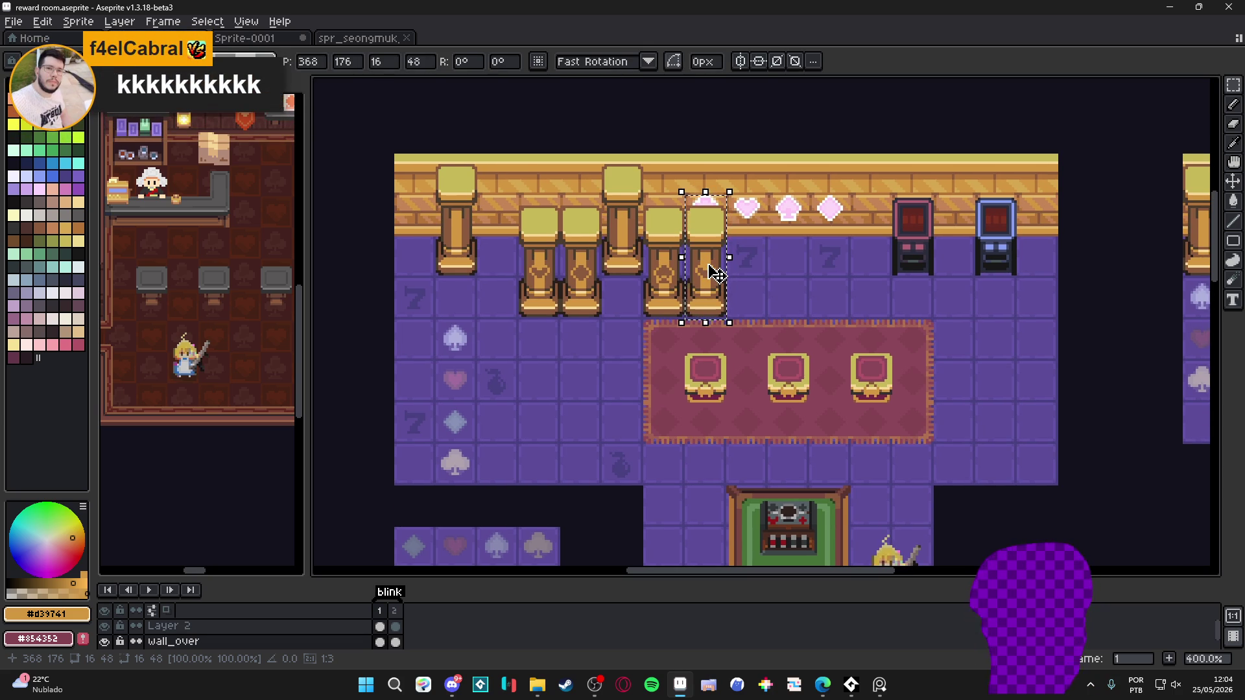
scroll(716, 275, up, 1)
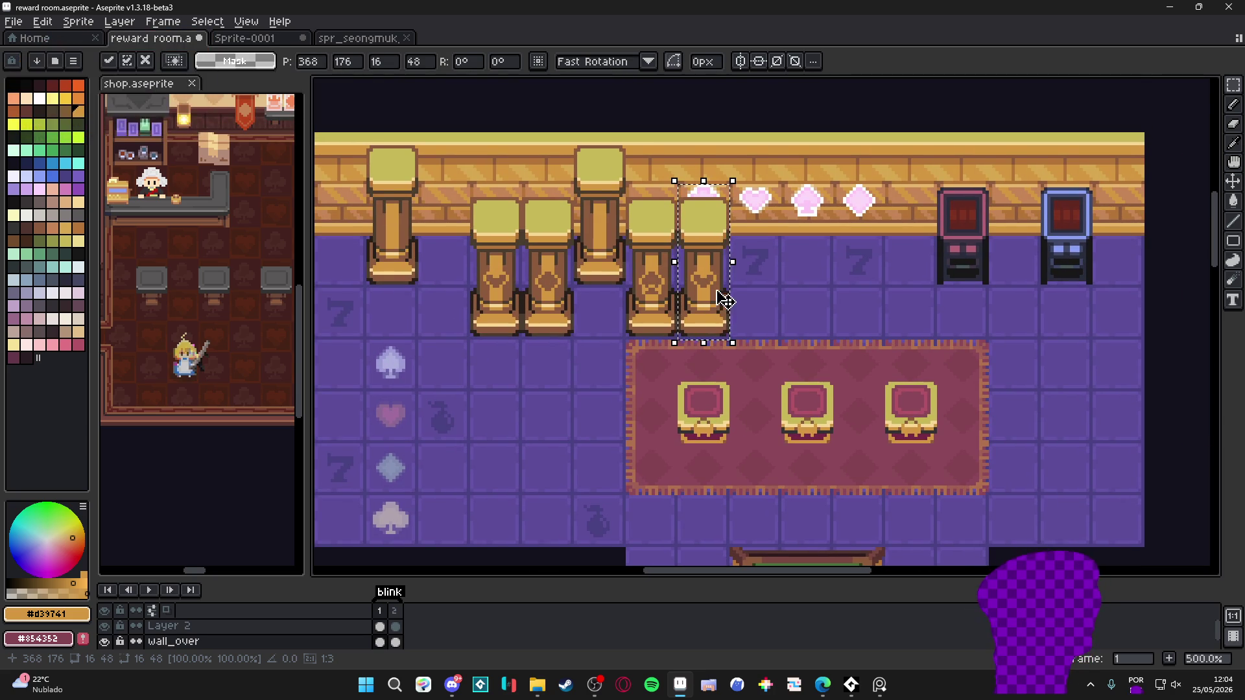
scroll(717, 293, up, 2)
scroll(717, 293, up, 2)
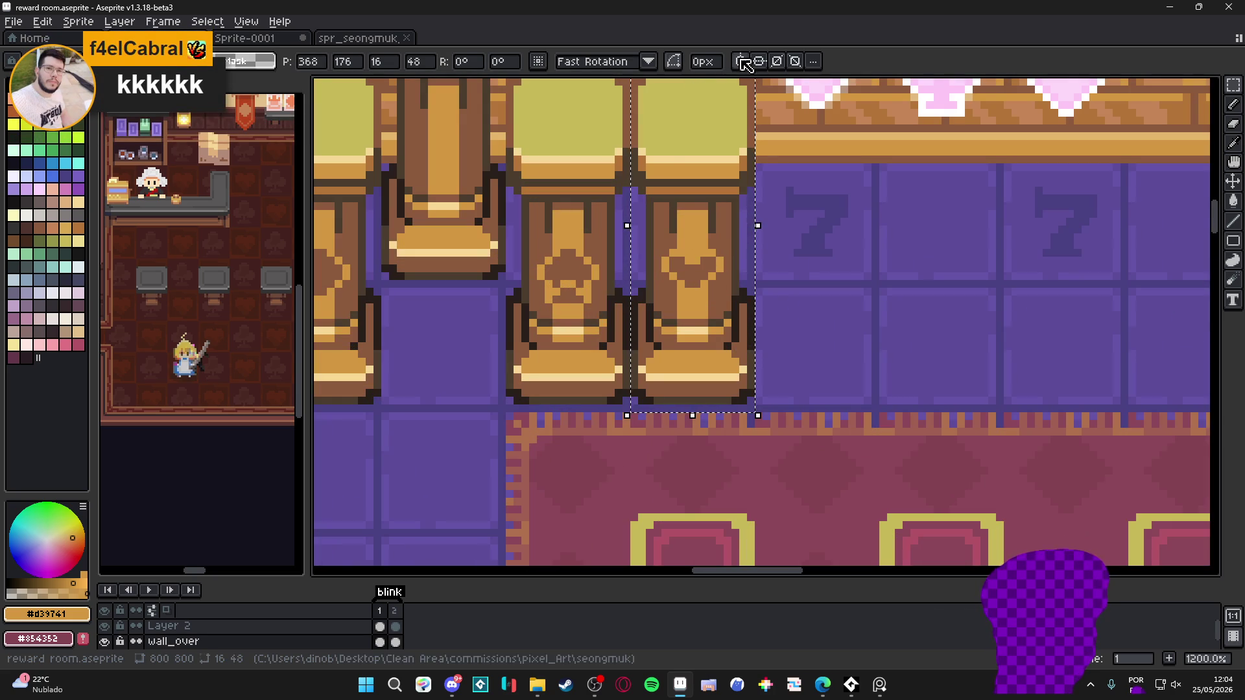
Commit the placed pillar and set a vertical guide at the right pillar's centre
click(746, 63)
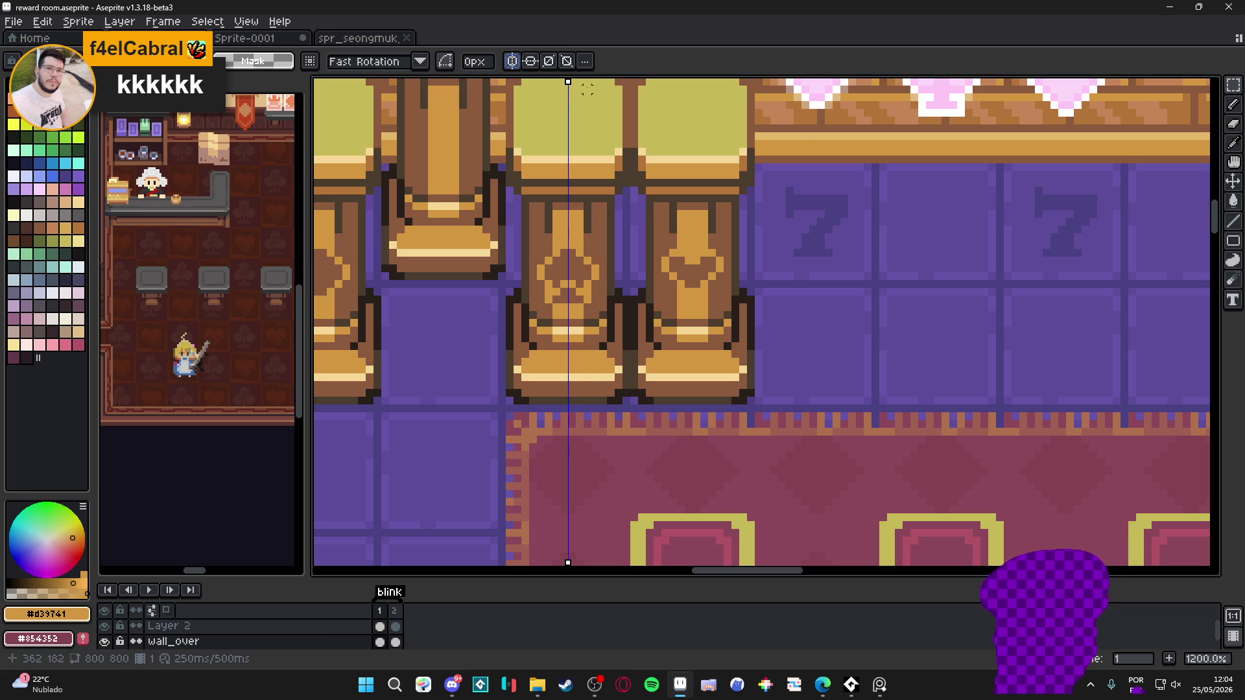
drag(568, 82, 691, 121)
scroll(683, 242, up, 3)
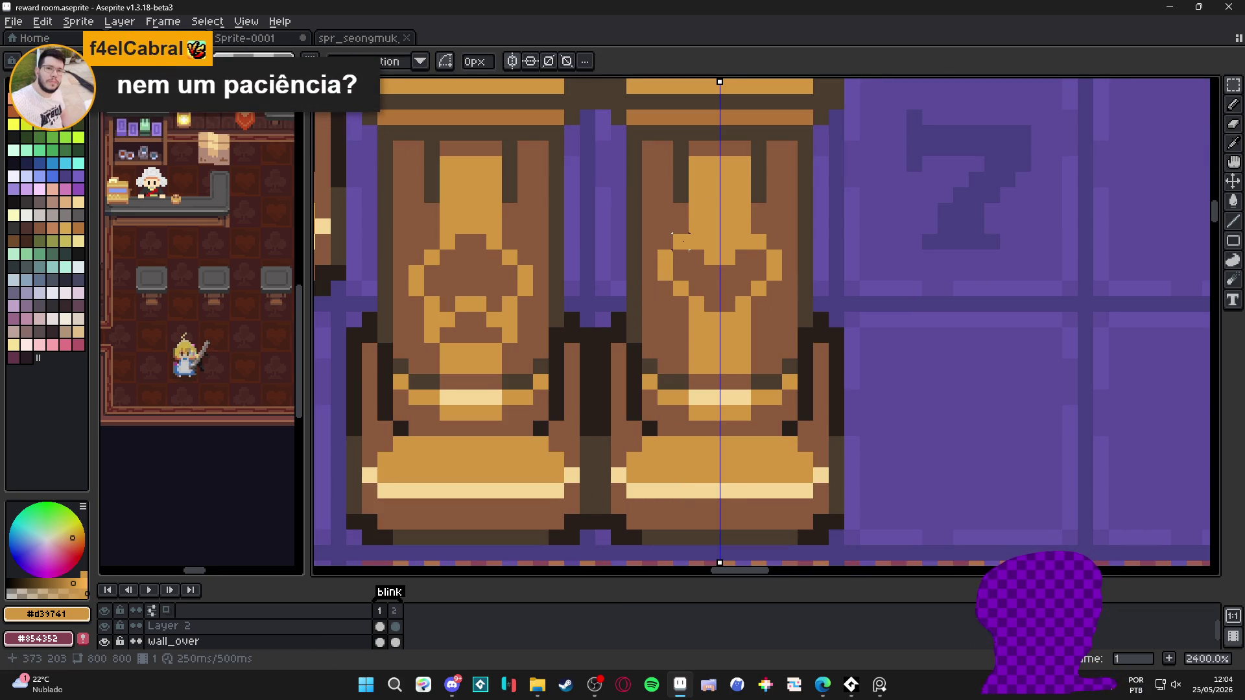
Marquee-select the emblem carved on the right pillar's face
mouse_move(671, 233)
mouse_down()
mouse_move(770, 284)
mouse_move(785, 278)
mouse_move(720, 337)
mouse_move(713, 318)
mouse_move(701, 349)
mouse_move(713, 377)
mouse_up()
scroll(776, 268, up, 2)
scroll(713, 377, down, 3)
scroll(712, 376, down, 3)
scroll(709, 374, down, 3)
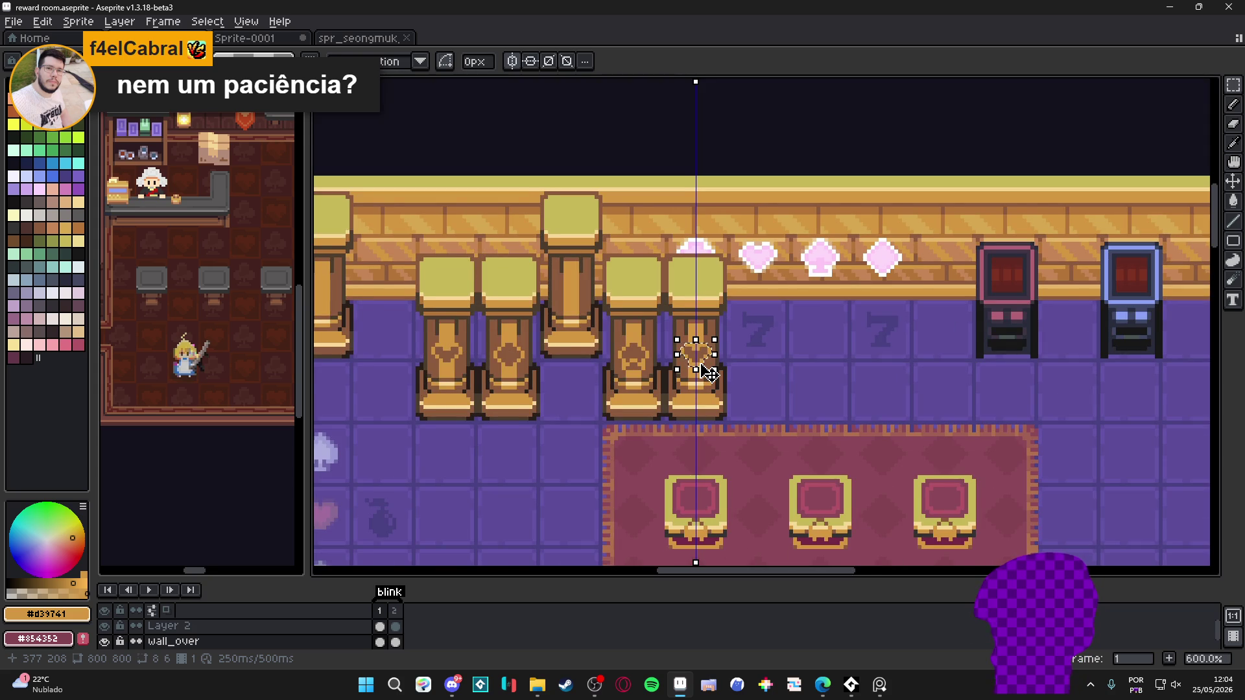
Eyedrop the pillar's brown #8c5b3c and paint the emblem's top and bottom pixels
scroll(709, 372, down, 1)
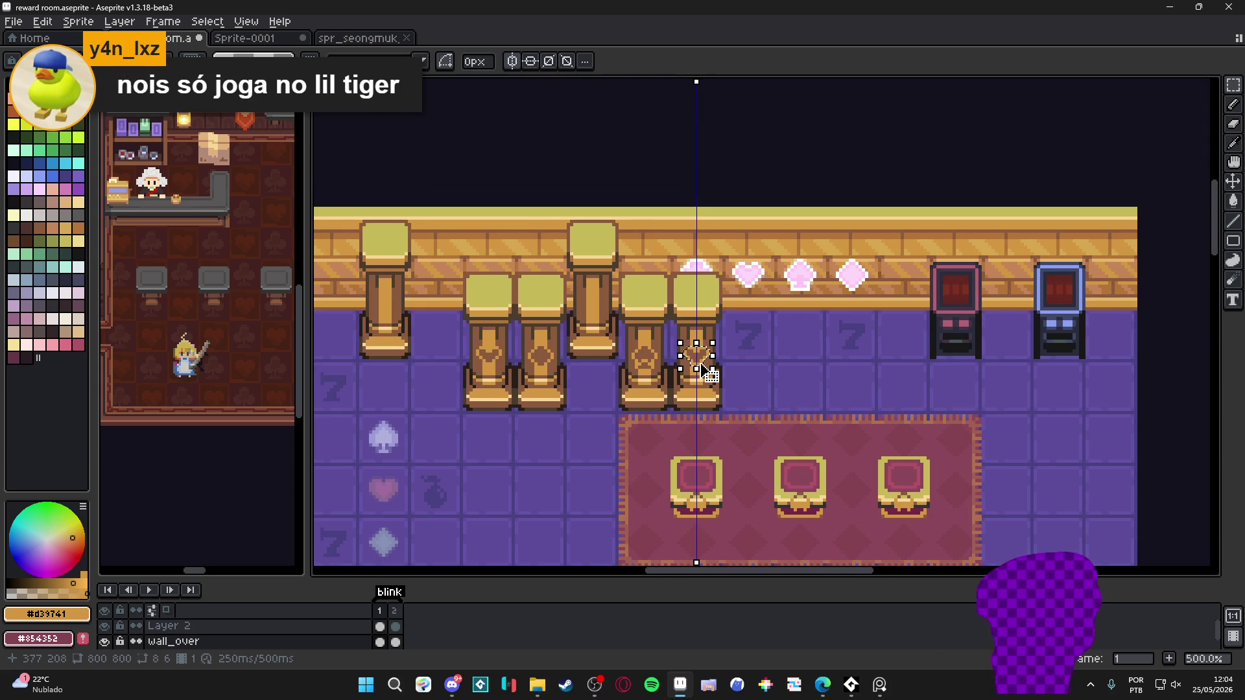
scroll(706, 371, up, 5)
scroll(707, 370, up, 2)
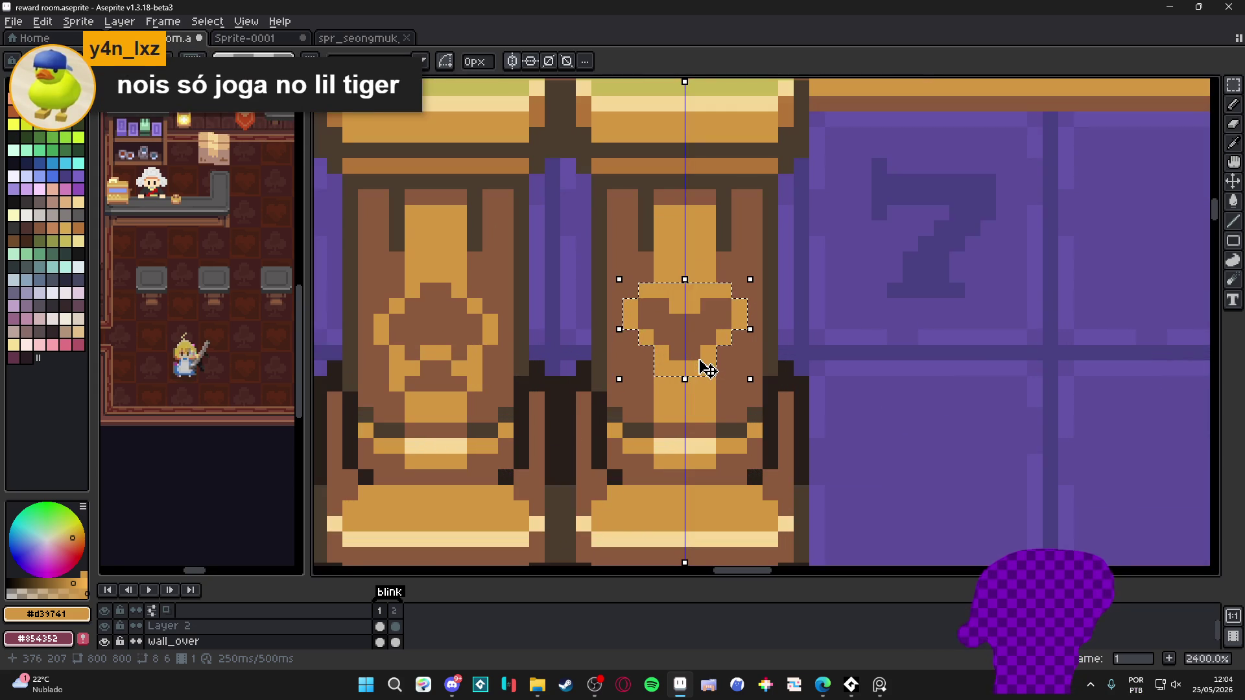
scroll(707, 369, down, 5)
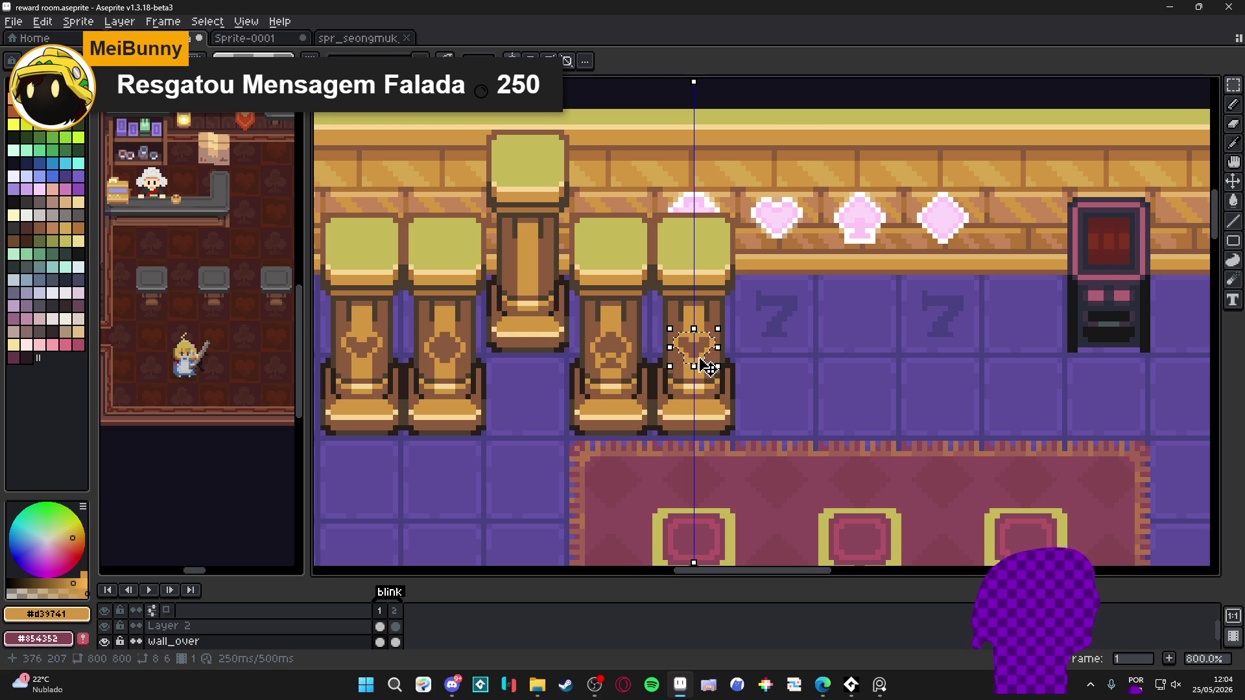
scroll(708, 367, down, 3)
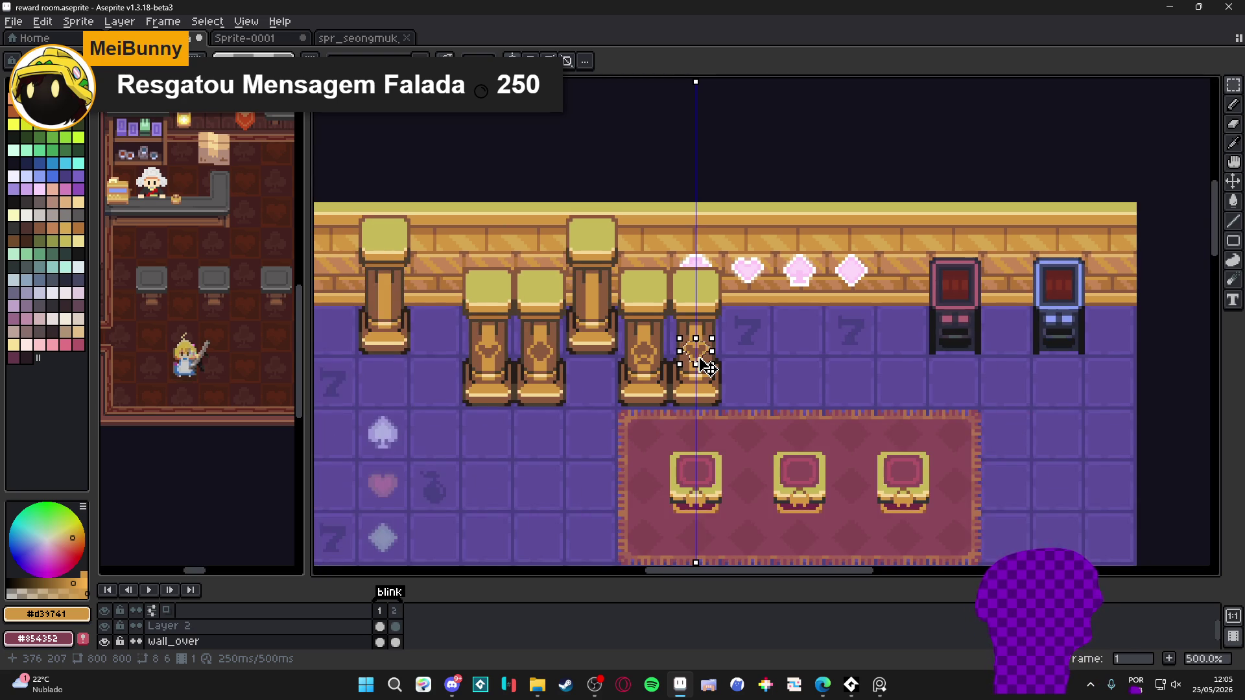
scroll(709, 367, down, 1)
mouse_move(655, 376)
mouse_down()
mouse_move(656, 209)
mouse_move(651, 278)
mouse_up()
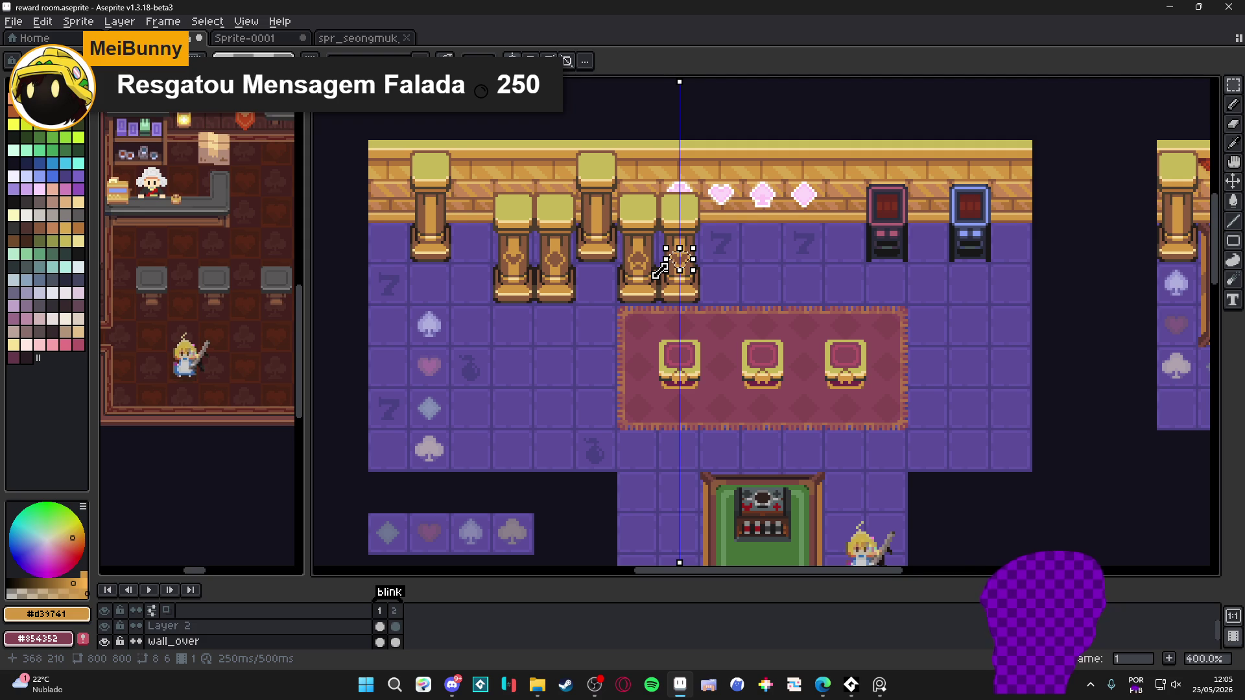
scroll(678, 263, up, 1)
scroll(677, 263, up, 8)
alt+click(672, 210)
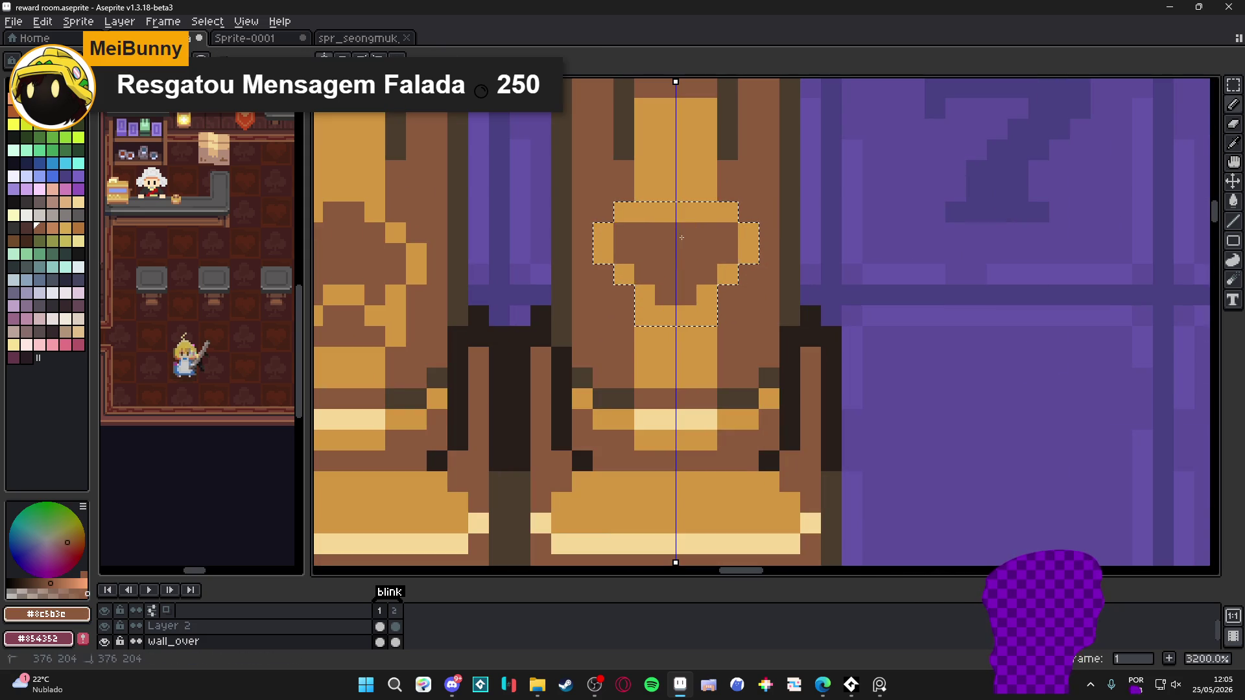
click(686, 211)
click(686, 316)
click(666, 316)
click(706, 316)
click(645, 316)
Alternate between orange #d39741 and brown from the pillar to repaint more emblem pixels
scroll(713, 315, down, 5)
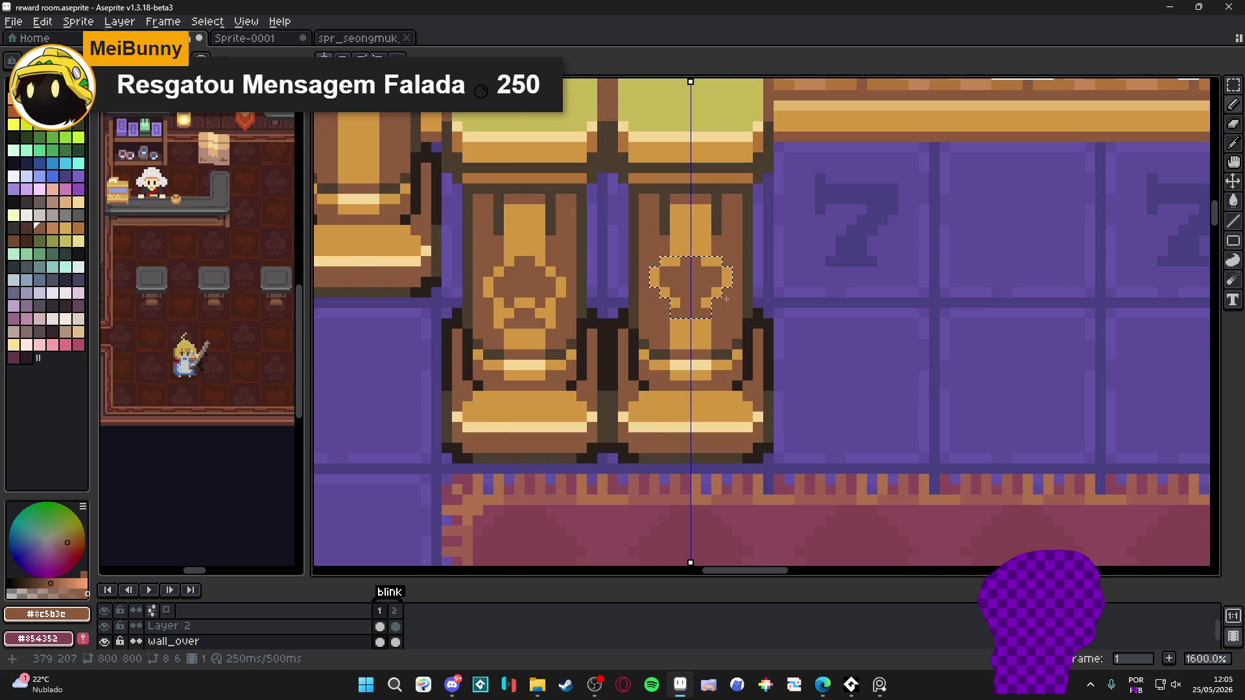
scroll(741, 314, down, 1)
scroll(741, 314, down, 1)
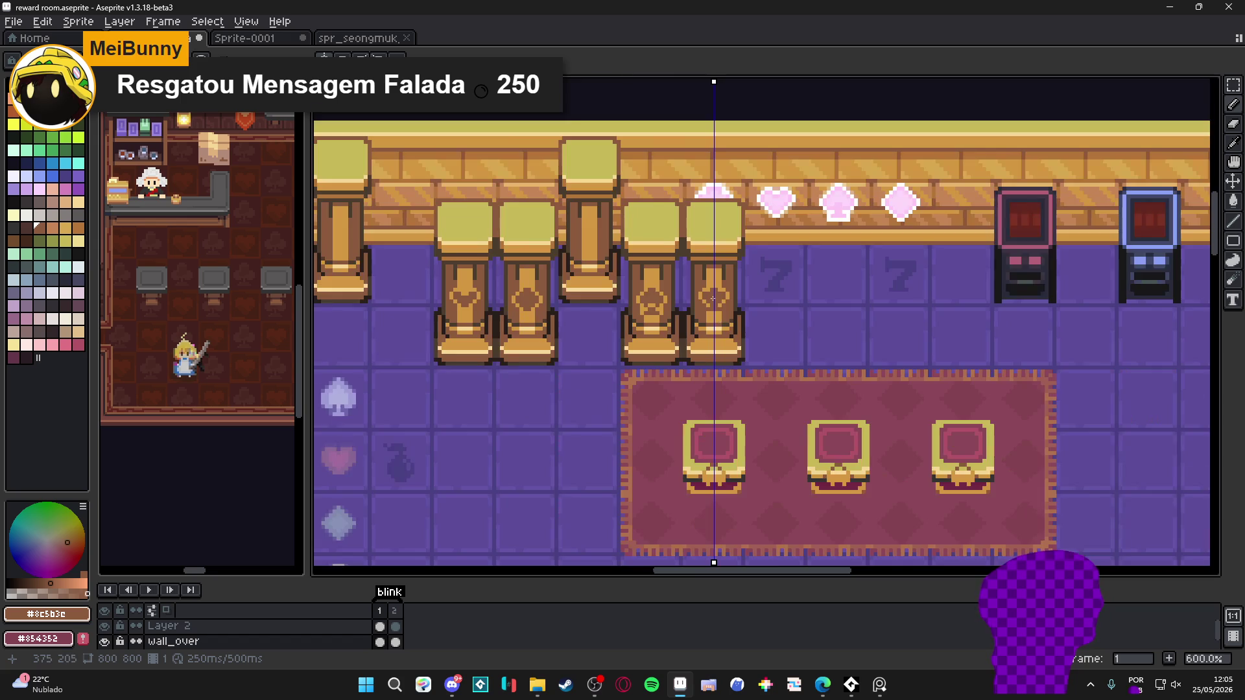
scroll(728, 295, up, 4)
alt+click(727, 295)
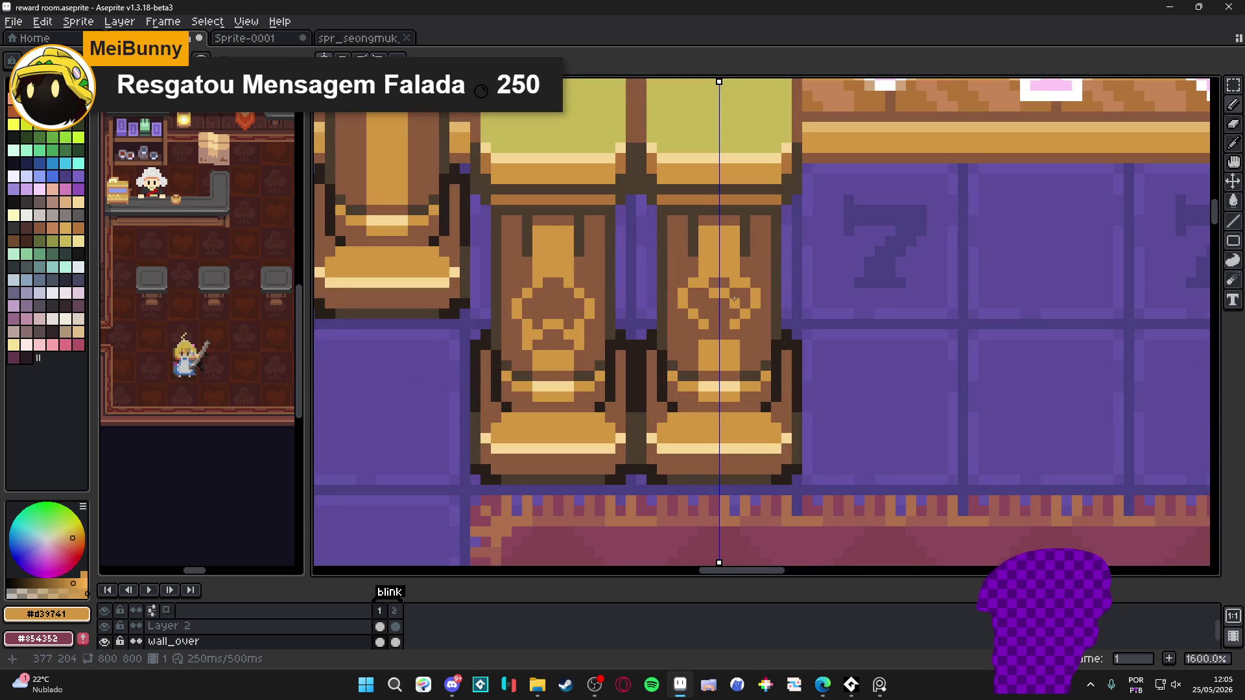
alt+click(730, 280)
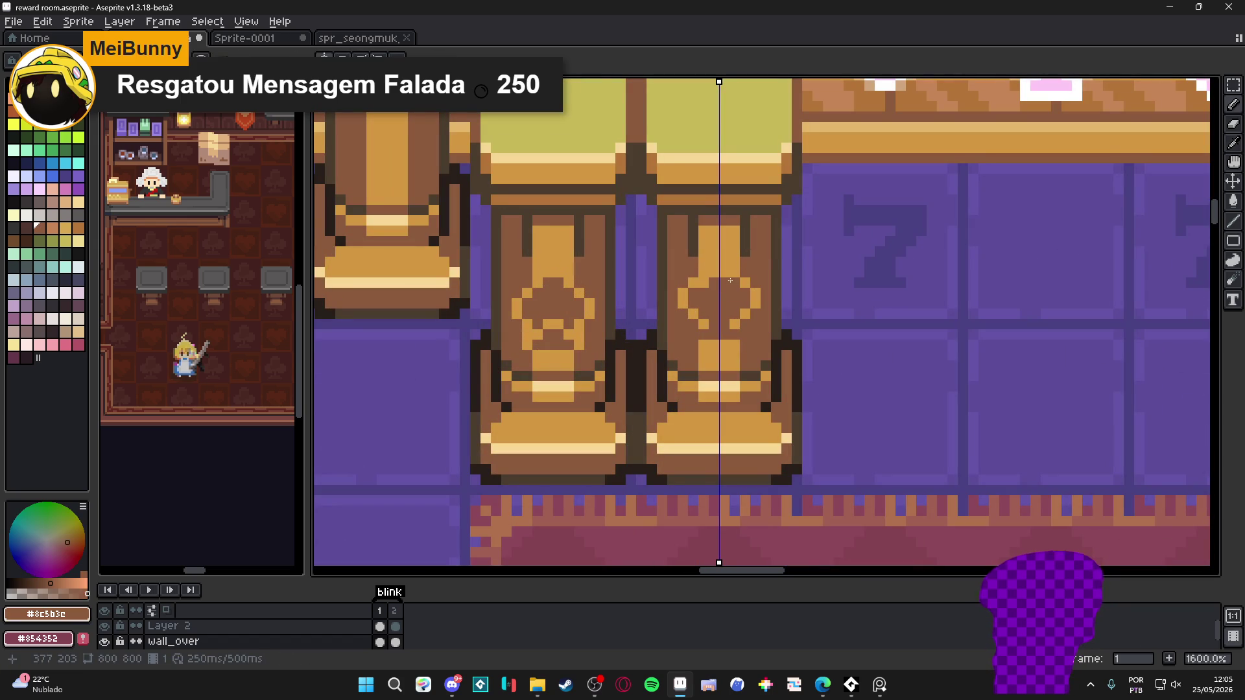
alt+click(704, 282)
scroll(737, 306, down, 3)
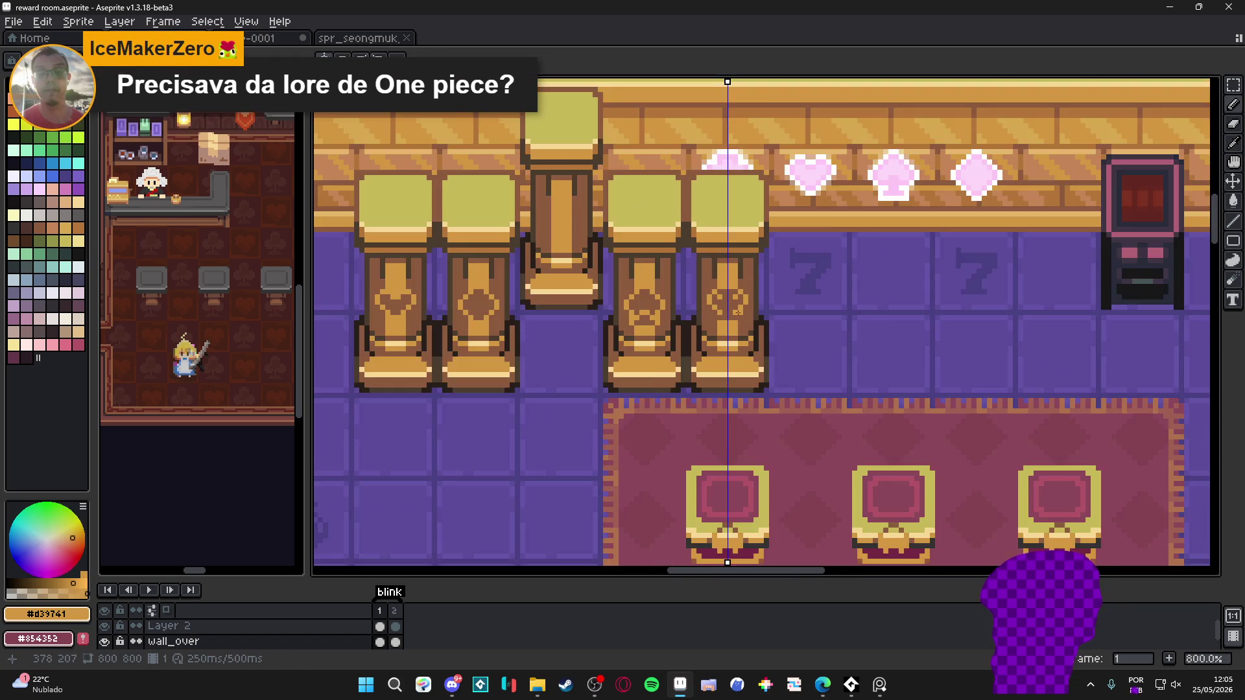
scroll(737, 306, up, 3)
alt+click(739, 306)
scroll(753, 307, down, 4)
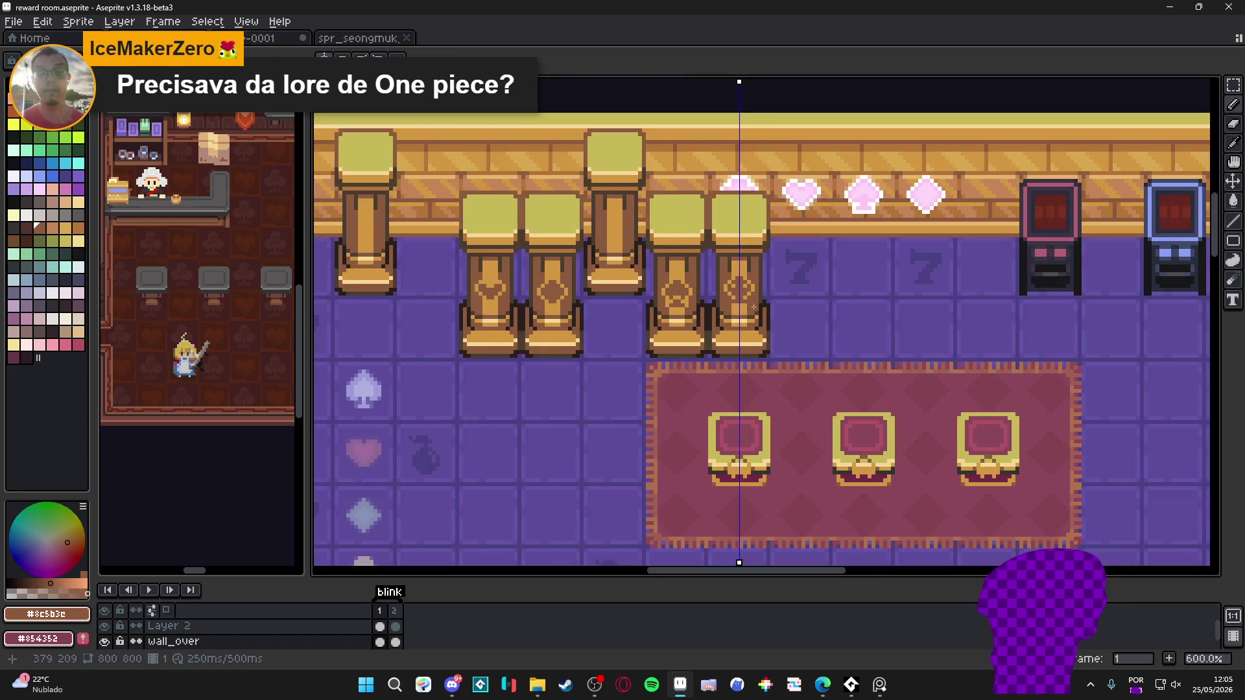
scroll(752, 307, up, 3)
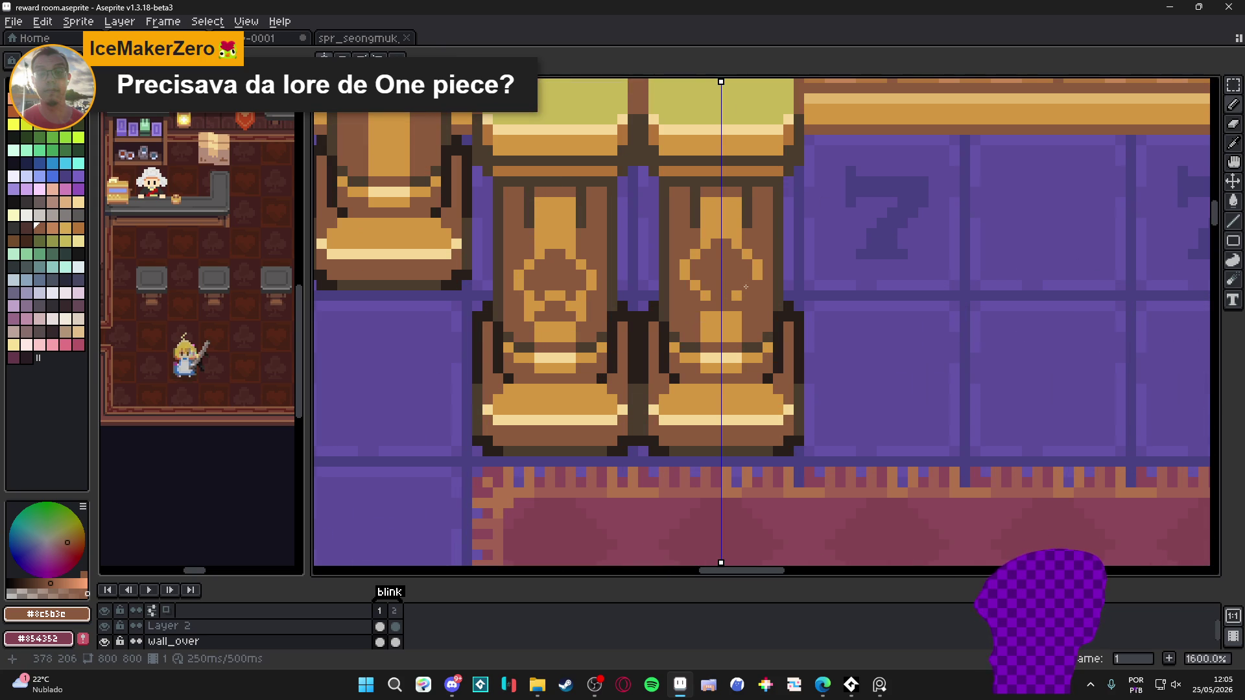
scroll(746, 288, down, 3)
Undo the stray pencil stroke and resample orange #d39741 from the pillar
key(ctrl+z)
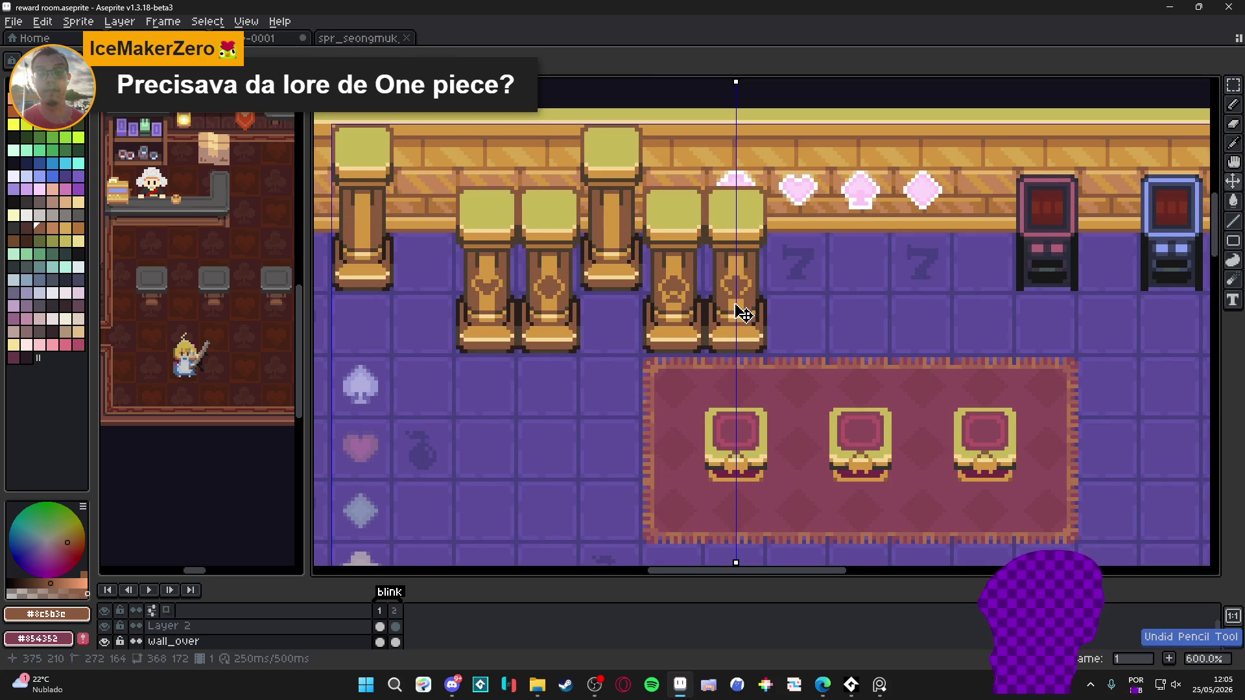
scroll(749, 280, up, 5)
scroll(748, 227, down, 1)
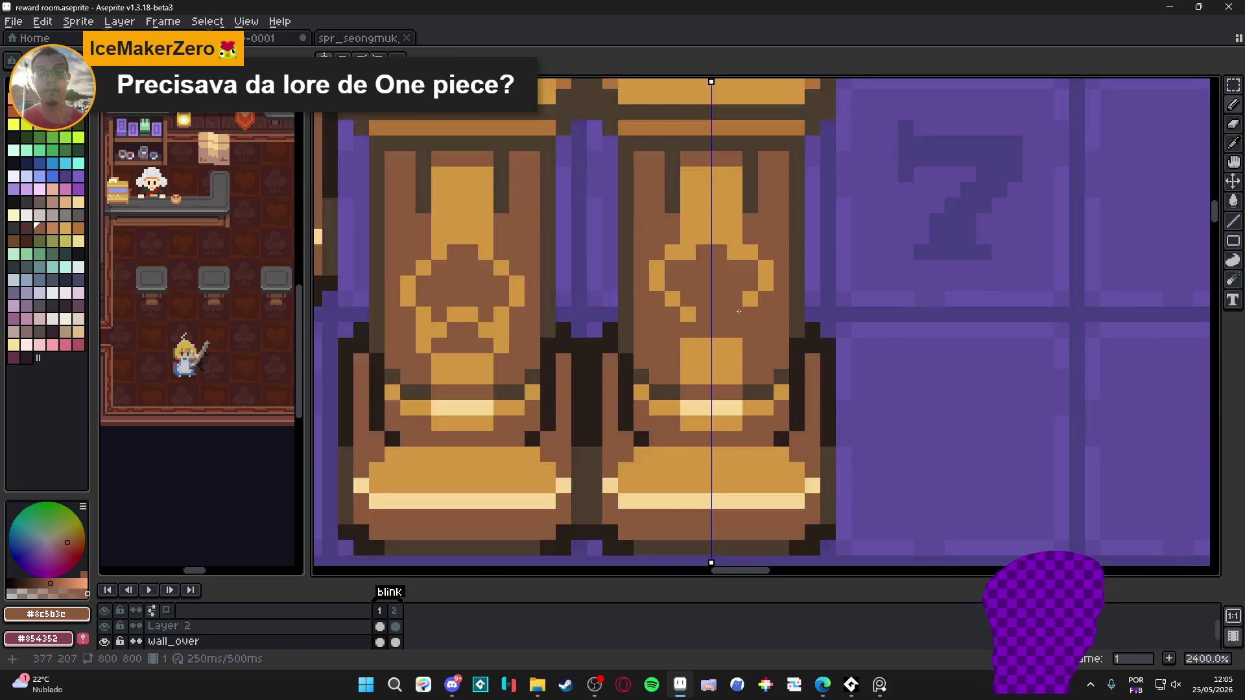
alt+click(671, 327)
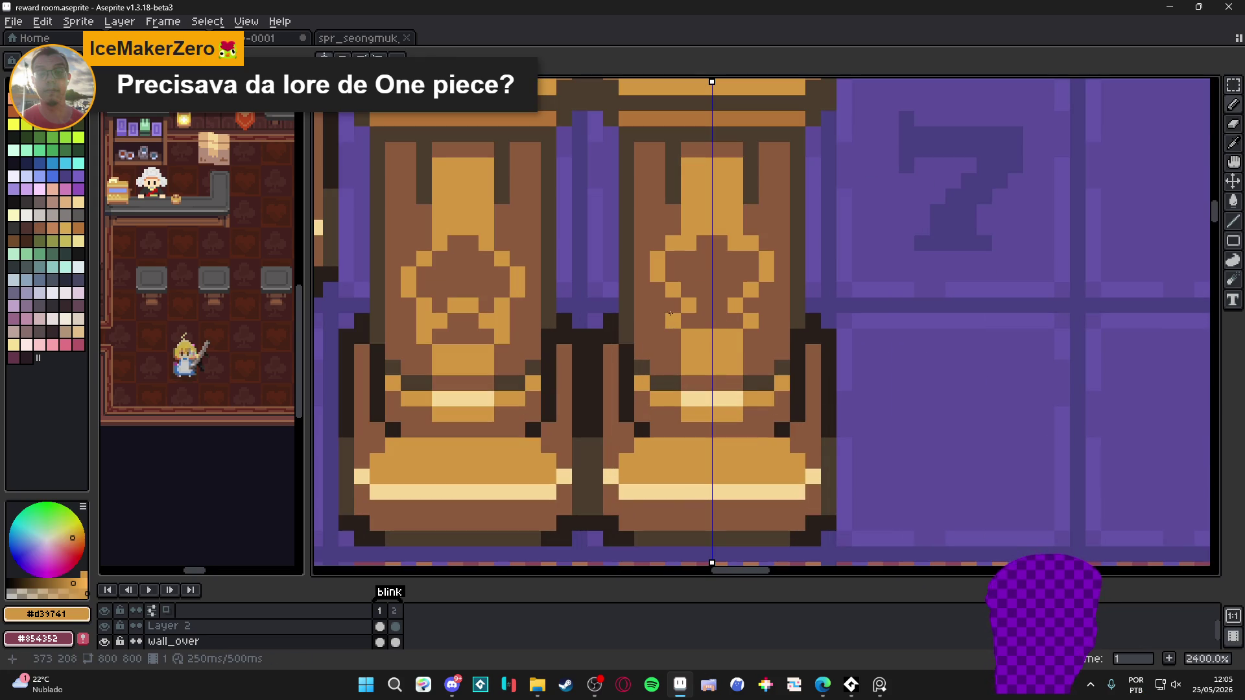
scroll(701, 354, down, 6)
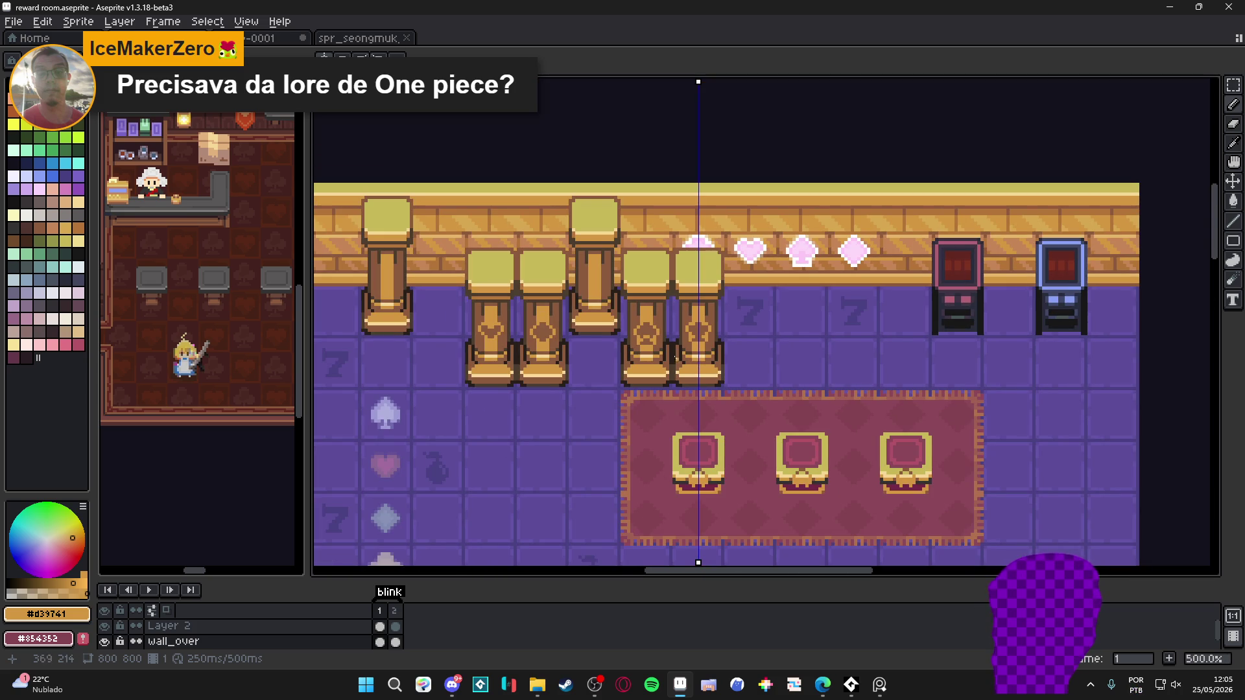
scroll(596, 262, down, 1)
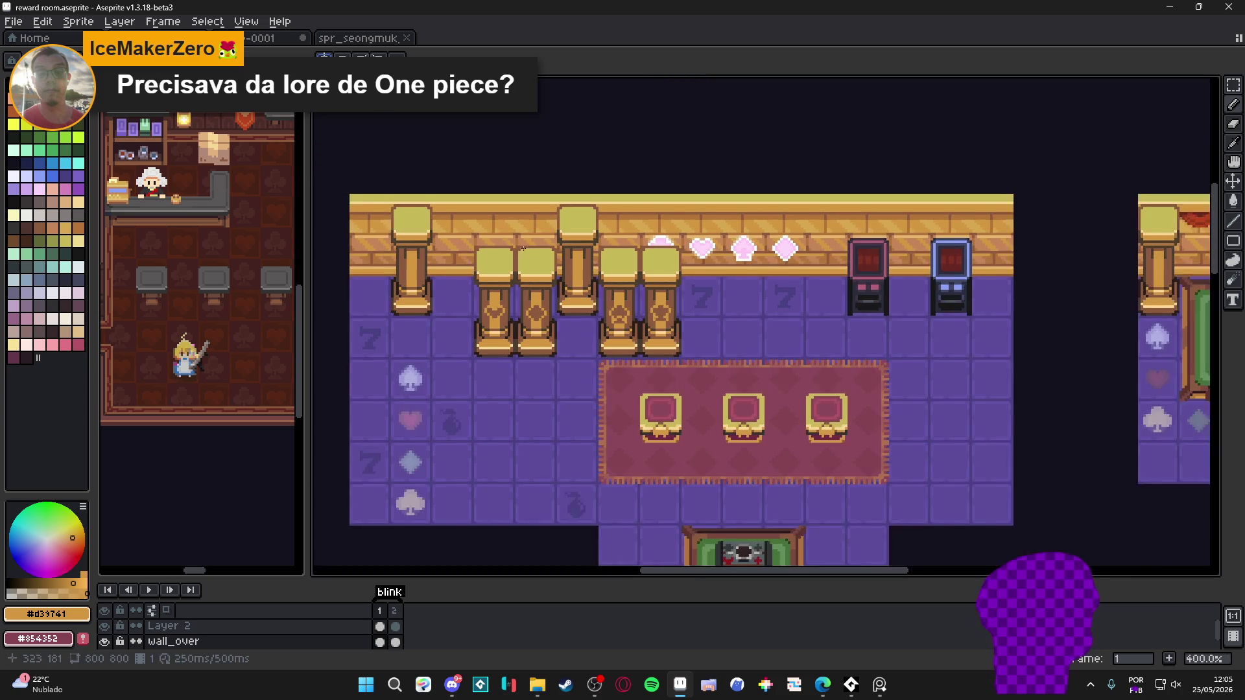
scroll(595, 263, up, 1)
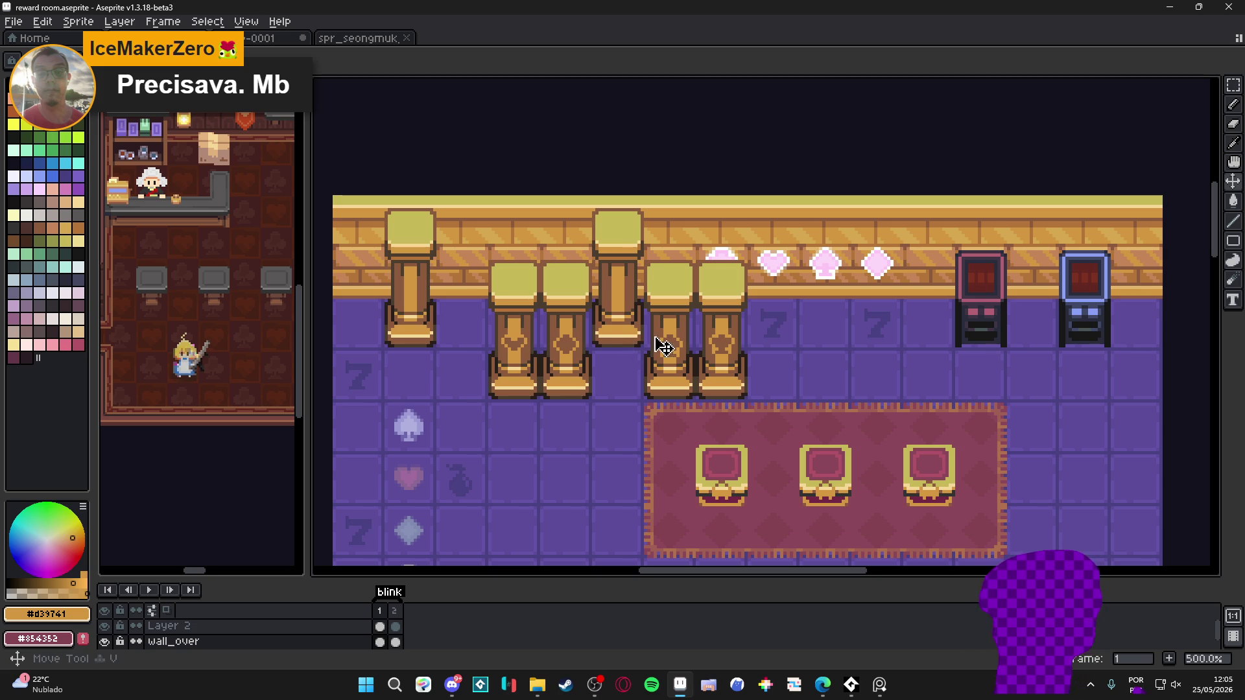
scroll(633, 318, down, 1)
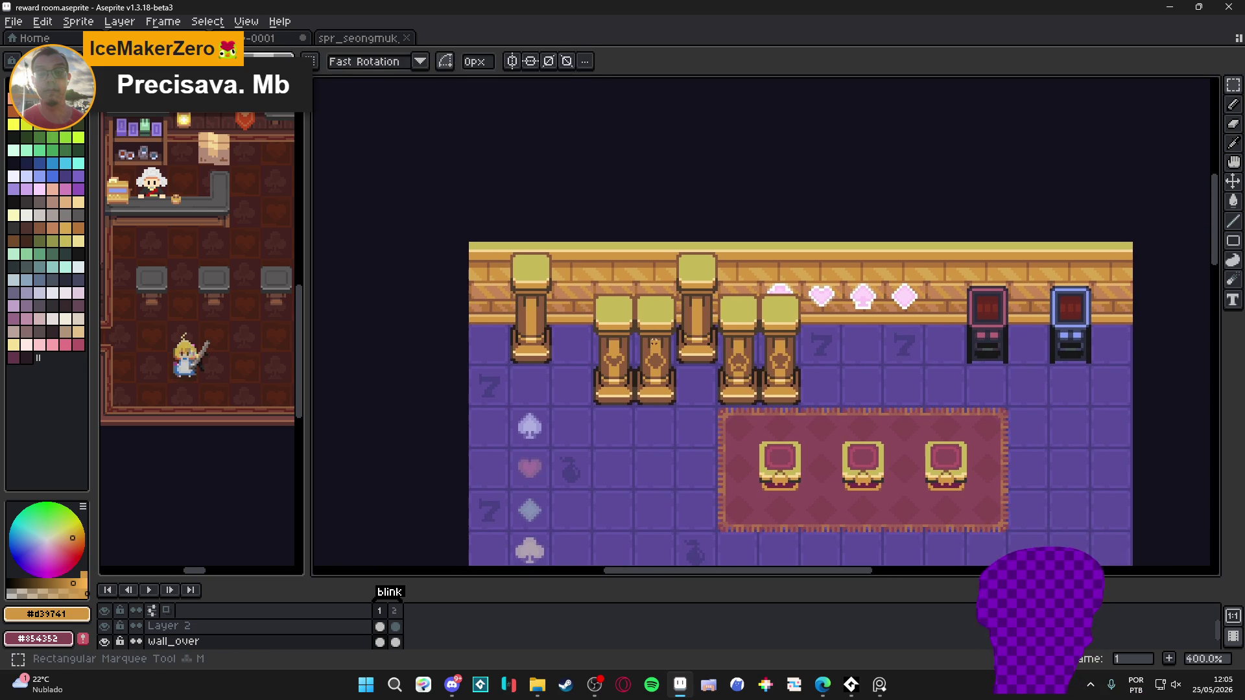
click(612, 313)
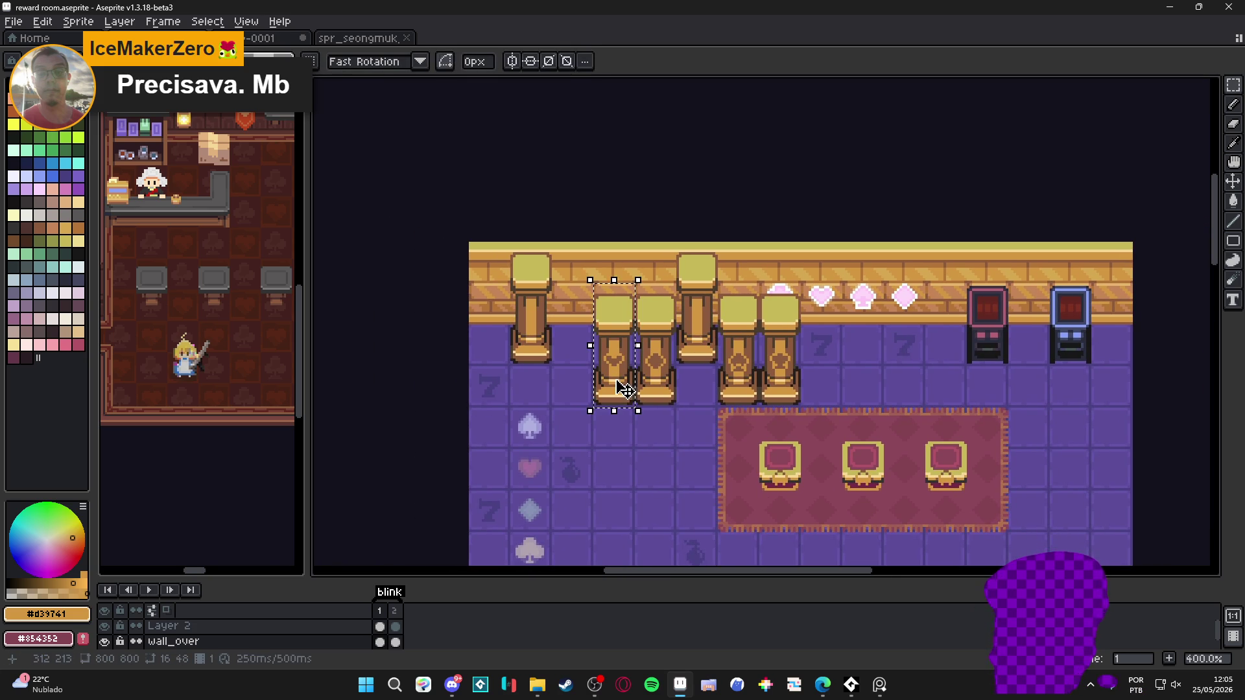
drag(655, 421, 614, 381)
drag(573, 325, 532, 324)
click(698, 248)
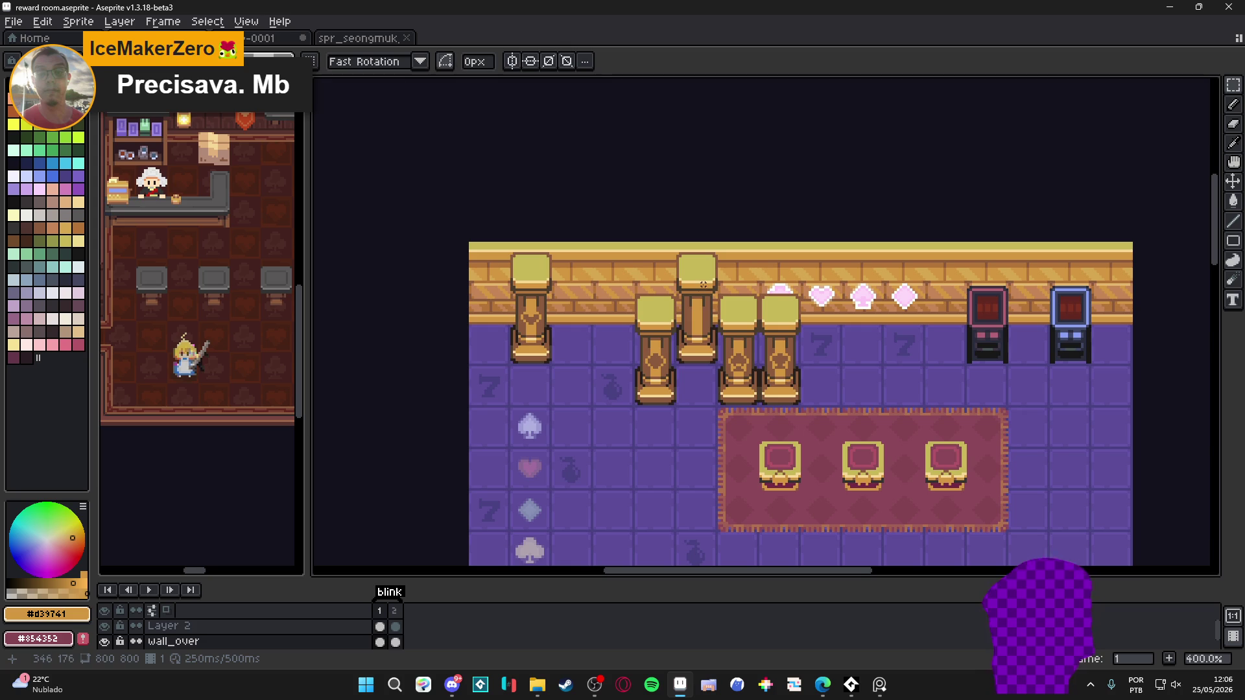
click(664, 321)
mouse_move(667, 389)
mouse_down()
mouse_move(667, 348)
mouse_move(708, 347)
mouse_up()
click(659, 379)
drag(765, 314, 625, 334)
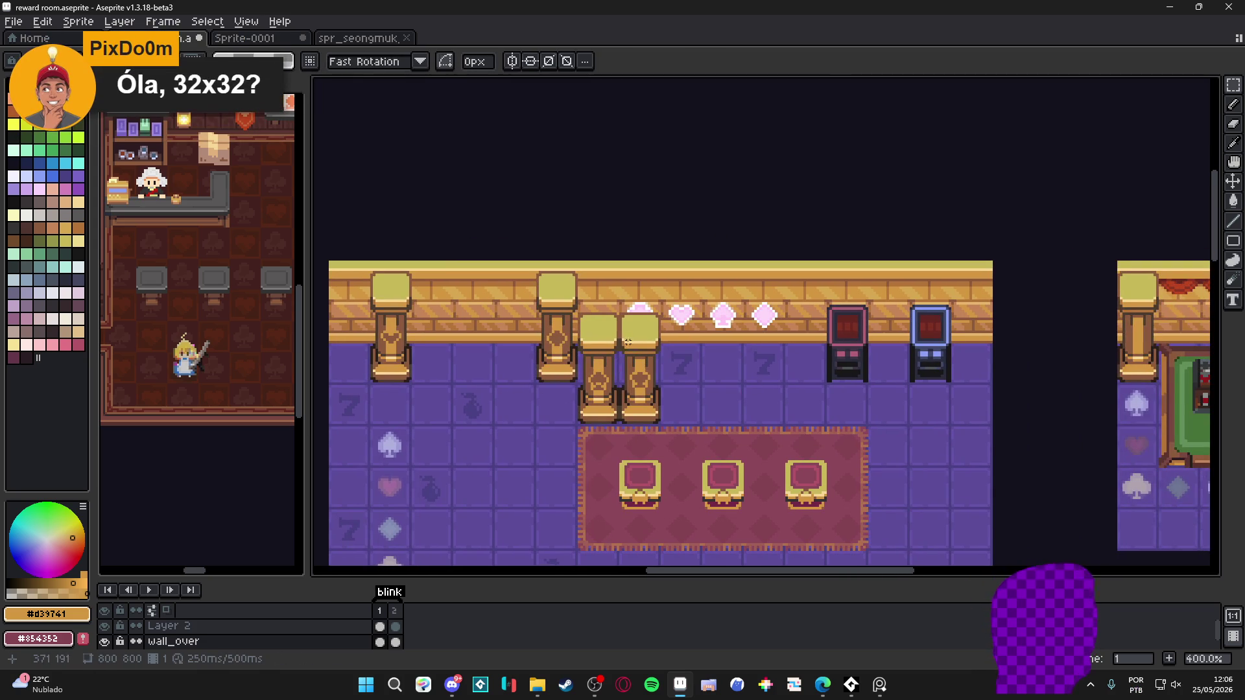
click(628, 334)
click(634, 398)
mouse_move(632, 393)
mouse_down()
mouse_move(755, 397)
mouse_move(639, 405)
mouse_up()
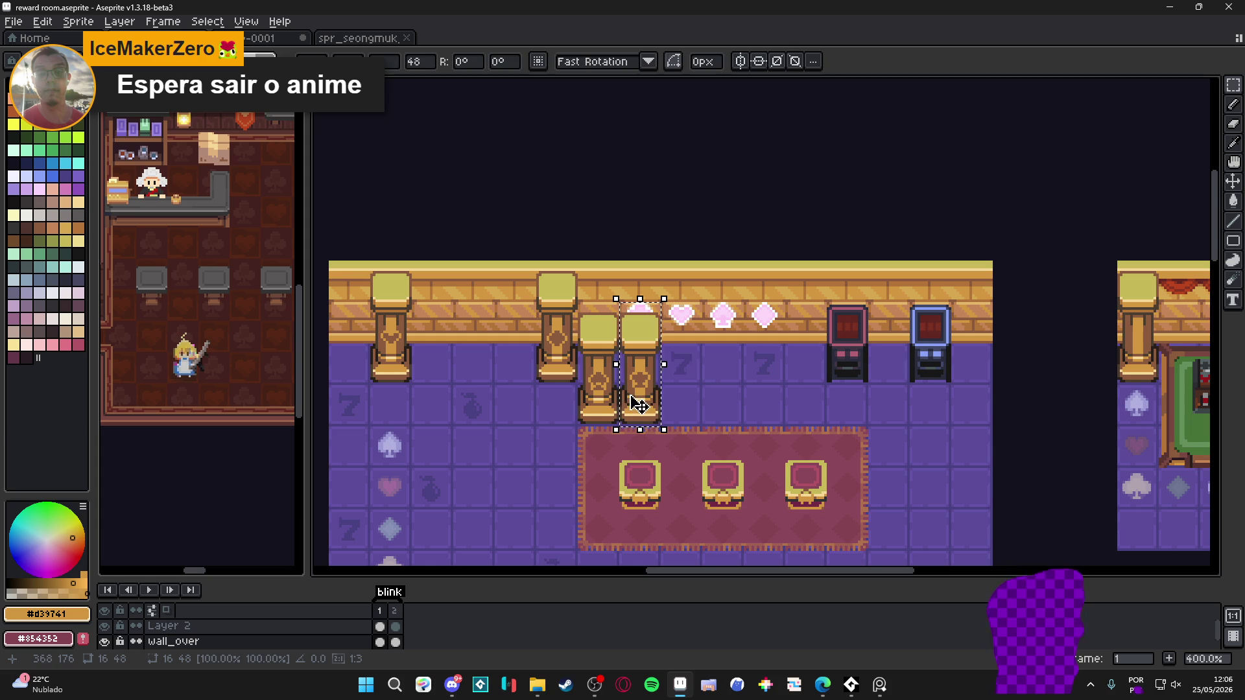
click(665, 356)
scroll(644, 306, up, 1)
scroll(643, 306, down, 1)
drag(684, 329, 642, 400)
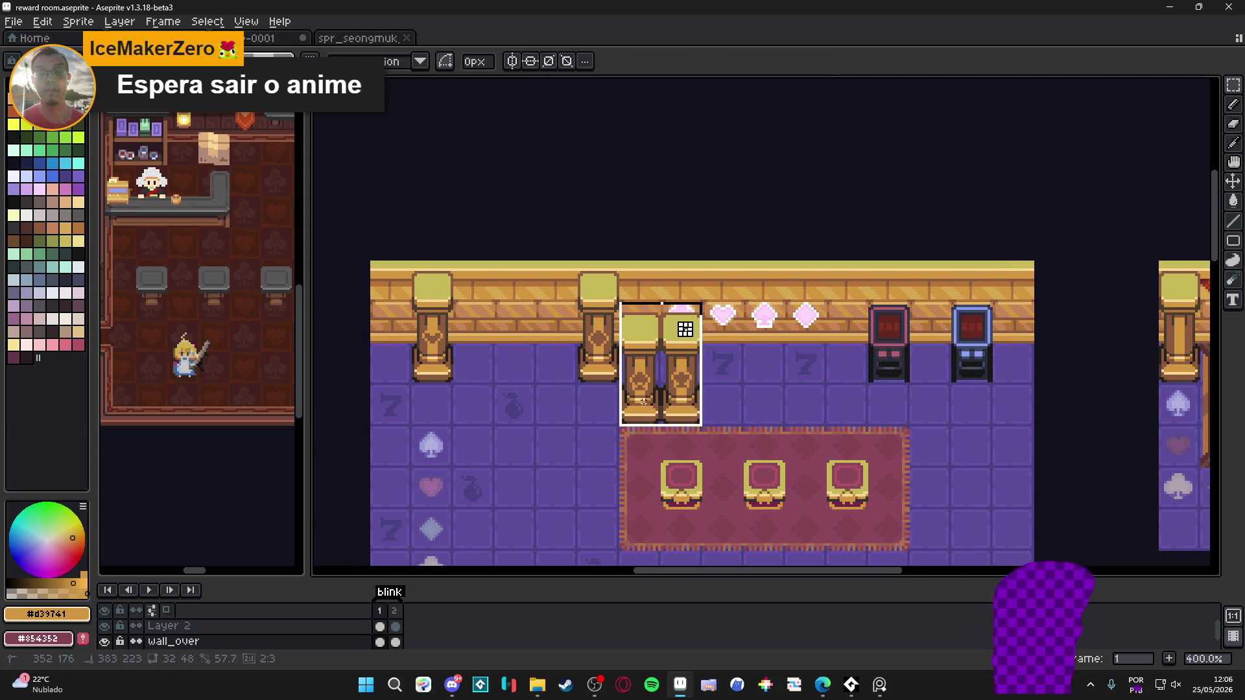
drag(413, 262, 452, 384)
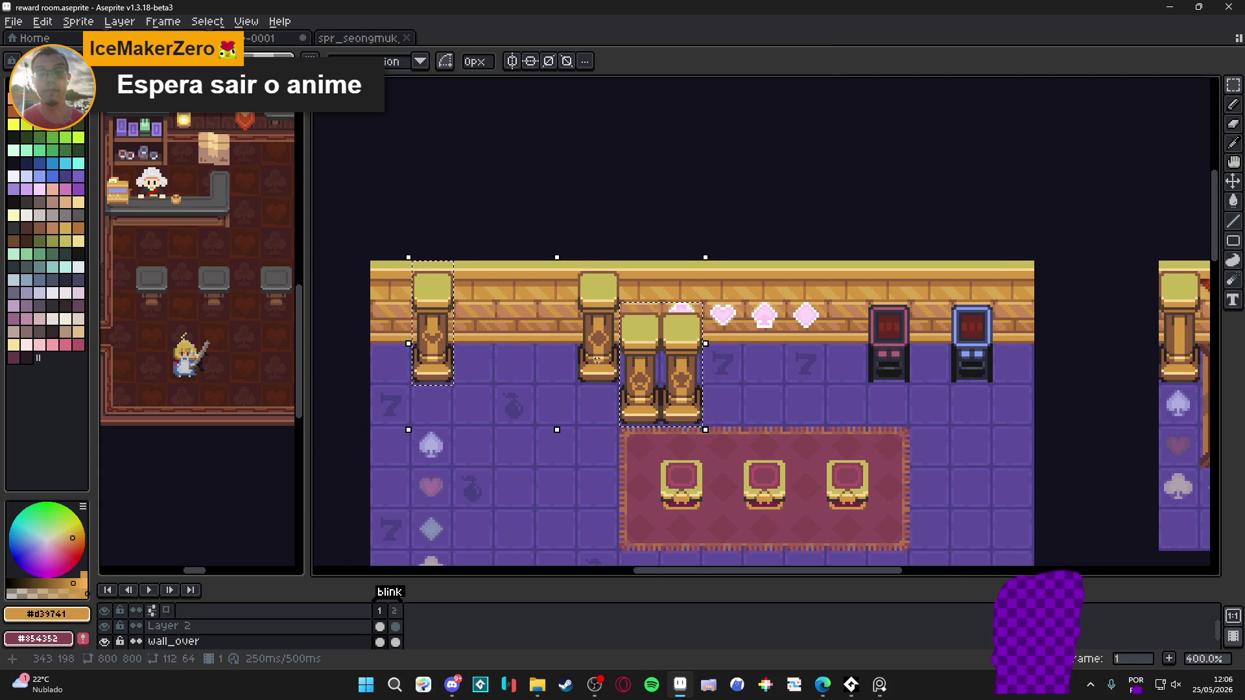
key(ctrl+z)
scroll(669, 315, up, 1)
key(ctrl+z)
mouse_move(667, 361)
mouse_down()
mouse_move(625, 332)
mouse_move(714, 353)
mouse_up()
scroll(714, 352, down, 1)
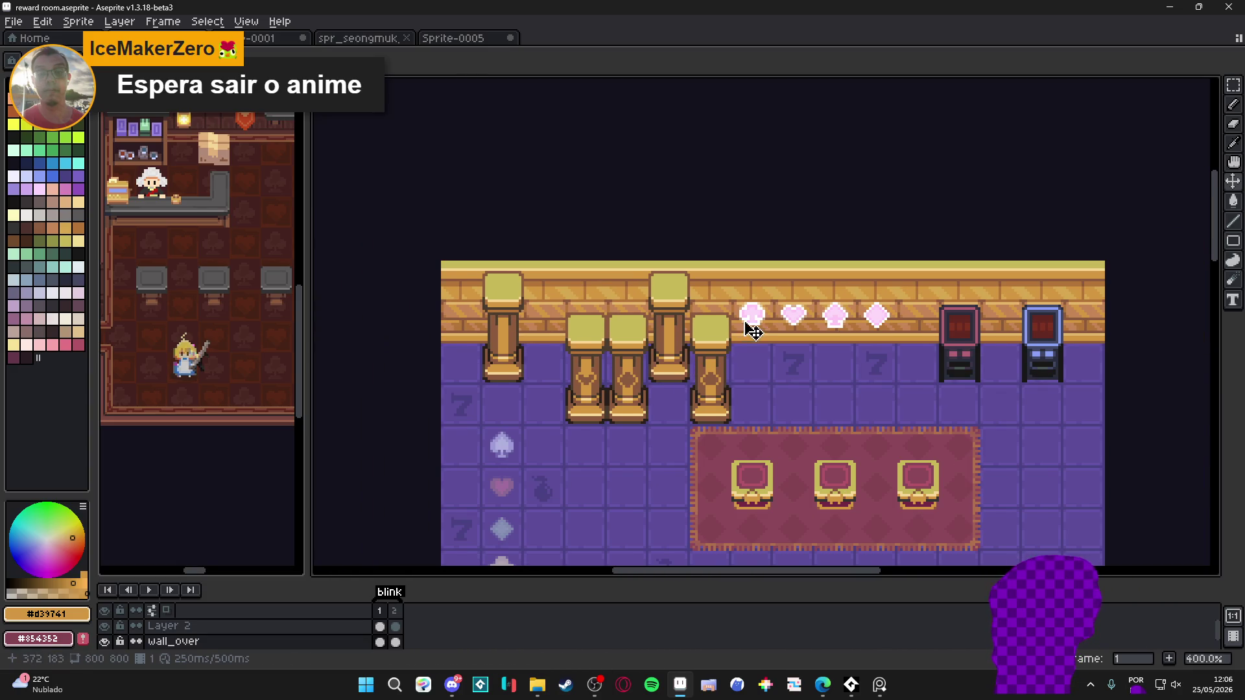
scroll(713, 331, right, 1)
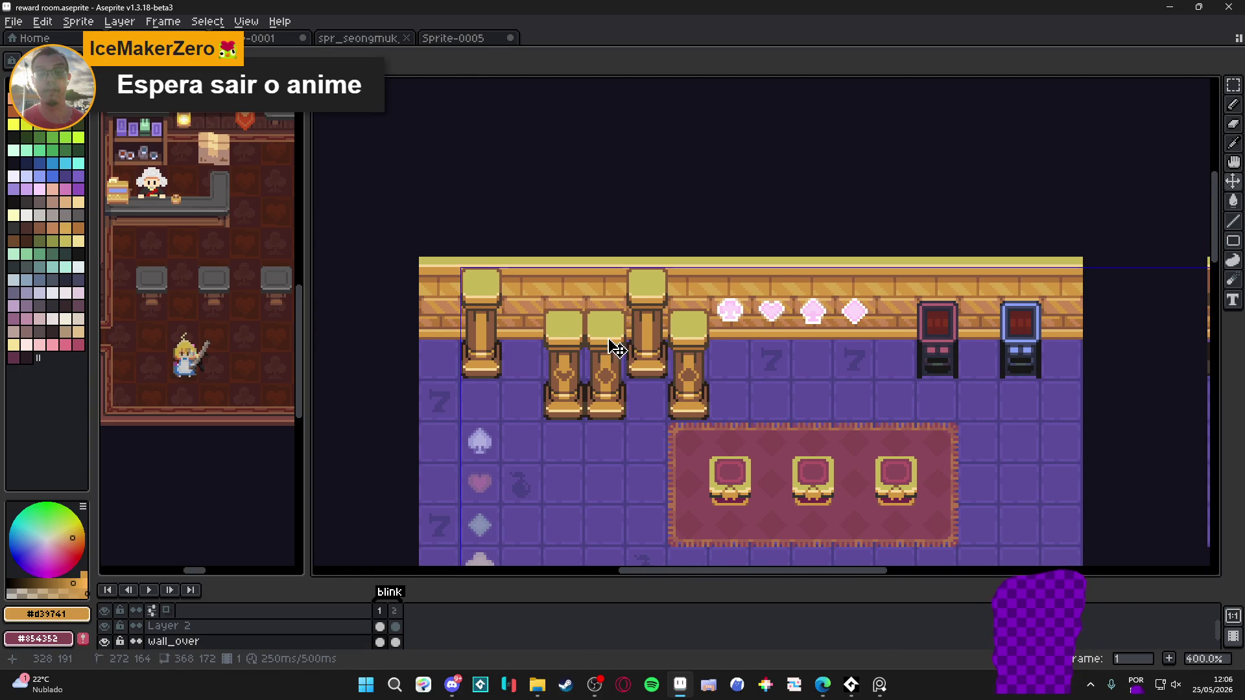
click(464, 40)
Delete the pink blob above the right pillar in Sprite-0005
scroll(804, 330, up, 4)
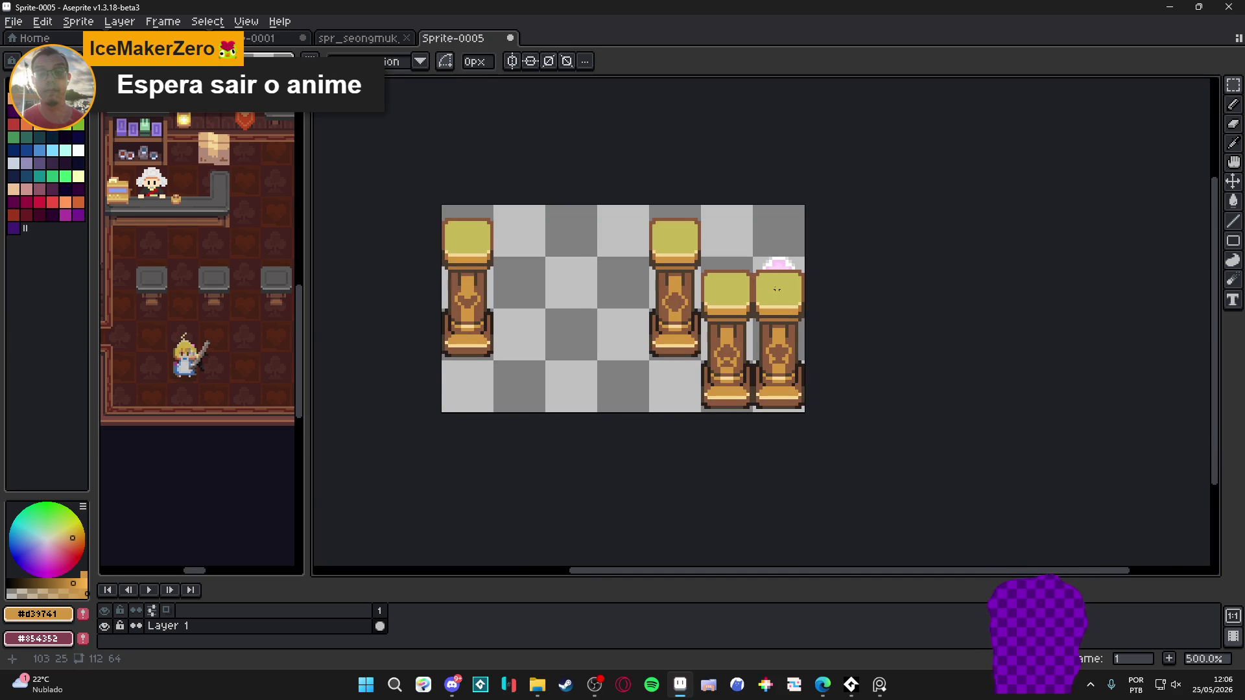
scroll(777, 294, up, 4)
drag(725, 243, 844, 270)
key(Delete)
scroll(795, 305, down, 2)
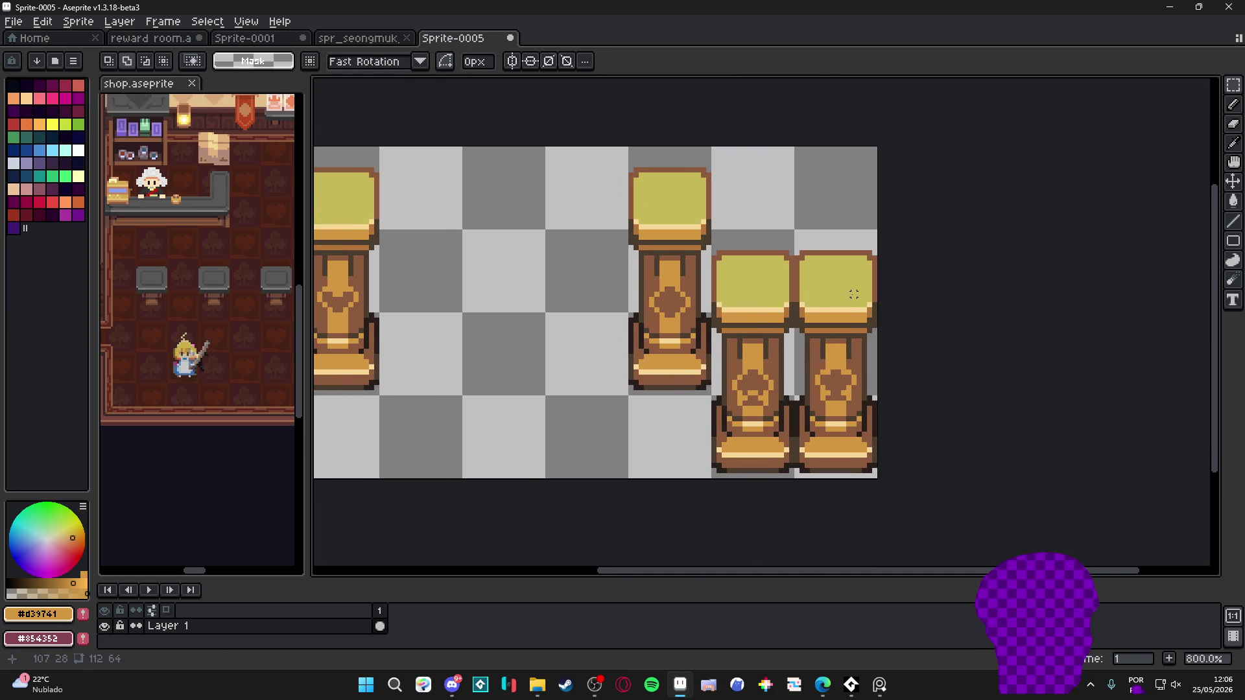
Back on the reward room map, move the selected pillar pair left and down and deselect
key(m)
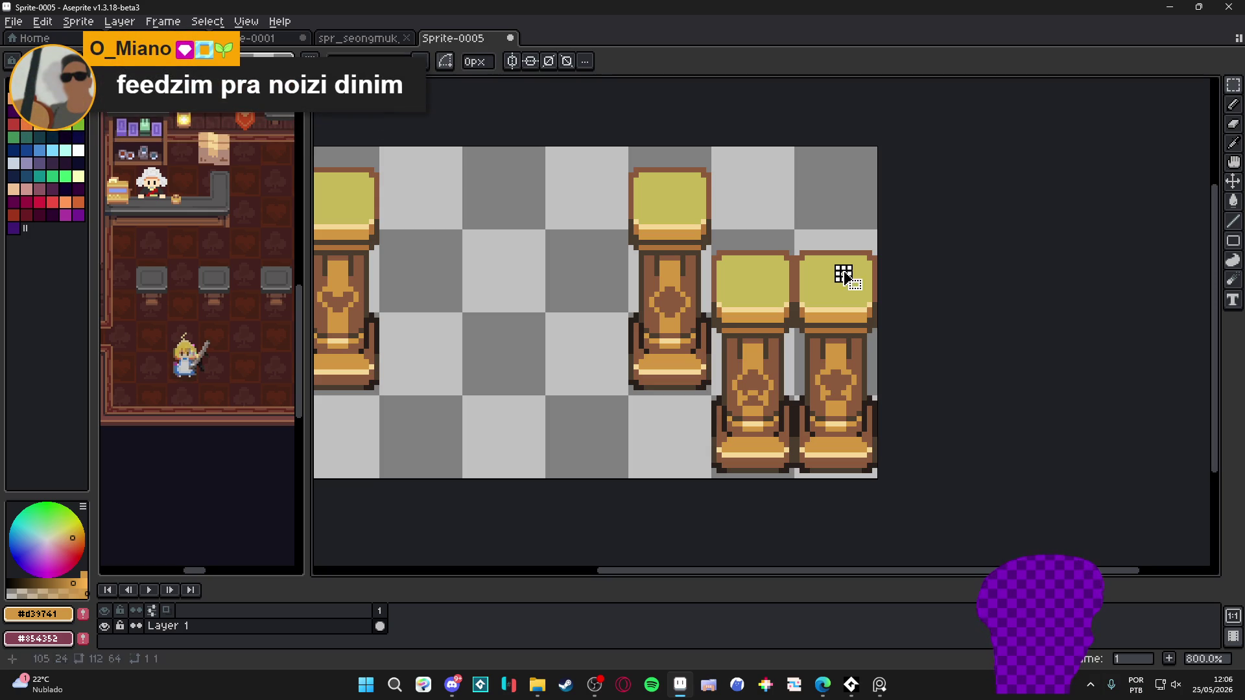
click(362, 40)
click(266, 38)
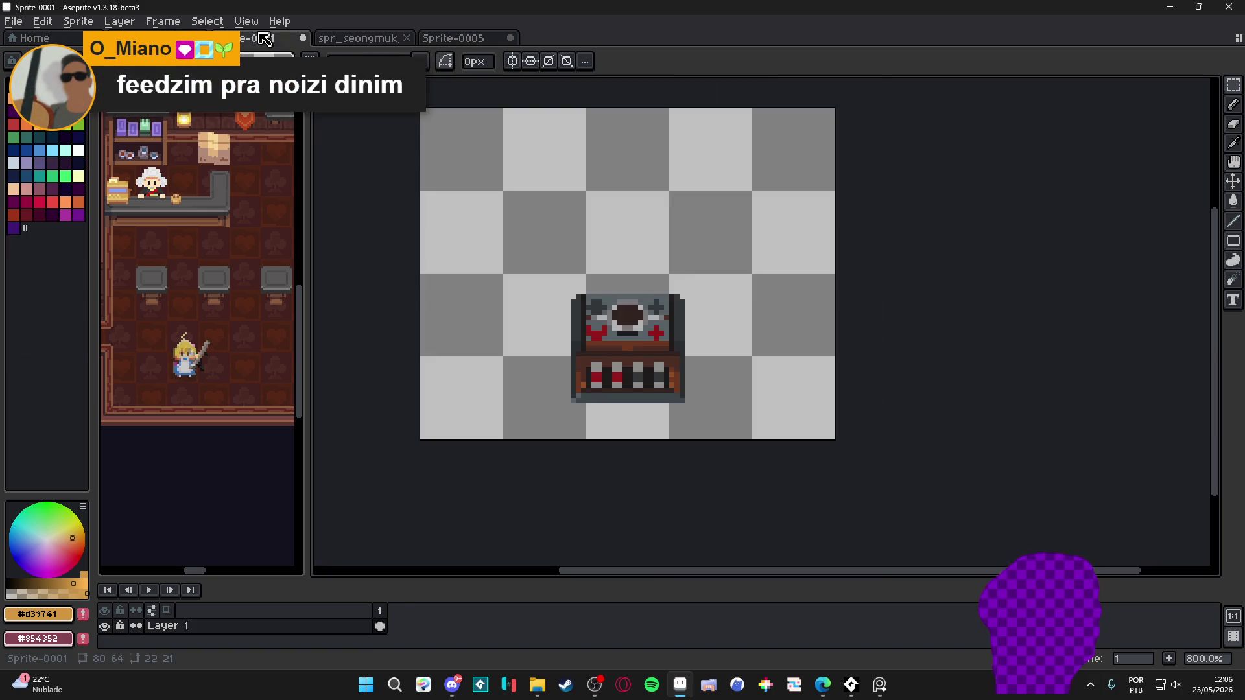
click(162, 38)
drag(806, 363, 630, 413)
key(ctrl+d)
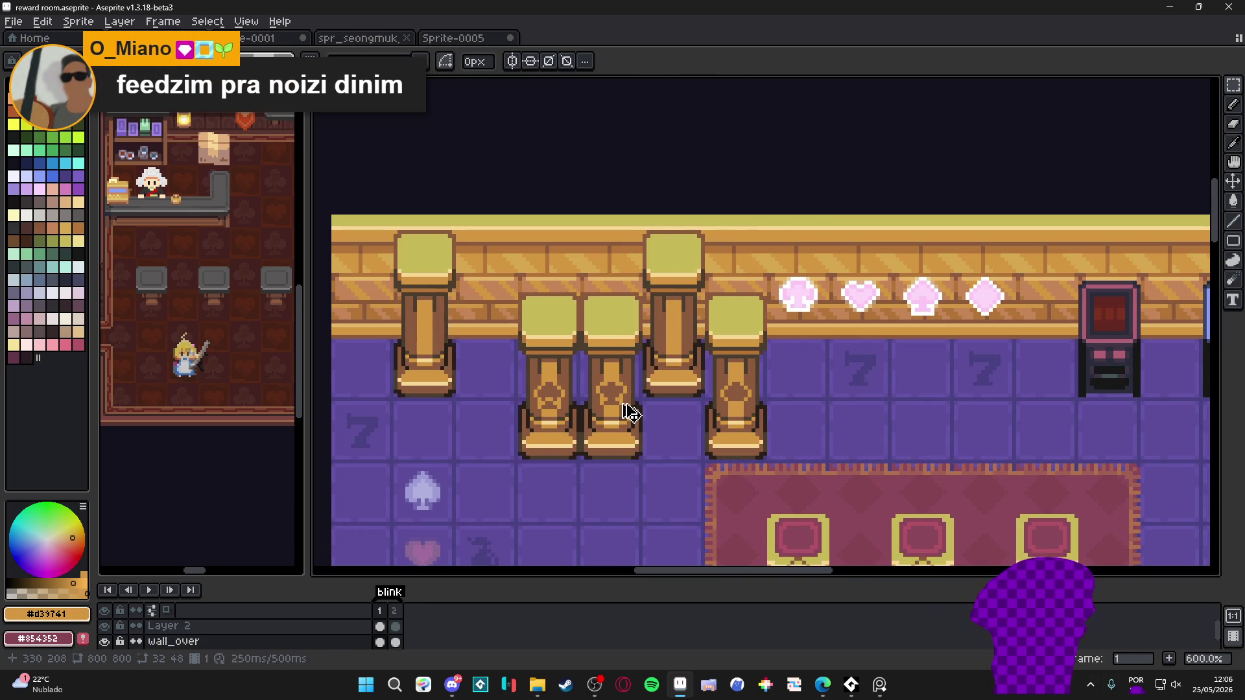
Nudge the two short front pillars up and left into the back-wall row
scroll(570, 354, down, 2)
scroll(569, 354, up, 1)
click(567, 347)
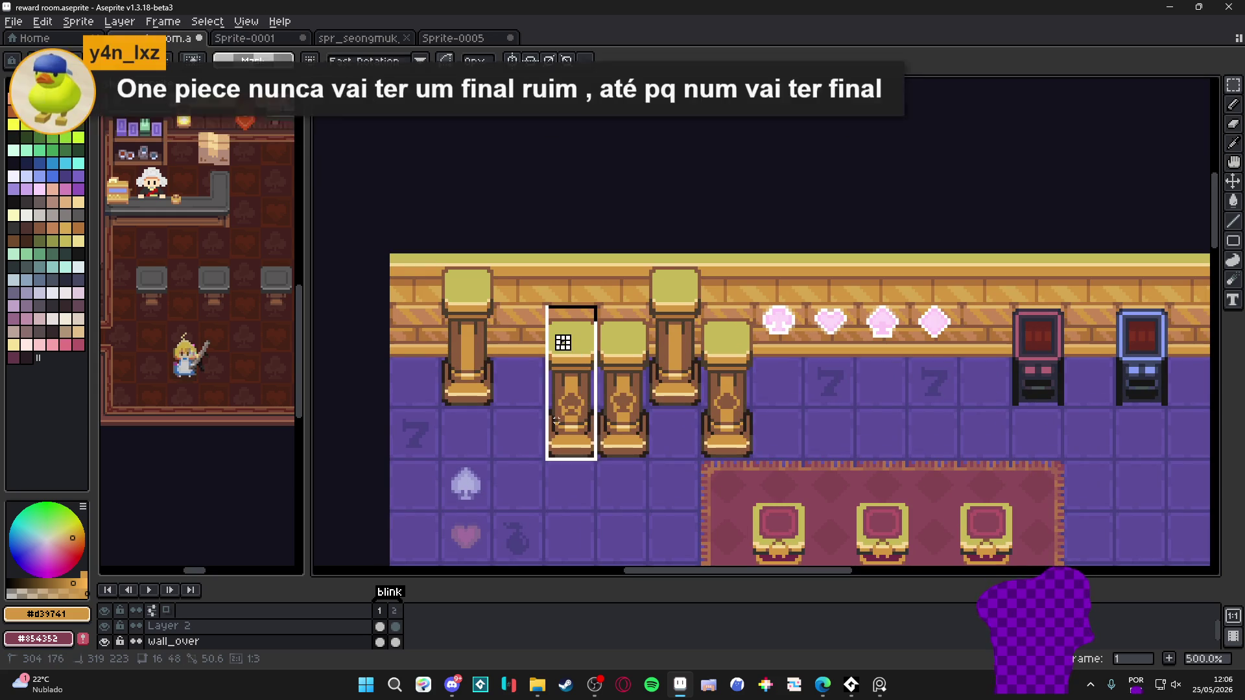
key(shift+Left)
key(shift+Left)
key(shift+Up)
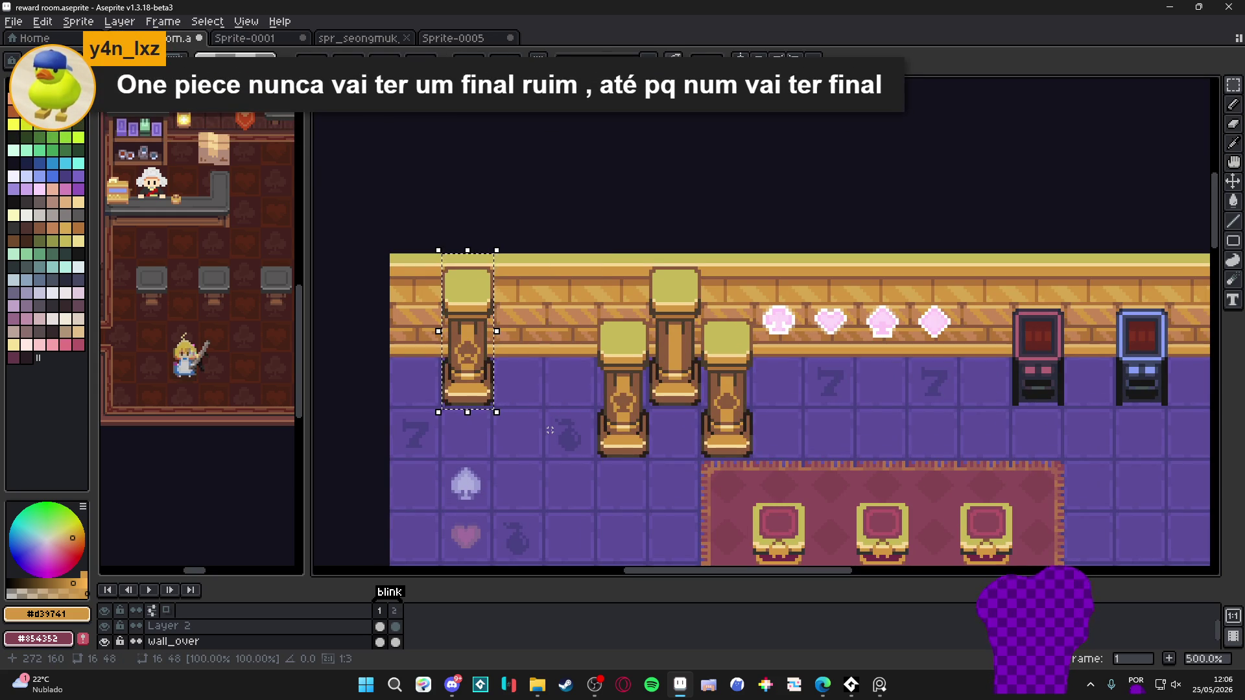
key(ctrl+d)
click(622, 350)
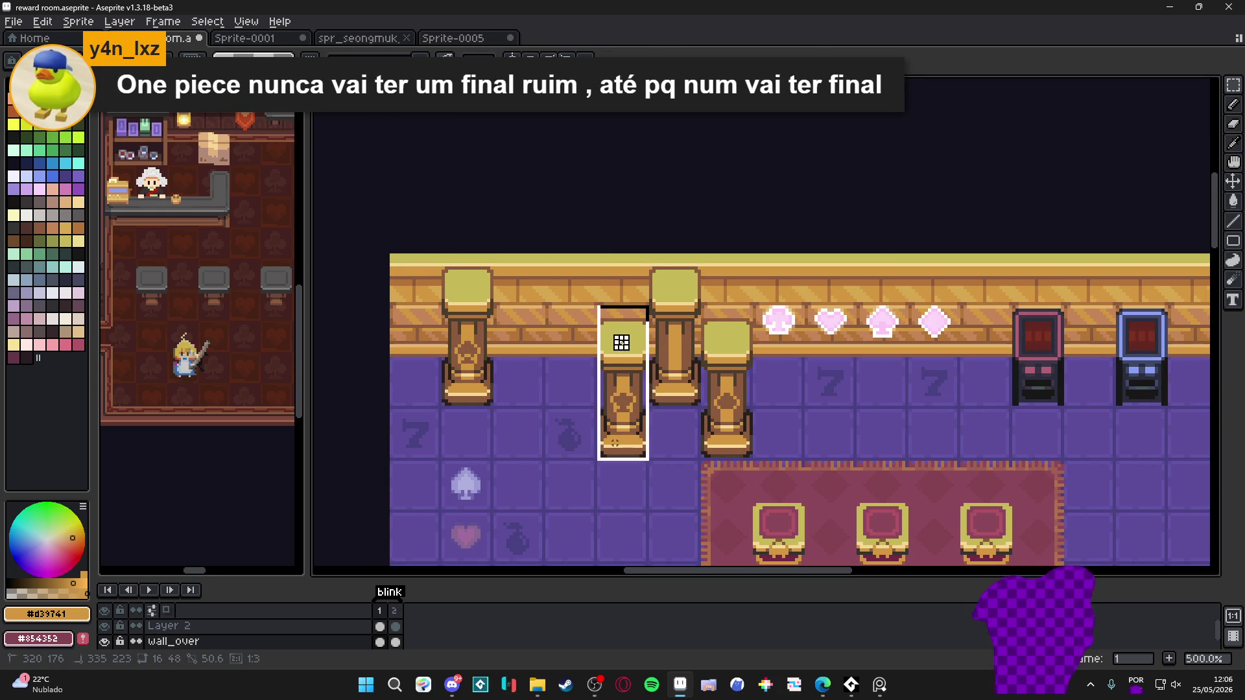
key(shift+Left)
key(shift+Up)
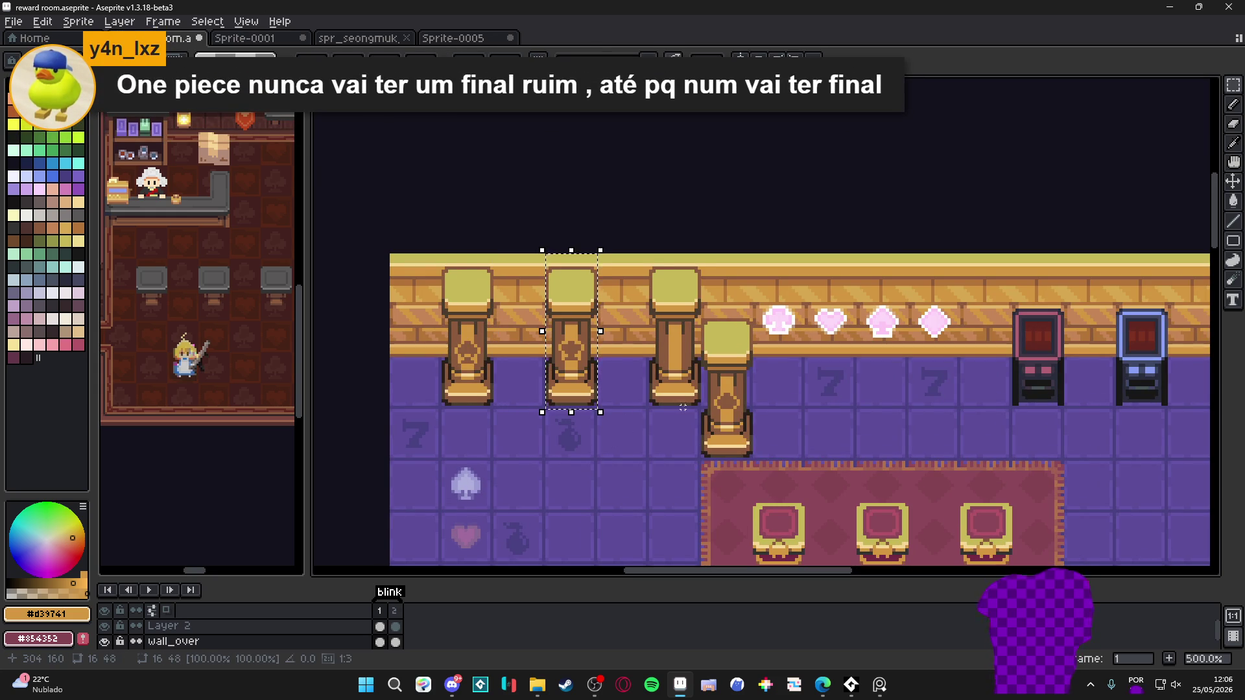
key(ctrl+d)
Select the left pillar in Sprite-0005, then return to the reward room map
scroll(713, 363, down, 2)
scroll(713, 363, up, 2)
key(ctrl+Tab)
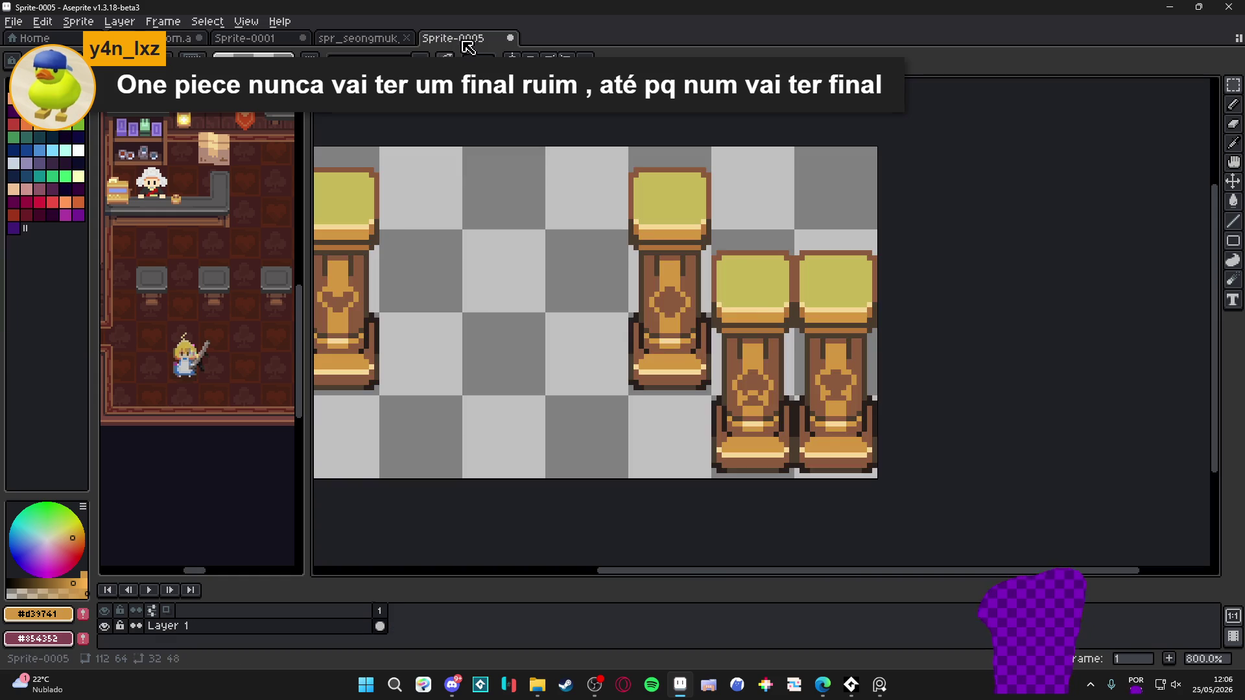
scroll(693, 278, down, 2)
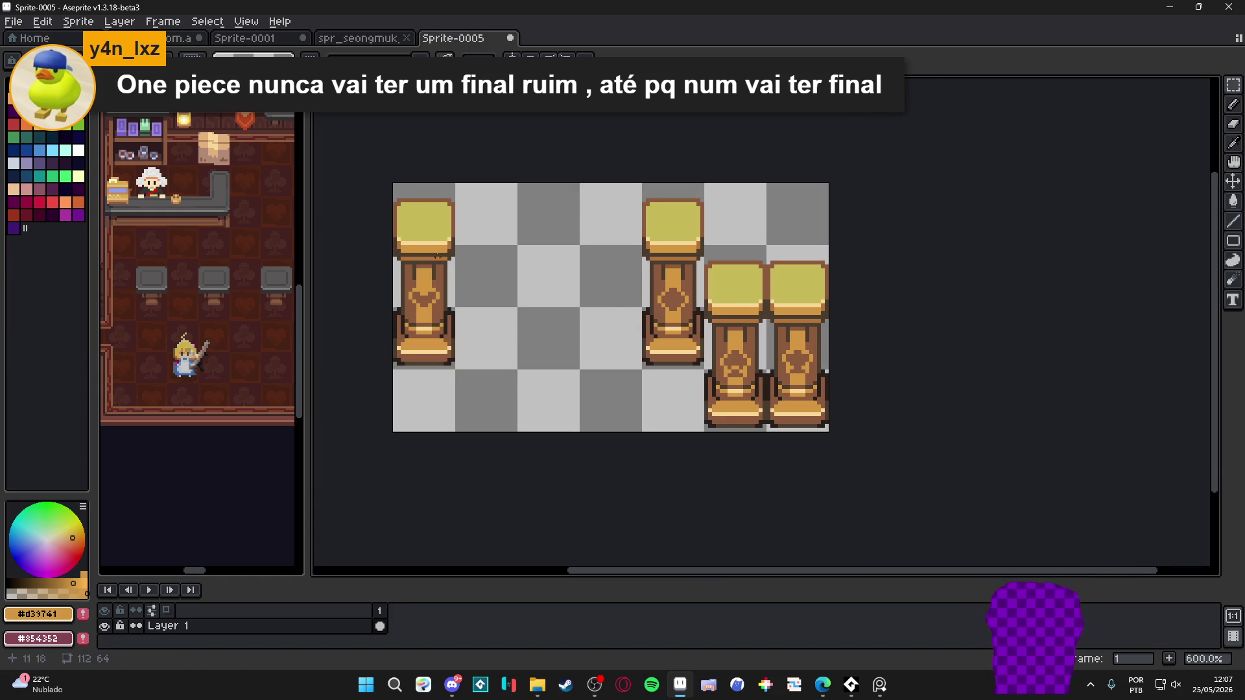
drag(417, 297, 422, 214)
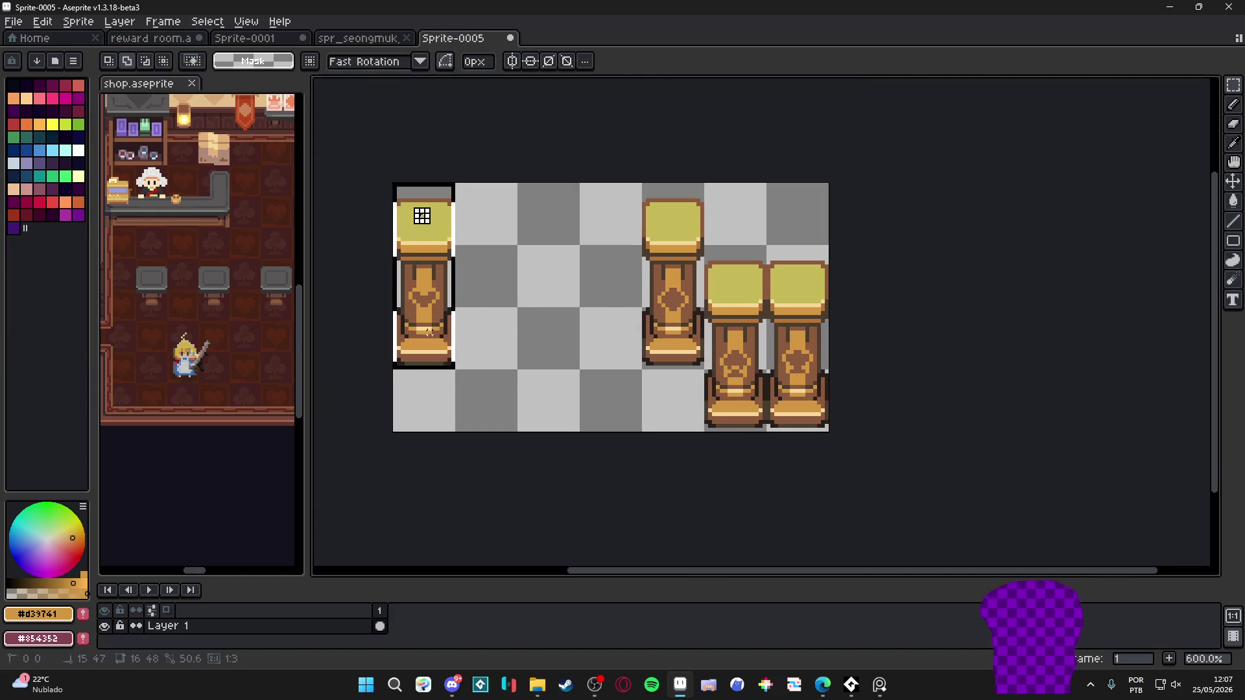
click(356, 37)
click(151, 38)
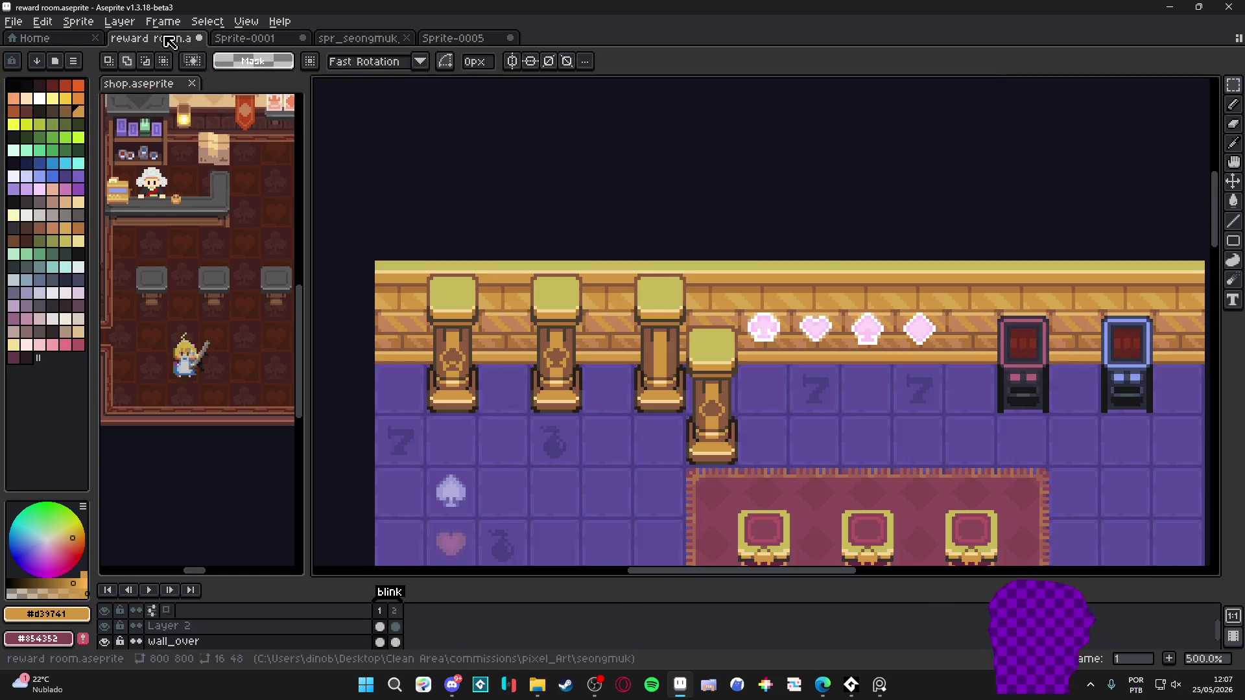
Select and delete the leftover front pillar
scroll(616, 351, up, 1)
click(717, 397)
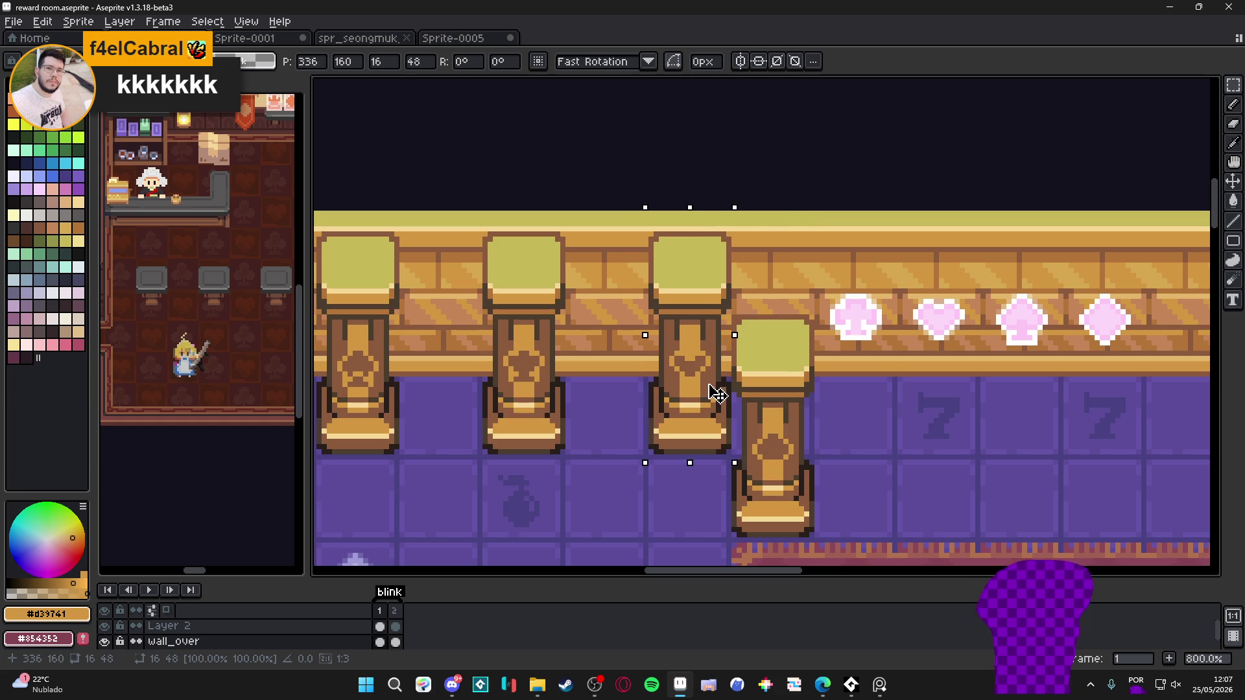
scroll(720, 395, down, 2)
drag(688, 328, 691, 331)
key(Delete)
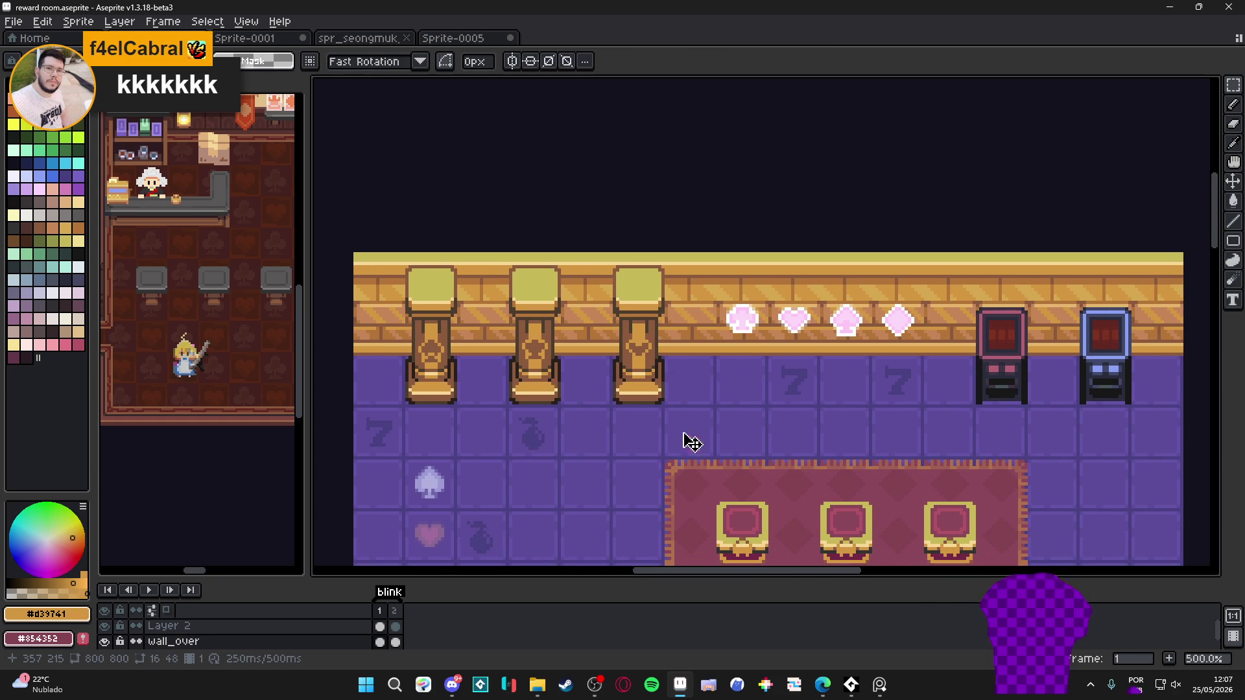
scroll(683, 431, down, 2)
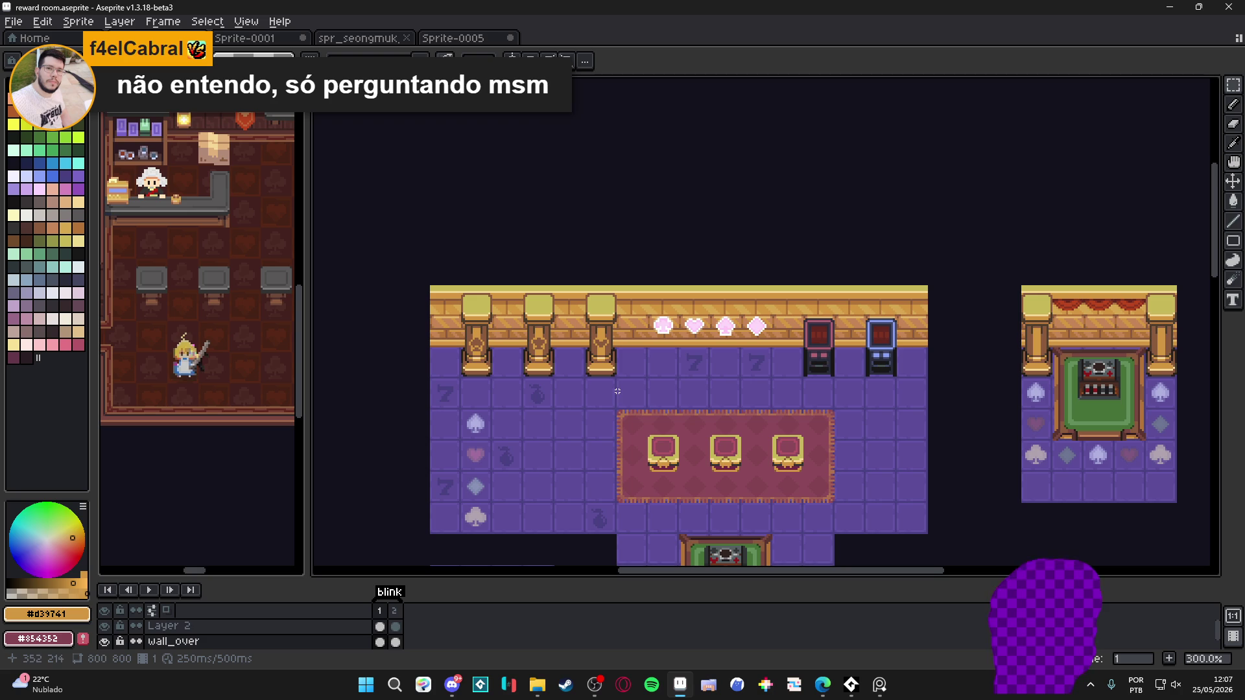
scroll(580, 298, up, 1)
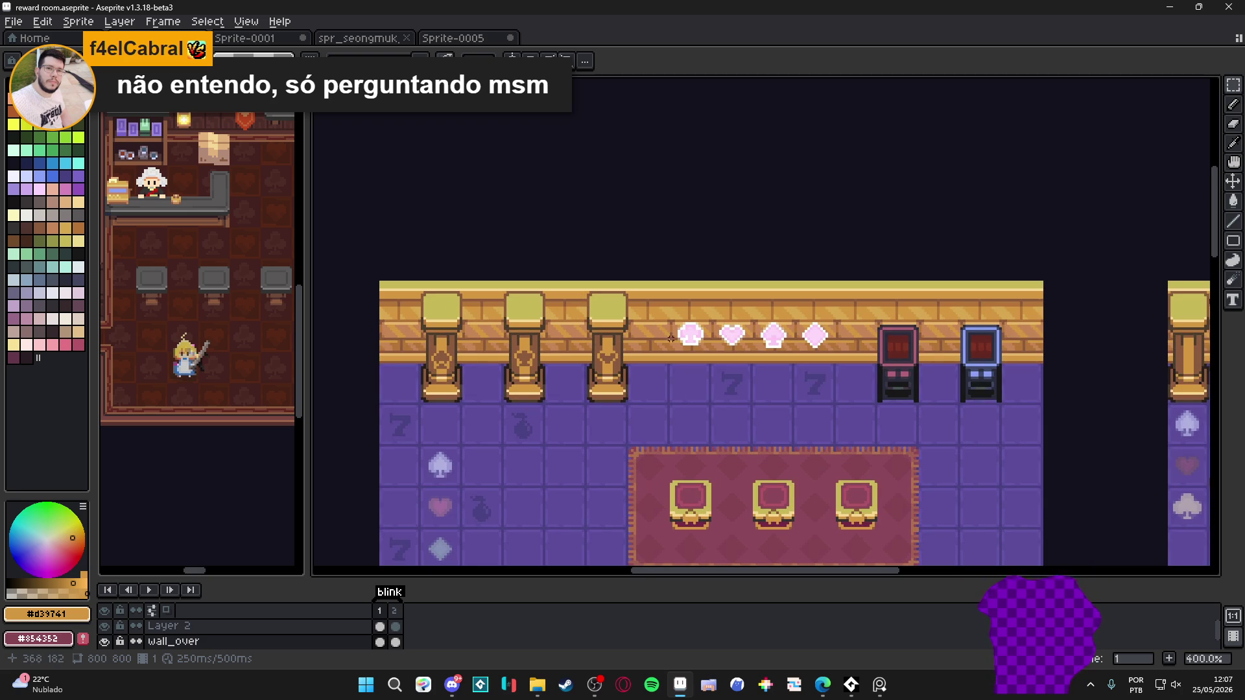
scroll(694, 341, up, 3)
scroll(681, 340, up, 4)
key(w)
click(681, 300)
scroll(681, 300, up, 3)
shift+click(707, 279)
shift+click(594, 362)
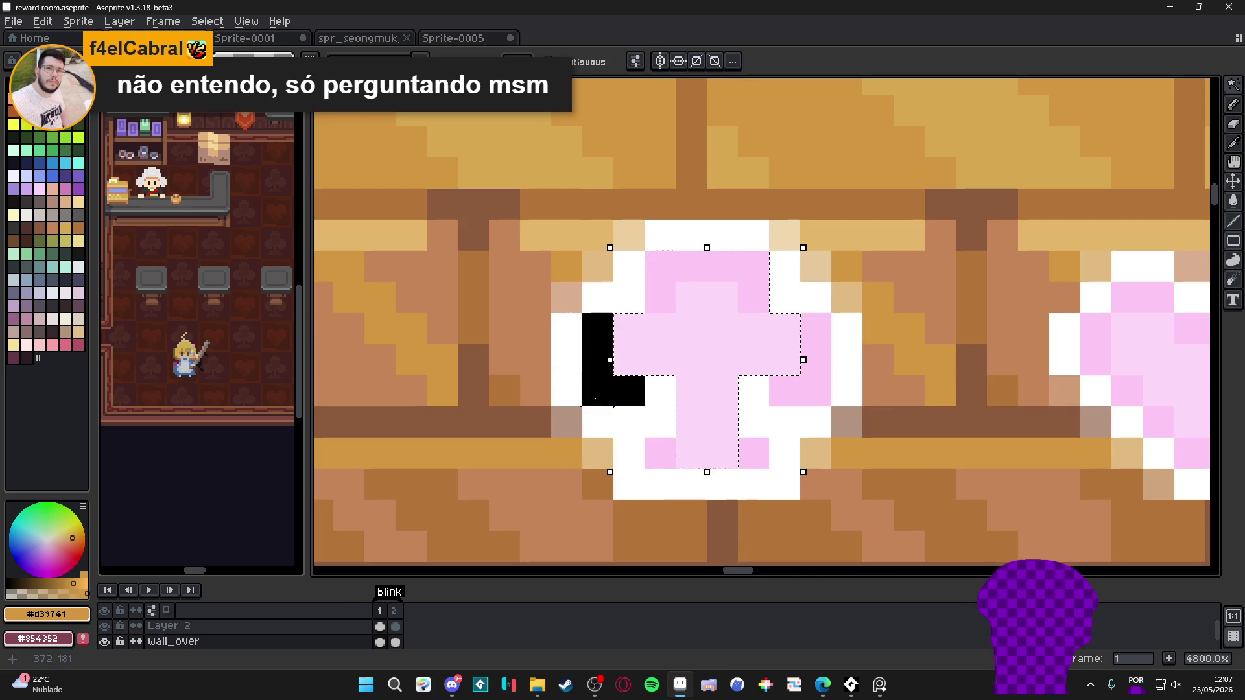
shift+click(815, 390)
shift+click(659, 453)
shift+click(754, 453)
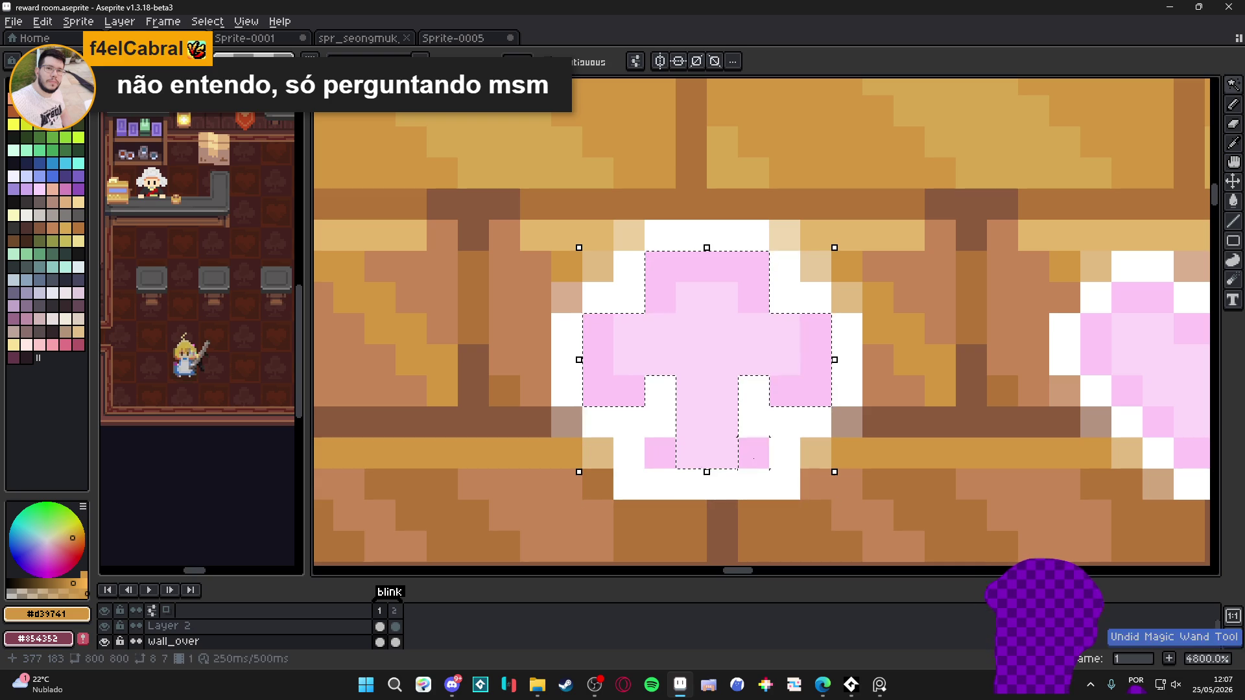
scroll(389, 431, down, 4)
mouse_move(667, 467)
mouse_down()
mouse_move(389, 430)
mouse_move(589, 398)
mouse_move(490, 424)
mouse_move(587, 529)
mouse_move(339, 350)
mouse_up()
key(ctrl+z)
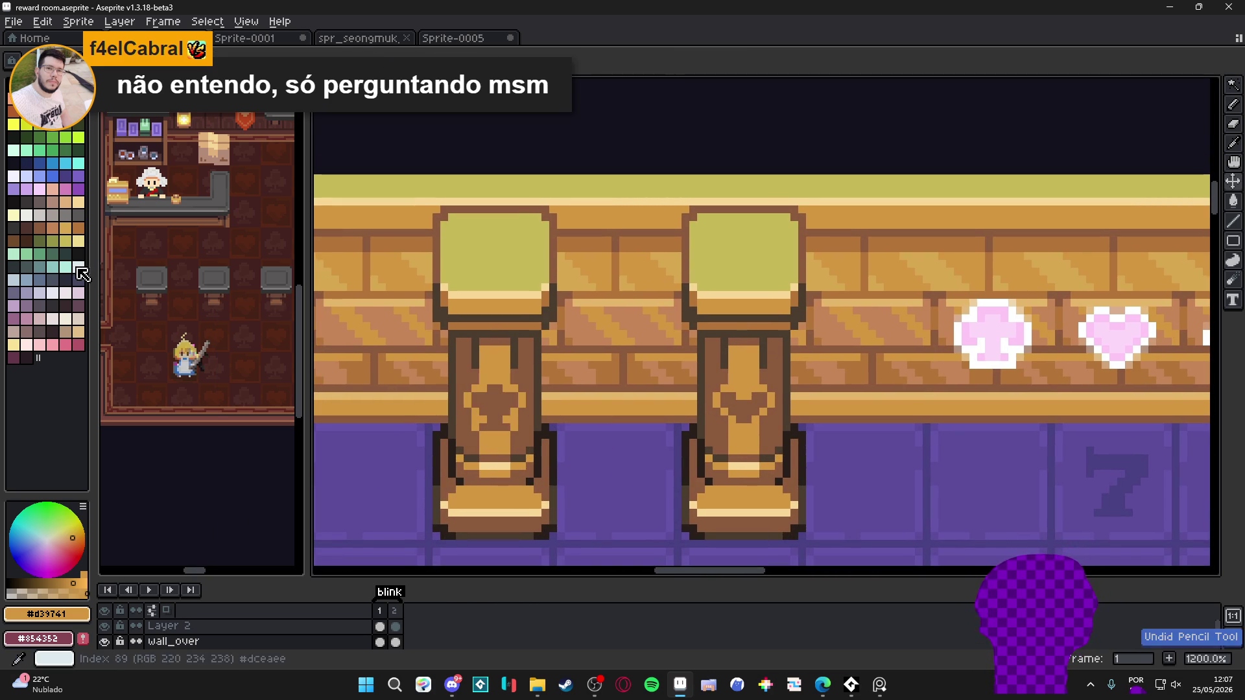
Set the Pencil to 100% opacity and stamp the pink club onto the left pillar
click(65, 331)
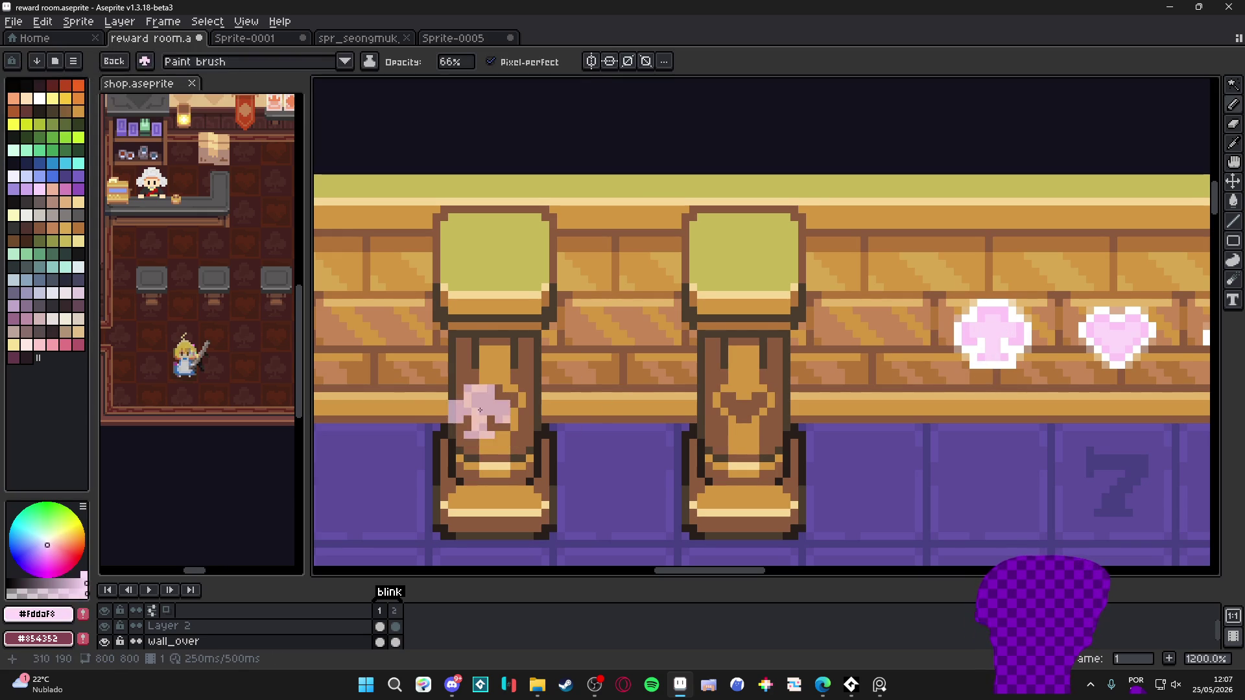
key(b)
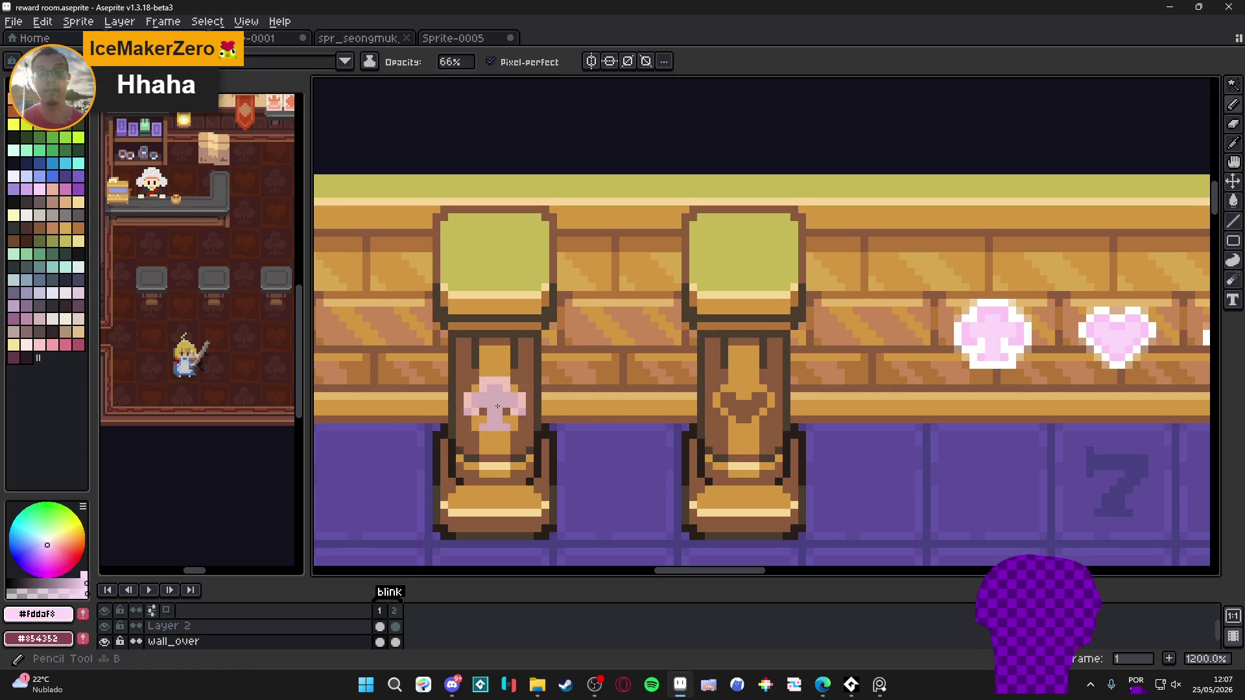
click(457, 62)
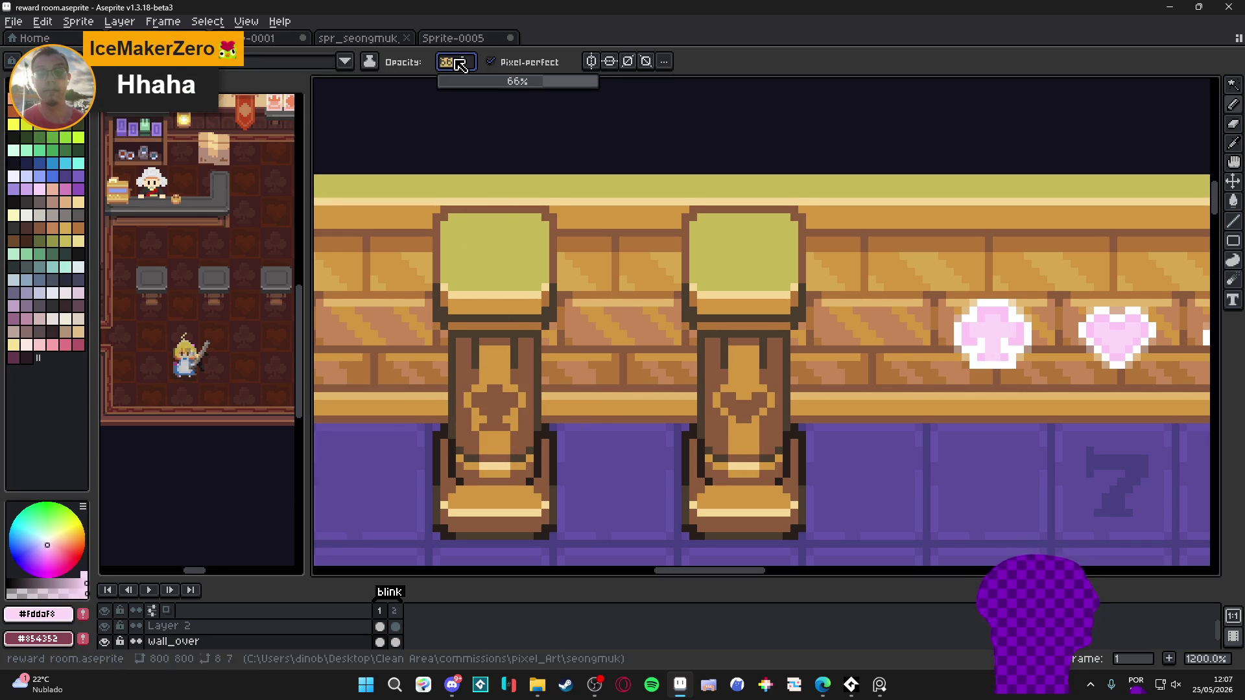
drag(563, 81, 597, 81)
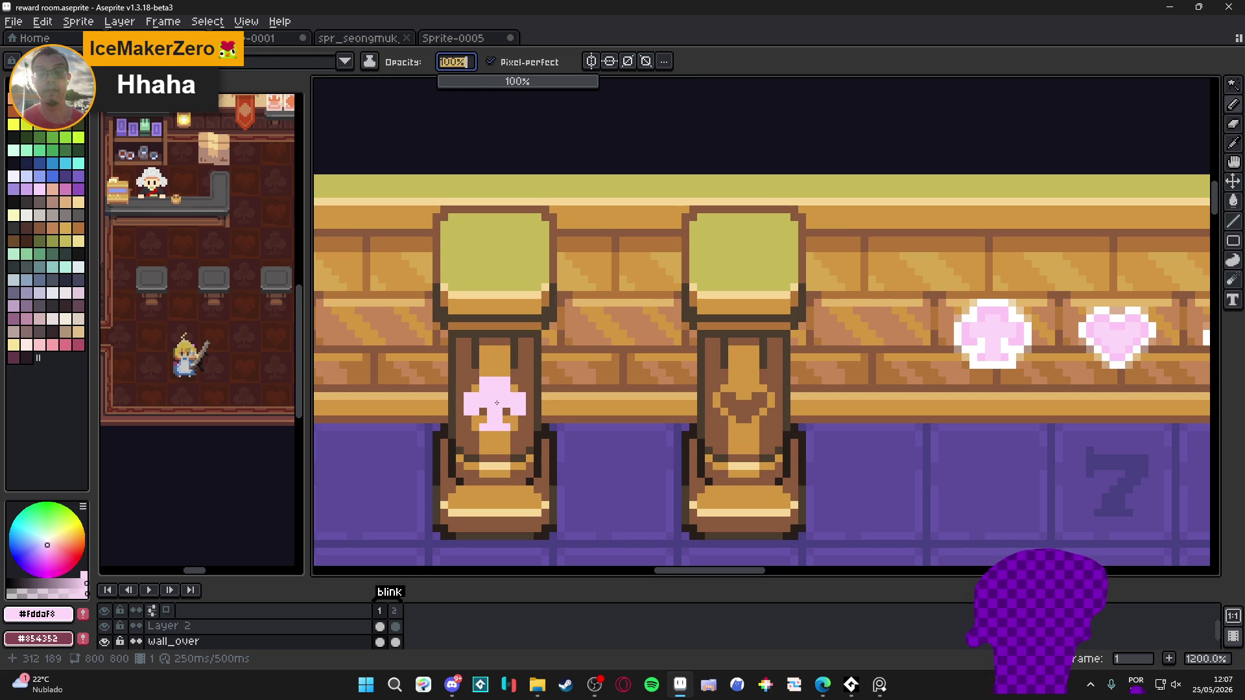
click(497, 402)
Eyedrop orange #d39741 and paint over the club's holes, corners and the pillar's edges
scroll(510, 390, up, 2)
alt+click(531, 382)
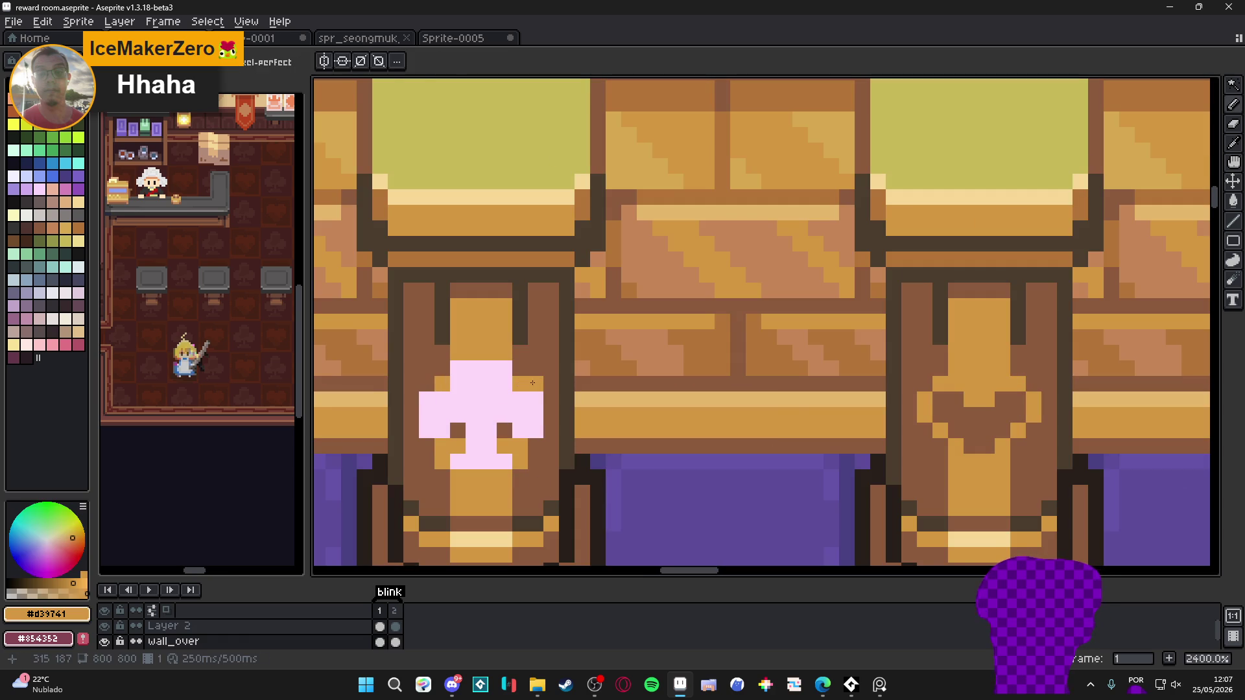
drag(546, 400, 547, 429)
click(504, 430)
click(457, 430)
click(443, 367)
click(520, 368)
click(426, 382)
mouse_move(406, 403)
mouse_down()
mouse_move(411, 446)
mouse_move(427, 446)
mouse_up()
scroll(428, 448, down, 5)
scroll(523, 482, down, 2)
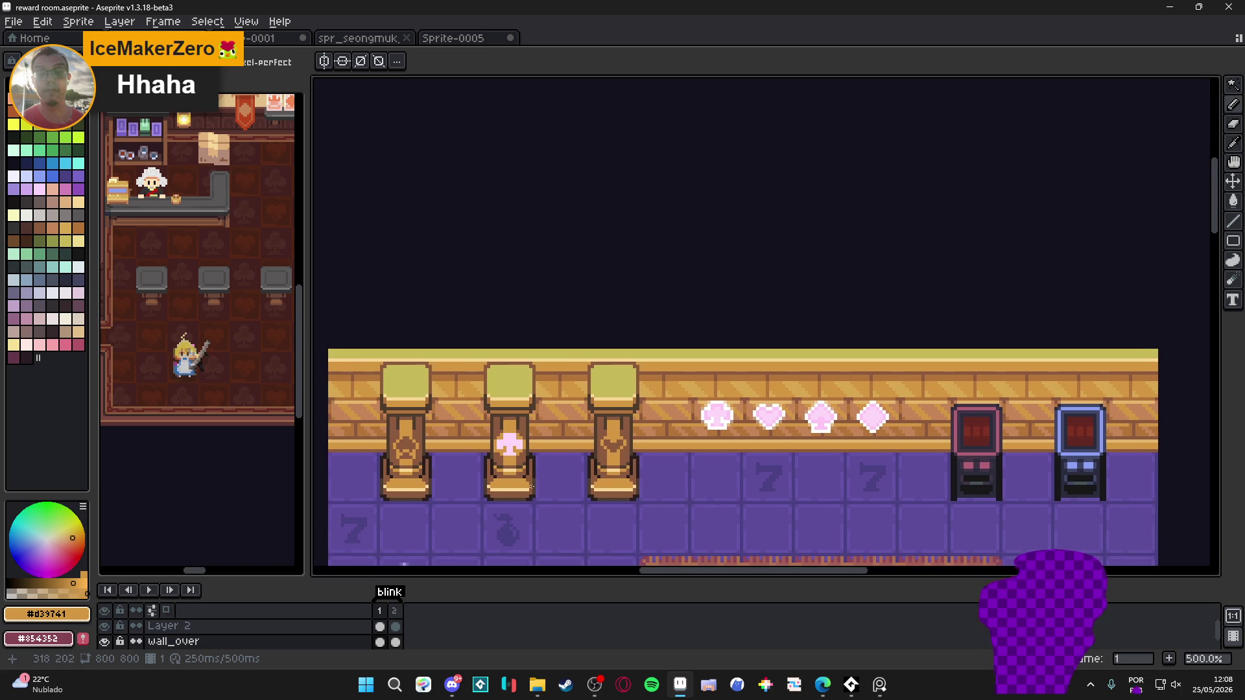
scroll(515, 457, up, 5)
Paint the club's outline in the pillar's brown and touch up its bottom pixels orange
alt+click(522, 425)
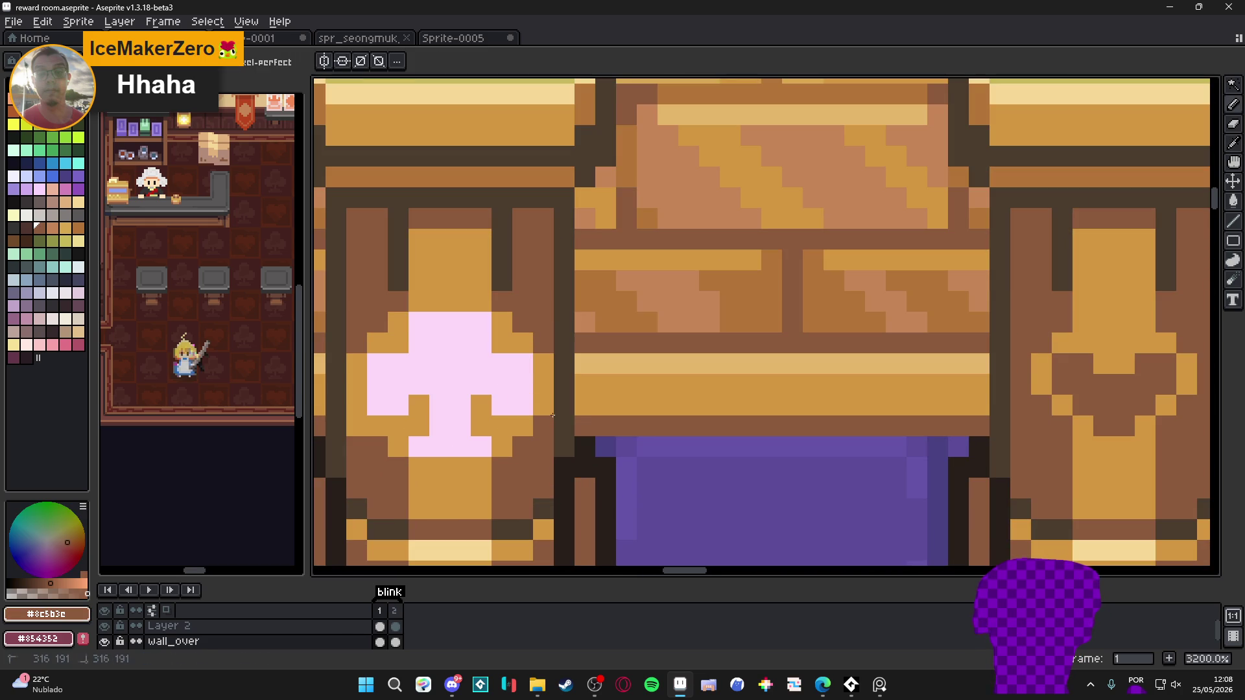
click(502, 323)
click(523, 343)
click(395, 323)
mouse_move(377, 343)
mouse_down()
mouse_move(357, 364)
mouse_move(356, 426)
mouse_up()
click(377, 426)
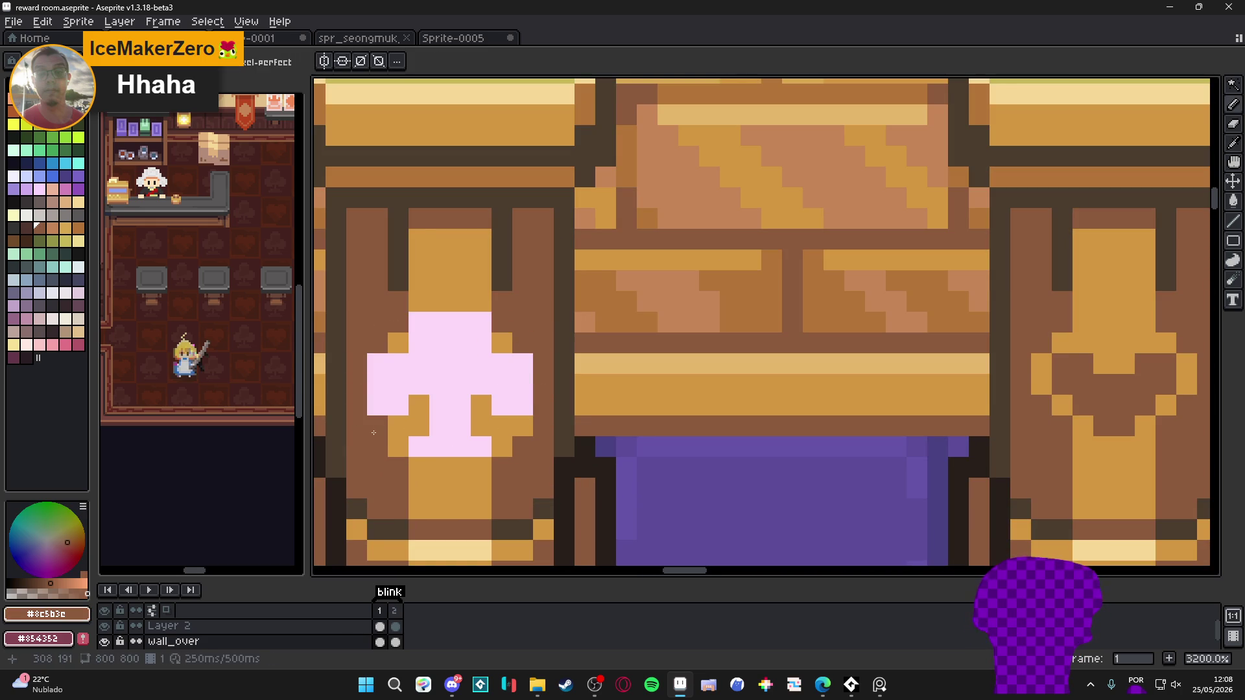
click(388, 447)
alt+click(398, 425)
click(377, 426)
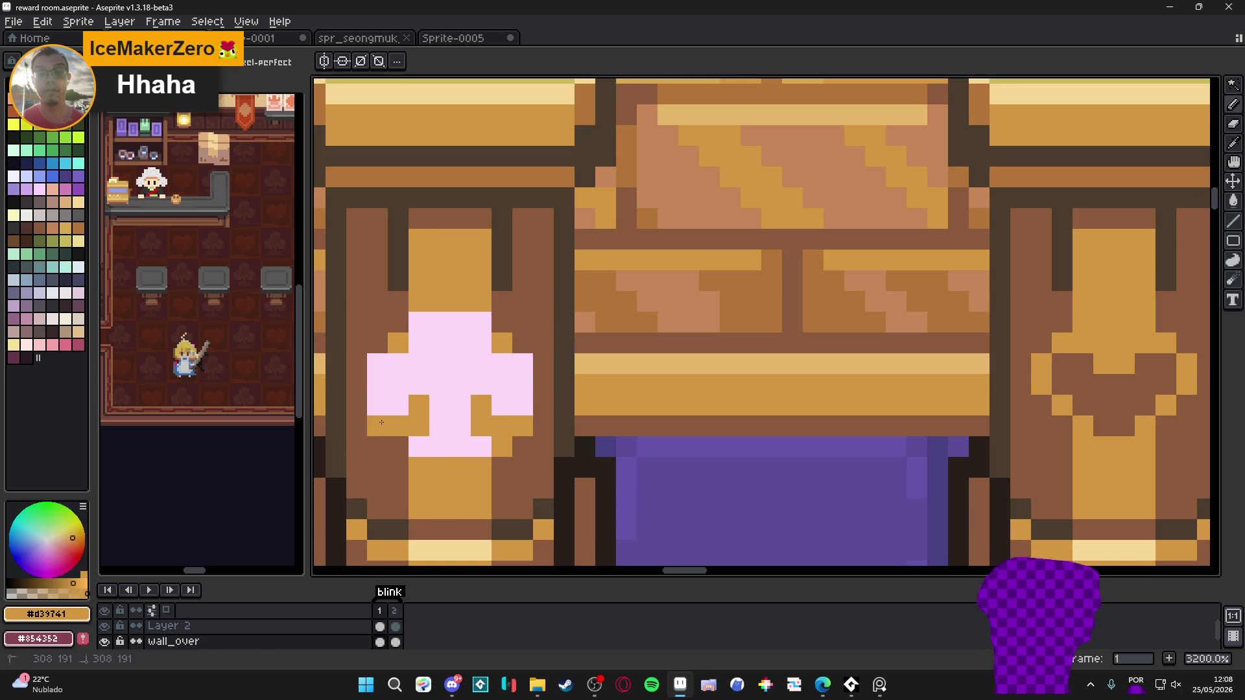
alt+click(542, 446)
click(502, 436)
click(482, 446)
click(398, 446)
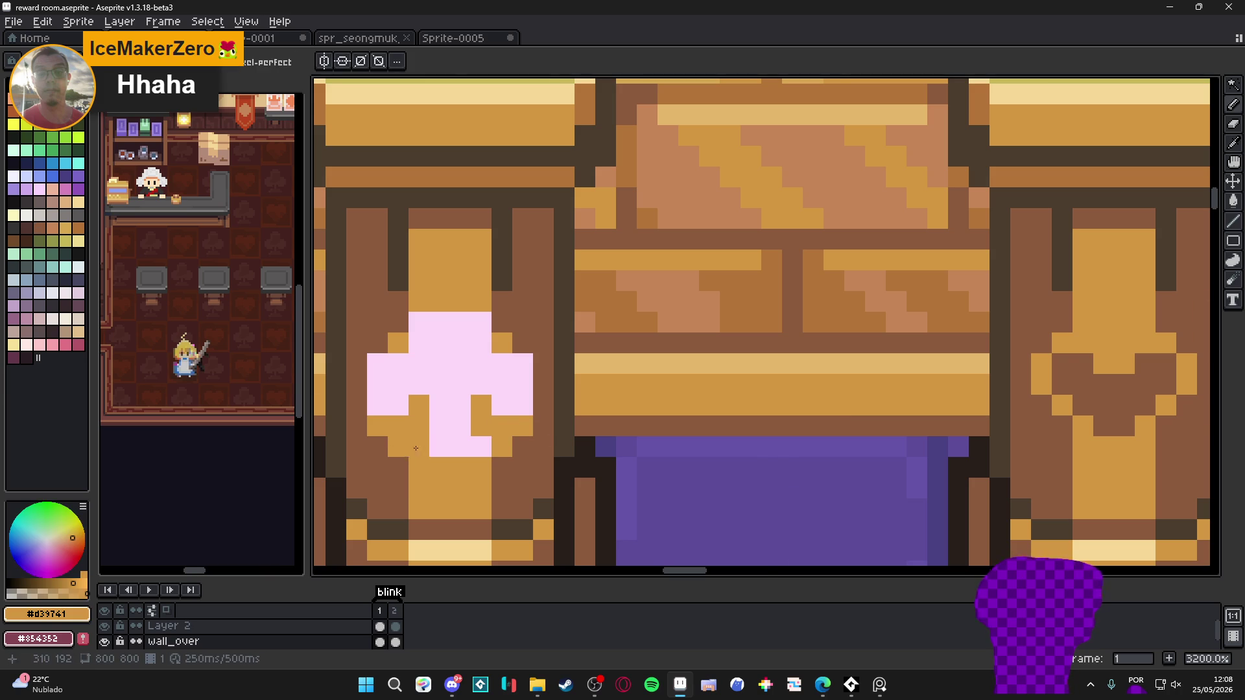
Undo to remove the pink club, then paint a brown pixel on the left pillar's emblem
scroll(505, 499, down, 3)
scroll(506, 500, down, 3)
scroll(485, 474, up, 3)
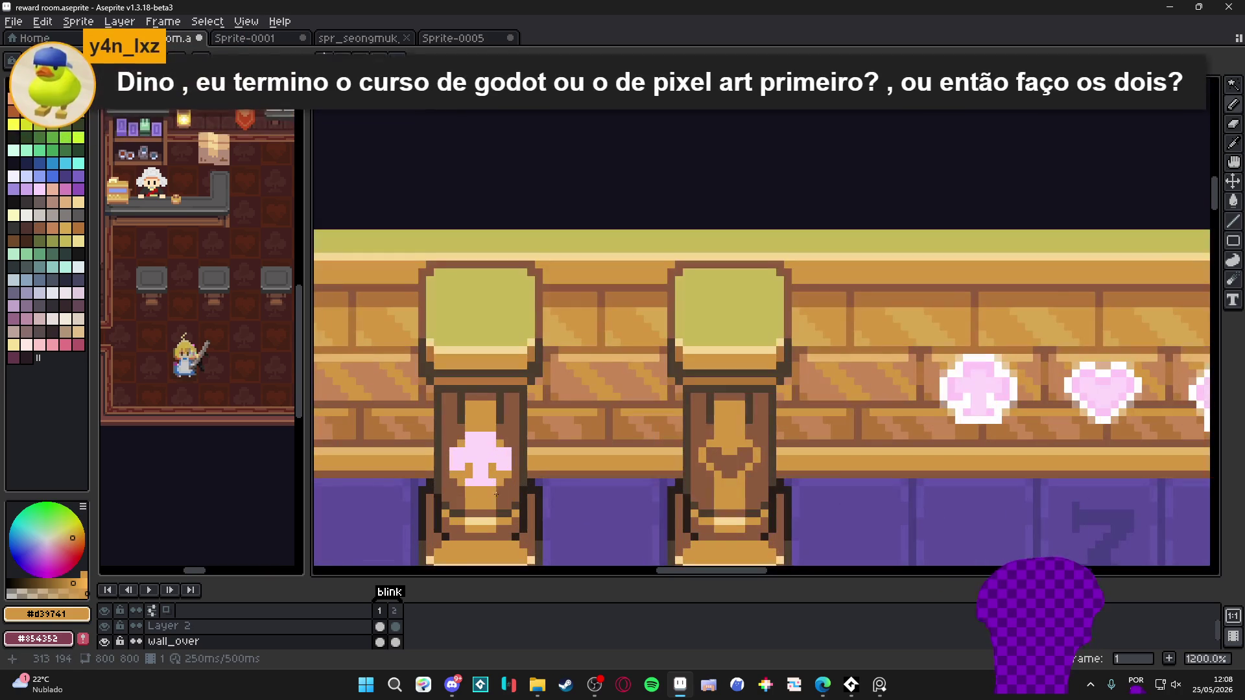
alt+click(486, 474)
key(ctrl+z)
scroll(486, 474, down, 3)
scroll(453, 445, up, 4)
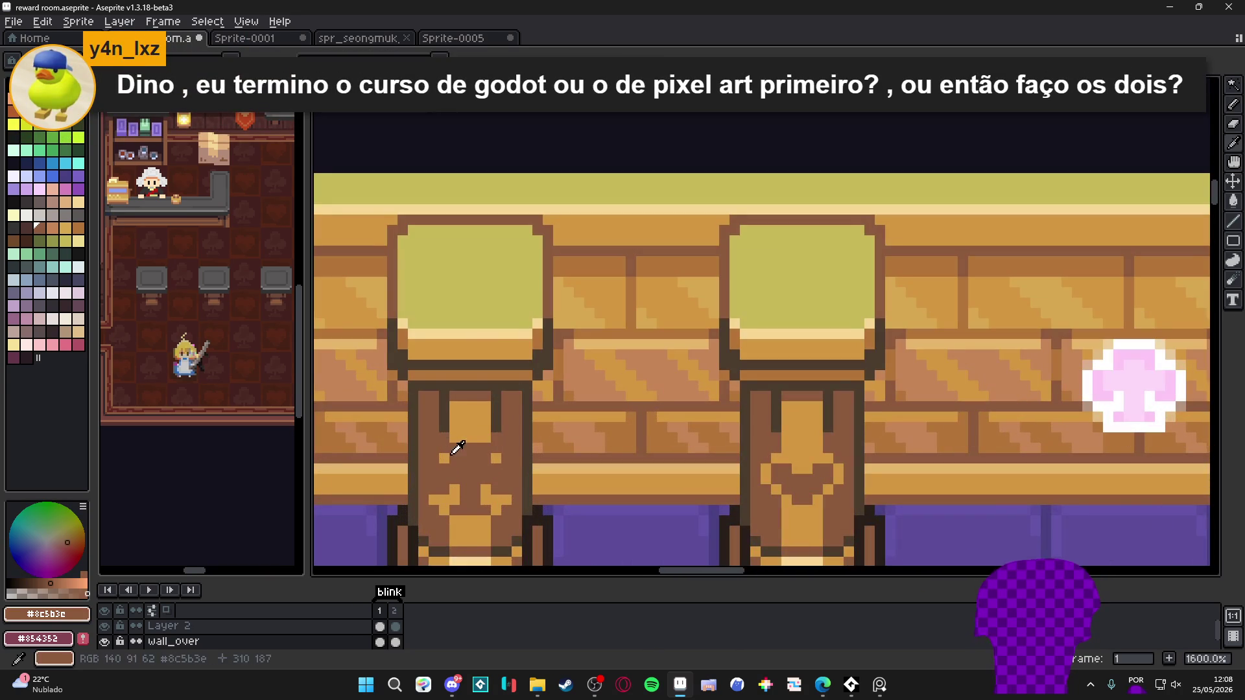
alt+click(429, 457)
click(444, 448)
Paint a light-brown pixel on the left pillar's carved emblem
click(466, 458)
scroll(507, 457, down, 4)
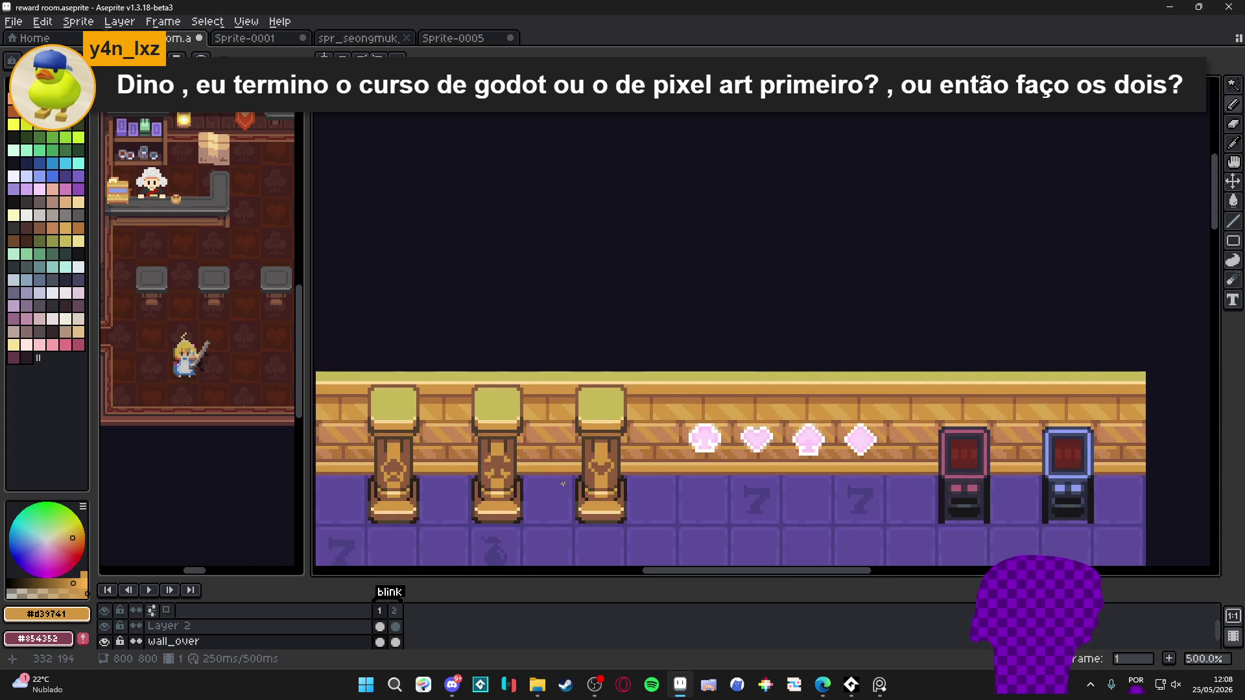
scroll(551, 474, up, 1)
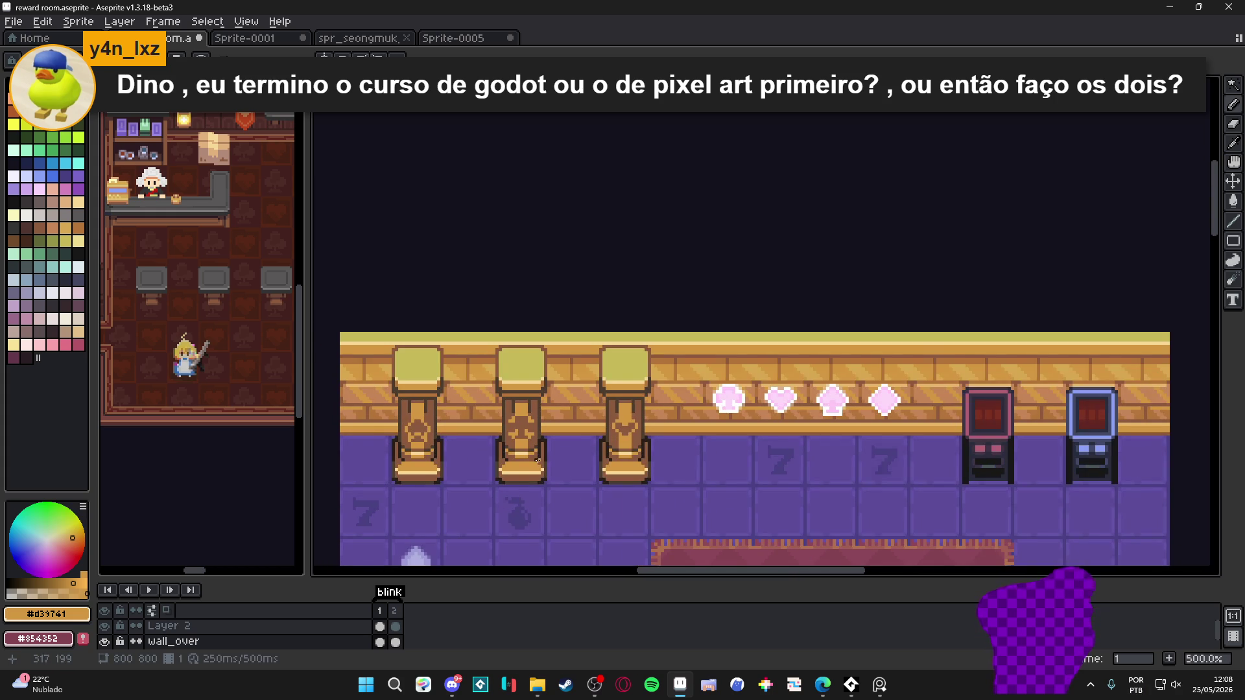
scroll(519, 459, up, 1)
Undo the two stray pencil strokes and clear the selection around the club
key(ctrl+z)
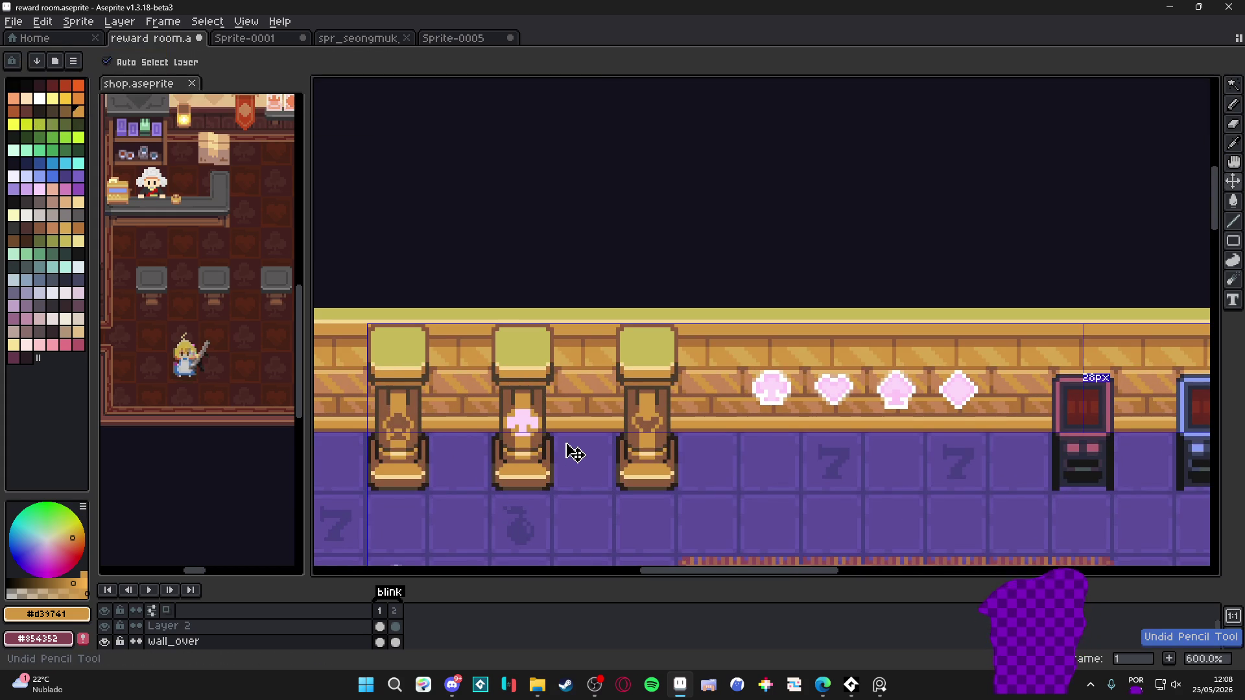
key(ctrl+z)
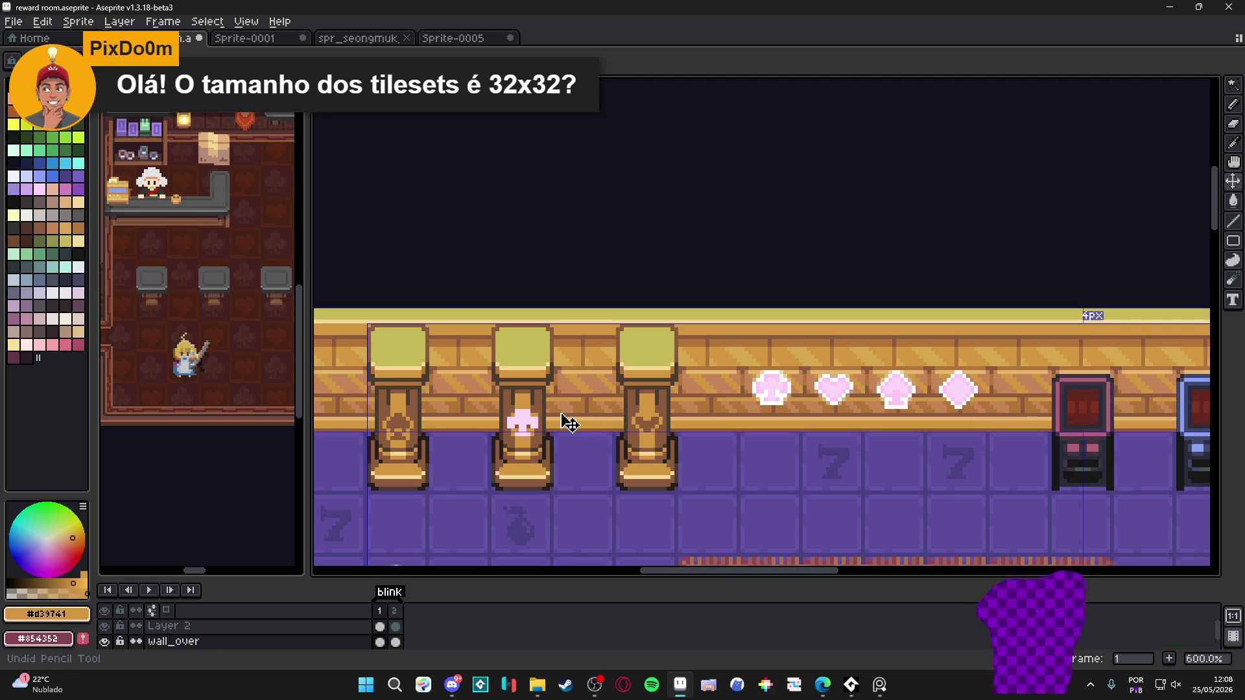
key(ctrl+d)
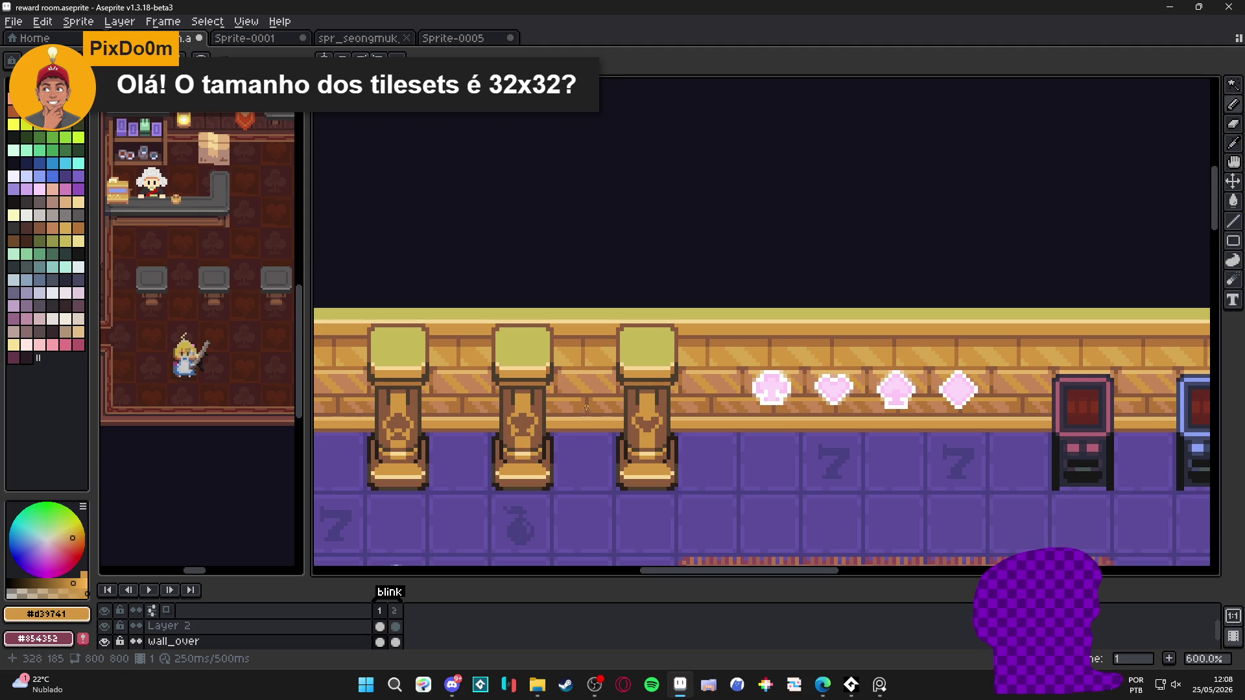
scroll(651, 360, down, 1)
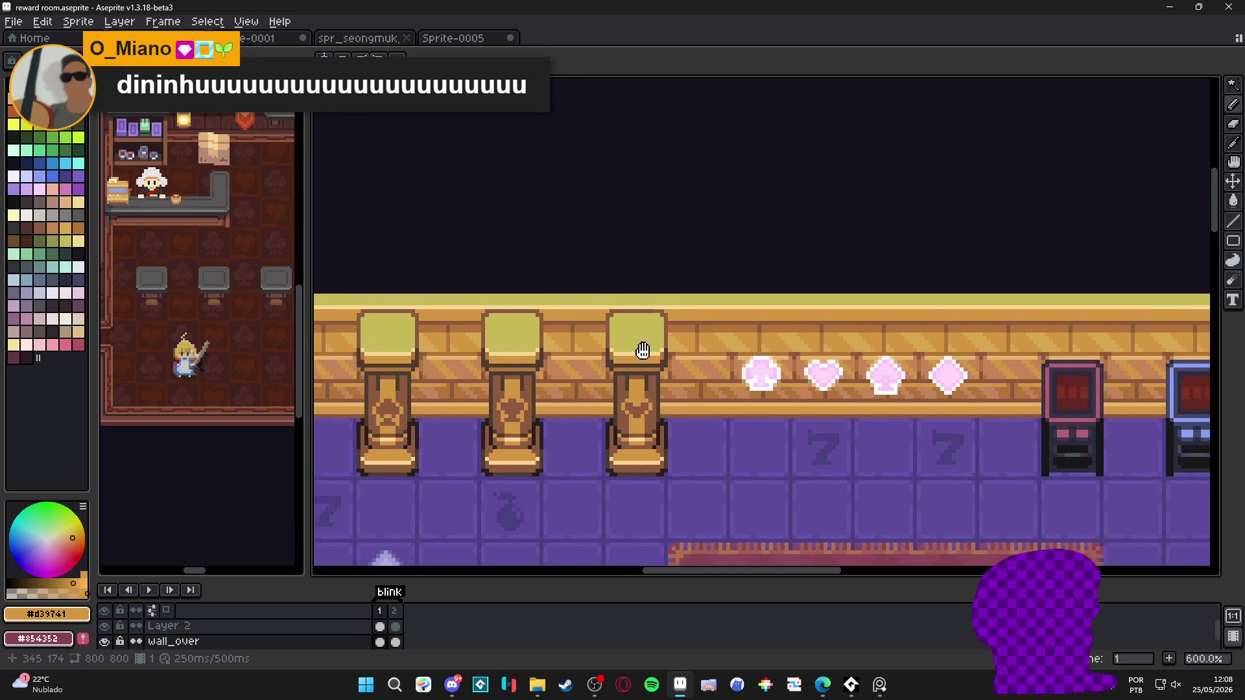
scroll(651, 360, down, 2)
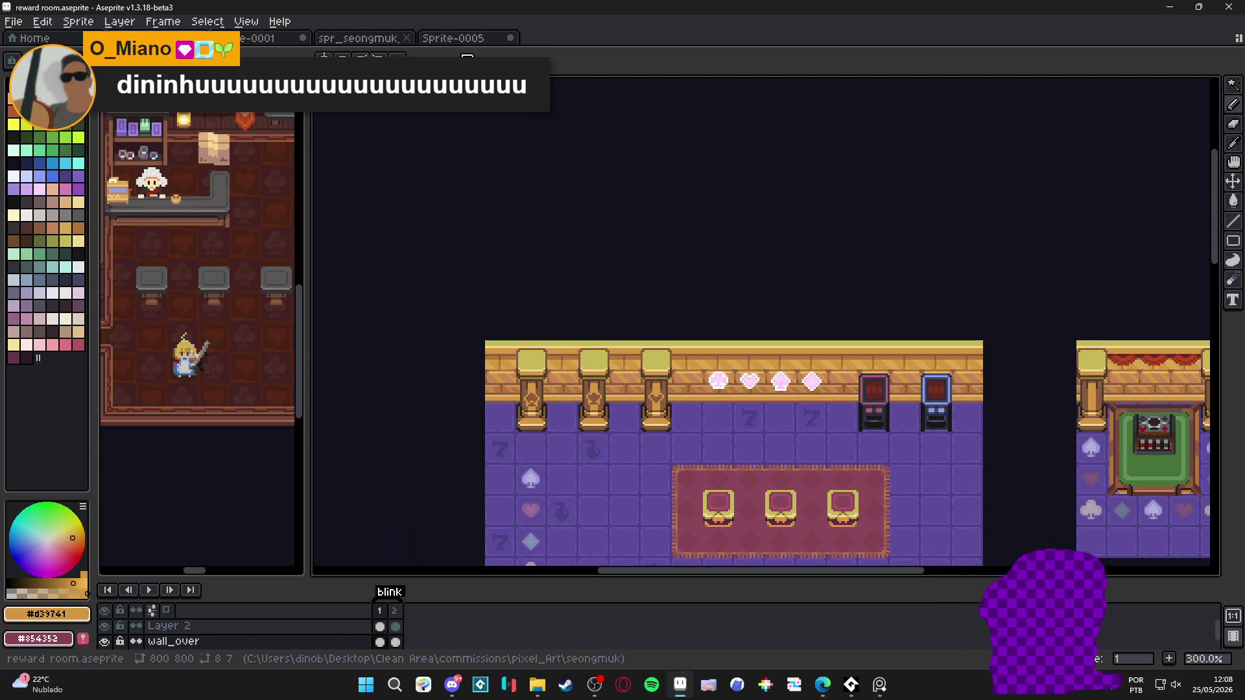
Select one golden pillar on the Sprite-0005 pillar sheet
click(454, 39)
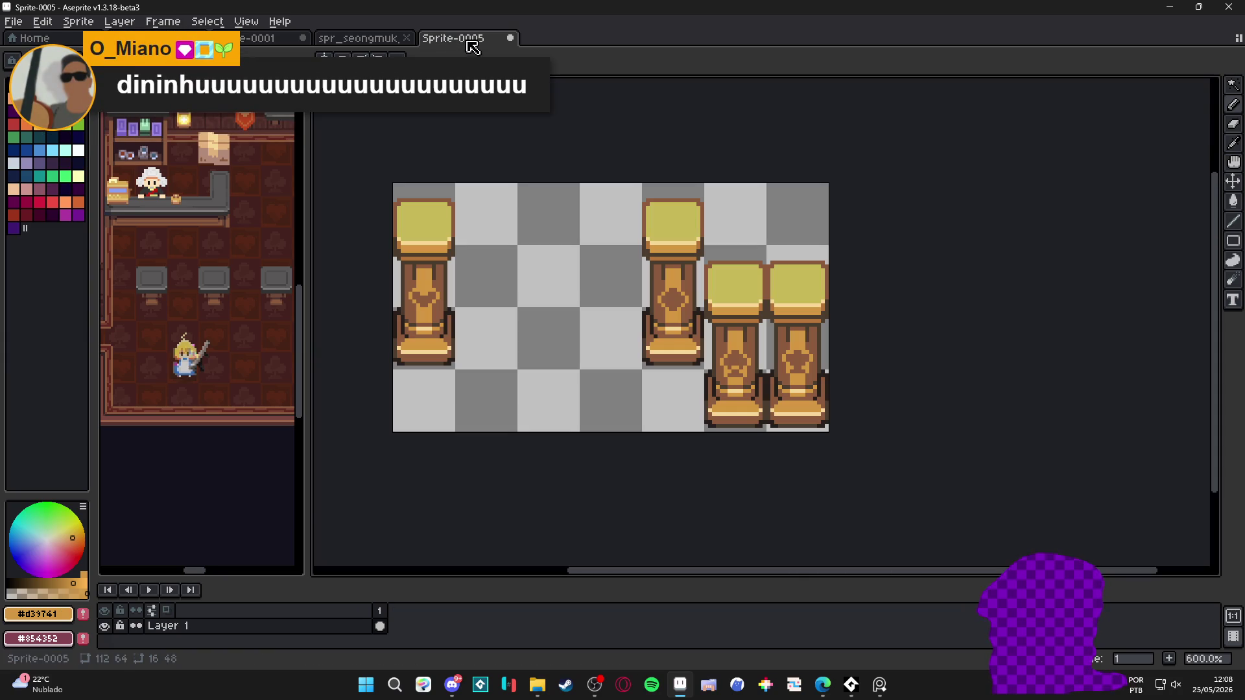
click(336, 40)
key(ctrl+Tab)
scroll(668, 333, up, 6)
mouse_move(723, 190)
mouse_down()
mouse_move(706, 153)
mouse_move(681, 428)
mouse_up()
Paste the copied pillar into the reward room map over the back wall
click(358, 38)
key(ctrl+shift+Tab)
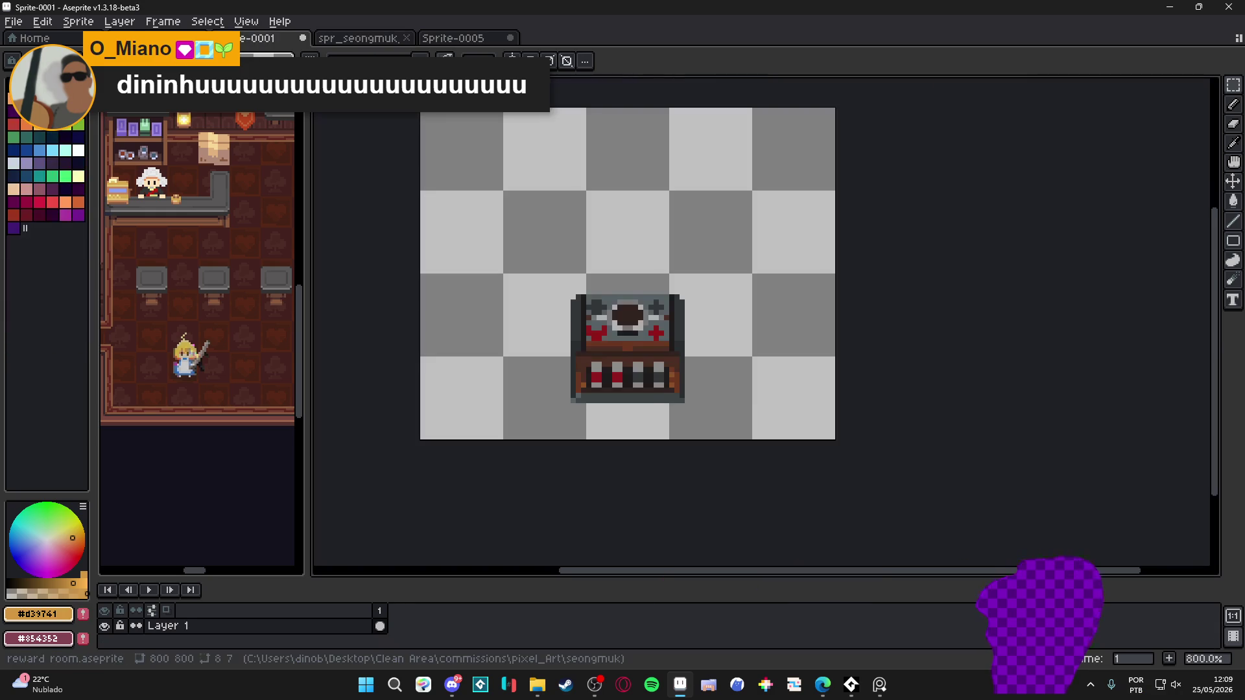
key(ctrl+shift+Tab)
scroll(743, 447, up, 1)
drag(584, 404, 474, 350)
key(ctrl+v)
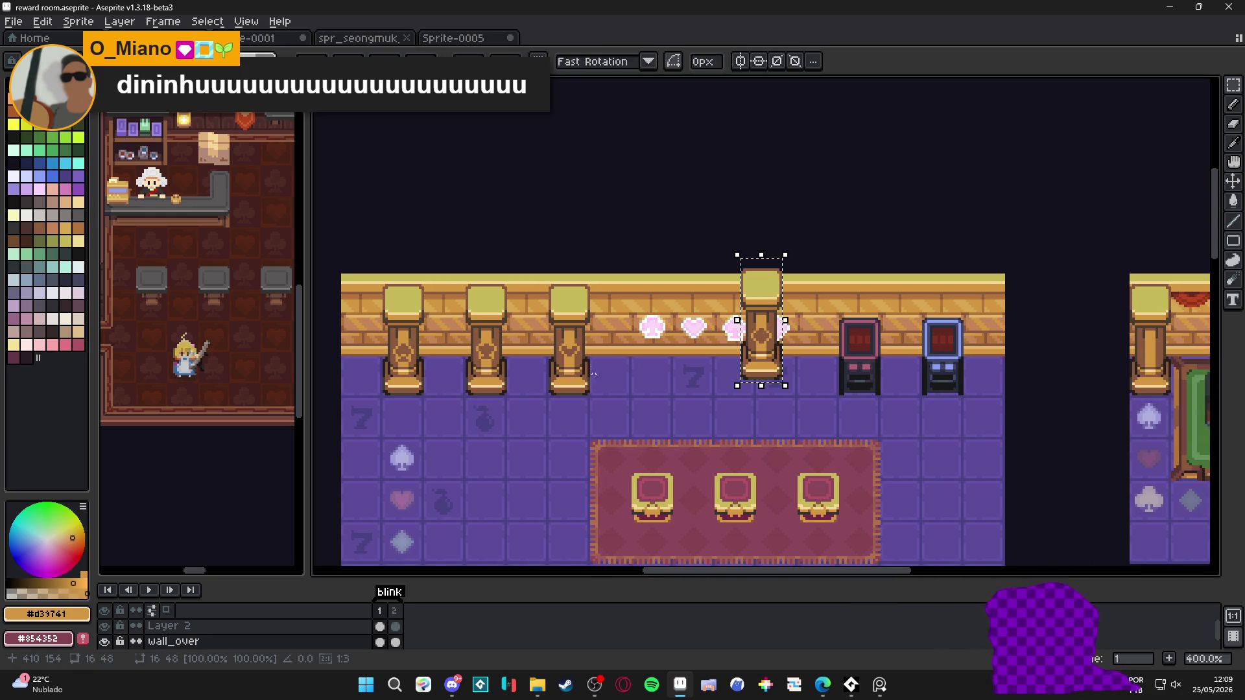
Drop the pasted pillar onto the floor, nudge it right and up, and commit
mouse_move(735, 347)
mouse_down()
mouse_move(609, 385)
mouse_move(492, 507)
mouse_up()
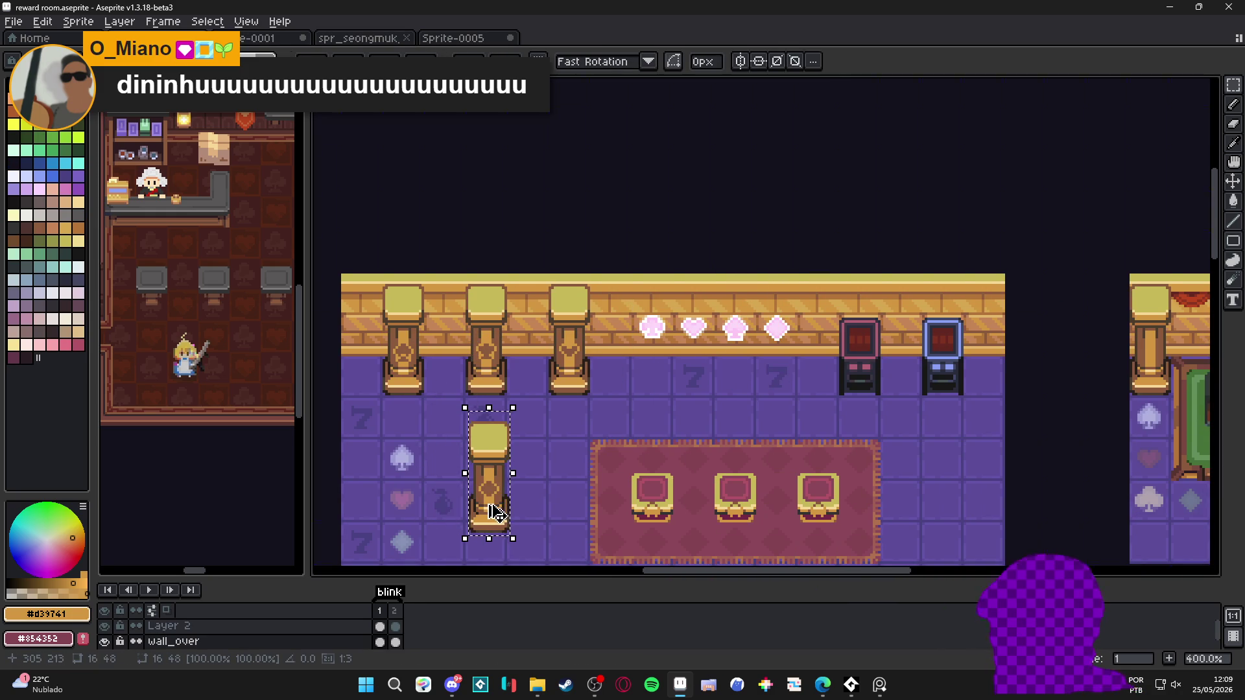
scroll(509, 466, up, 1)
mouse_move(509, 466)
mouse_down()
mouse_move(484, 436)
mouse_move(559, 433)
mouse_up()
key(Return)
Move the three wall pillars one tile to the right
scroll(559, 433, down, 5)
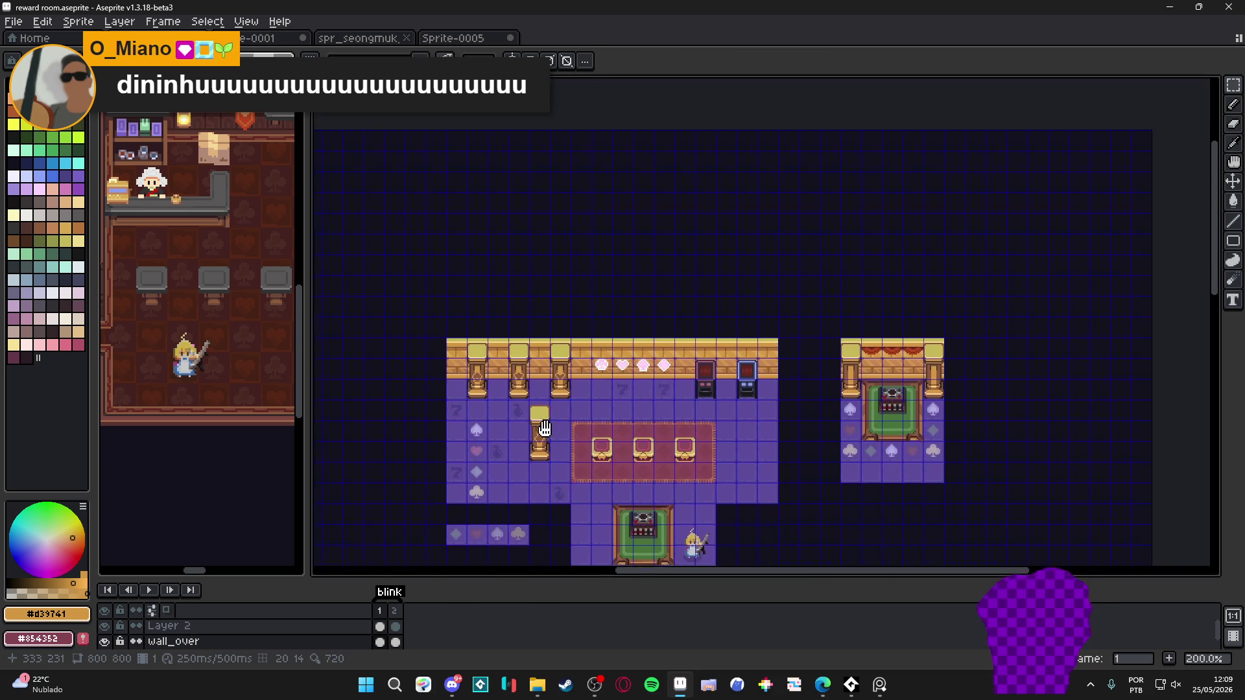
scroll(541, 327, up, 3)
mouse_move(534, 290)
mouse_down()
mouse_move(370, 412)
mouse_move(328, 413)
mouse_move(361, 384)
mouse_up()
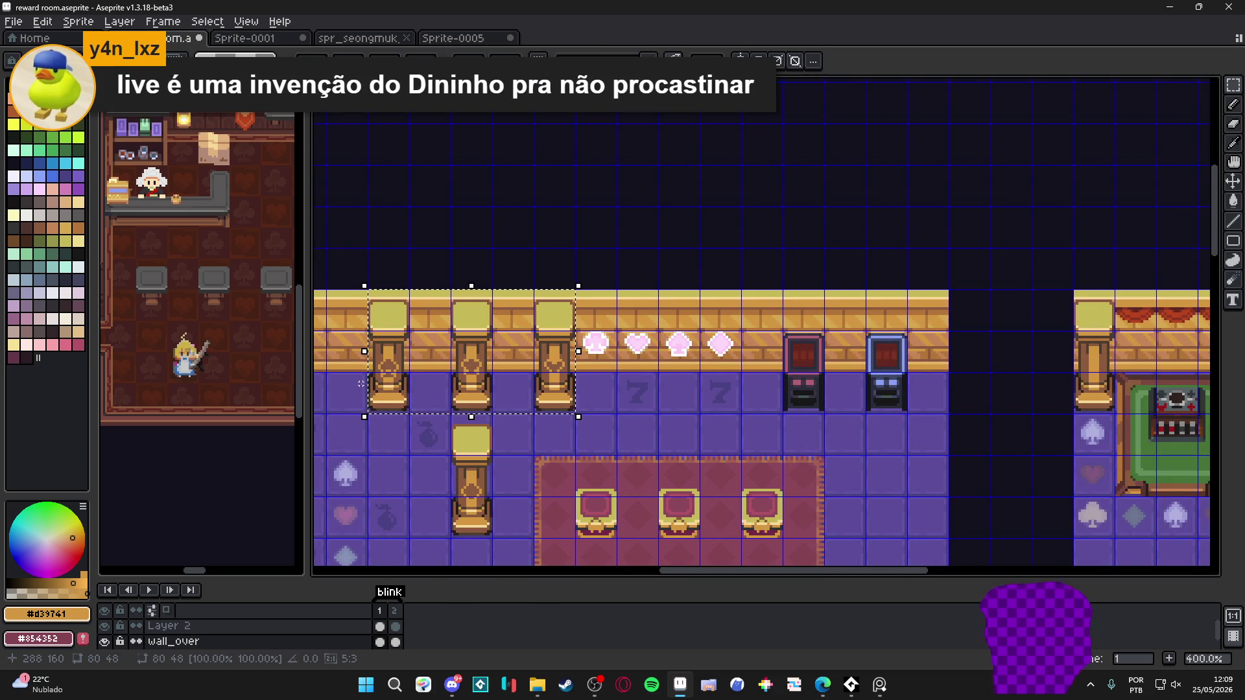
click(361, 384)
Lift the lone floor pillar into the top-left wall slot
scroll(720, 453, down, 1)
scroll(612, 494, up, 1)
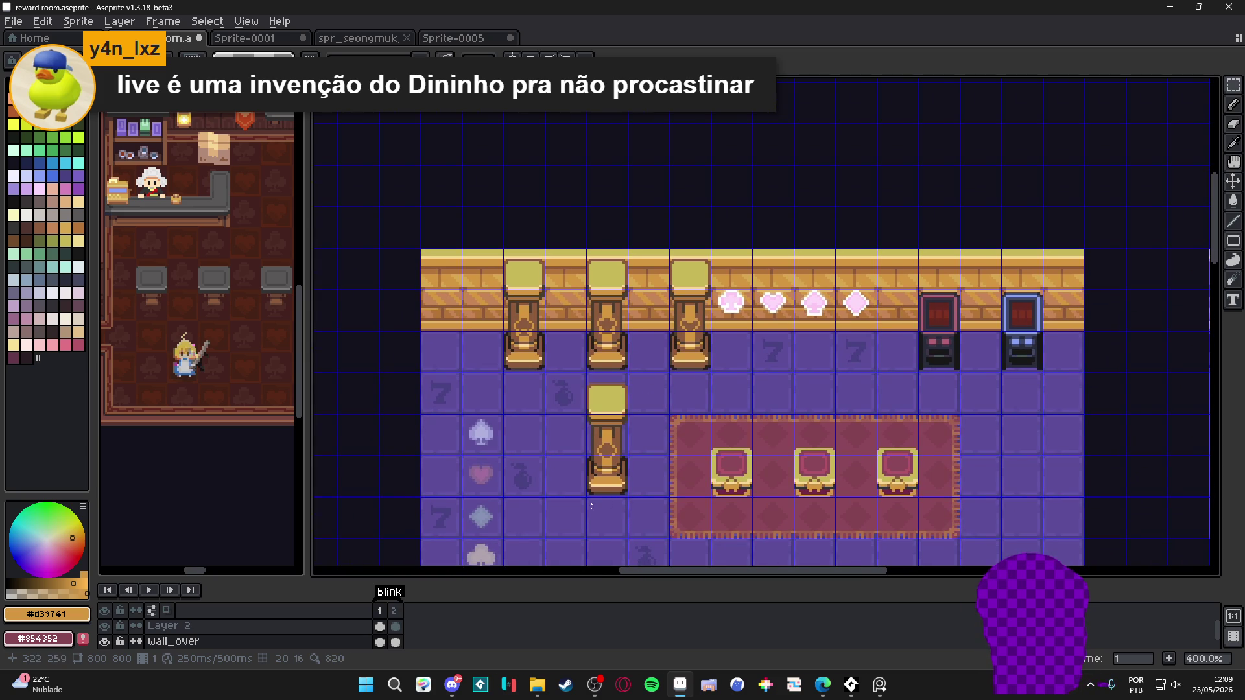
mouse_move(628, 497)
mouse_down()
mouse_move(609, 477)
mouse_move(587, 374)
mouse_up()
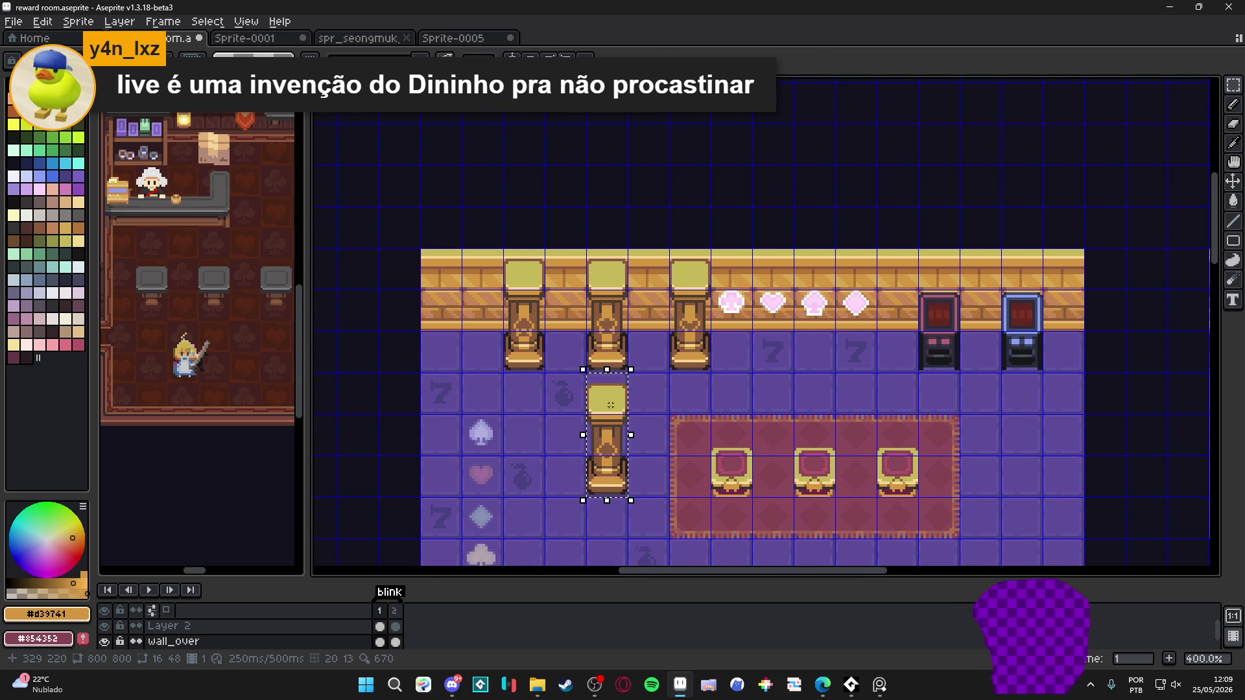
drag(606, 448, 523, 364)
drag(610, 405, 527, 363)
key(Return)
Shift the four pink suit emblems one tile right, beside the slot machines
scroll(610, 389, right, 3)
key(ctrl+apostrophe)
scroll(609, 389, down, 1)
mouse_move(614, 356)
mouse_down()
mouse_move(600, 305)
mouse_move(643, 293)
mouse_move(623, 288)
mouse_up()
scroll(643, 206, up, 1)
key(ctrl+apostrophe)
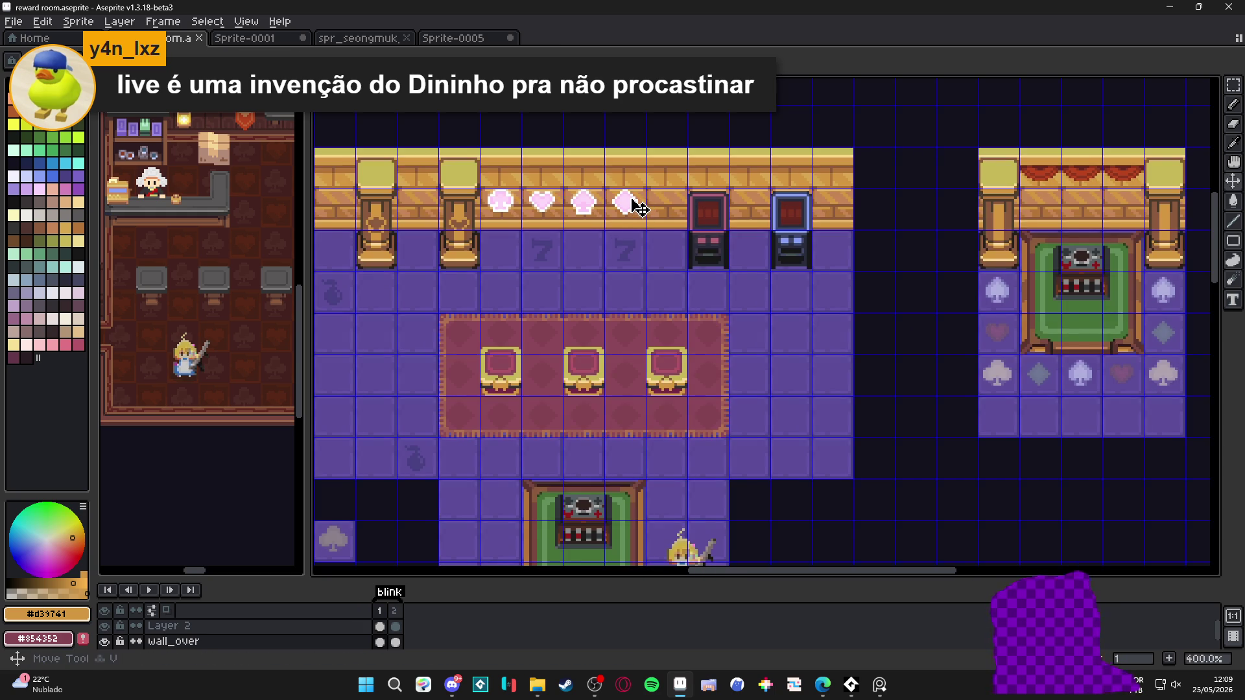
key(m)
mouse_move(631, 197)
mouse_down()
mouse_move(488, 205)
mouse_move(606, 178)
mouse_up()
key(ctrl+d)
scroll(588, 201, down, 1)
scroll(622, 330, up, 1)
drag(614, 410, 589, 319)
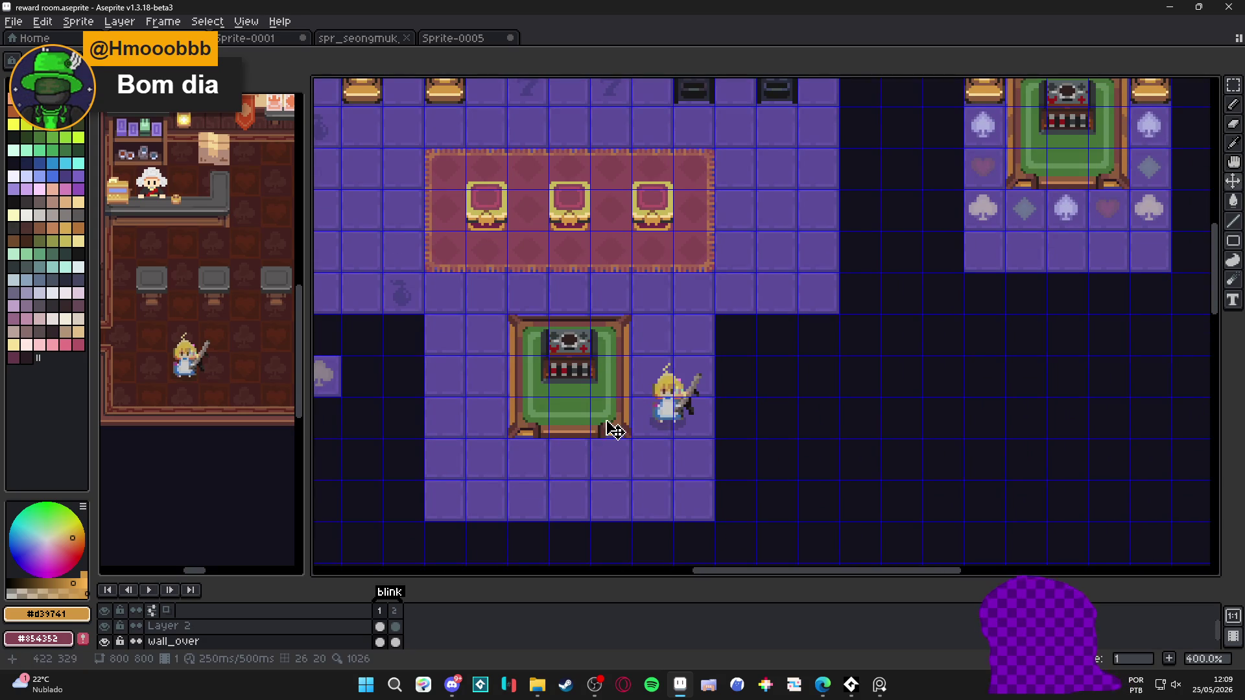
Make the wall_over layer the active layer
scroll(714, 353, down, 1)
scroll(803, 306, up, 1)
scroll(808, 311, down, 1)
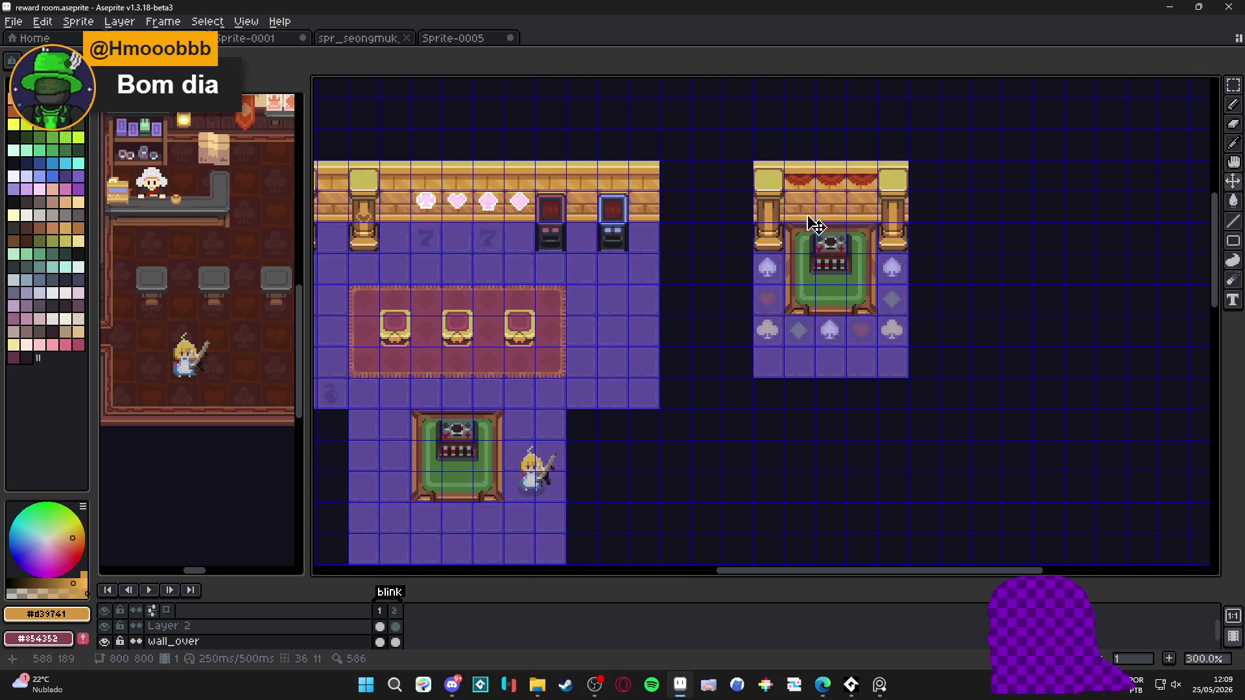
scroll(807, 237, up, 2)
ctrl+click(801, 170)
scroll(564, 353, down, 3)
scroll(548, 356, left, 2)
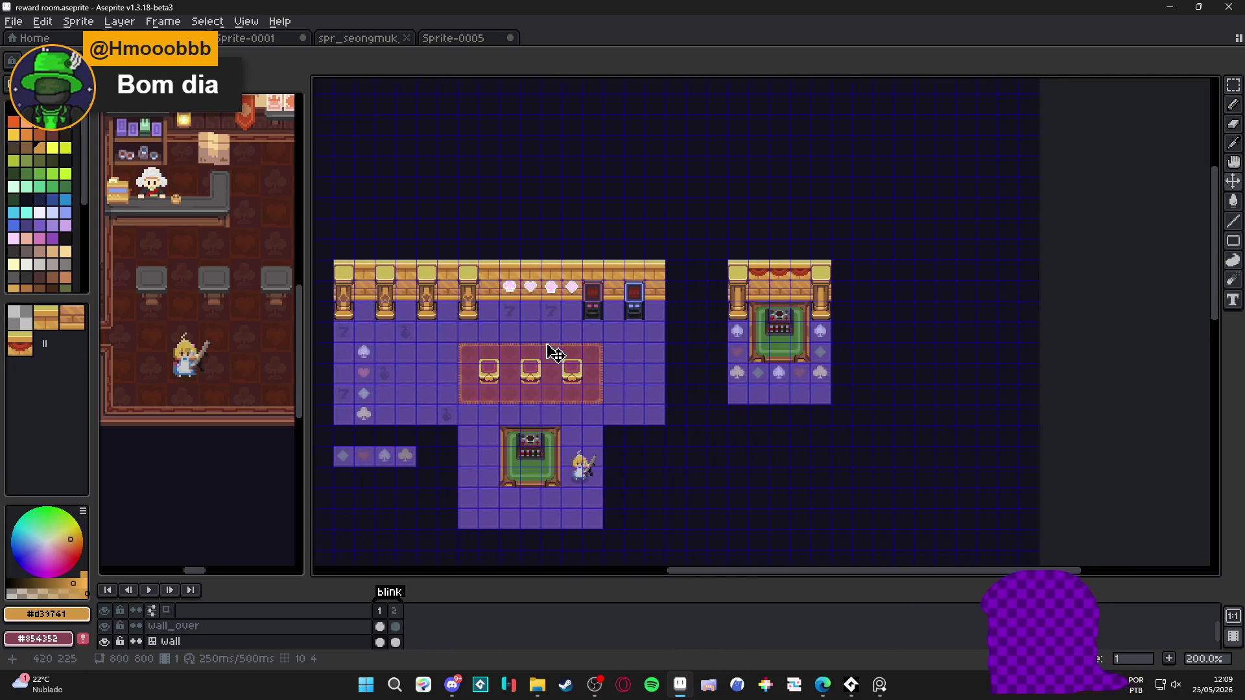
ctrl+click(512, 325)
scroll(532, 326, left, 2)
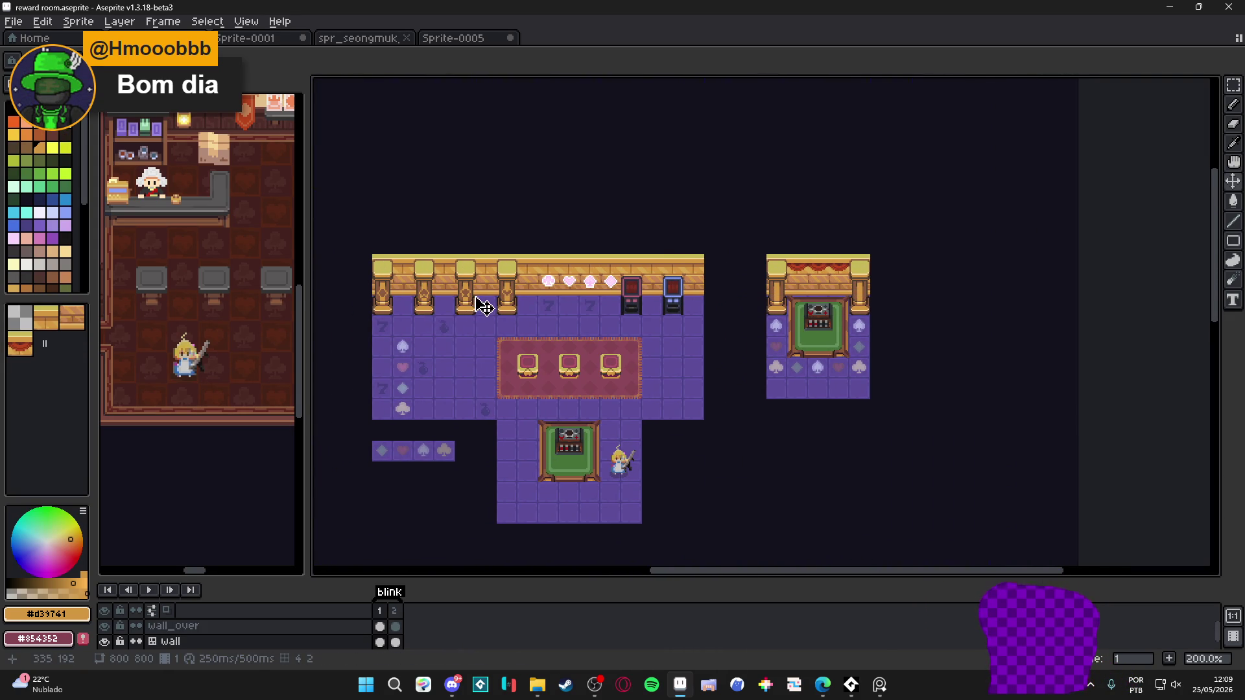
scroll(499, 292, up, 1)
scroll(389, 312, left, 3)
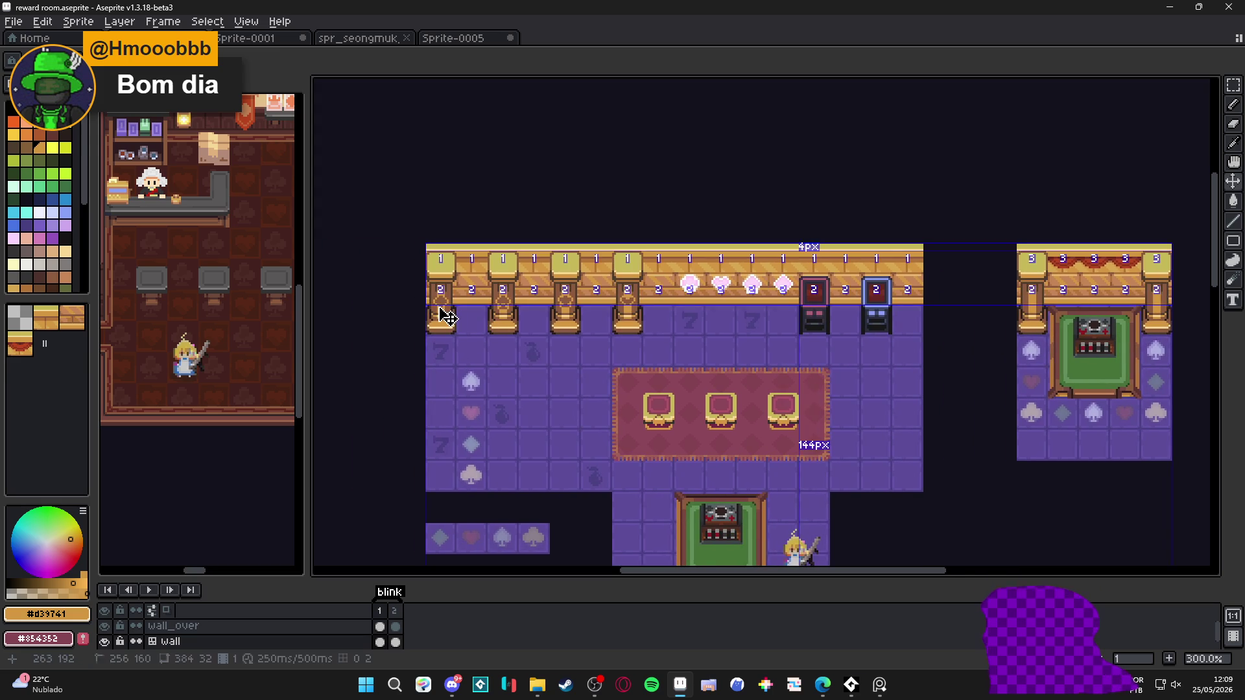
ctrl+click(444, 261)
Reposition the first and fourth golden pillars evenly along the back wall
key(m)
mouse_move(443, 261)
mouse_down()
mouse_move(454, 334)
mouse_move(474, 298)
mouse_move(1076, 305)
mouse_move(1032, 305)
mouse_up()
key(ctrl+d)
mouse_move(629, 267)
mouse_down()
mouse_move(621, 319)
mouse_move(647, 324)
mouse_move(1176, 324)
mouse_up()
key(Return)
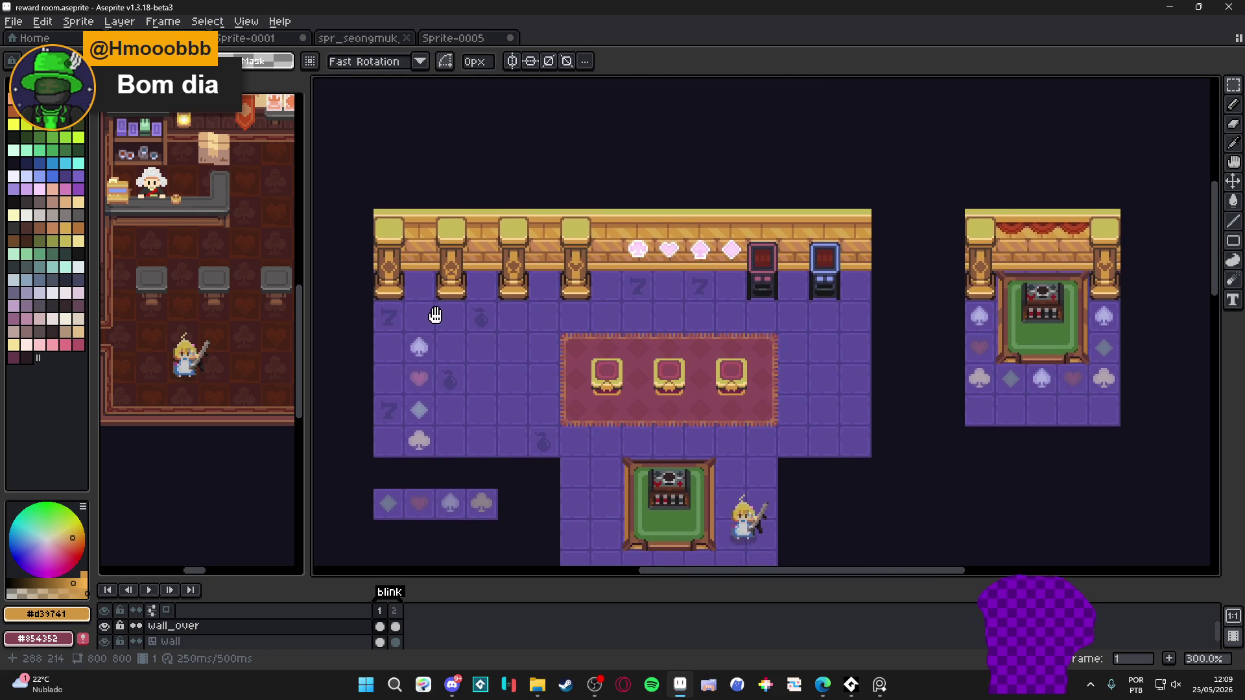
scroll(504, 327, down, 1)
scroll(505, 328, up, 1)
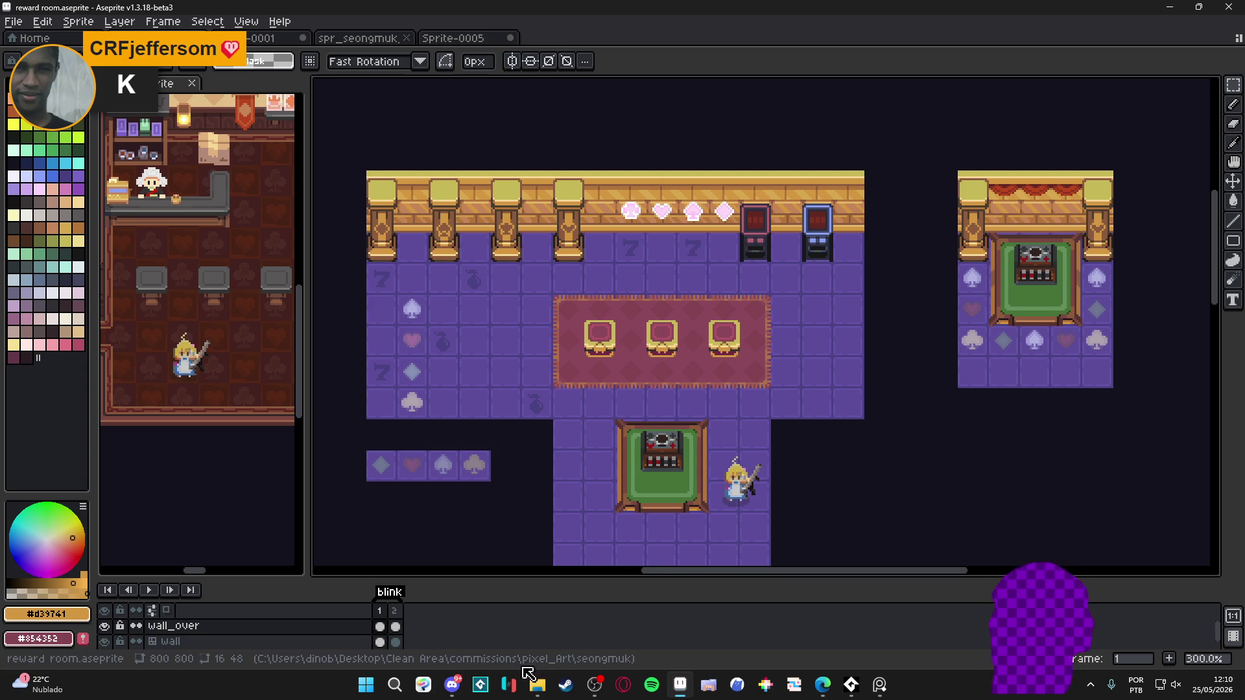
Drag gato-export.gif from File Explorer into Aseprite to open it
mouse_move(537, 684)
click(508, 652)
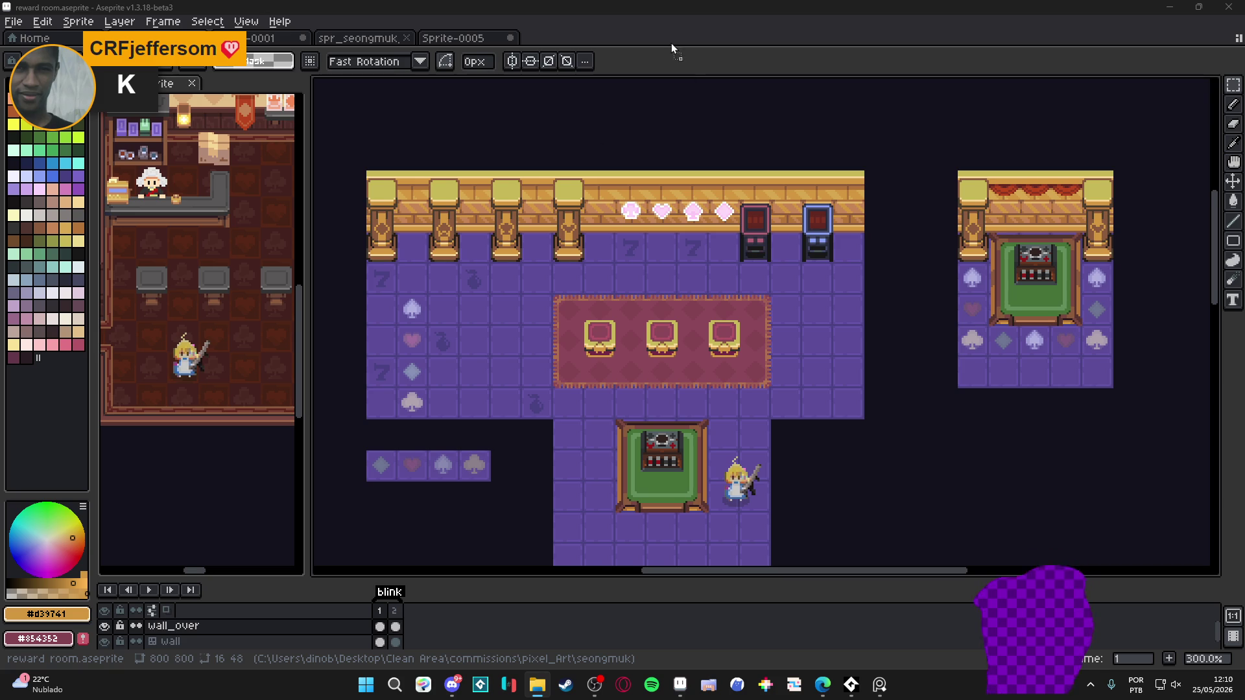
drag(675, 50, 675, 52)
scroll(690, 336, up, 6)
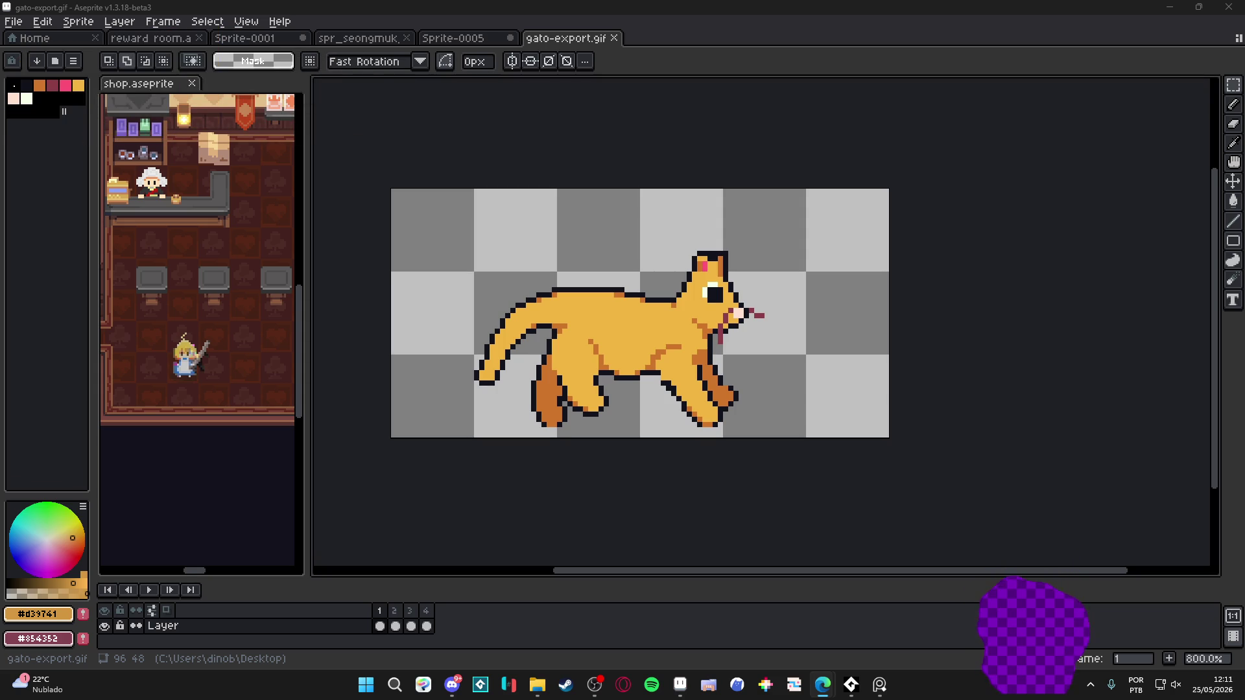
Create a new 1500×513 sprite and paste the cat-run reference into it
click(42, 20)
click(25, 34)
click(621, 478)
key(ctrl+v)
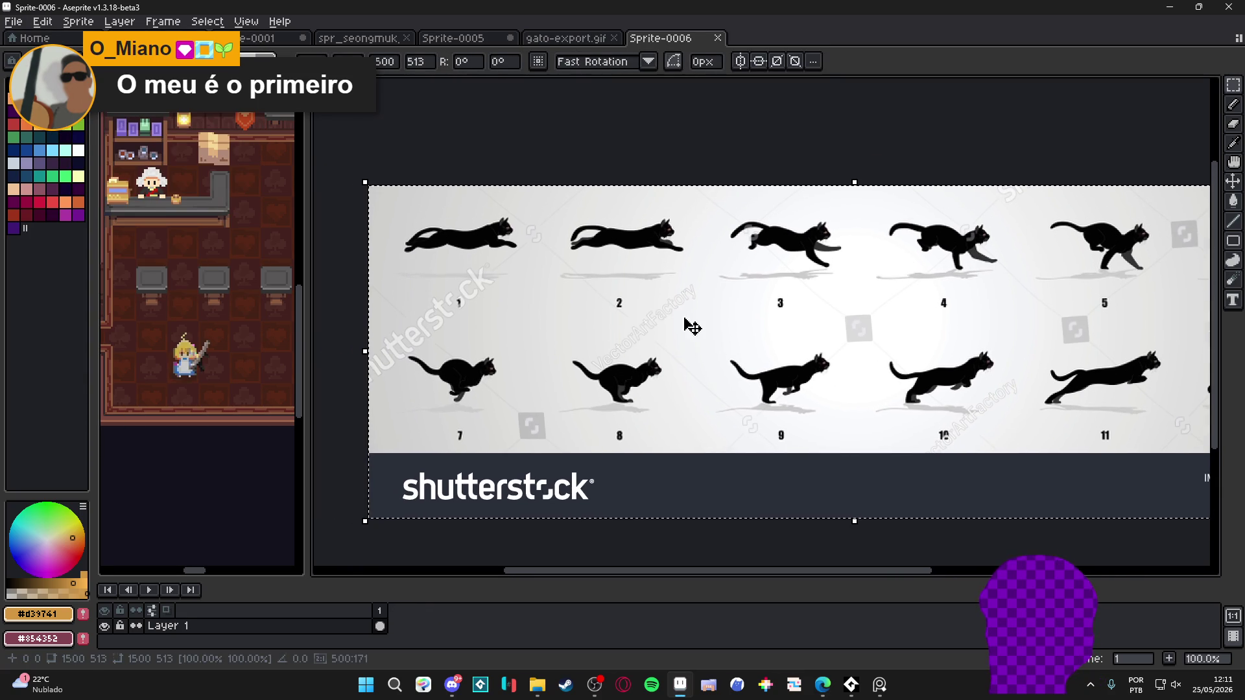
key(Return)
scroll(527, 259, down, 2)
scroll(526, 258, up, 2)
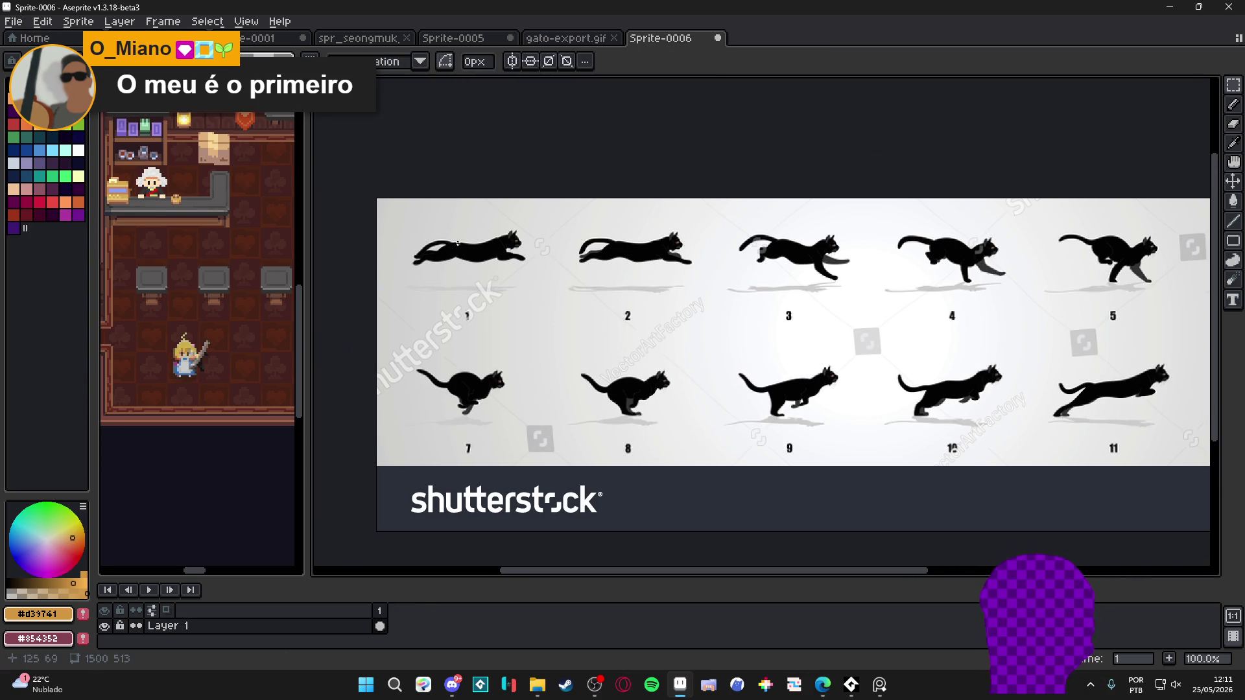
Resize the sprite to a quarter width (1500/4), giving 375×128
click(78, 22)
click(97, 118)
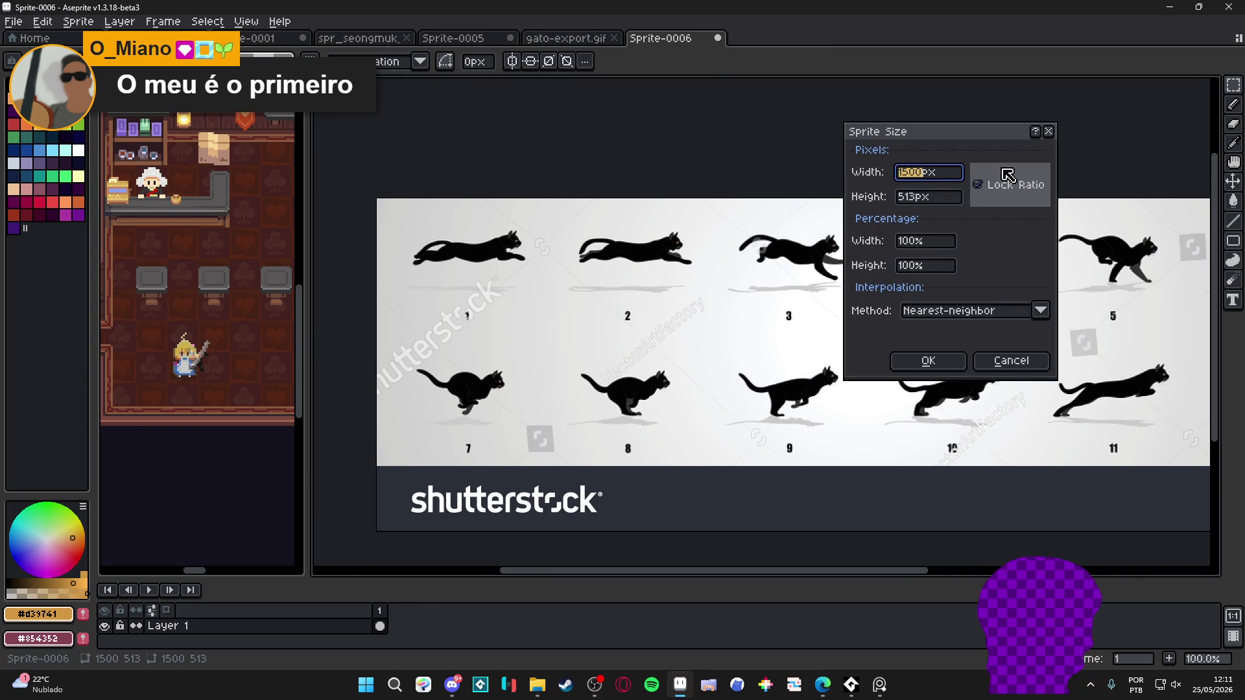
key(Right)
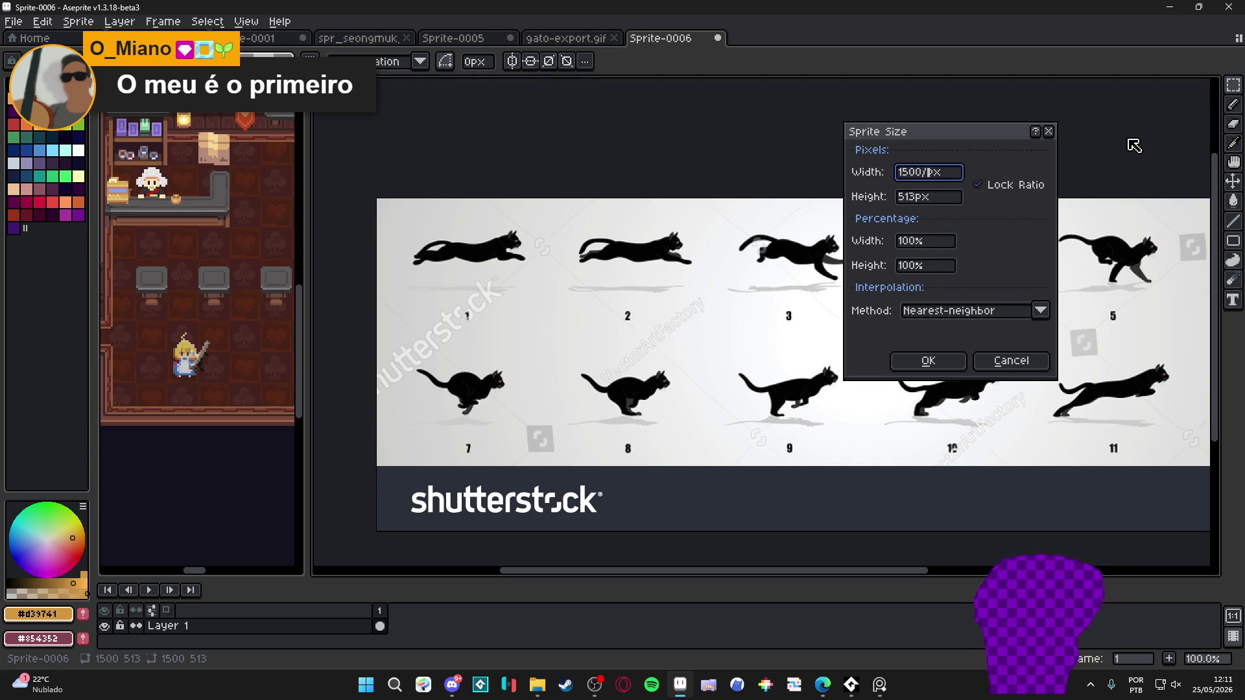
text(4)
key(Return)
scroll(658, 377, up, 4)
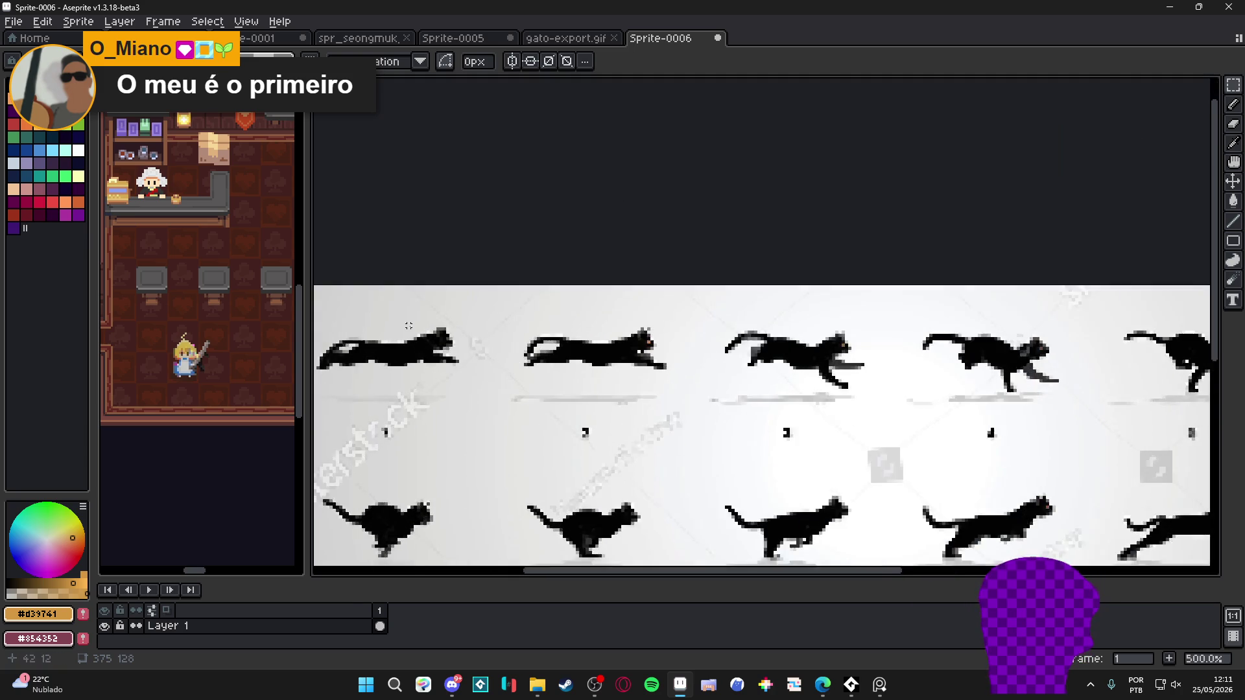
scroll(412, 326, up, 1)
scroll(568, 308, down, 2)
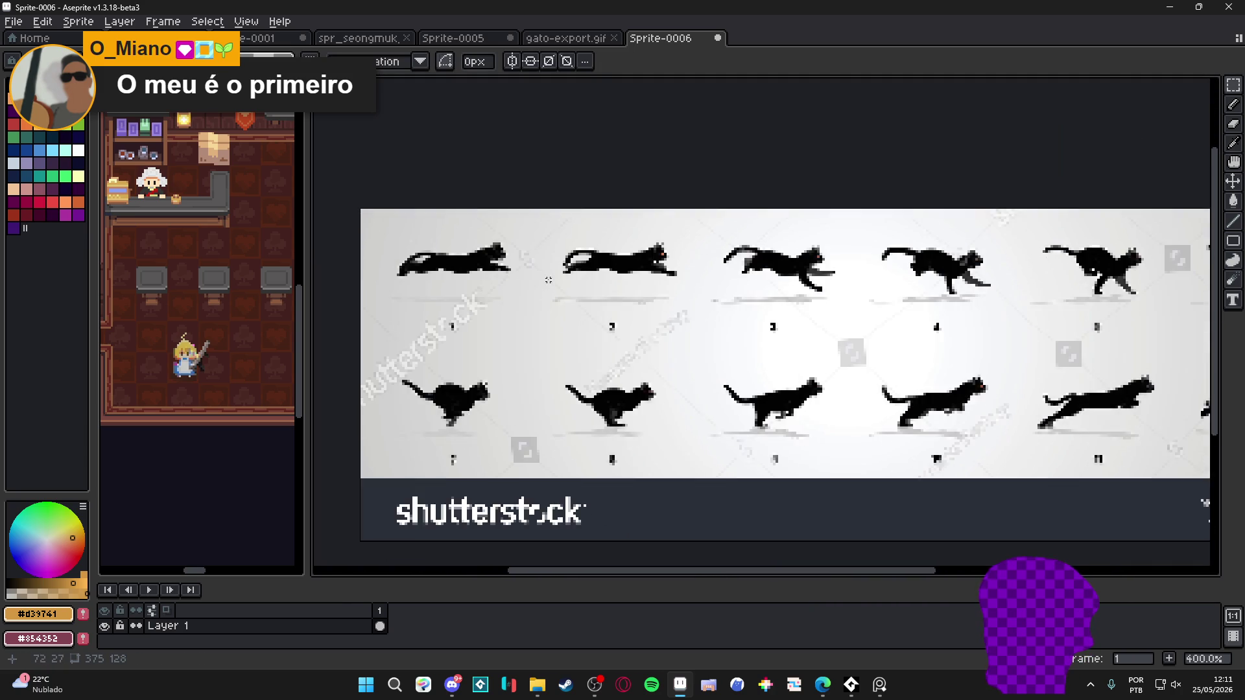
scroll(546, 280, down, 1)
scroll(648, 470, up, 1)
Crop the canvas bottom to cut the banner, leaving 375×104
key(ctrl+alt+c)
mouse_move(661, 484)
mouse_down()
mouse_move(698, 411)
mouse_move(761, 422)
mouse_up()
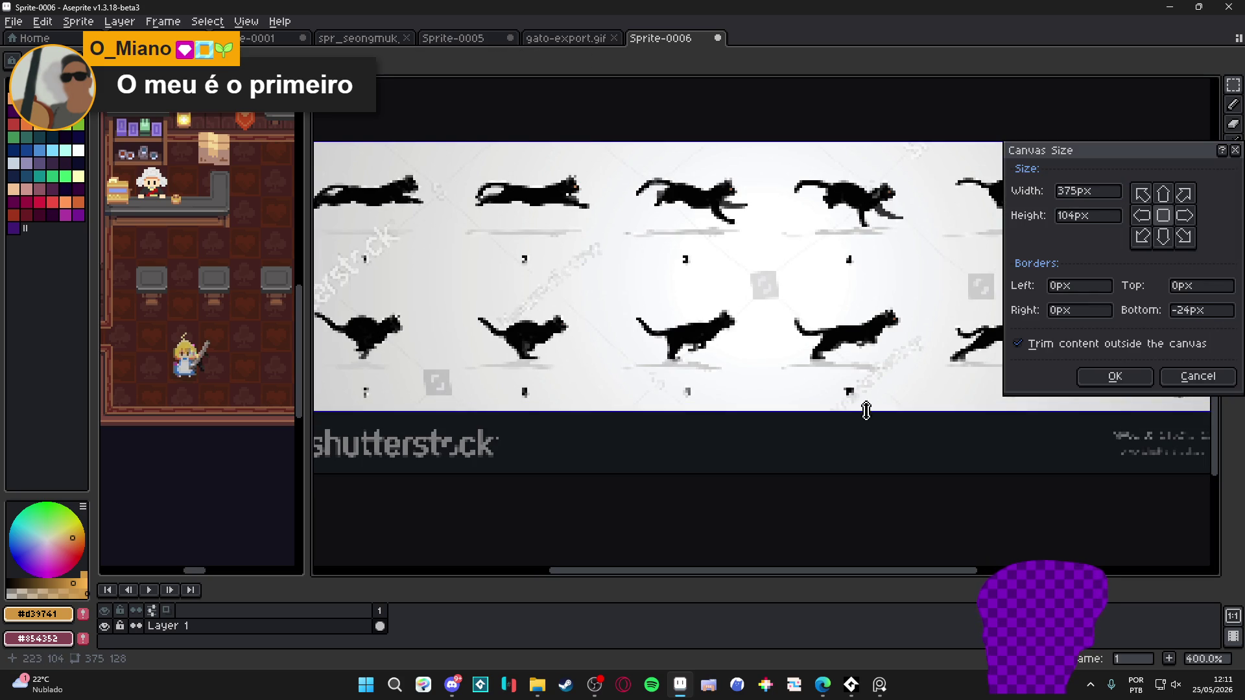
click(1115, 377)
scroll(678, 309, down, 1)
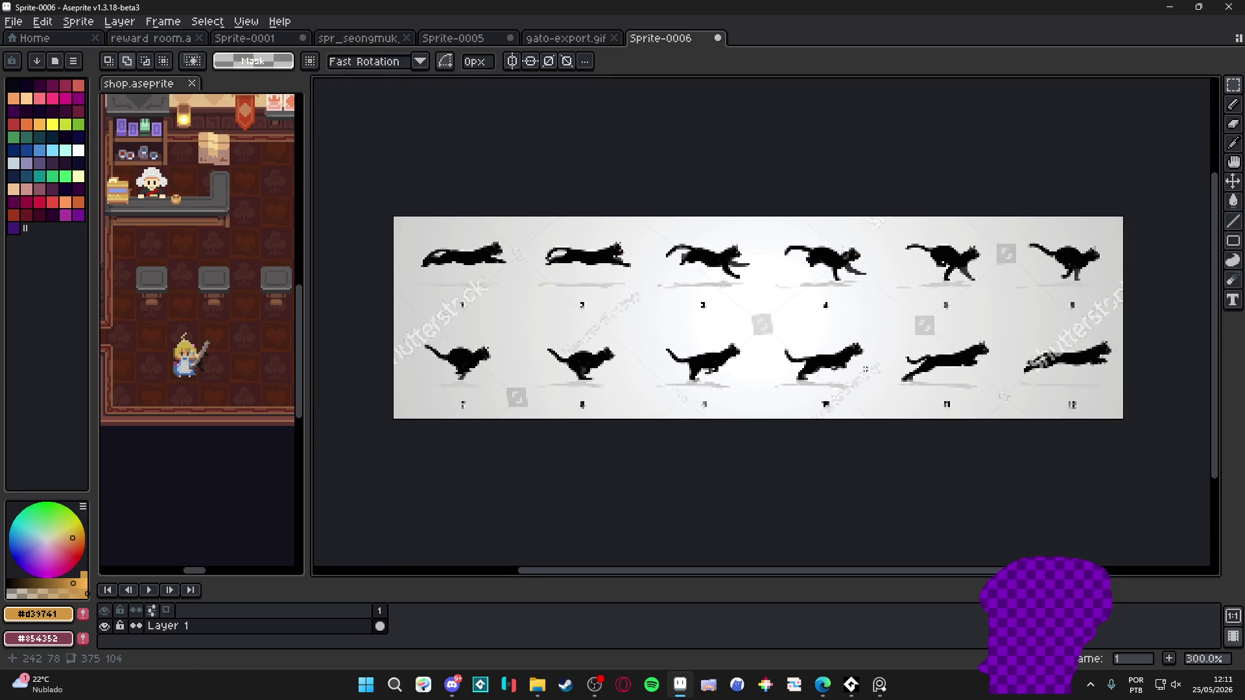
Import the sheet with 12 columns and 2 rows, then undo the resulting 24-frame split
click(13, 22)
mouse_move(120, 170)
click(194, 166)
double_click(785, 403)
text(12)
key(Tab)
text(2)
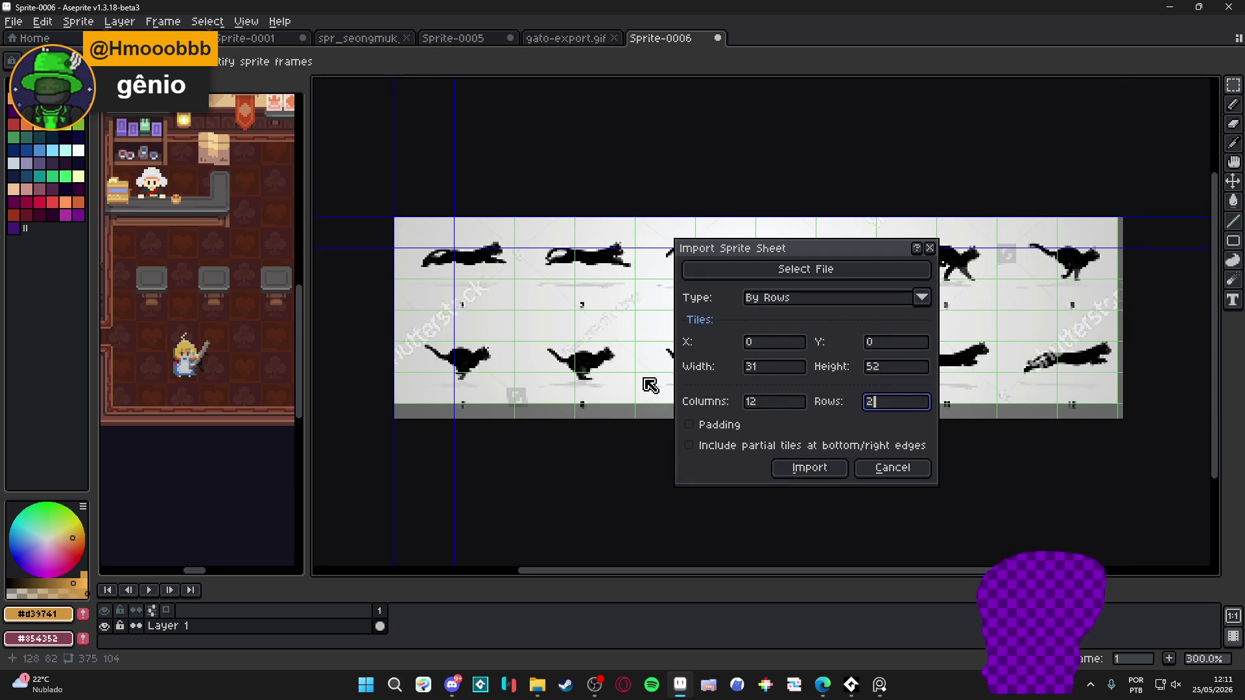
click(804, 468)
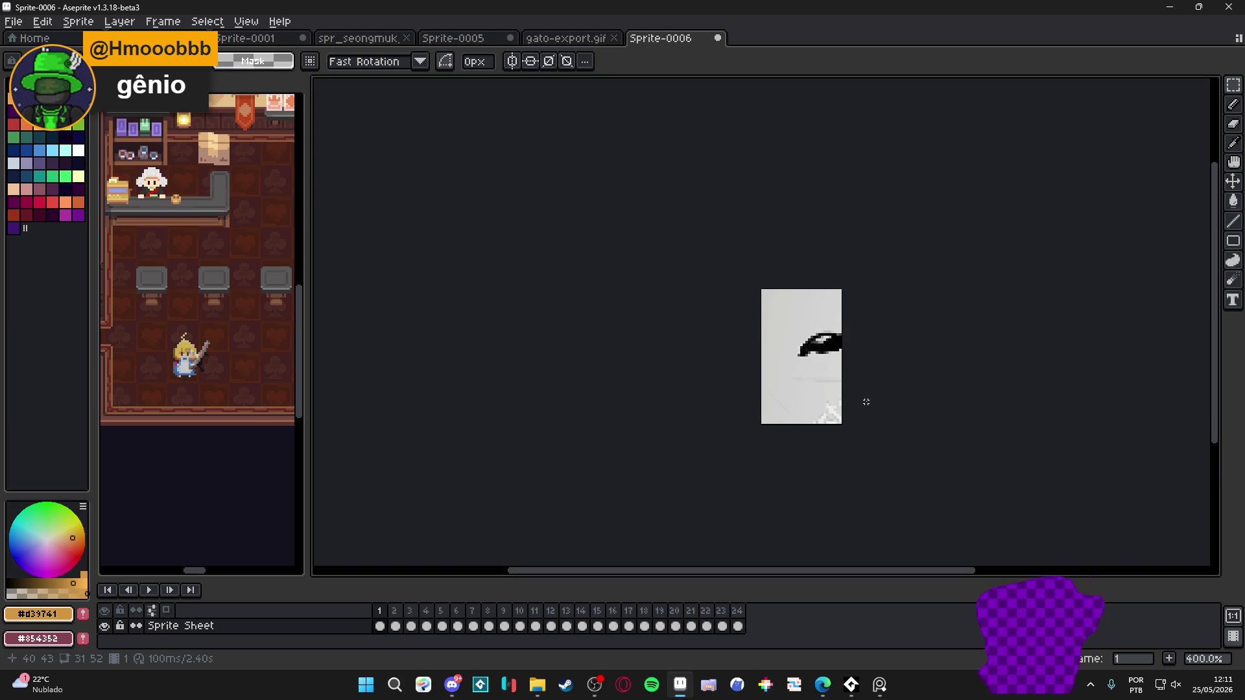
key(ctrl+z)
Re-import the sprite sheet as 12 frames of 62×52 tiles
click(13, 21)
mouse_move(78, 164)
click(195, 166)
click(782, 402)
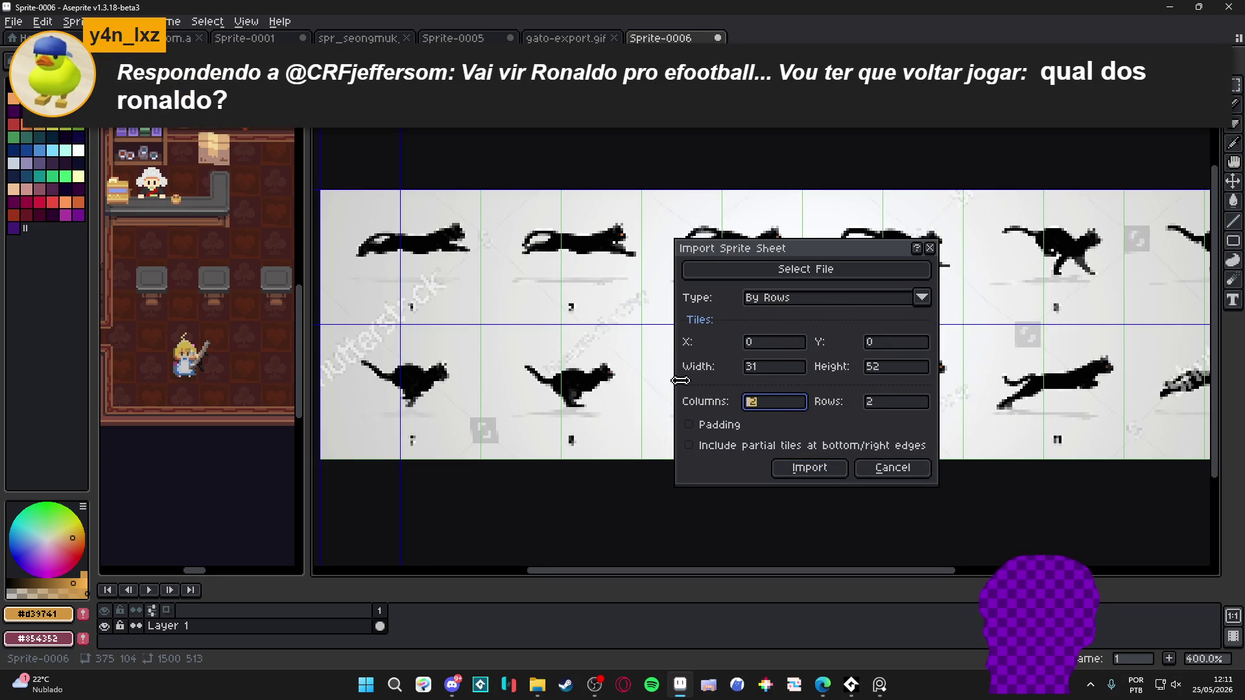
click(810, 467)
Preview the running-cat animation, checking frame 12 and replaying from frame 1
click(149, 591)
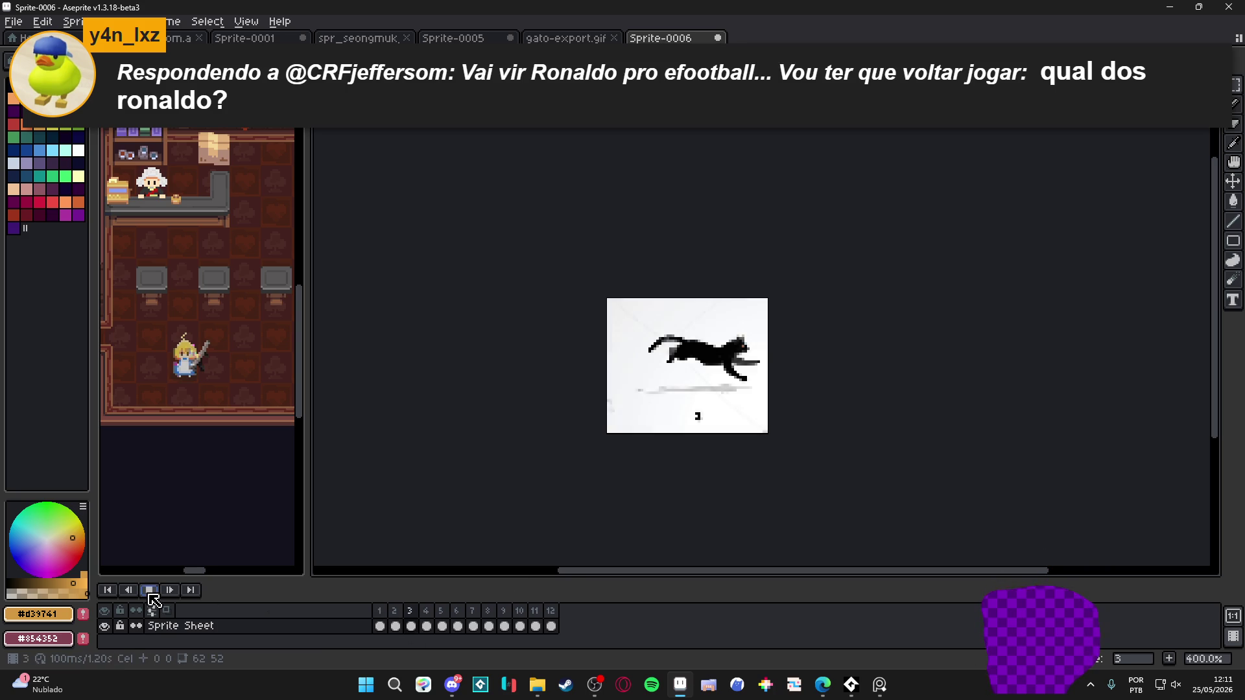
click(149, 590)
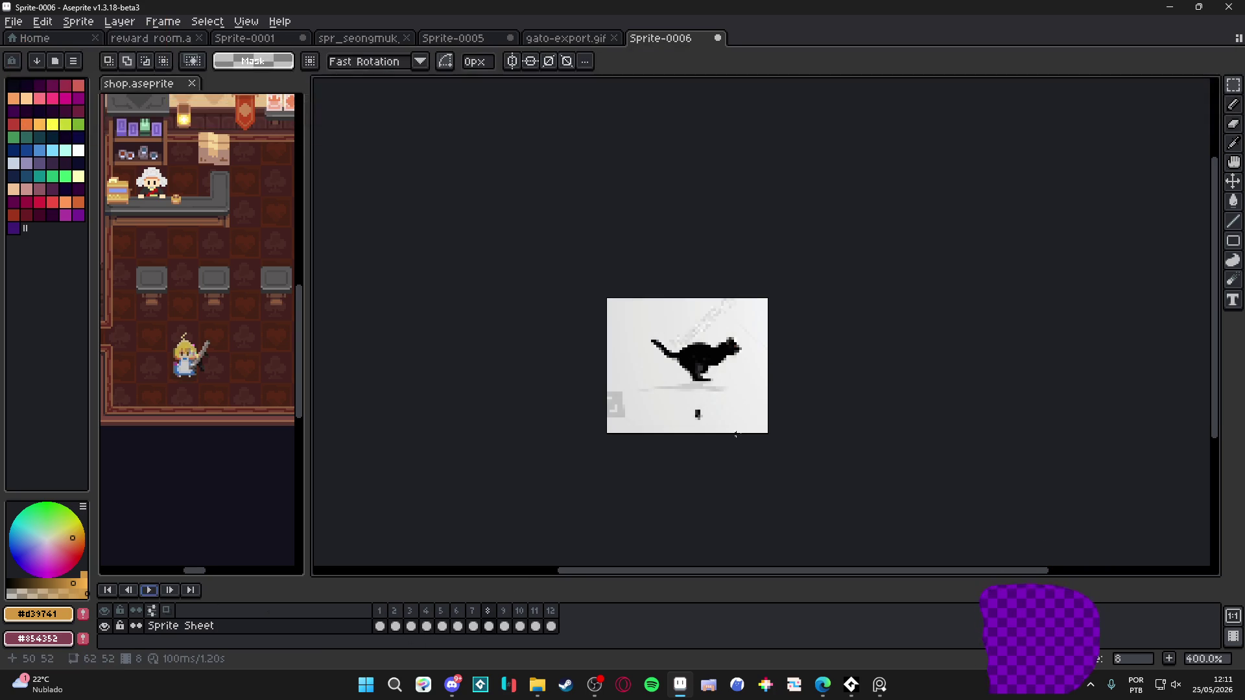
click(535, 626)
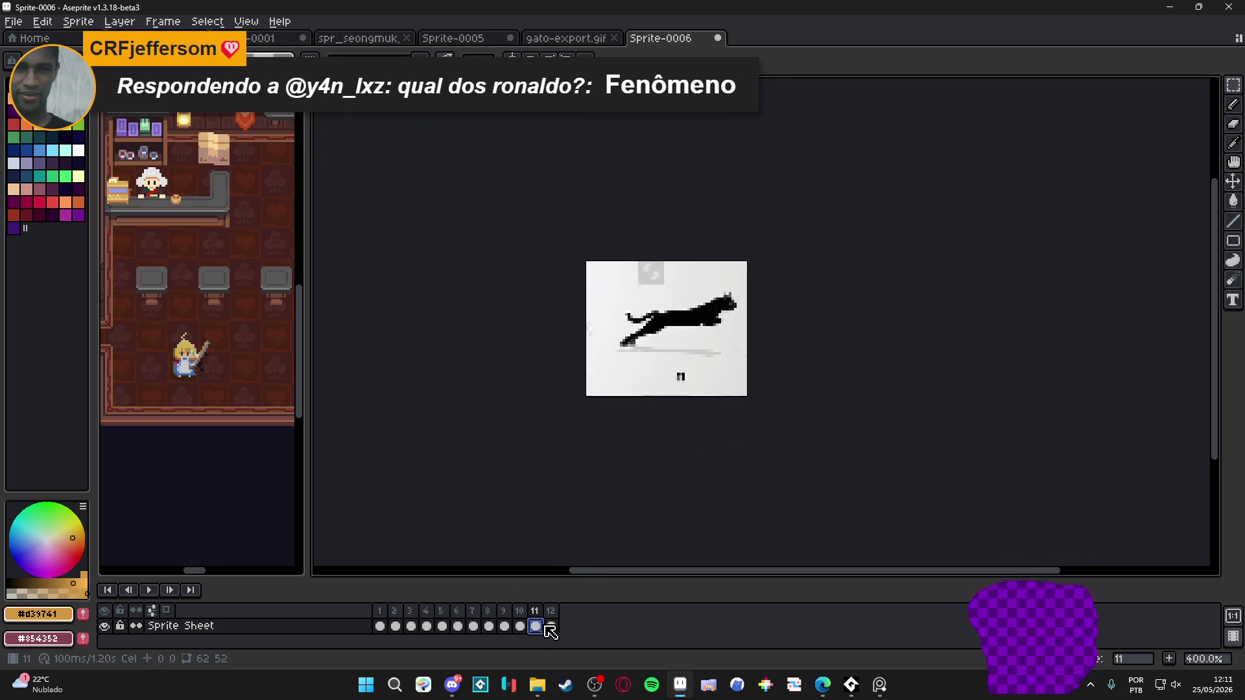
click(551, 627)
drag(705, 356, 708, 374)
click(380, 627)
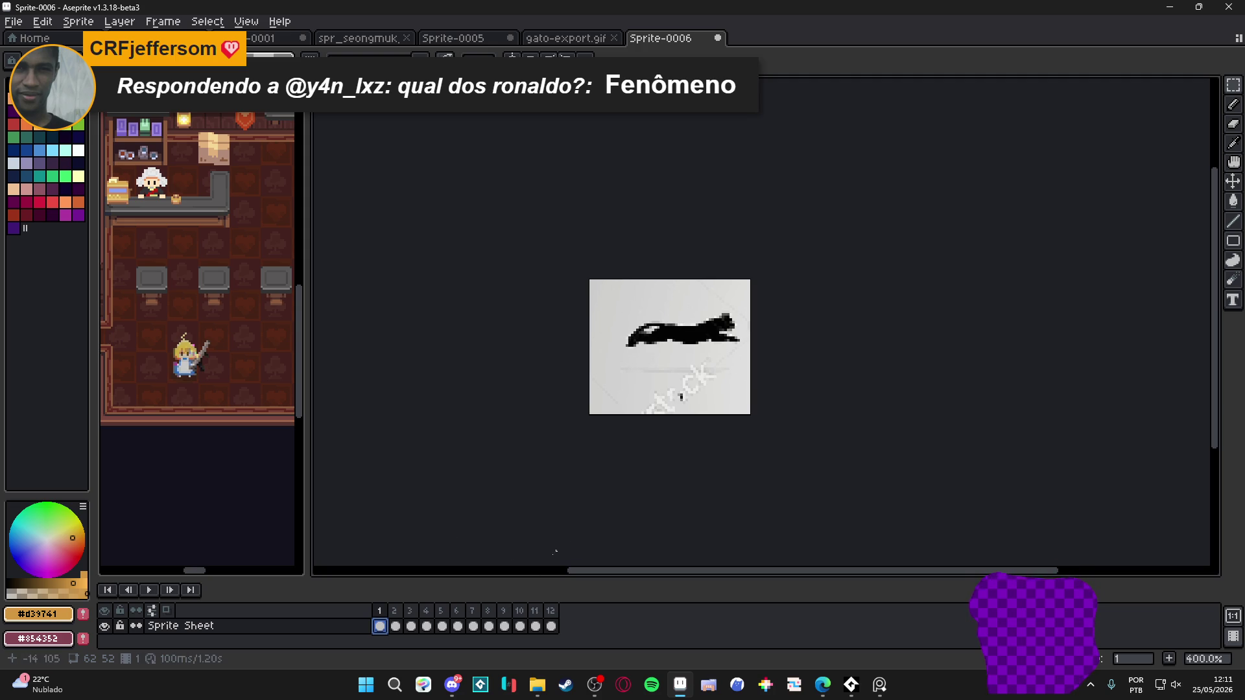
click(149, 590)
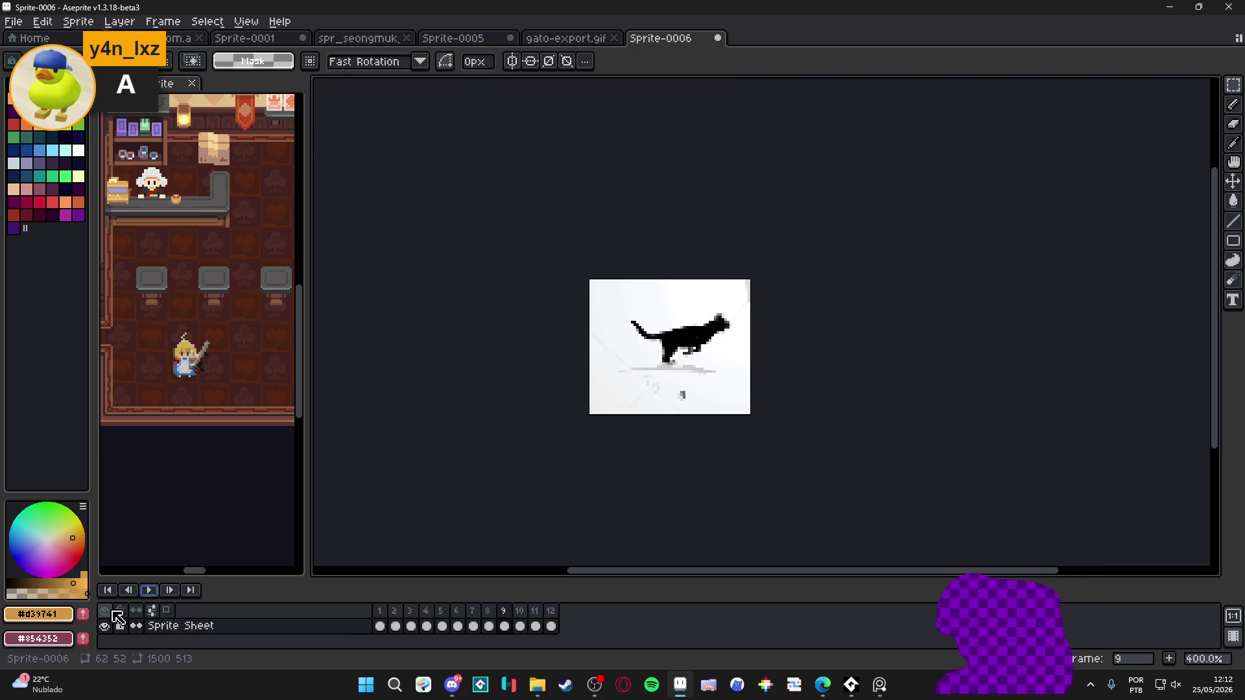
Replay the animation and step through frames 1 and 2, discarding an accidental new layer
click(380, 627)
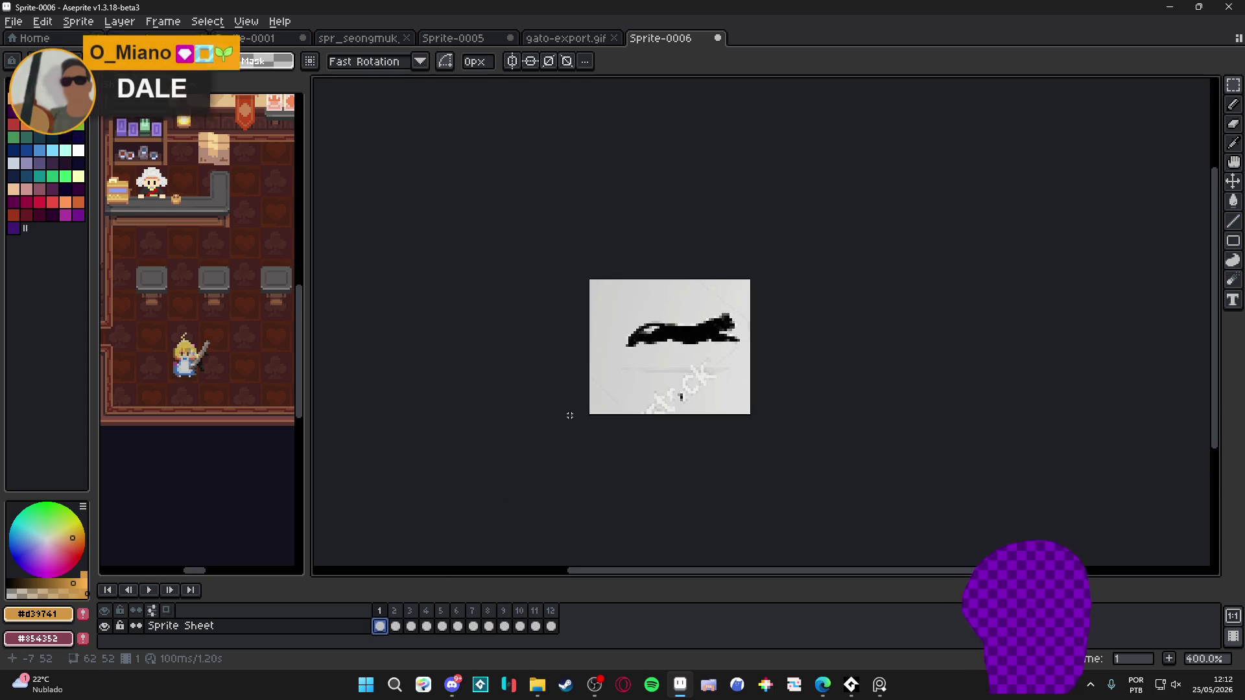
drag(698, 428, 672, 448)
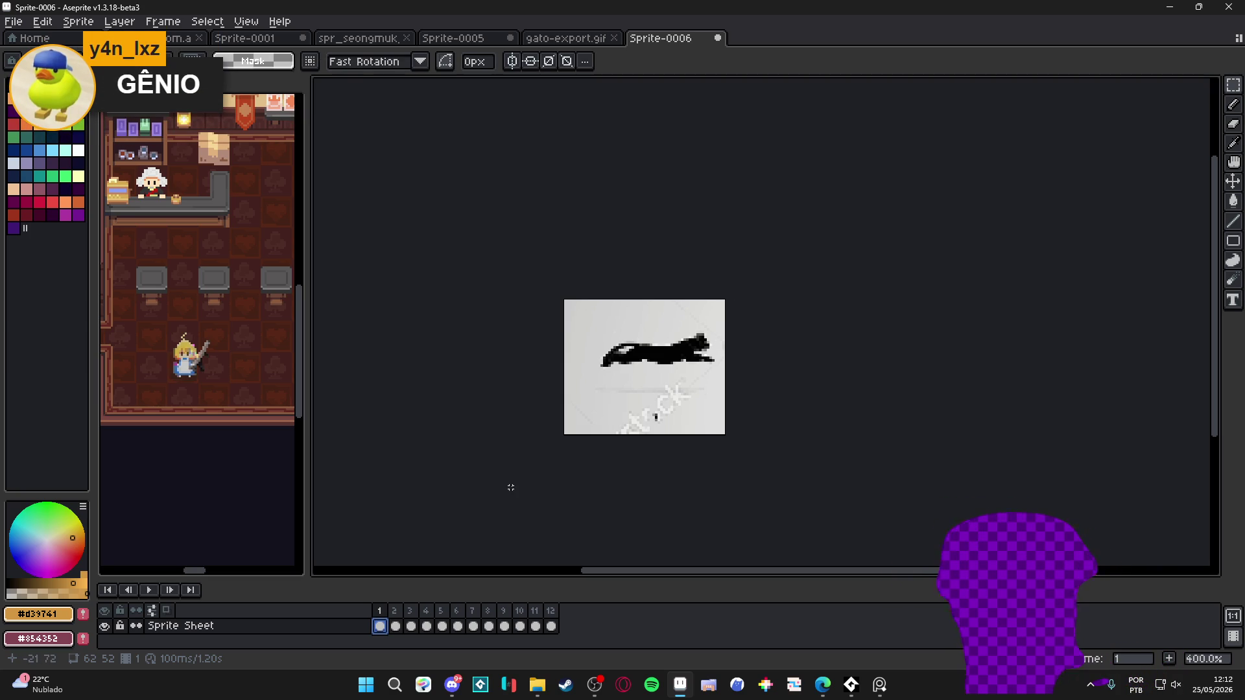
click(149, 590)
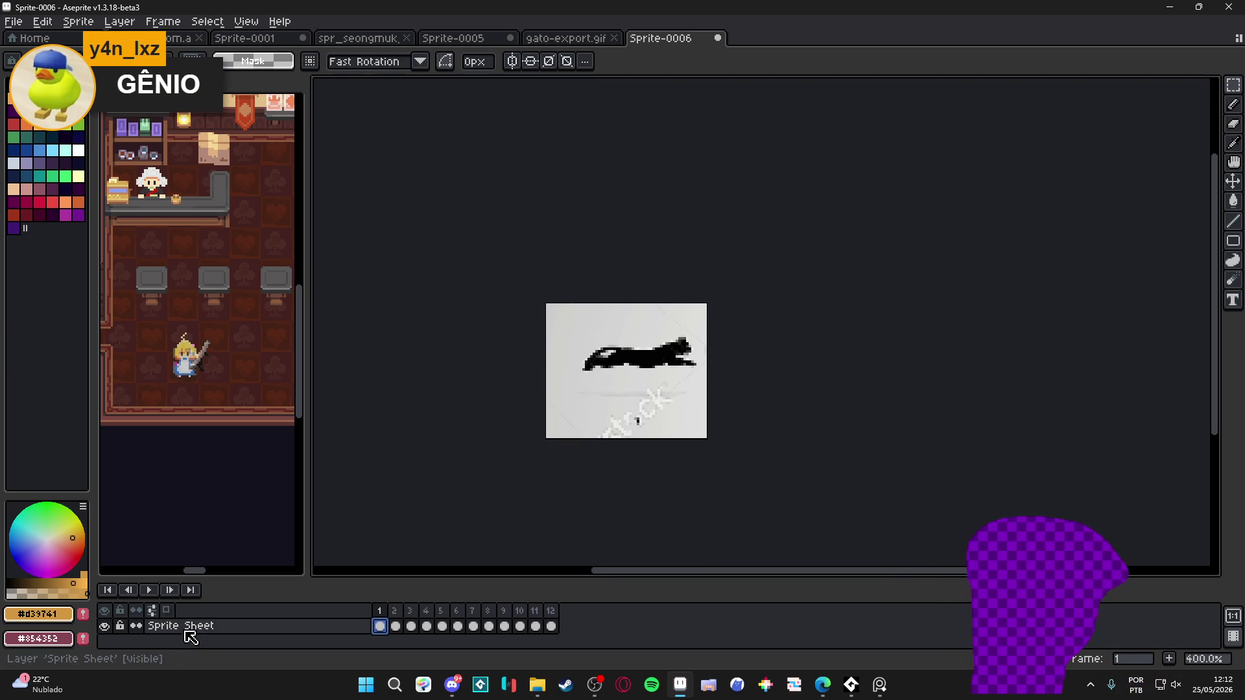
click(148, 591)
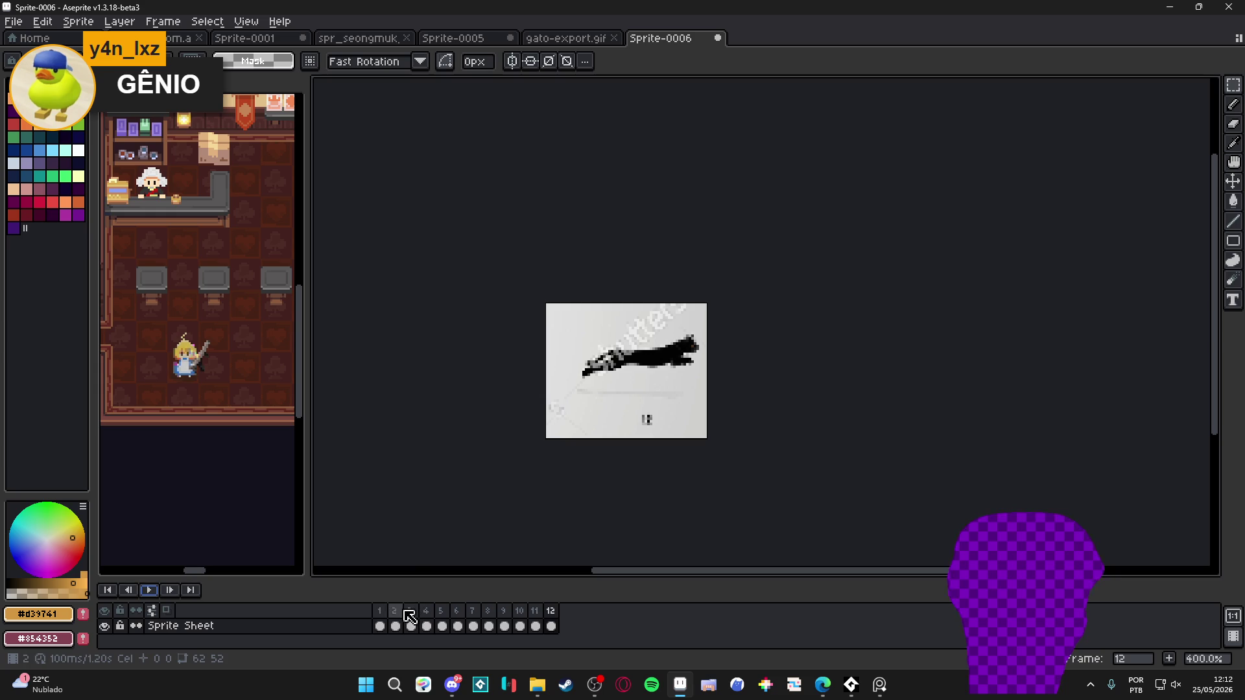
click(382, 616)
click(397, 616)
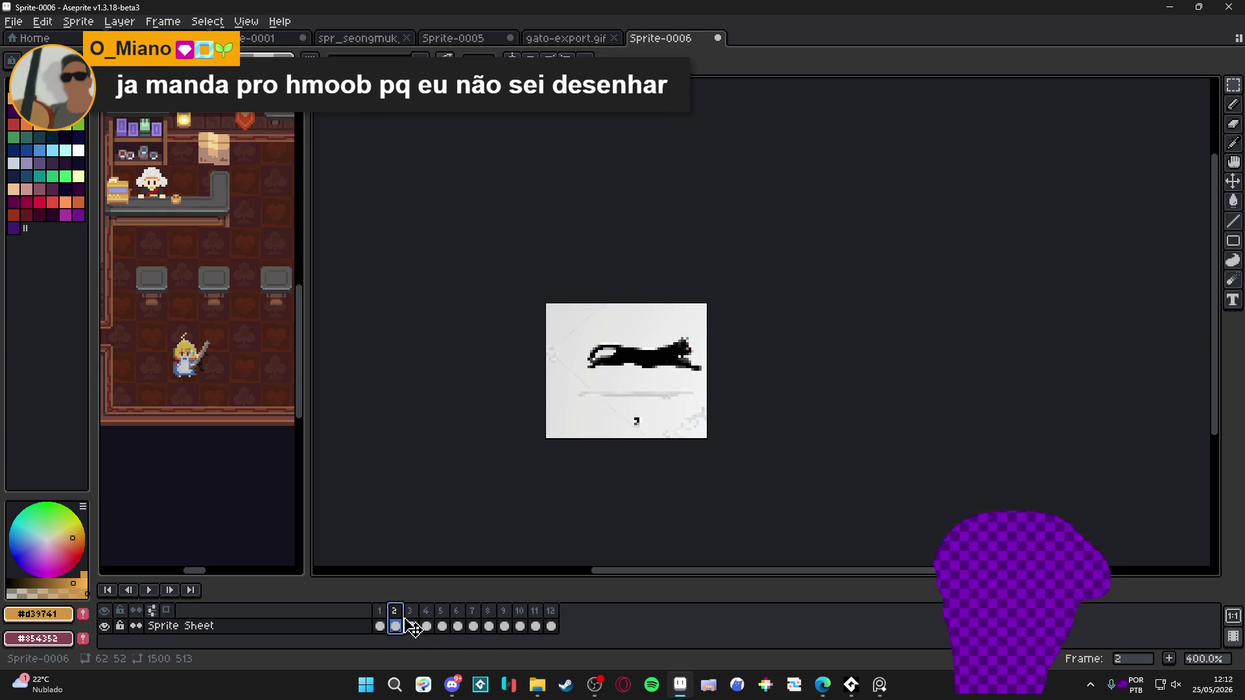
key(shift+n)
key(ctrl+z)
Select frames 7 through 12 and delete them, keeping frames 1–6
click(426, 626)
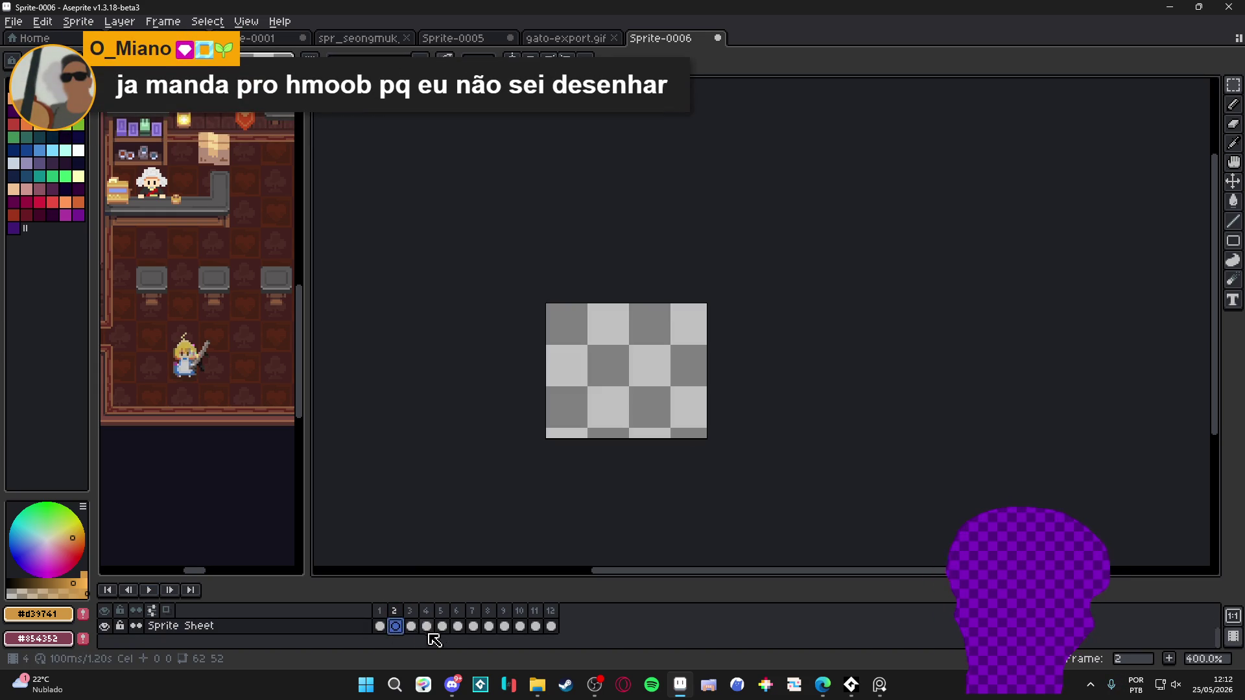
click(473, 626)
click(488, 627)
click(520, 626)
click(551, 627)
key(Delete)
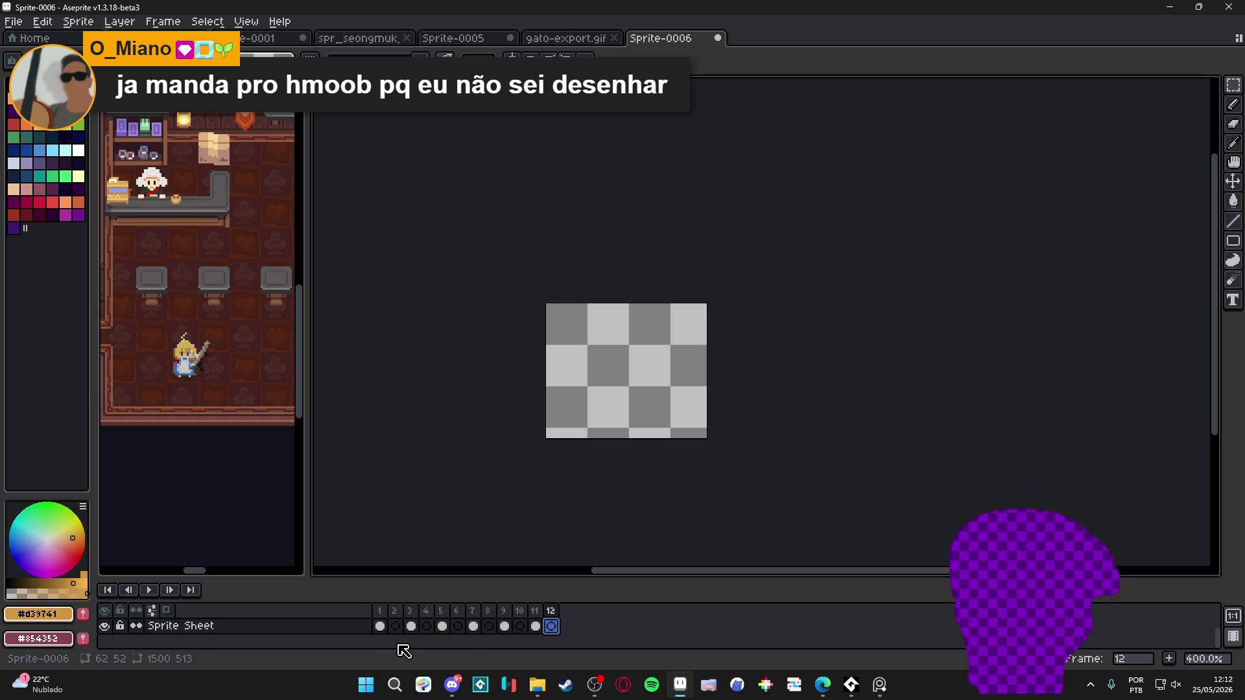
click(410, 626)
key(ctrl+z)
key(ctrl+z)
key(ctrl+z)
key(ctrl+z)
key(ctrl+z)
key(ctrl+z)
key(ctrl+z)
key(ctrl+z)
key(ctrl+z)
key(ctrl+z)
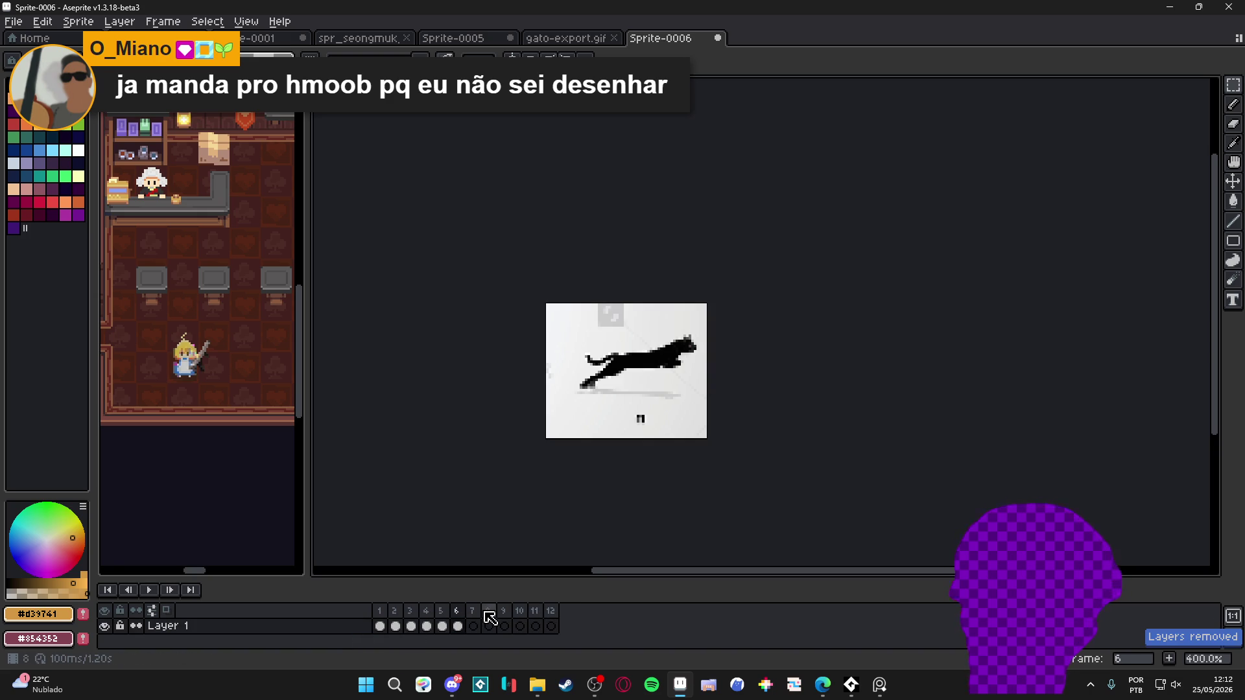
key(ctrl+z)
key(ctrl+z)
key(ctrl+z)
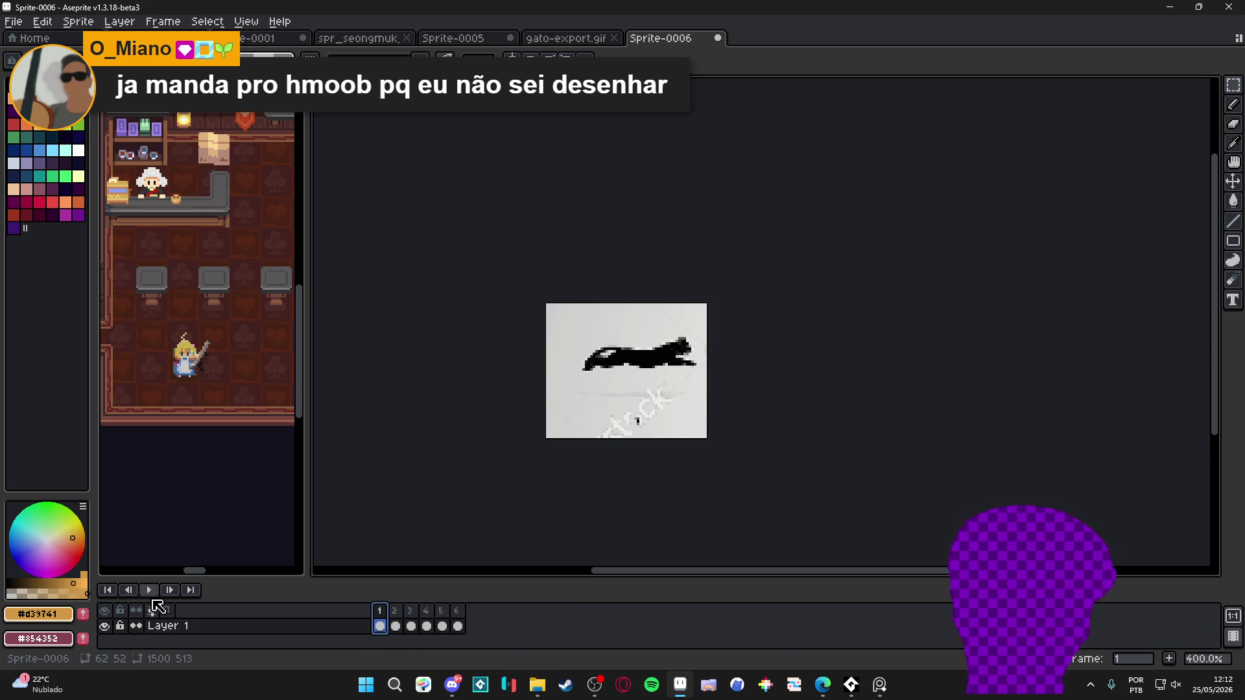
Play and stop the six-frame cat run, then zoom into frame 1 with the Pencil
click(150, 590)
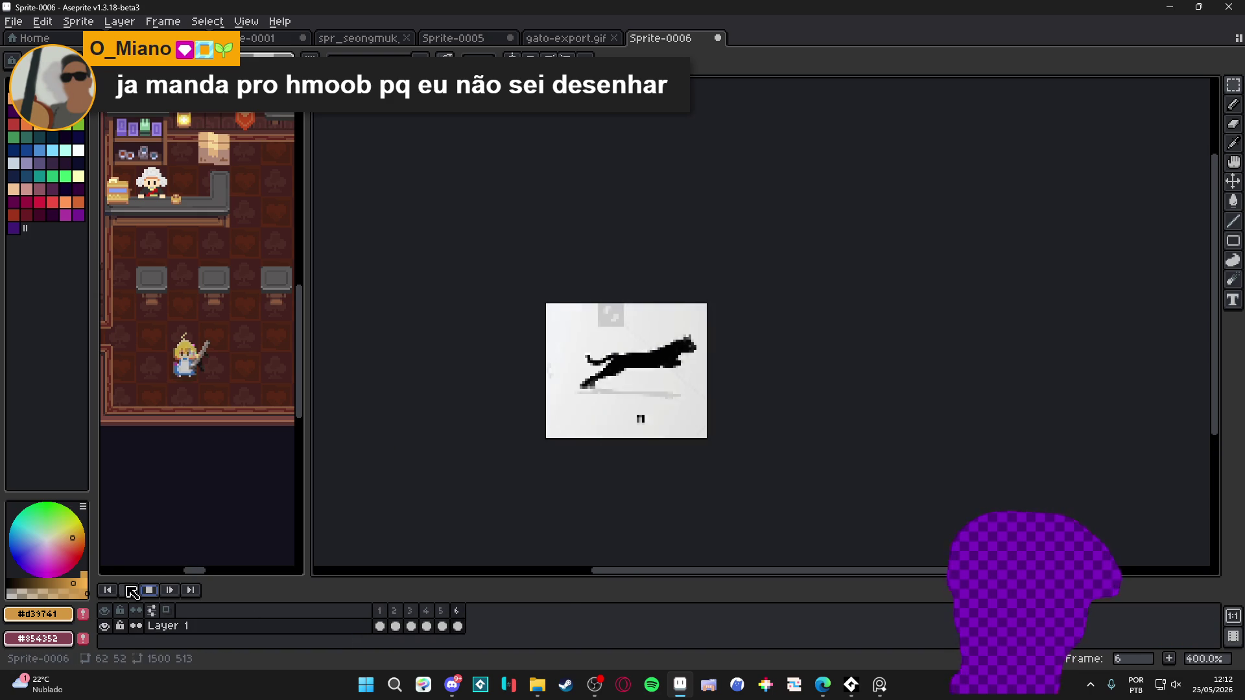
drag(526, 504, 511, 516)
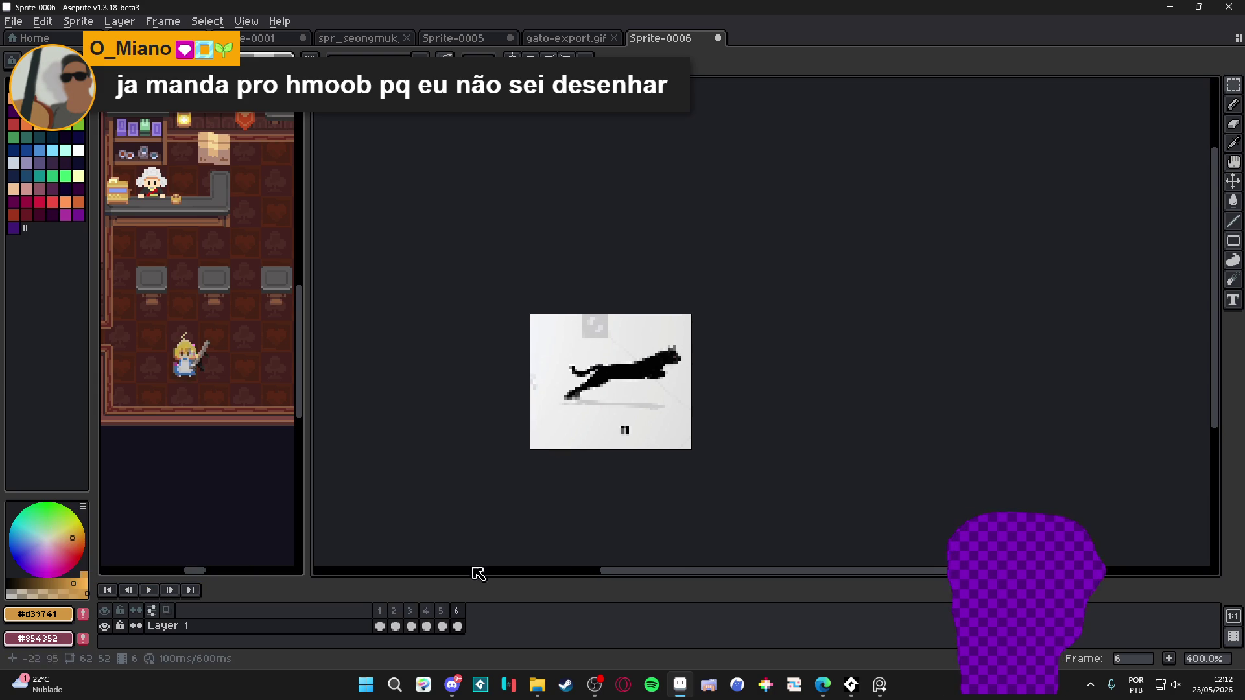
click(380, 626)
drag(600, 428, 578, 436)
key(b)
scroll(660, 361, up, 1)
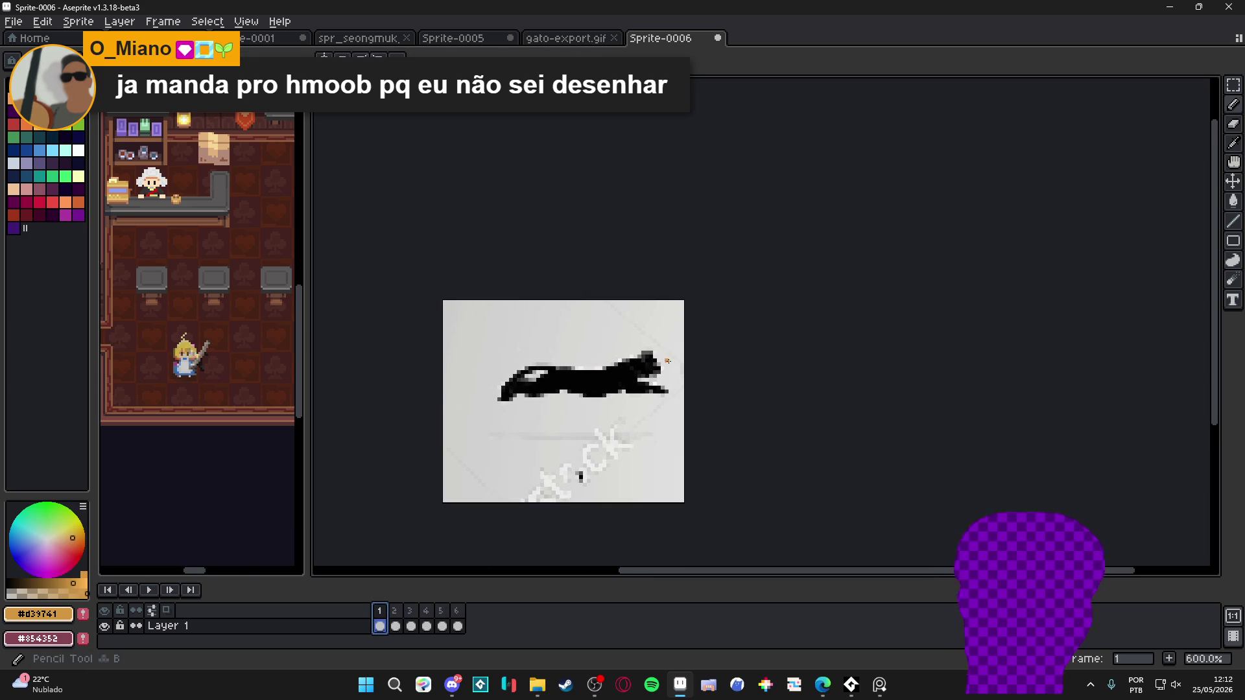
drag(589, 388, 562, 380)
scroll(568, 383, down, 1)
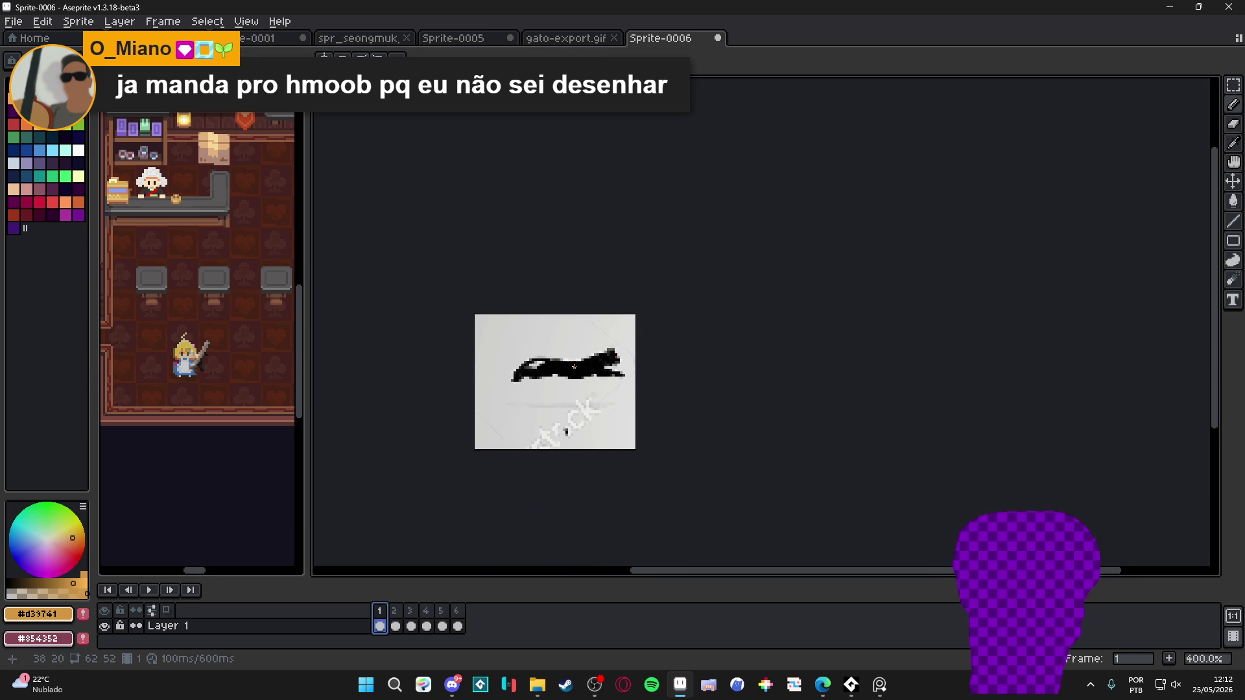
Review frames 2 through 6, return to frame 1, choose pink and add Layer 2
click(395, 627)
click(411, 627)
click(427, 626)
click(442, 626)
click(458, 626)
click(382, 626)
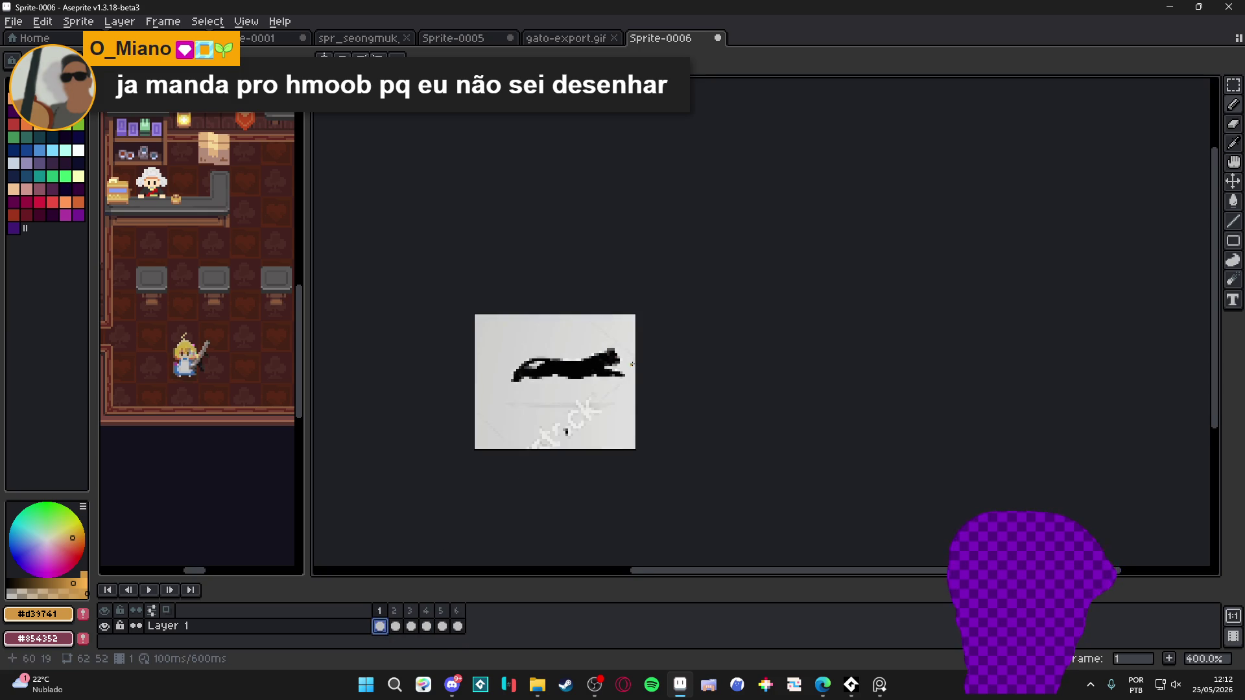
scroll(619, 340, up, 2)
click(51, 99)
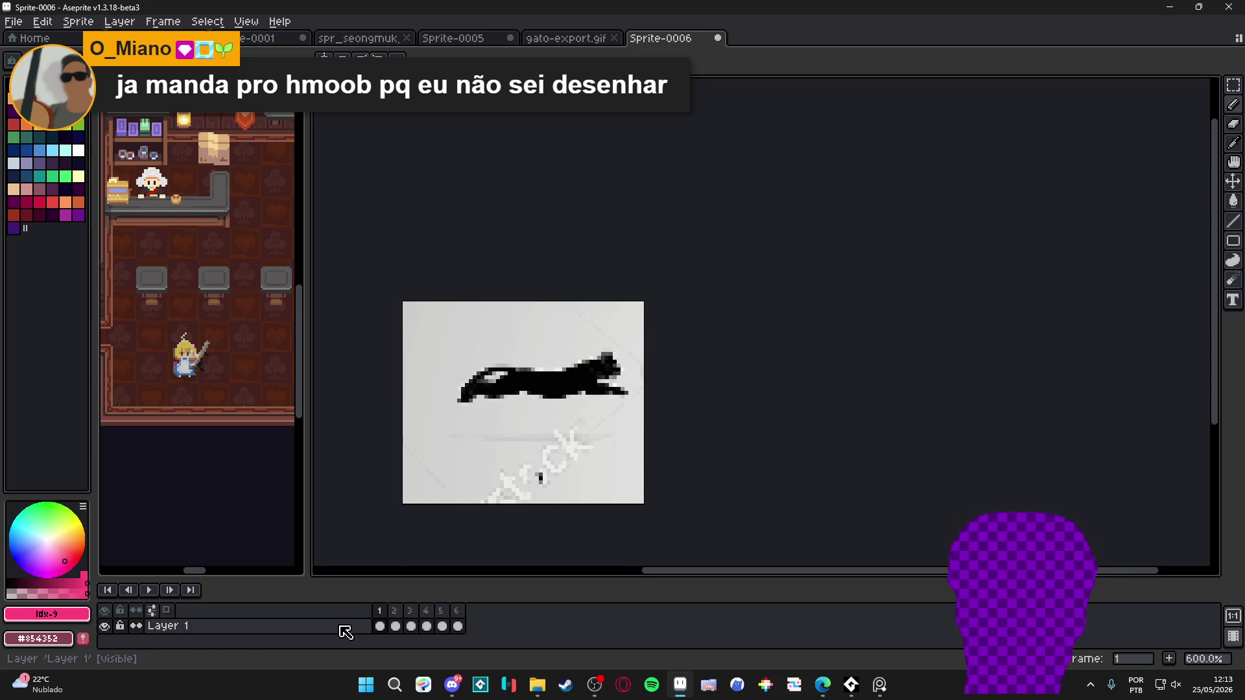
key(shift+n)
Dab pink spots on the cat's head and paint an orange stripe across its body
click(593, 371)
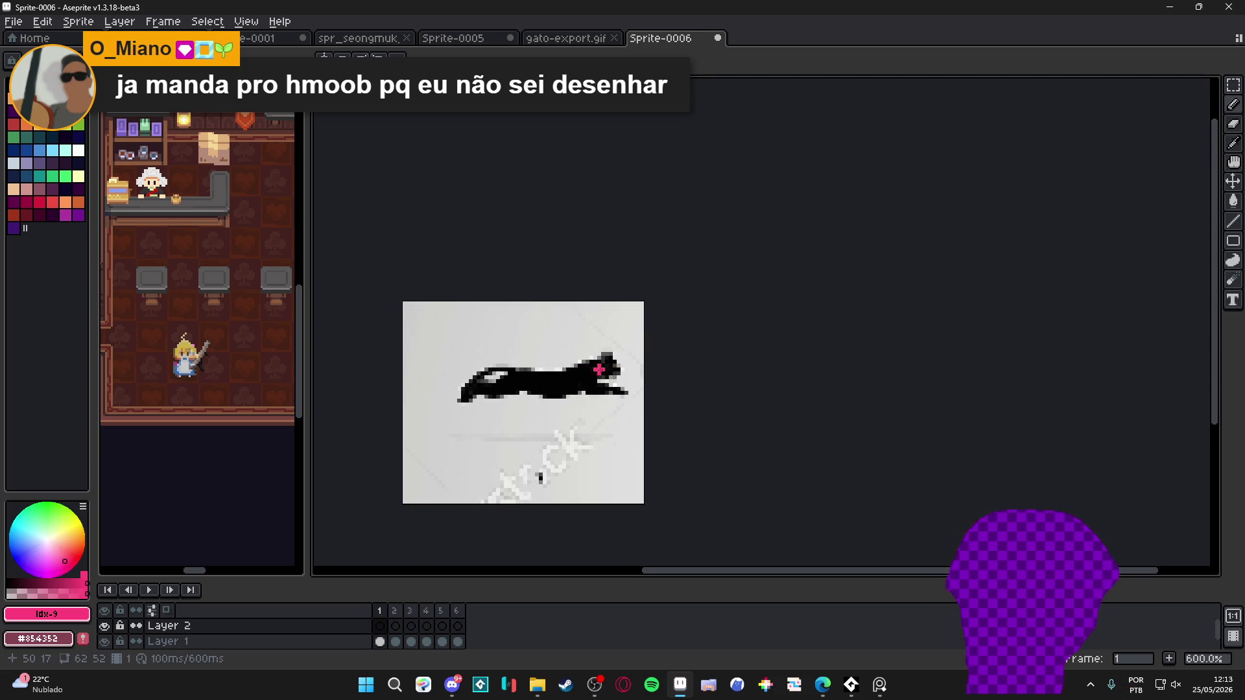
scroll(610, 363, up, 1)
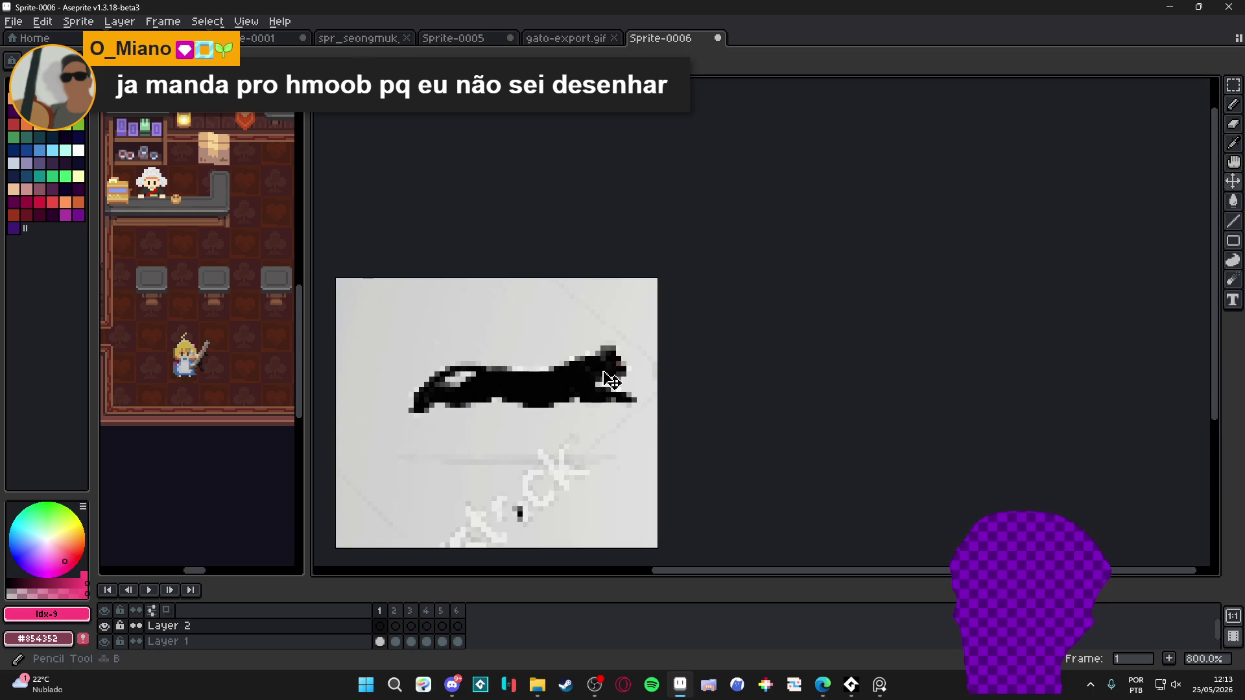
click(608, 365)
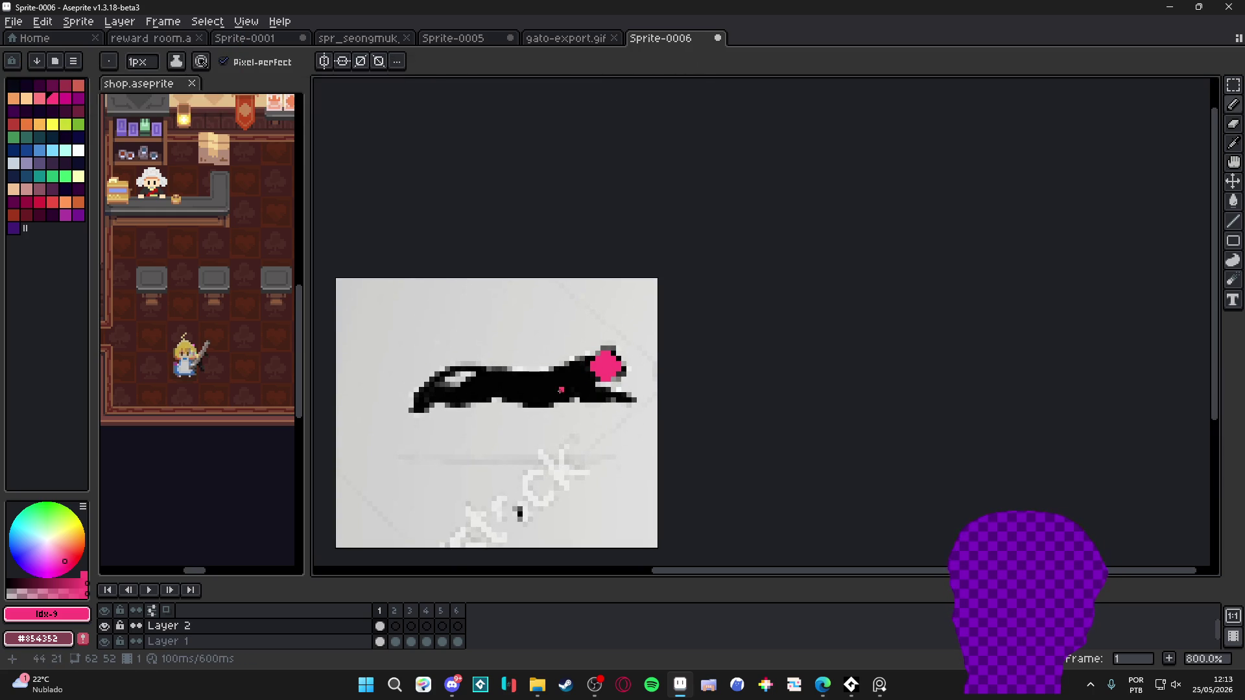
click(39, 130)
mouse_move(502, 395)
mouse_down()
mouse_move(493, 382)
mouse_move(566, 382)
mouse_up()
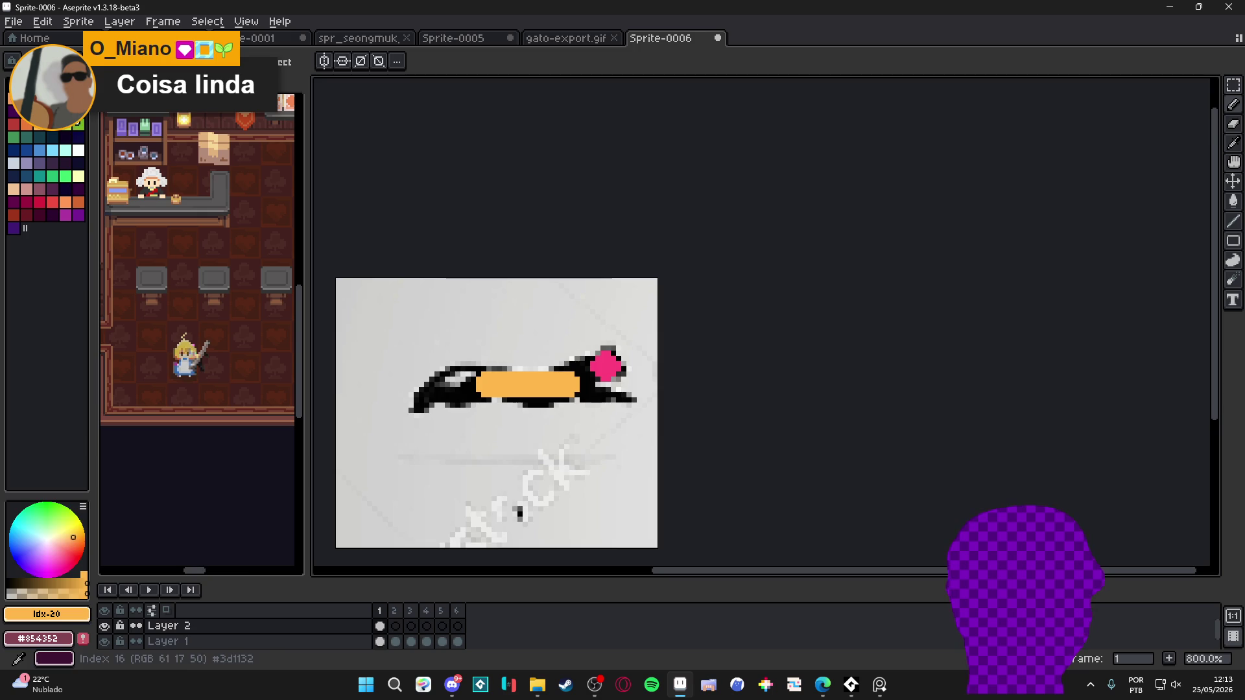
Paint magenta dots and strokes along the cat's paw and lower belly
click(65, 105)
scroll(449, 432, up, 2)
click(716, 380)
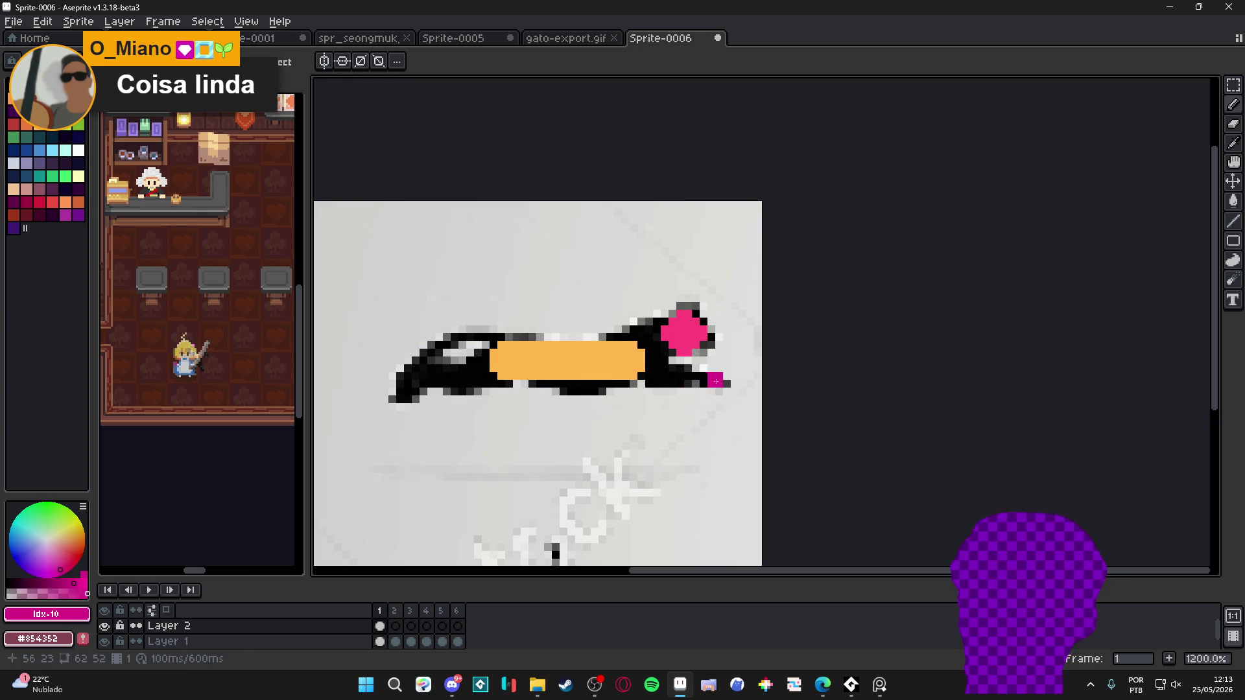
shift+click(639, 368)
mouse_move(451, 389)
mouse_down()
mouse_move(472, 382)
mouse_move(422, 374)
mouse_up()
click(408, 392)
scroll(414, 396, down, 4)
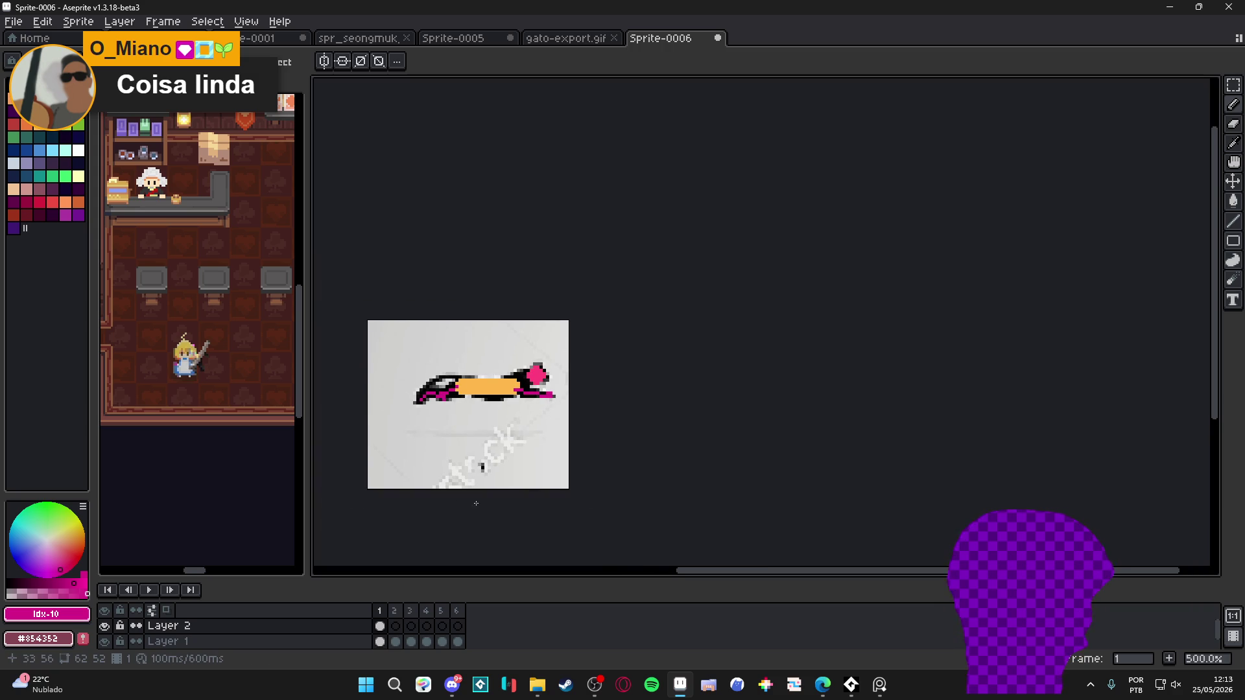
Undo the coloured pencil strokes and recentre the plain black cat in view
key(ctrl+z)
key(ctrl+z)
key(ctrl+z)
key(ctrl+z)
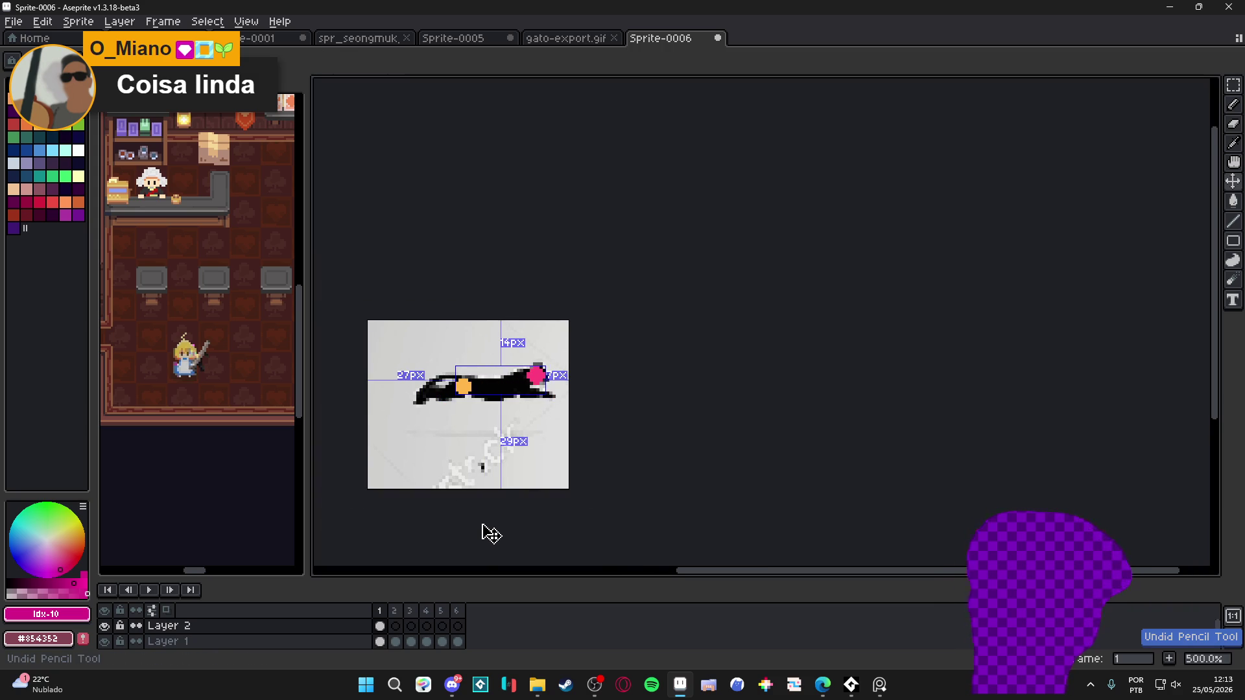
scroll(478, 463, left, 2)
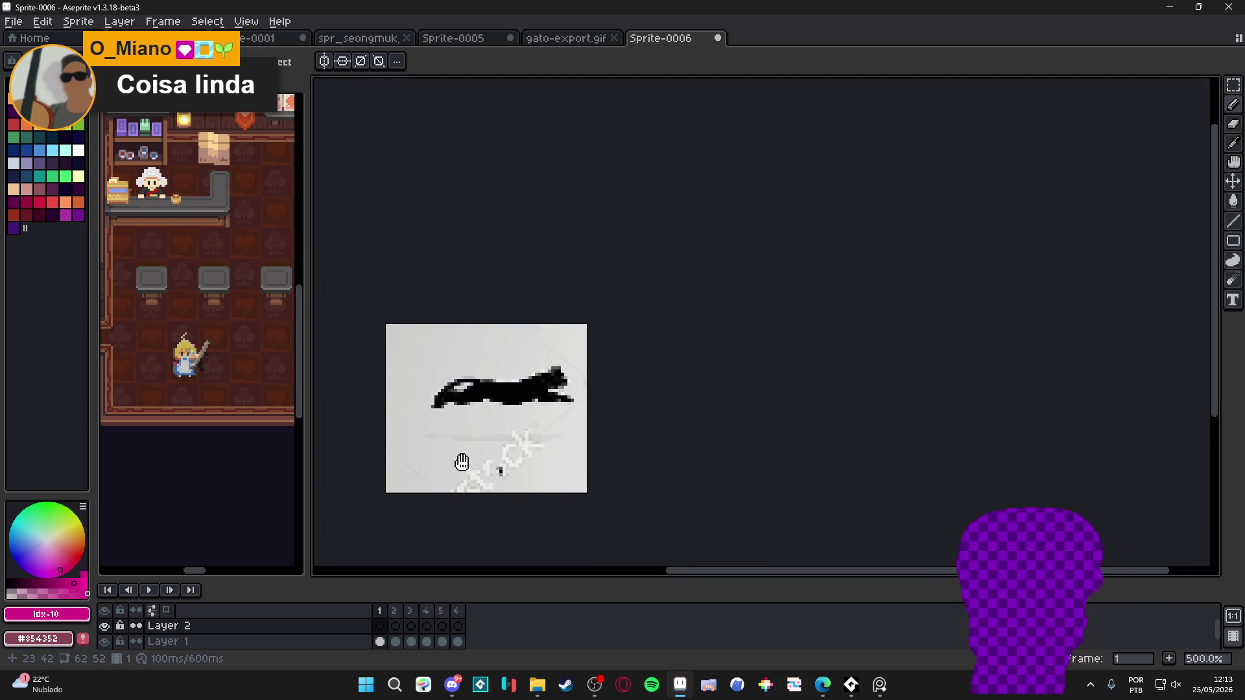
key(Return)
key(Return)
drag(526, 428, 563, 401)
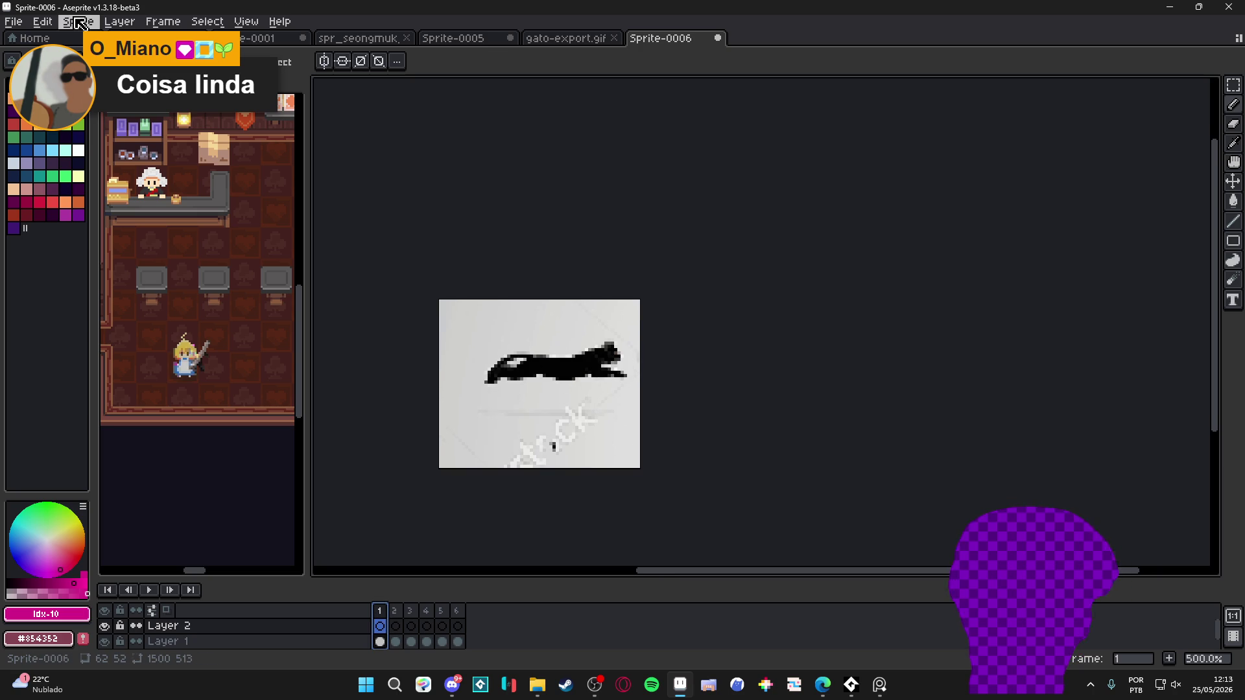
Browse the File menu's export options without choosing anything
click(13, 22)
mouse_move(107, 154)
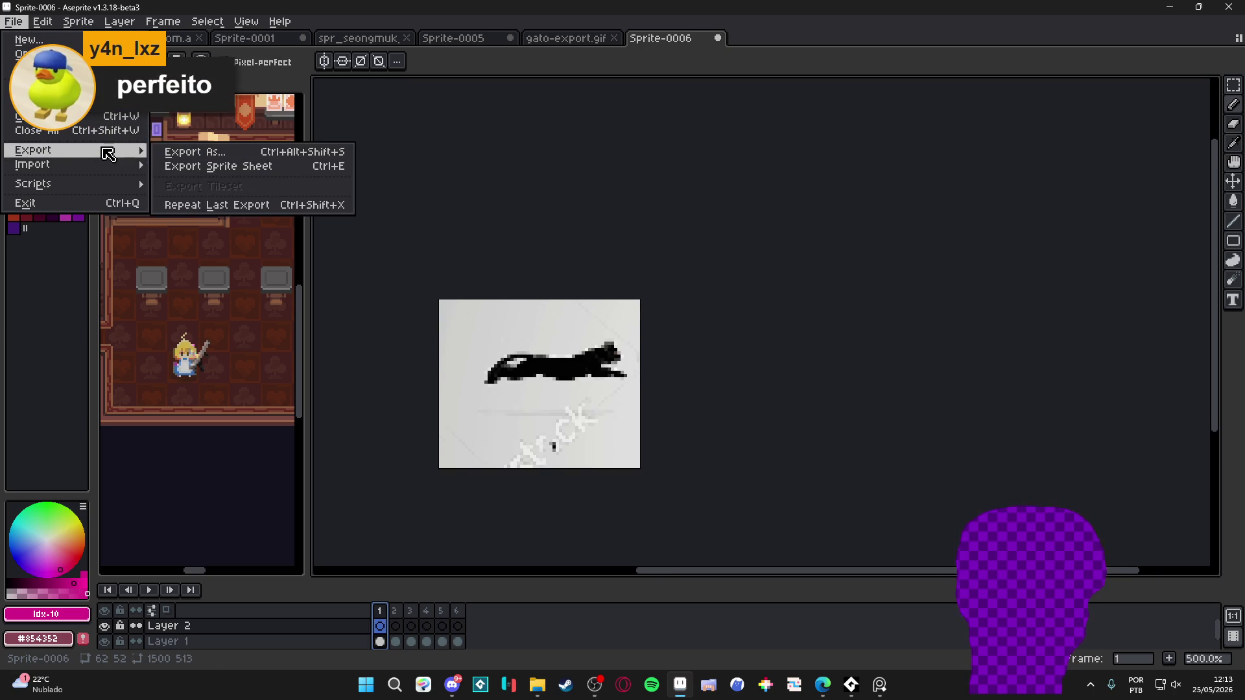
click(617, 195)
click(13, 21)
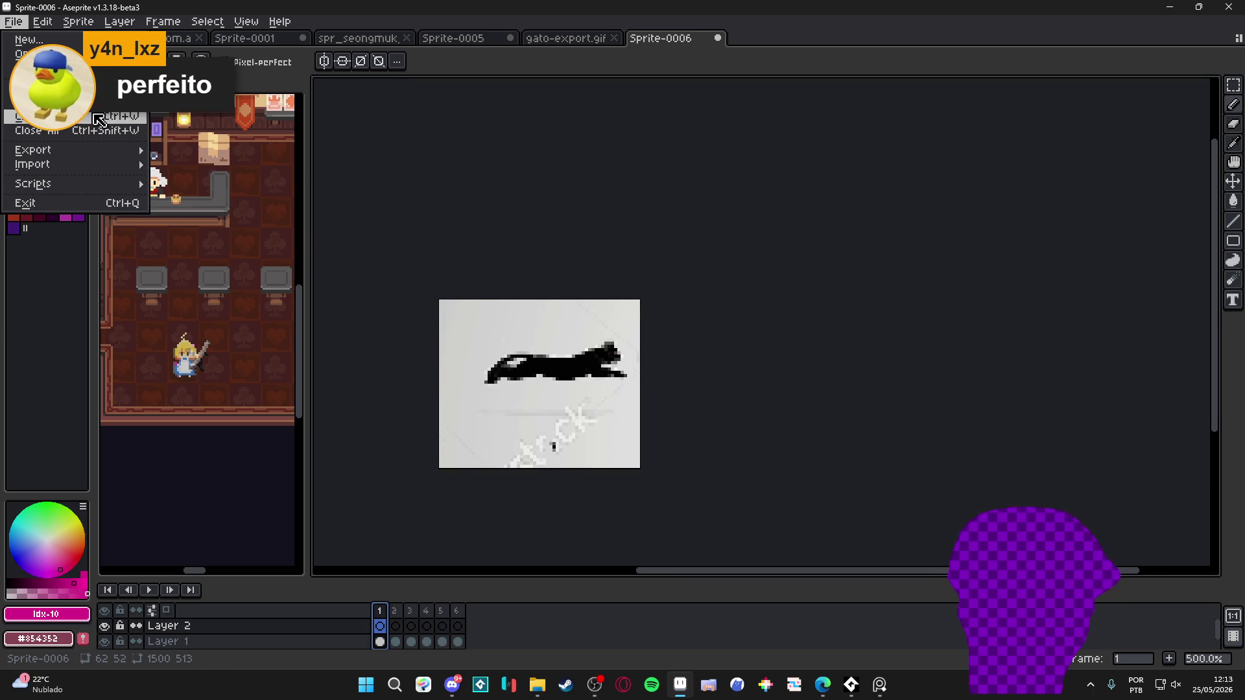
click(431, 269)
Save the cat animation as gif file type named gato_correno
key(ctrl+shift+s)
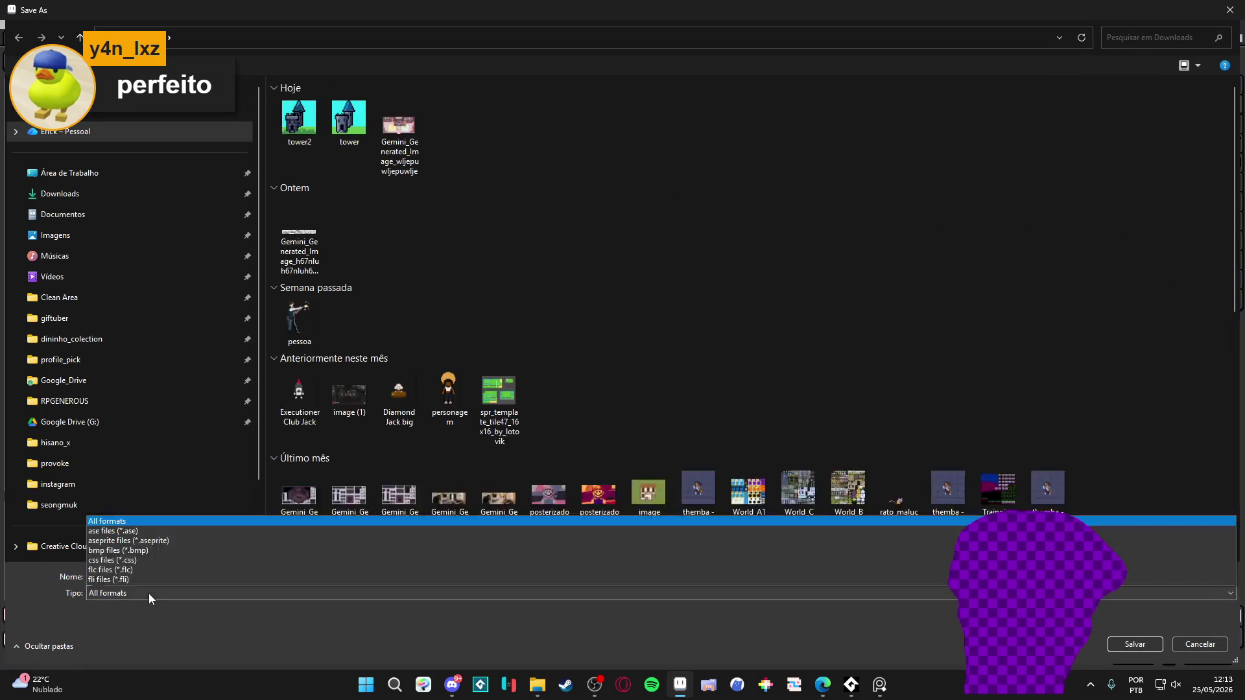
click(148, 593)
click(147, 474)
click(138, 577)
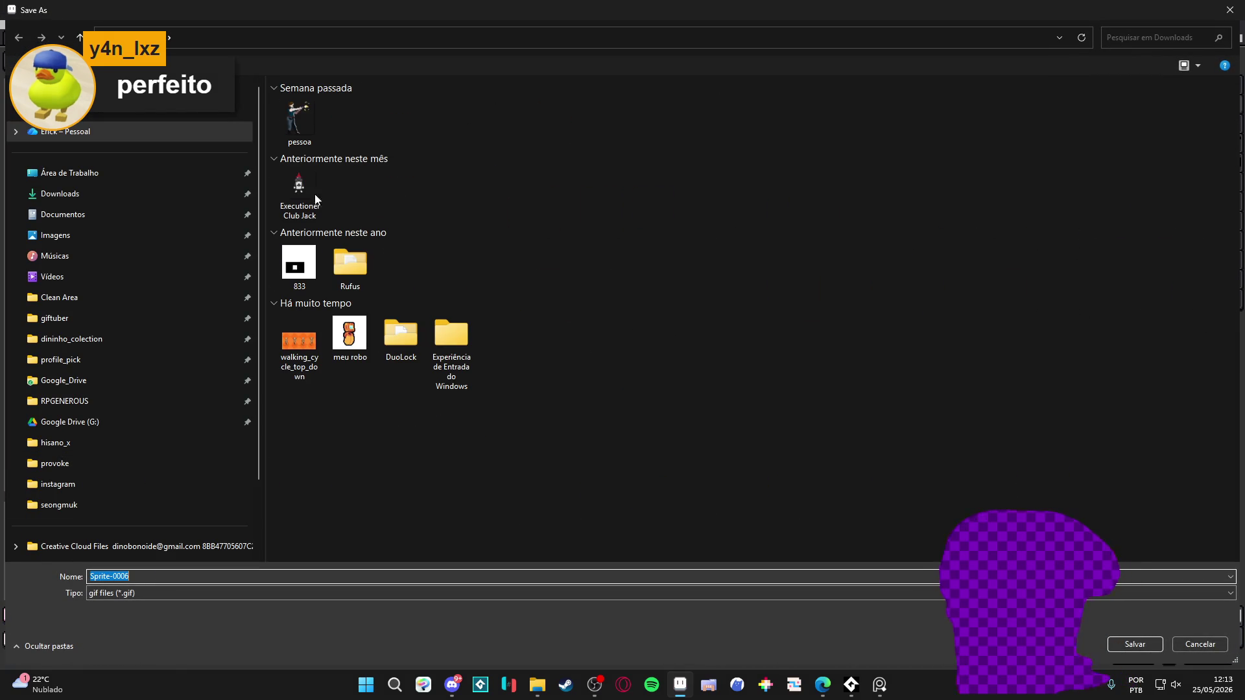
text(gato_)
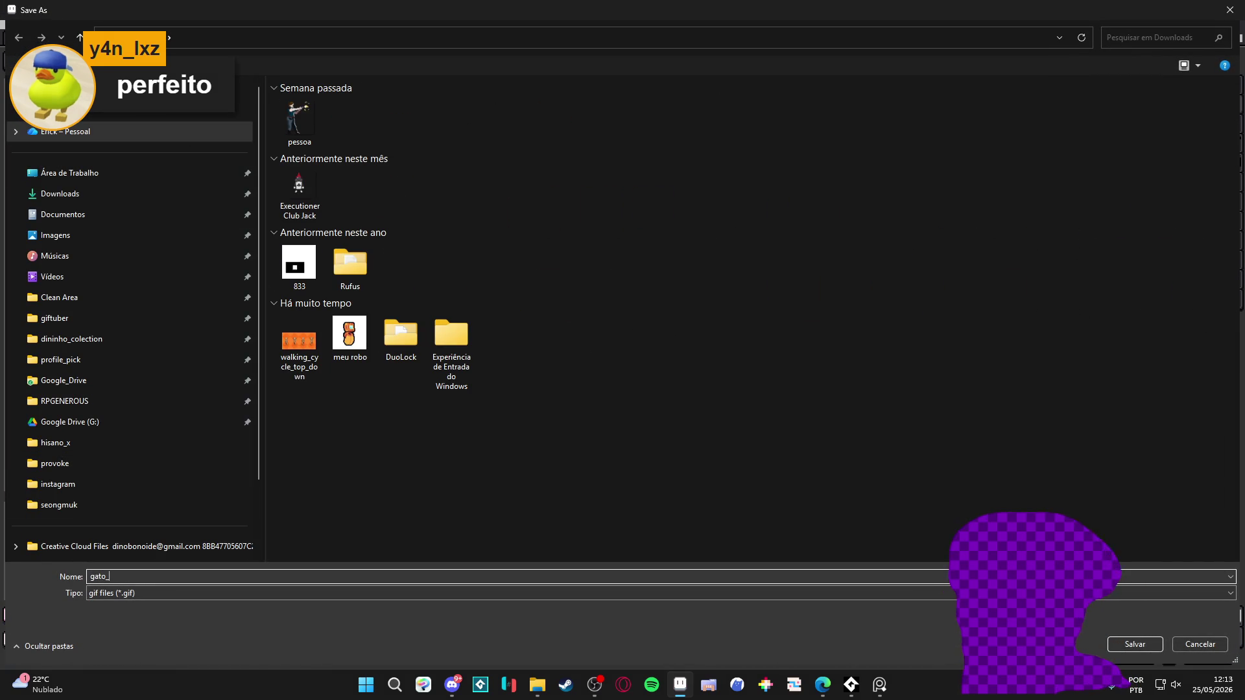
text(corren)
key(Return)
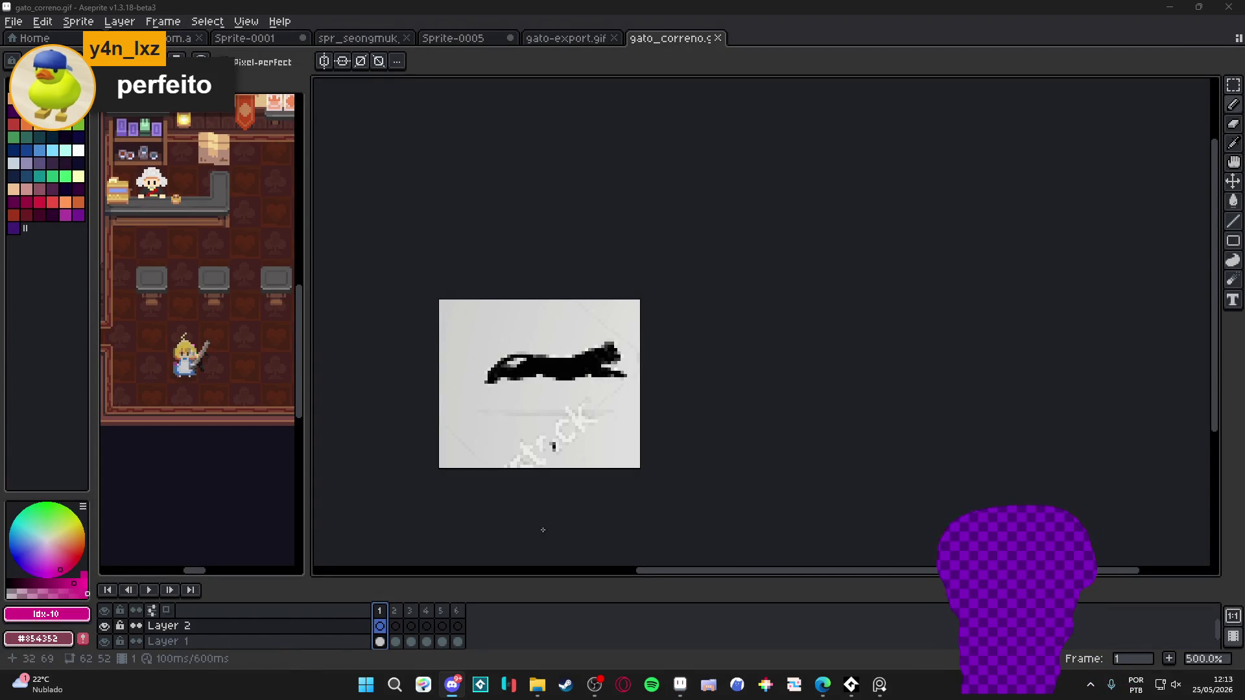
click(536, 685)
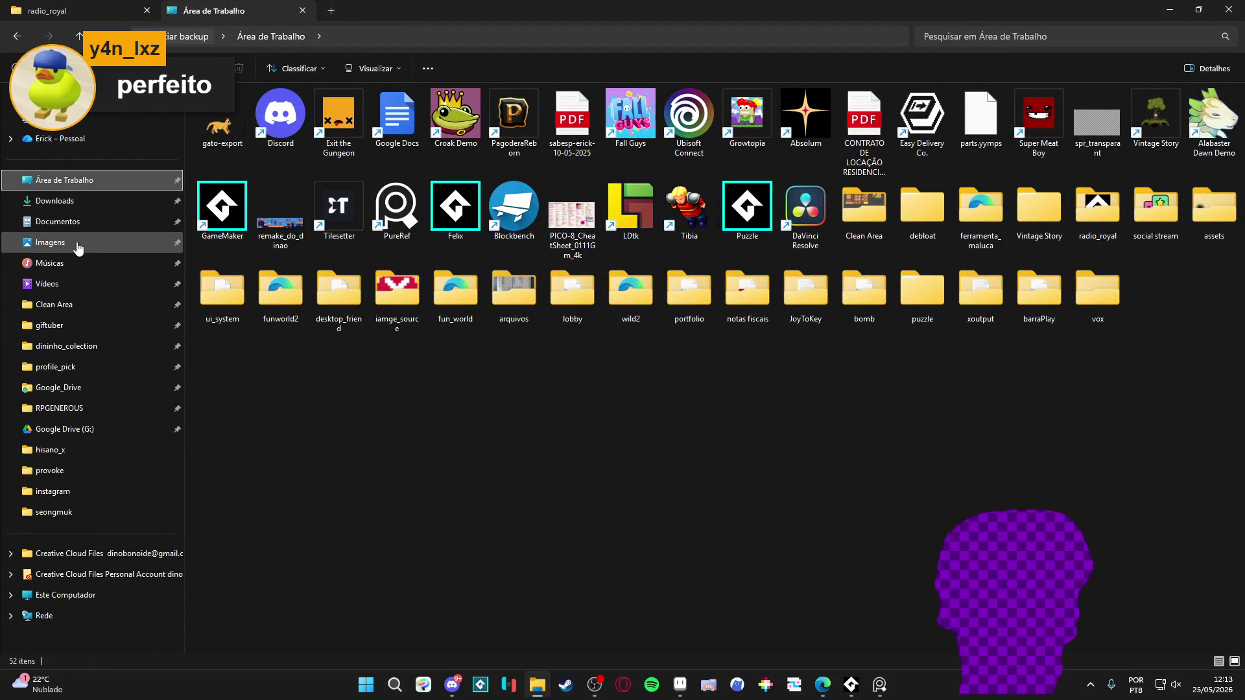
Show the Downloads folder, select gato_correno, then switch back with Alt+Tab
click(88, 199)
drag(223, 123, 167, 262)
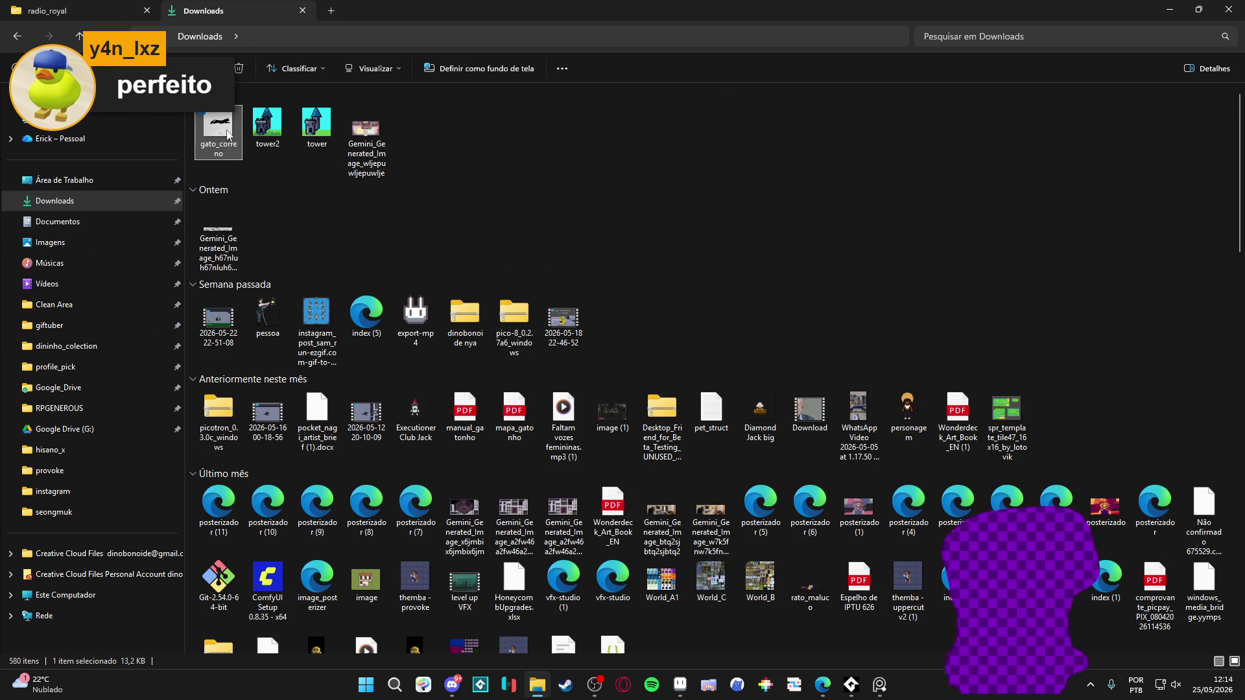
key(alt+Tab)
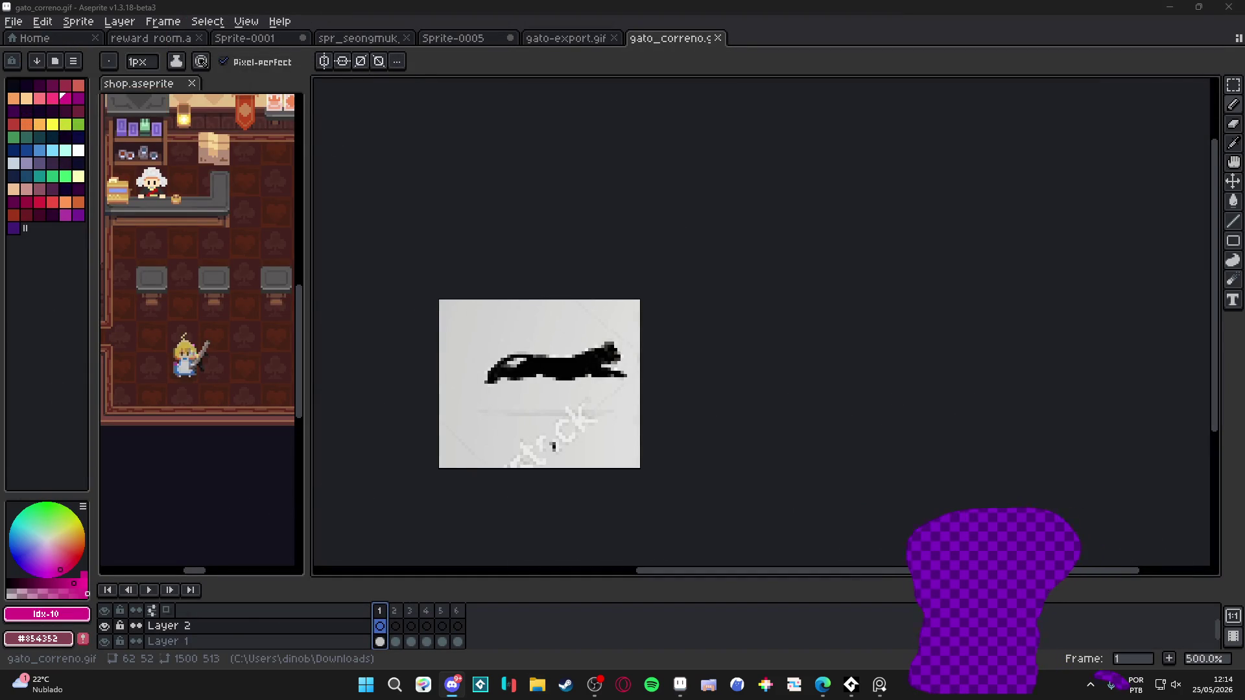
Close the gato_correno.gif and gato-export.gif documents, answering the save prompt
click(705, 116)
click(717, 38)
click(622, 370)
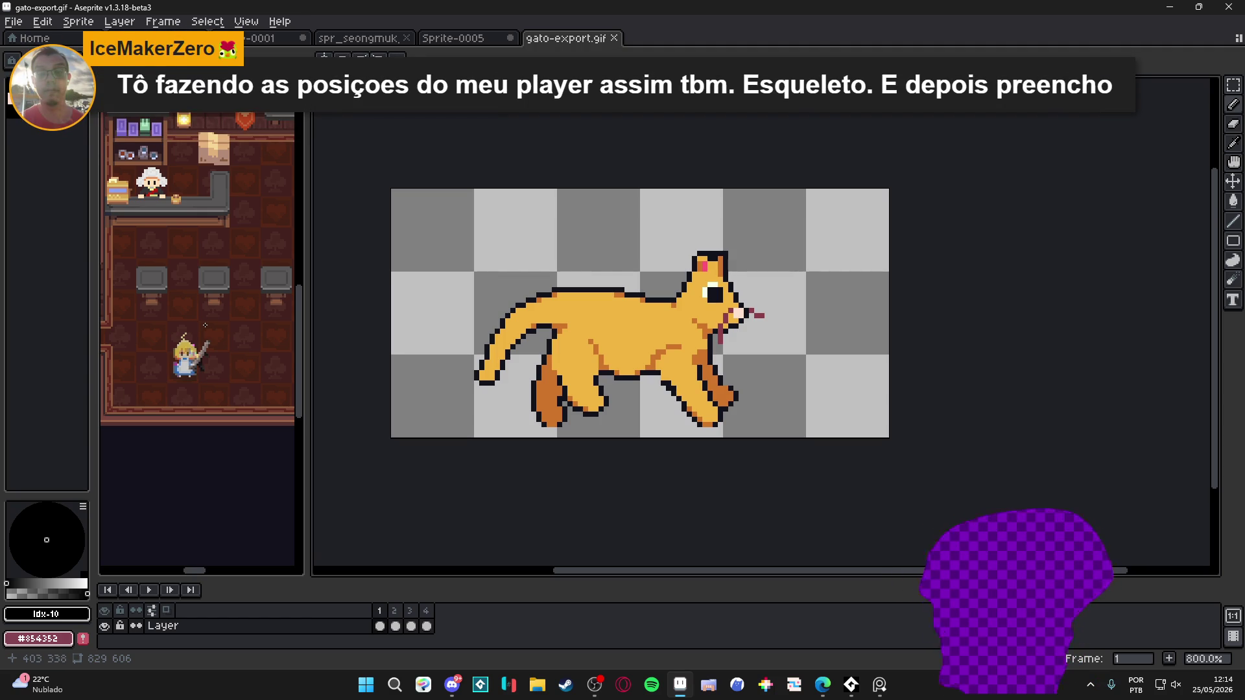
click(613, 37)
scroll(649, 324, down, 2)
Go to the reward room map, paste the copied wall artwork and commit it
click(389, 41)
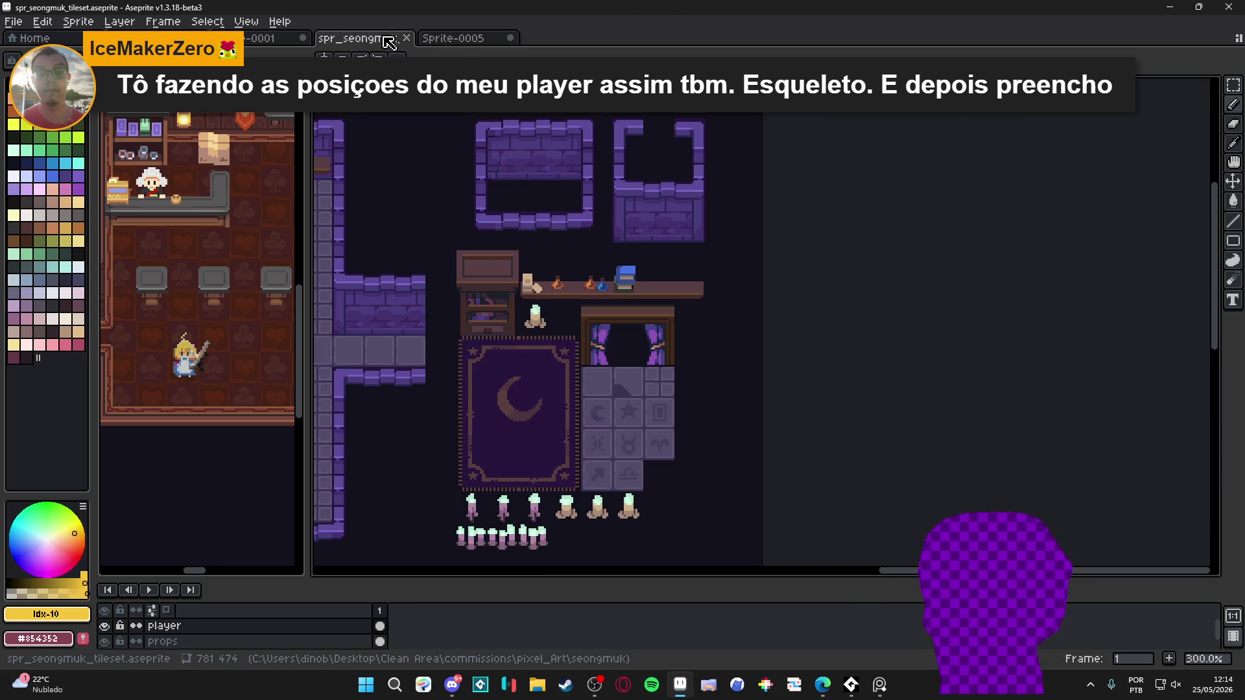
click(454, 37)
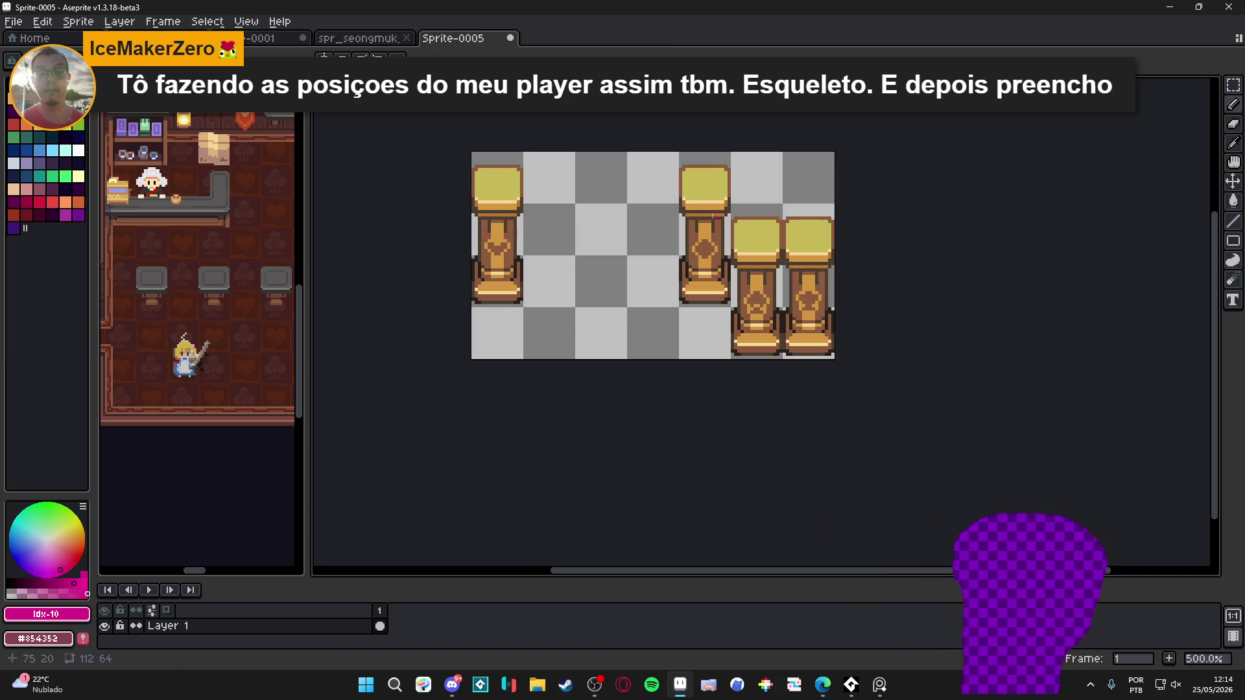
key(m)
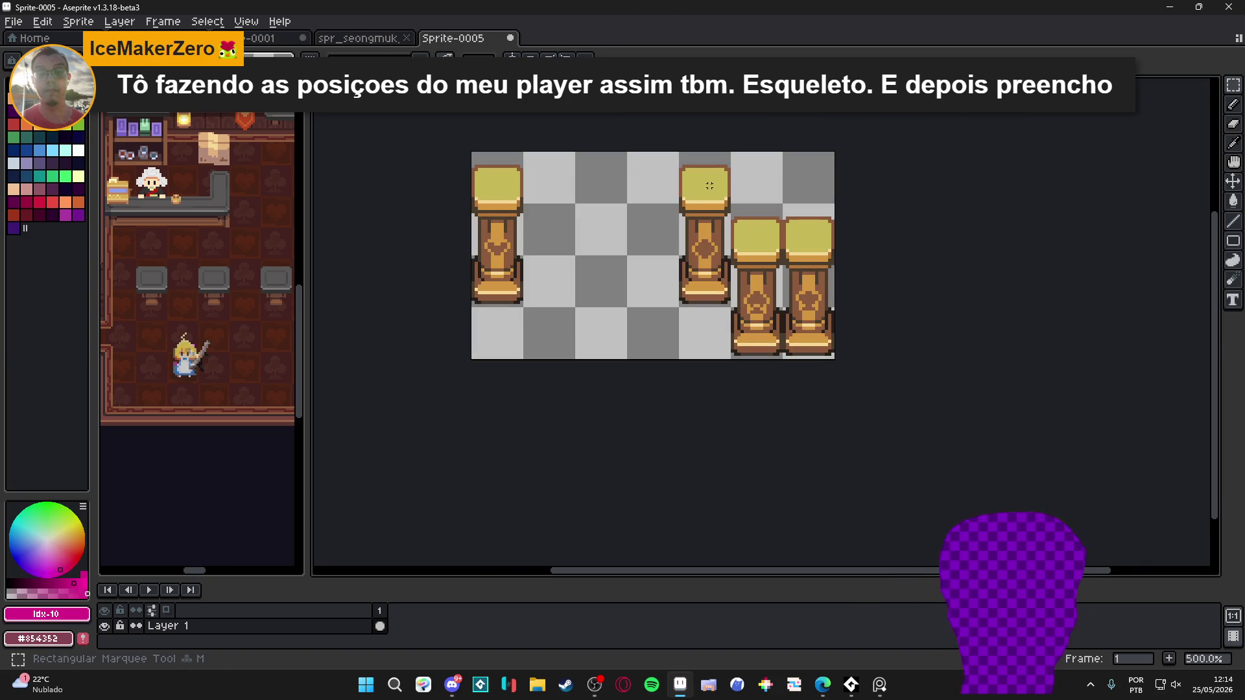
click(357, 38)
click(266, 37)
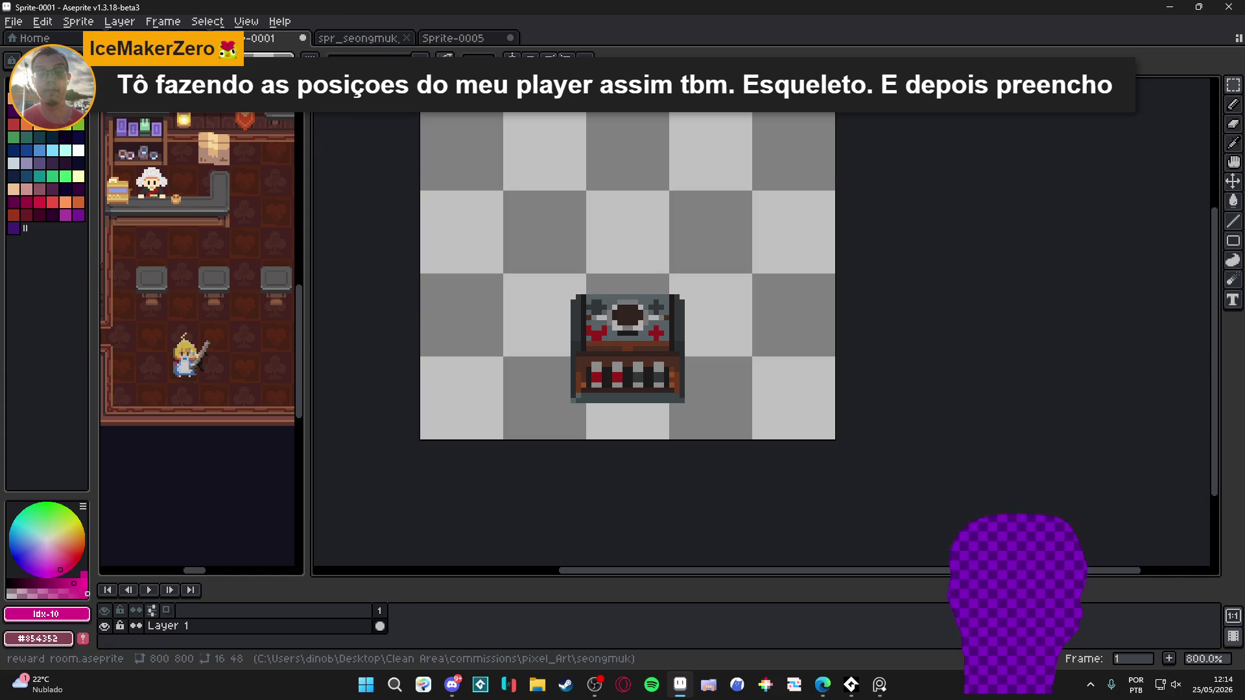
click(162, 38)
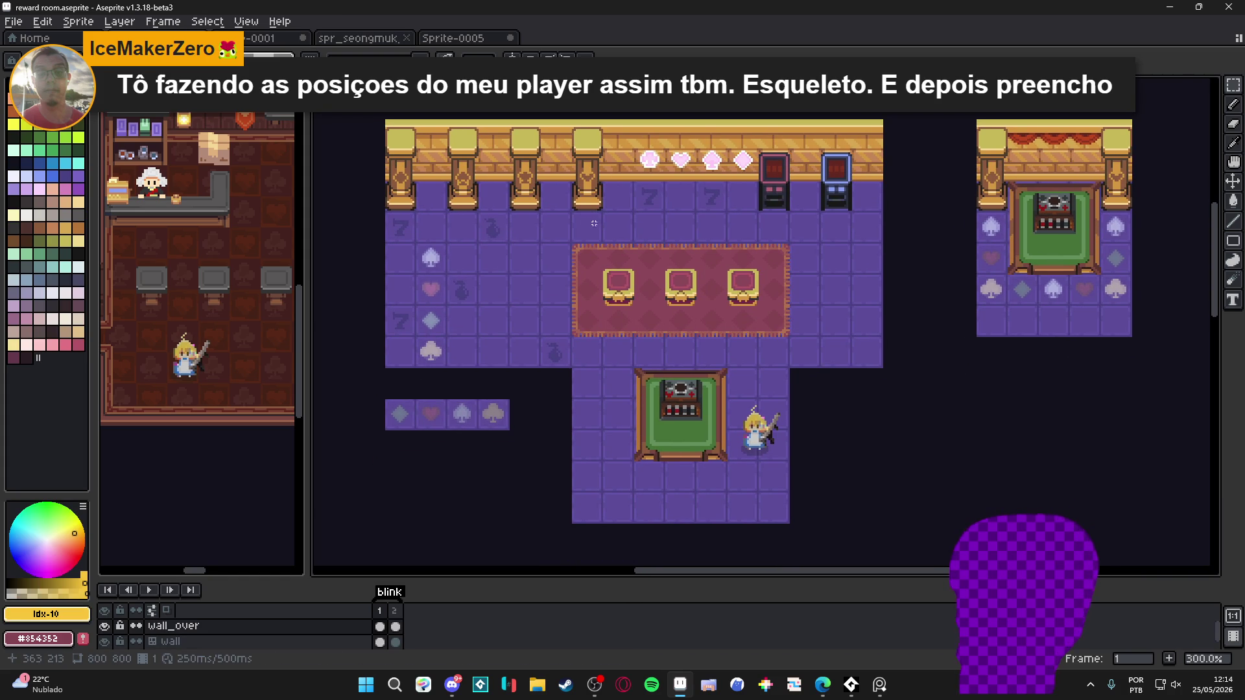
key(ctrl+v)
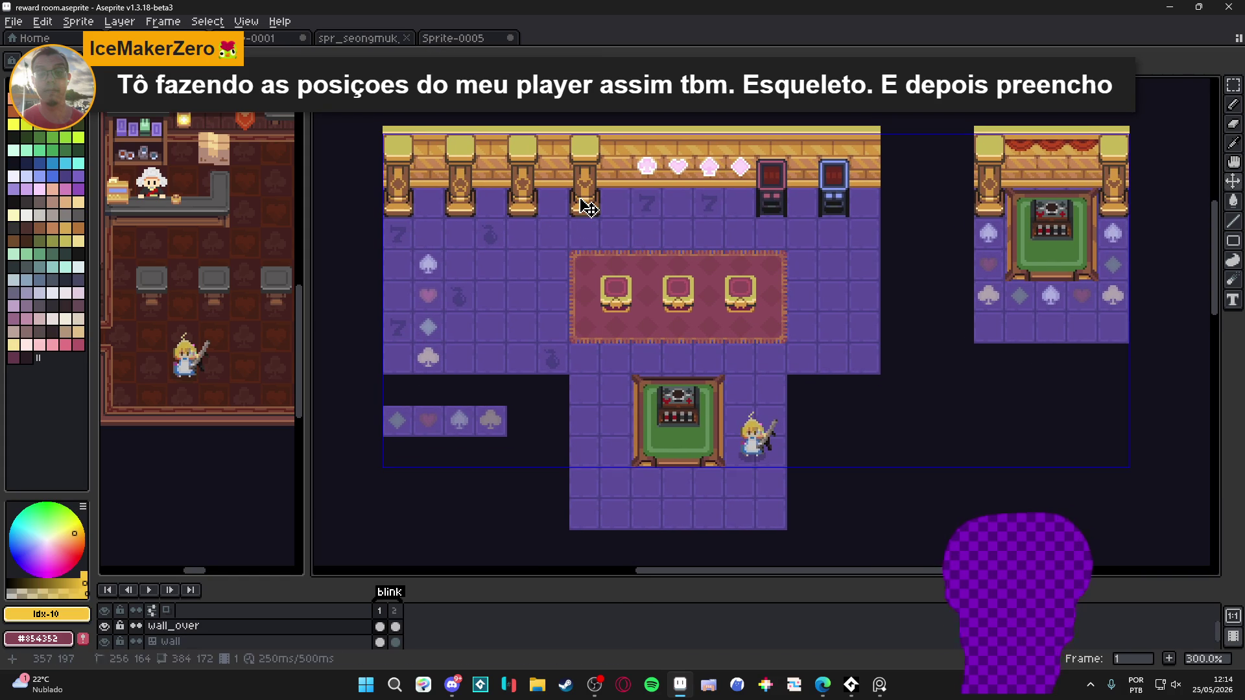
key(ctrl+d)
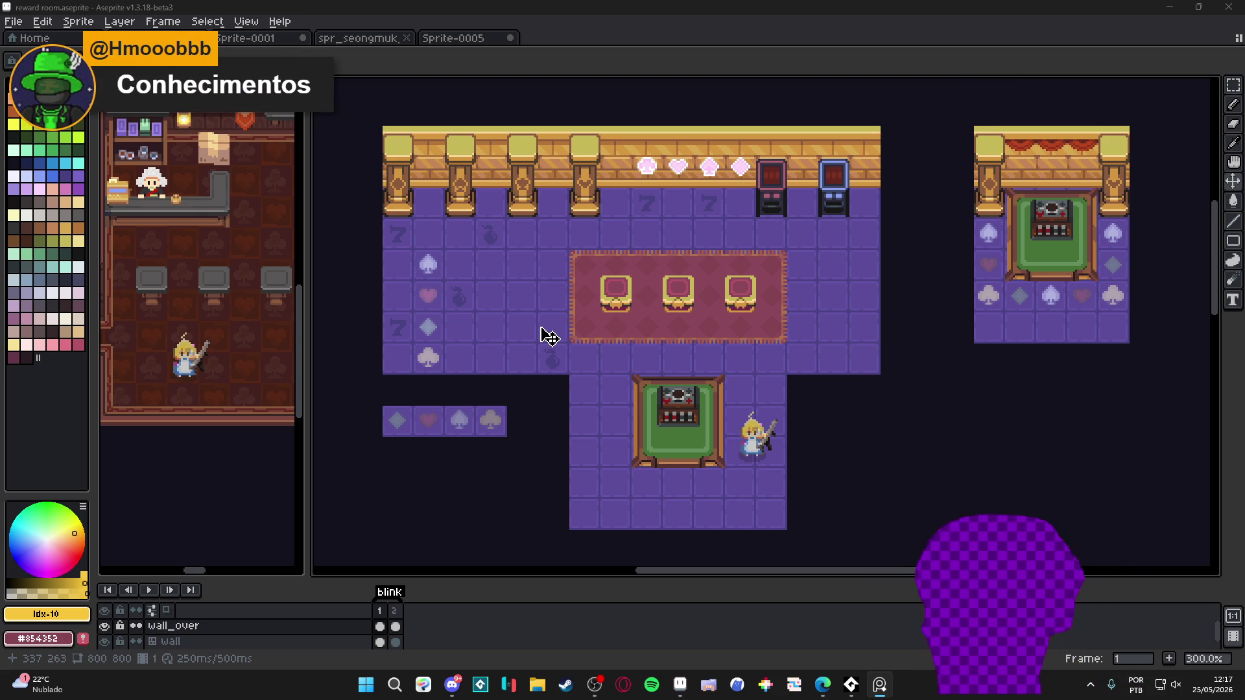
scroll(710, 329, down, 1)
drag(834, 305, 731, 281)
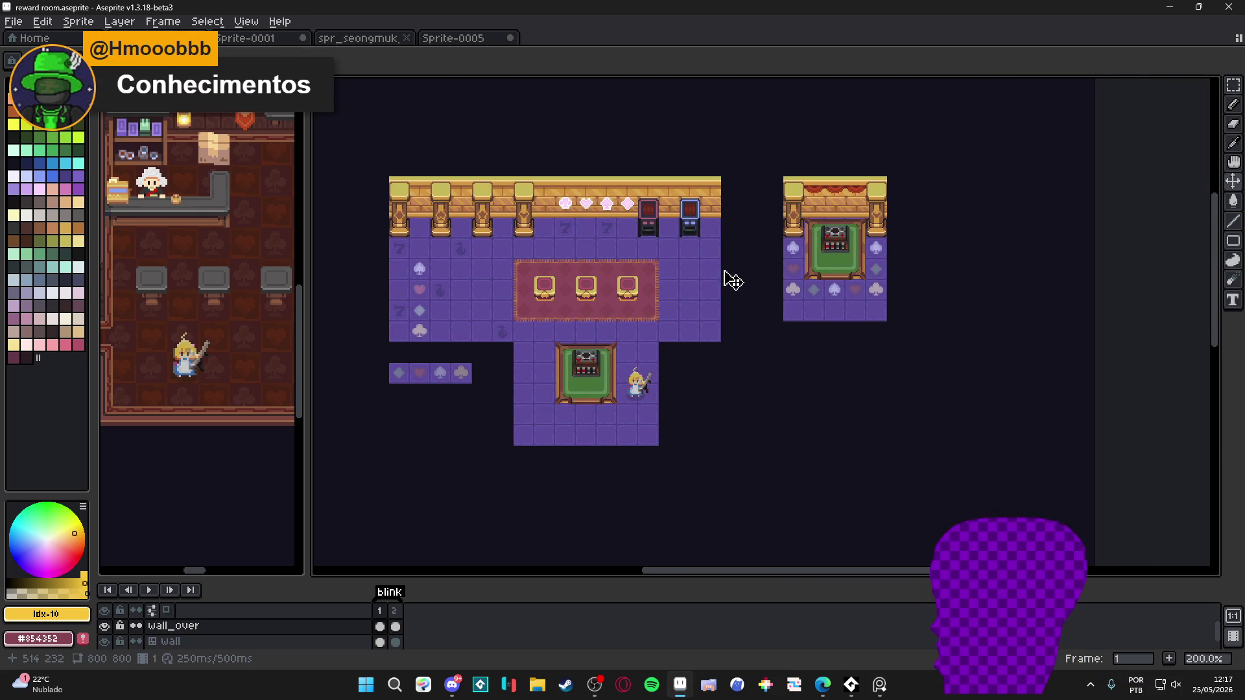
scroll(731, 280, up, 1)
drag(602, 267, 650, 259)
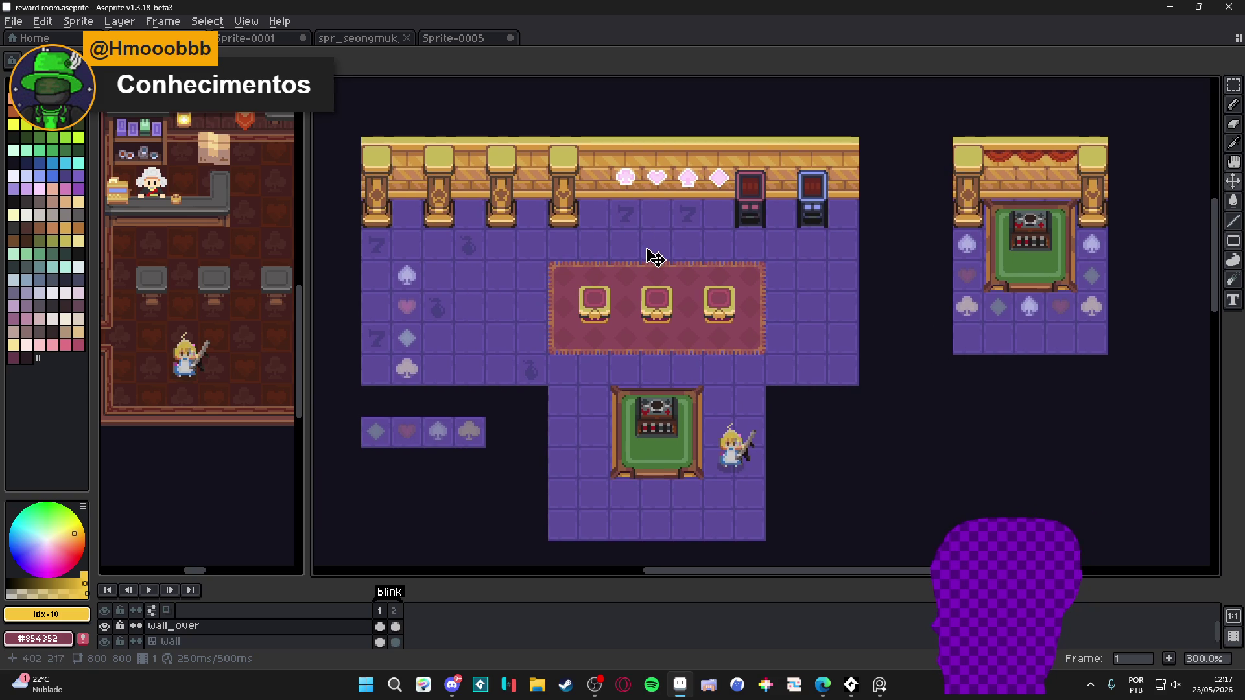
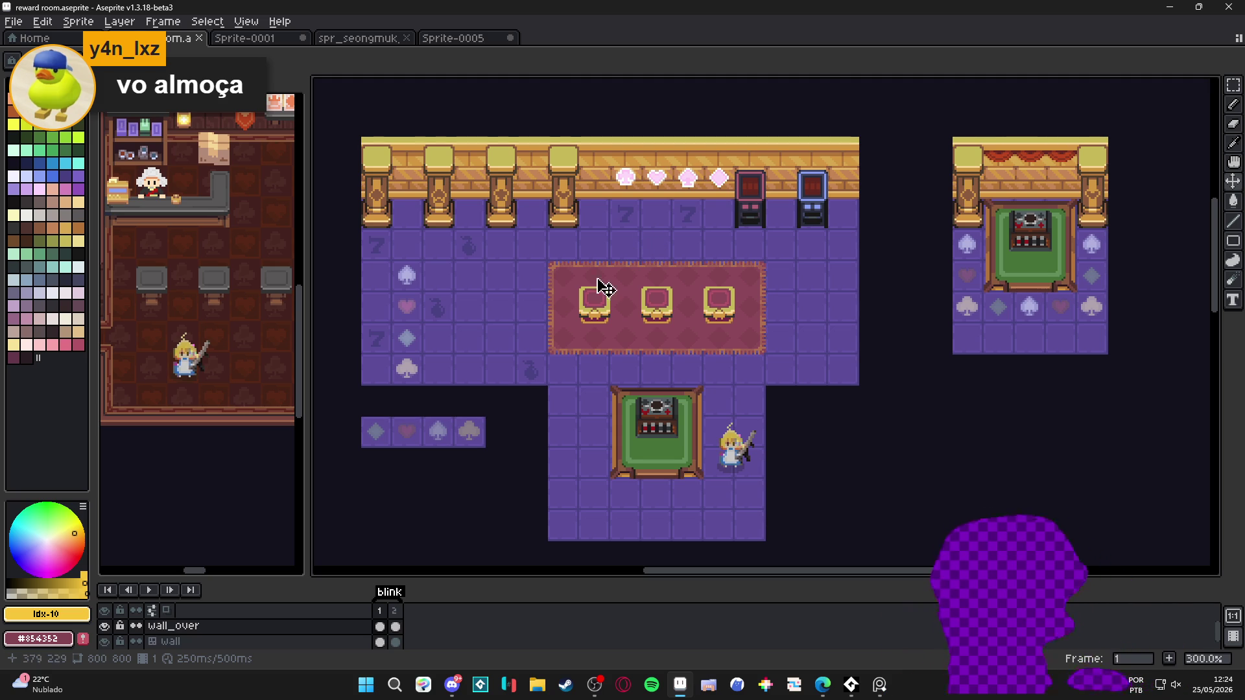
Show the tile grid and marquee-select the golden pillar's carved inner panel
scroll(569, 208, up, 1)
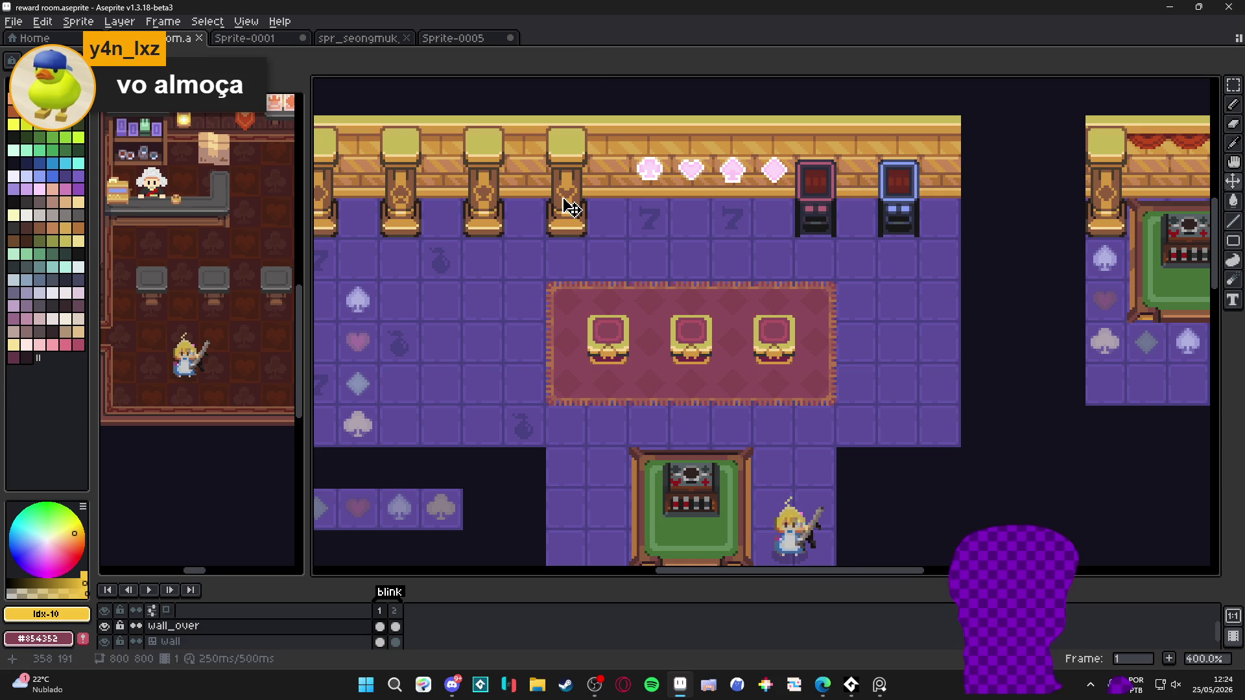
key(ctrl+apostrophe)
scroll(581, 176, up, 1)
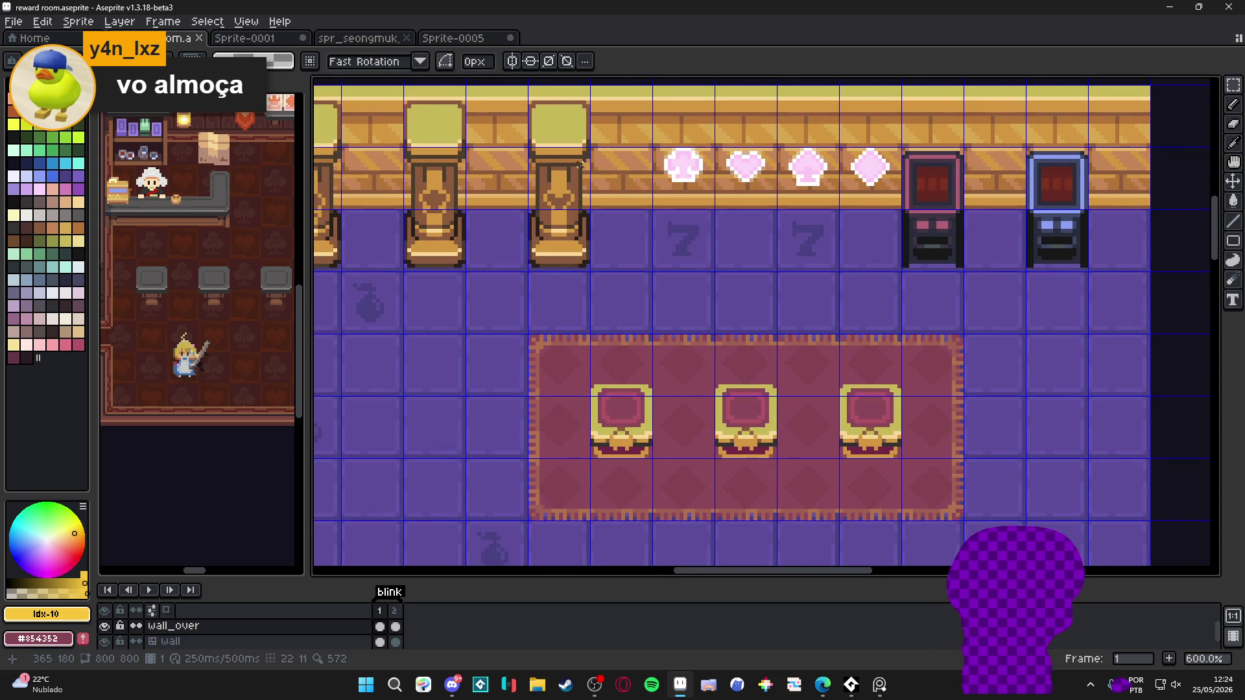
mouse_move(580, 165)
mouse_down()
mouse_move(537, 241)
mouse_move(924, 281)
mouse_up()
Sample the near-black colour from the arcade edge
scroll(538, 235, up, 10)
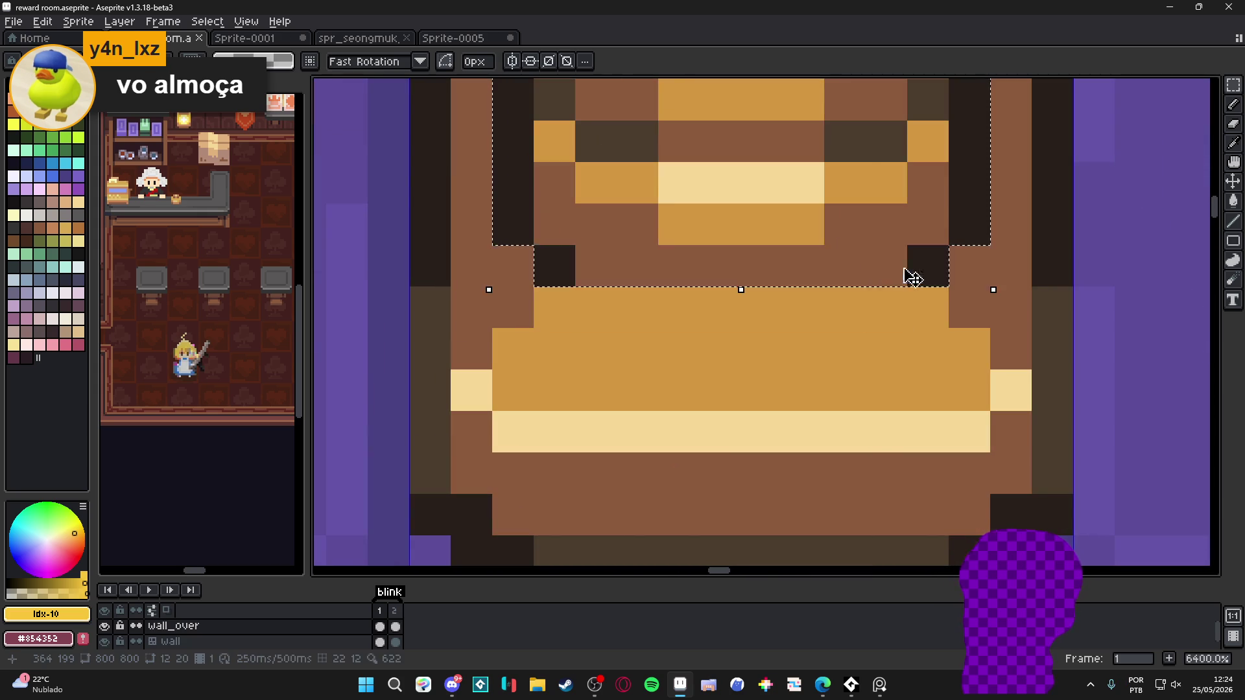
scroll(924, 281, down, 6)
scroll(714, 252, right, 3)
scroll(1056, 306, up, 2)
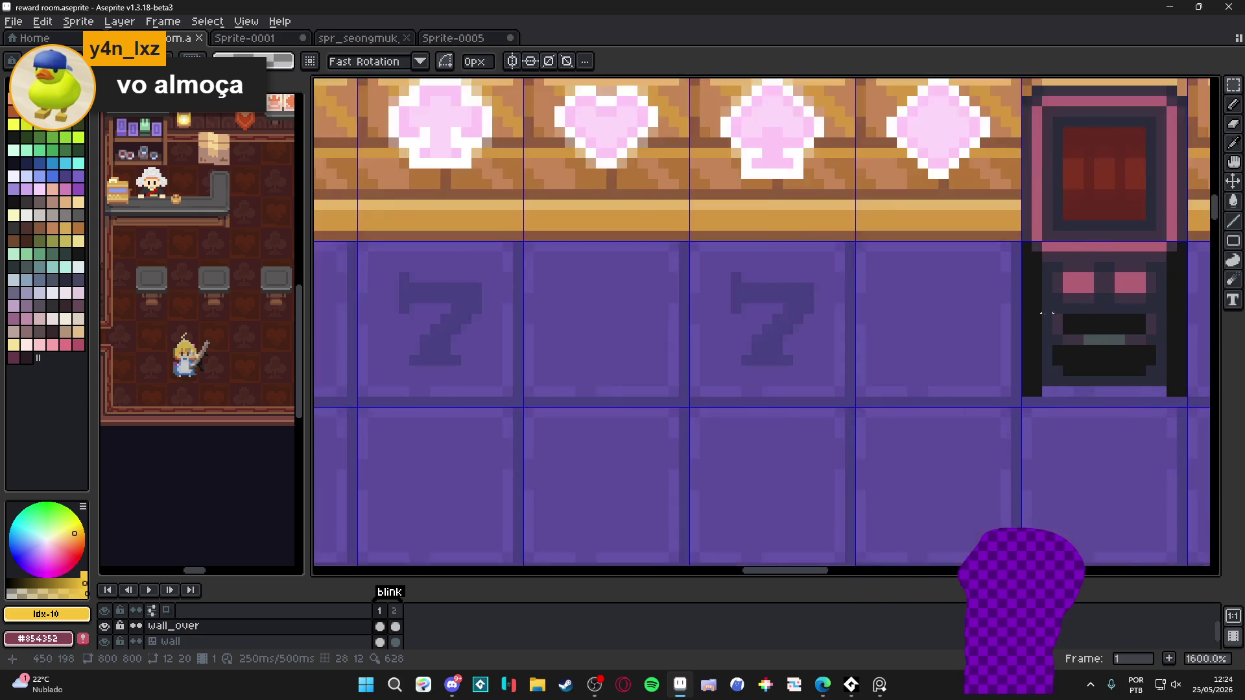
scroll(1056, 306, down, 3)
scroll(1038, 311, up, 1)
alt+click(1035, 317)
key(g)
click(600, 283)
key(ctrl+z)
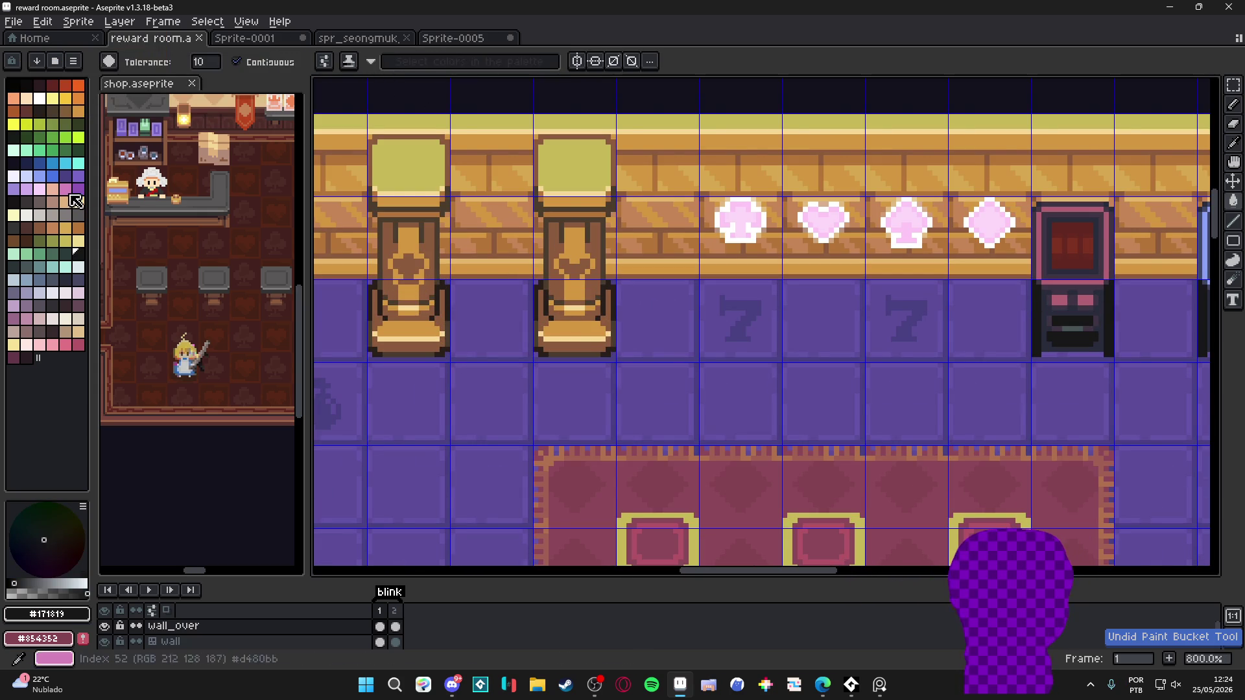
click(65, 279)
click(256, 69)
click(553, 282)
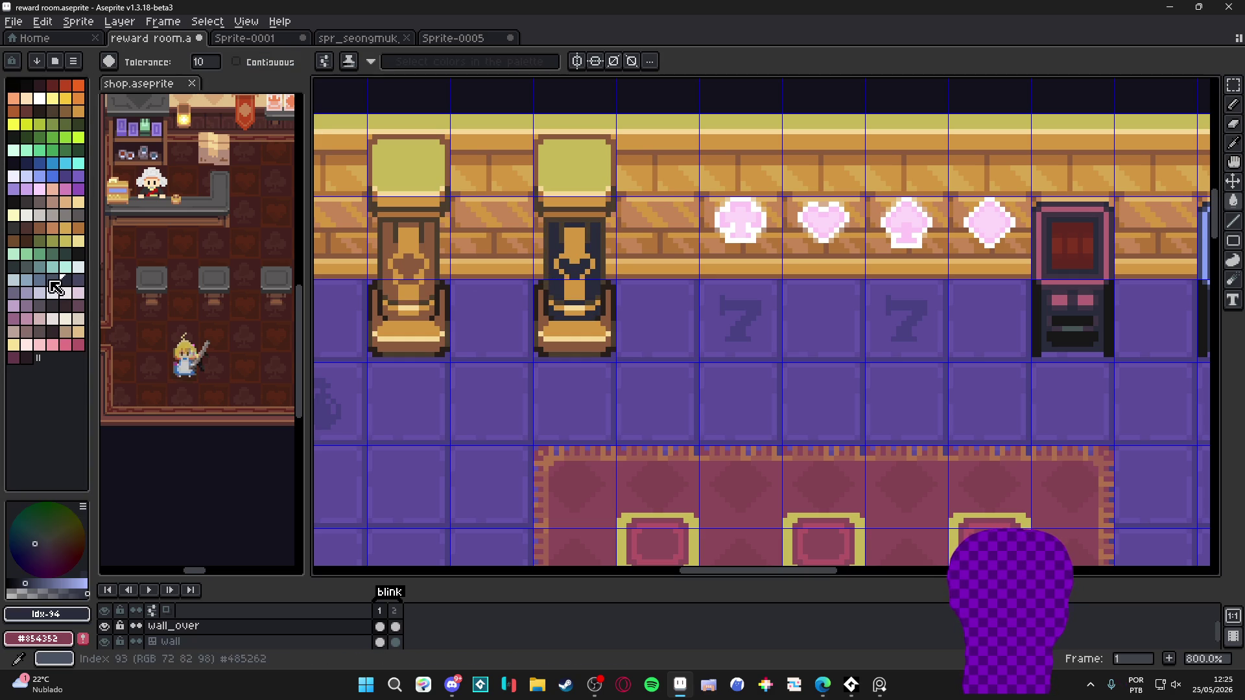
click(78, 279)
click(572, 282)
scroll(577, 280, down, 2)
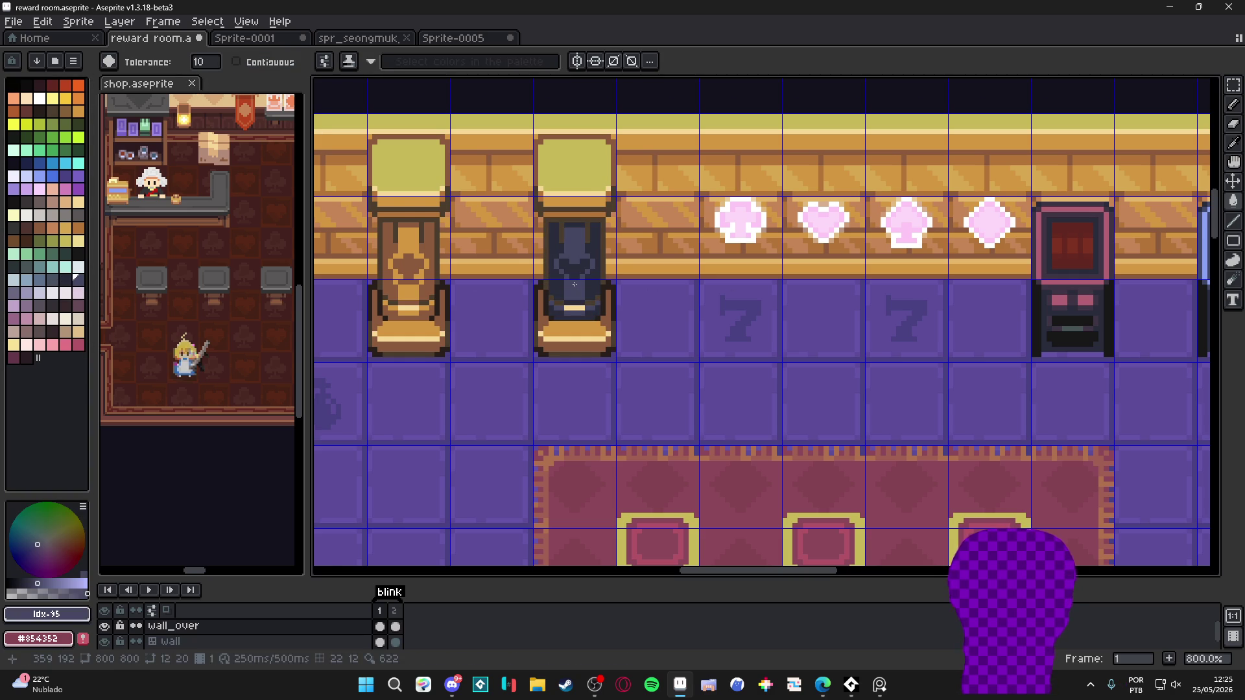
scroll(593, 272, down, 1)
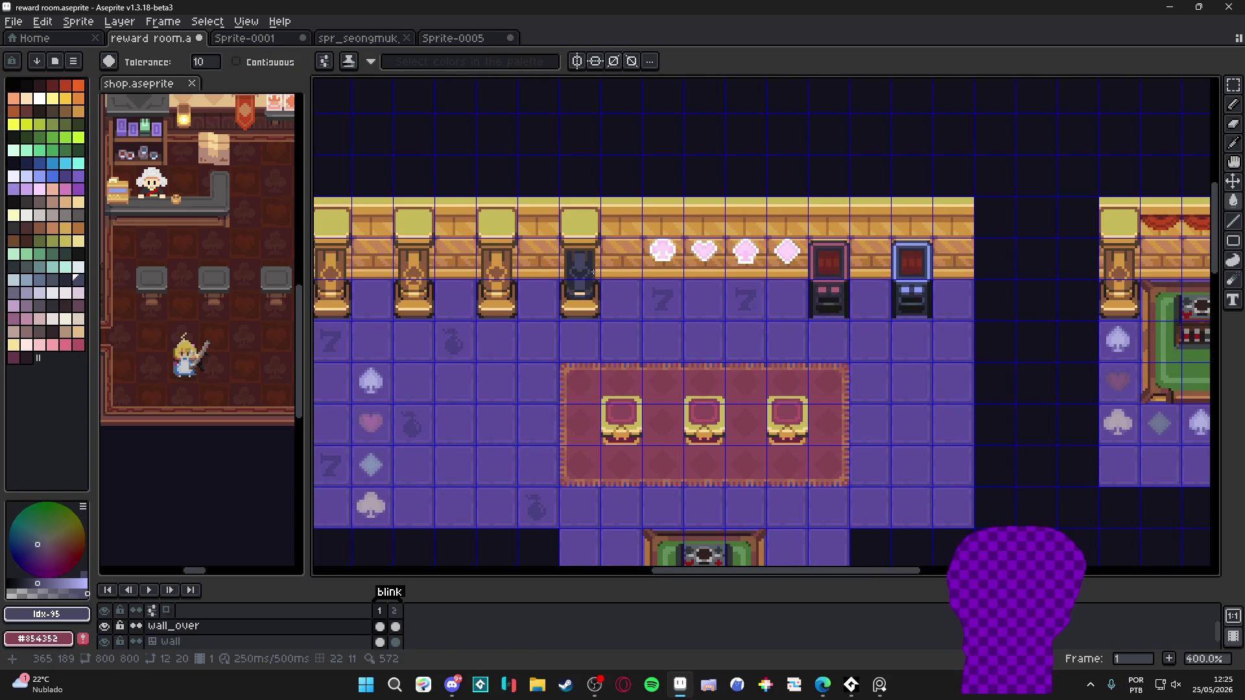
scroll(586, 274, up, 3)
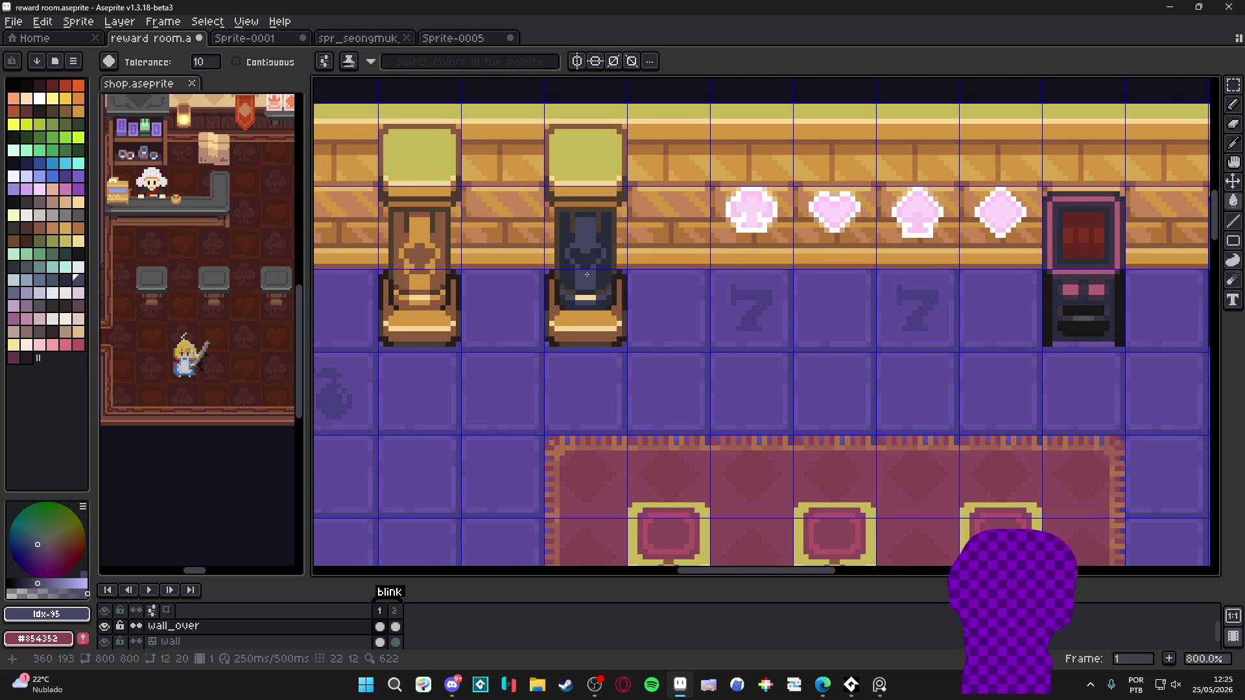
key(ctrl+z)
key(ctrl+z)
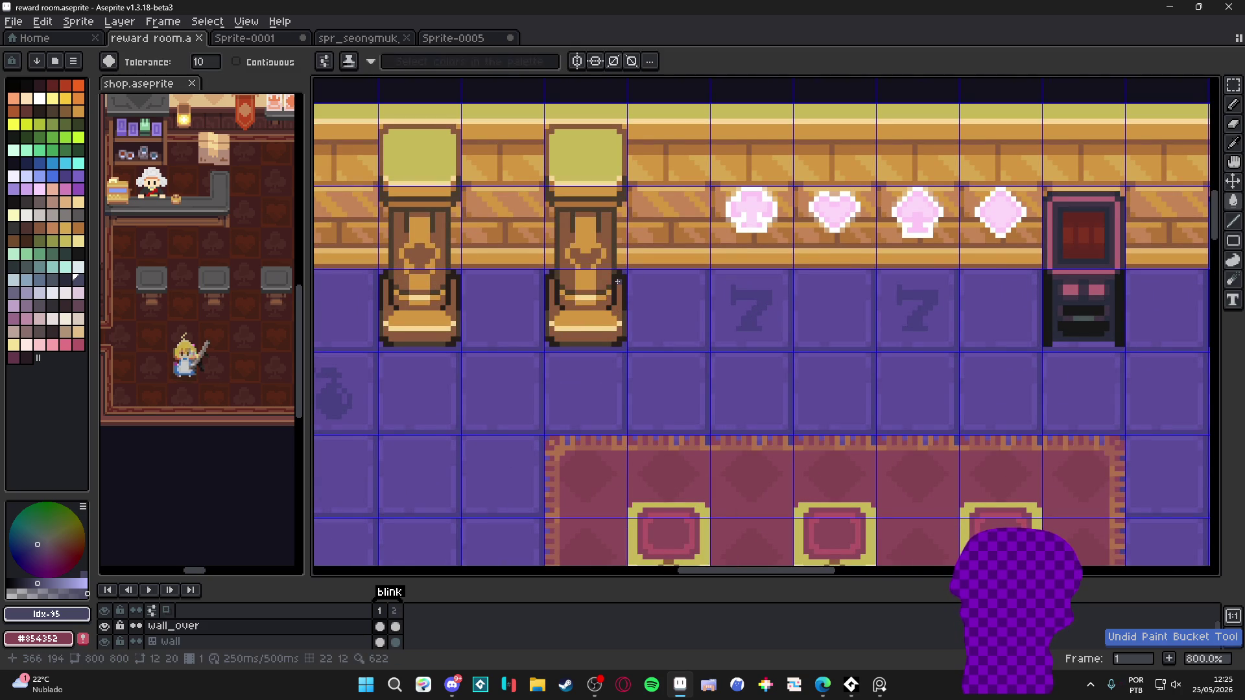
scroll(619, 282, up, 2)
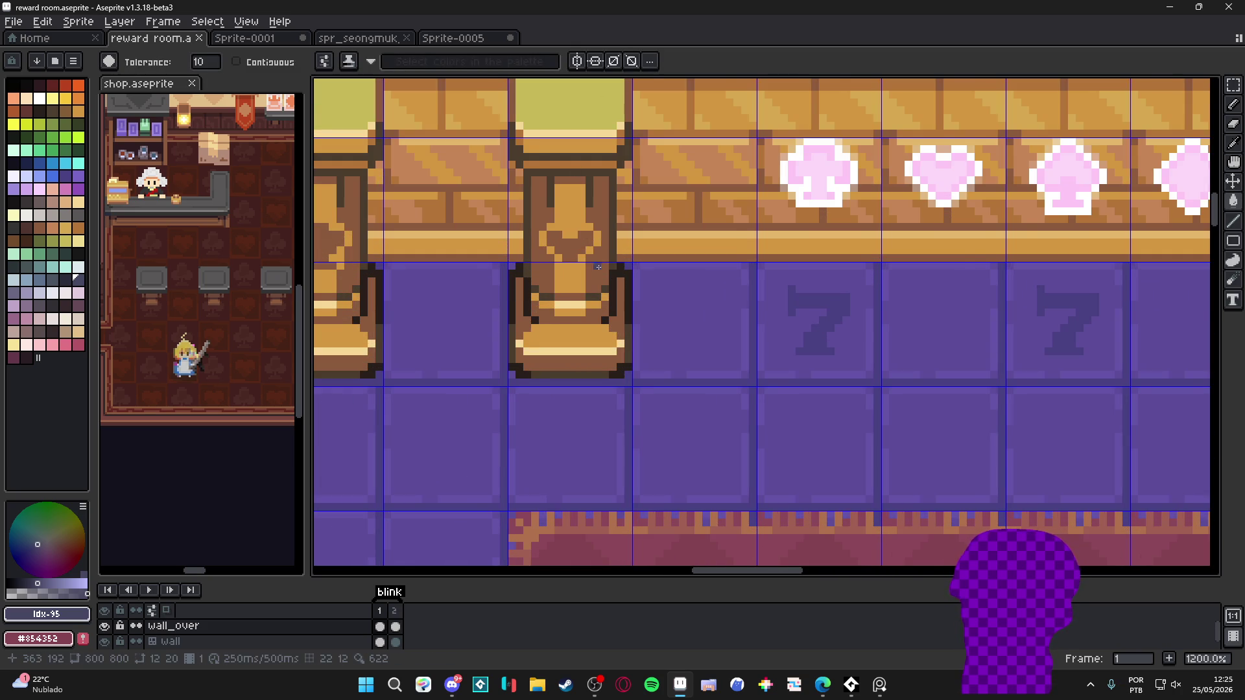
scroll(598, 289, up, 1)
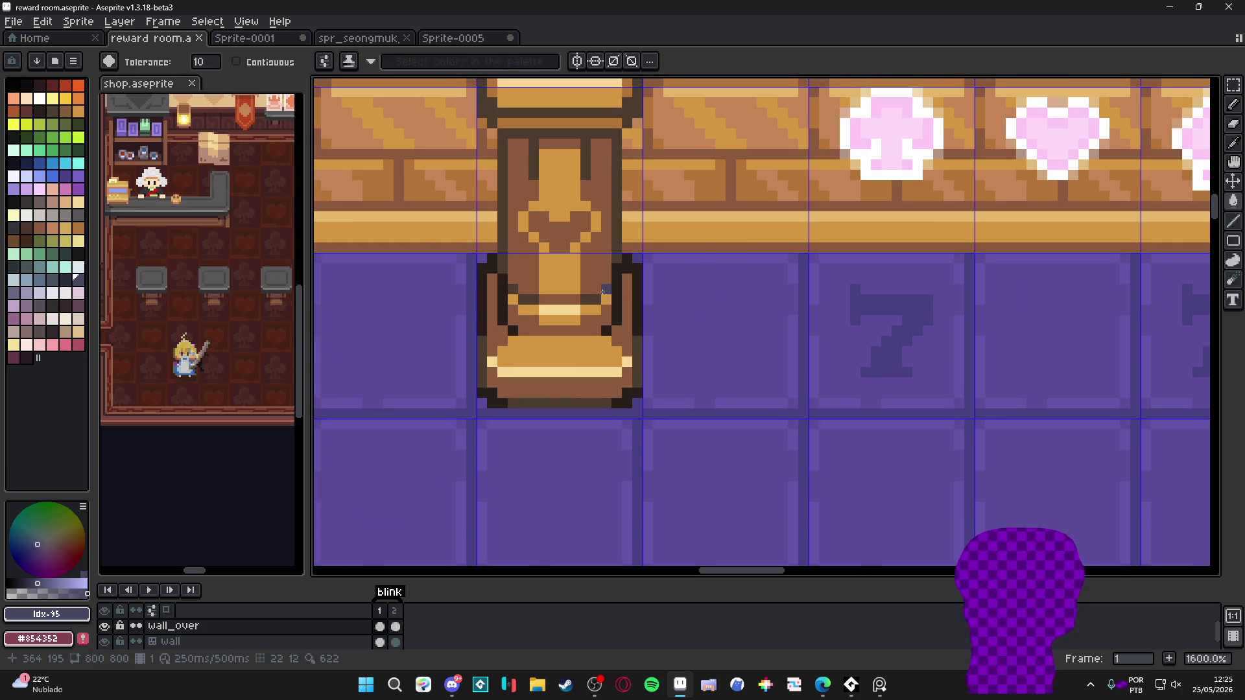
scroll(592, 268, left, 1)
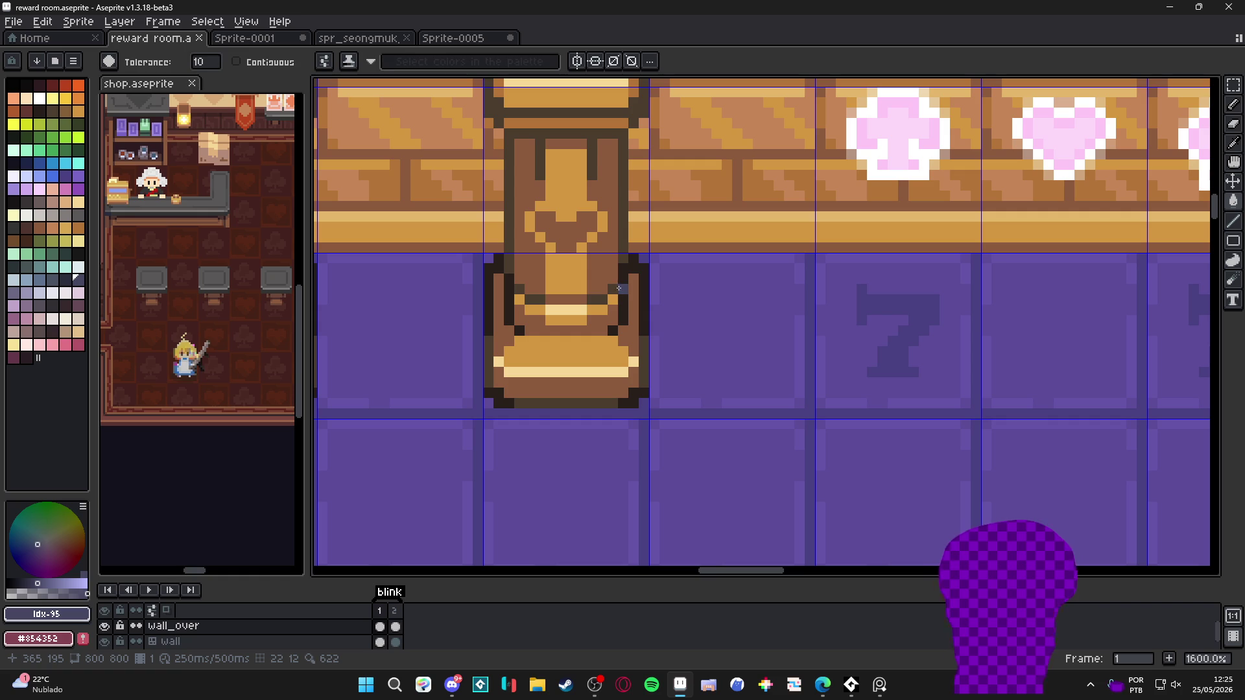
scroll(561, 236, up, 1)
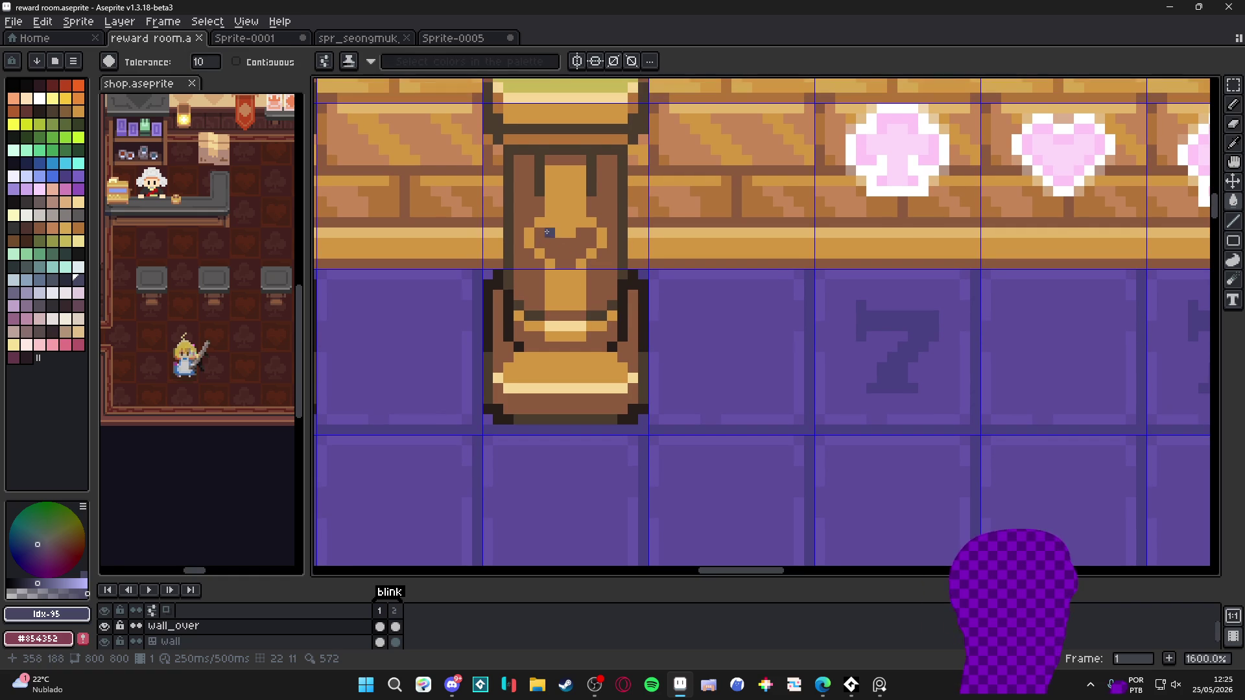
Marquee-select the carved panel of the fourth back-wall pillar
key(m)
mouse_move(505, 155)
mouse_down()
mouse_move(626, 287)
mouse_move(320, 328)
mouse_move(557, 345)
mouse_move(555, 357)
mouse_up()
scroll(626, 289, up, 5)
scroll(558, 353, down, 4)
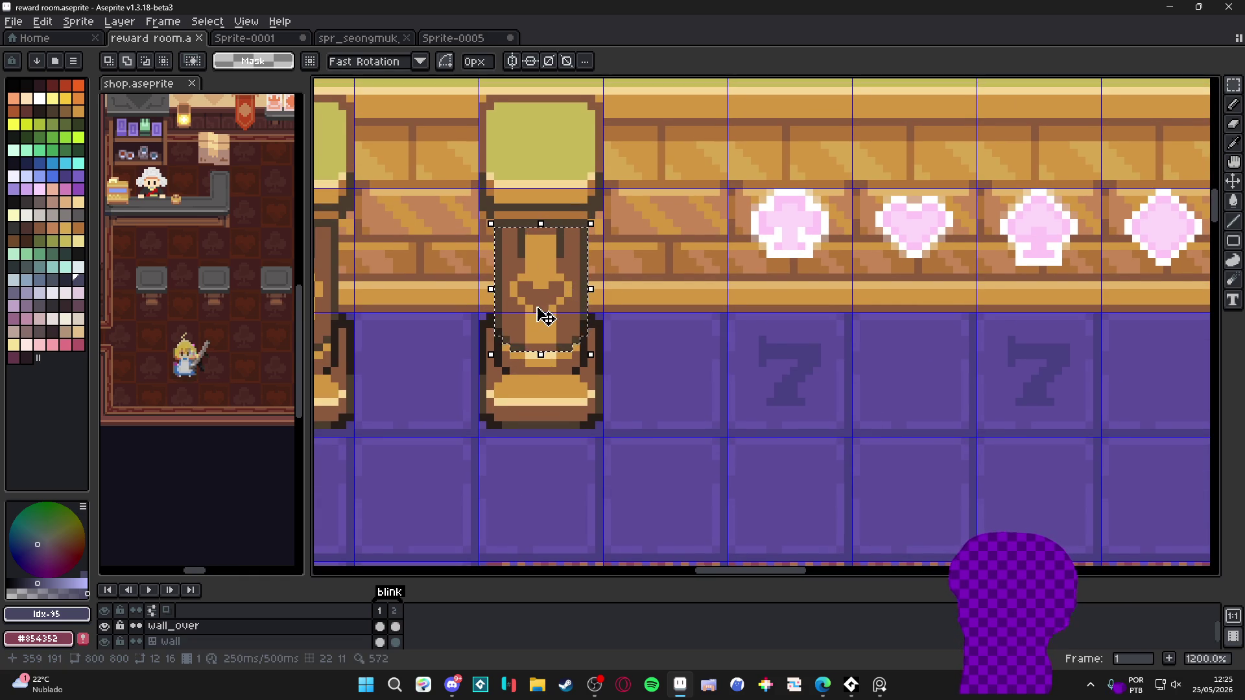
scroll(593, 311, left, 3)
Paint-bucket fill the pillar panel with dark blue, then the carving with grey slate
key(g)
scroll(611, 278, up, 1)
click(609, 277)
scroll(607, 276, down, 4)
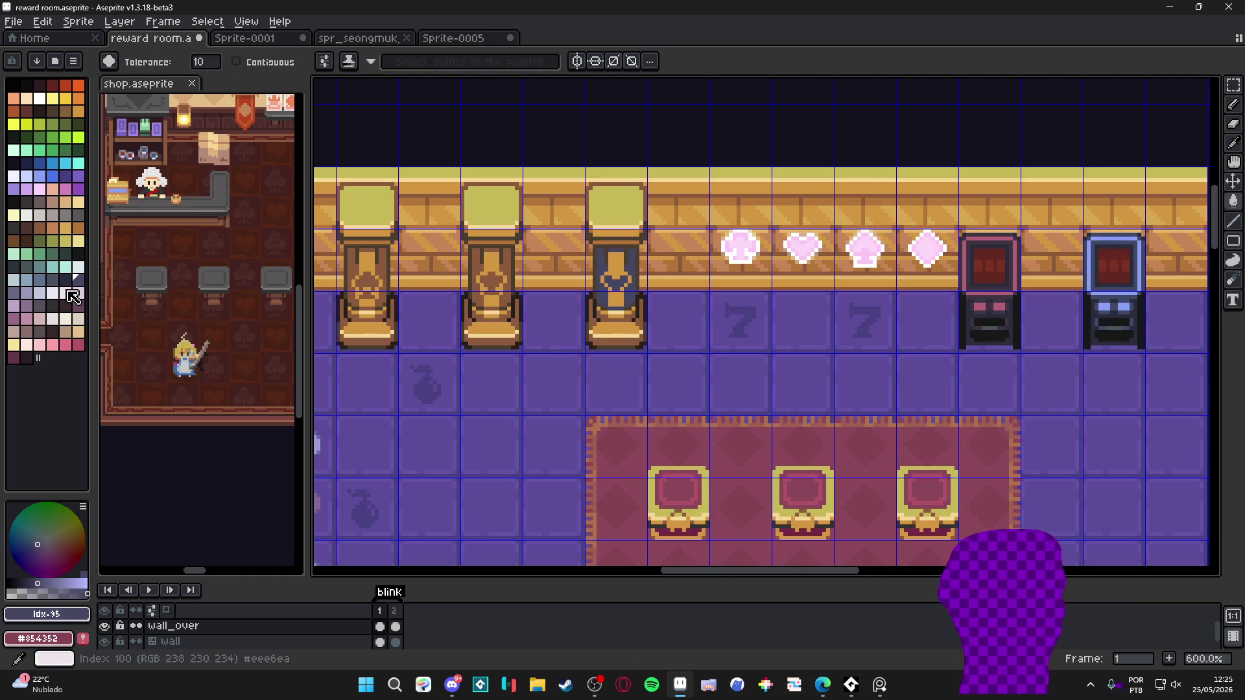
click(13, 292)
click(620, 272)
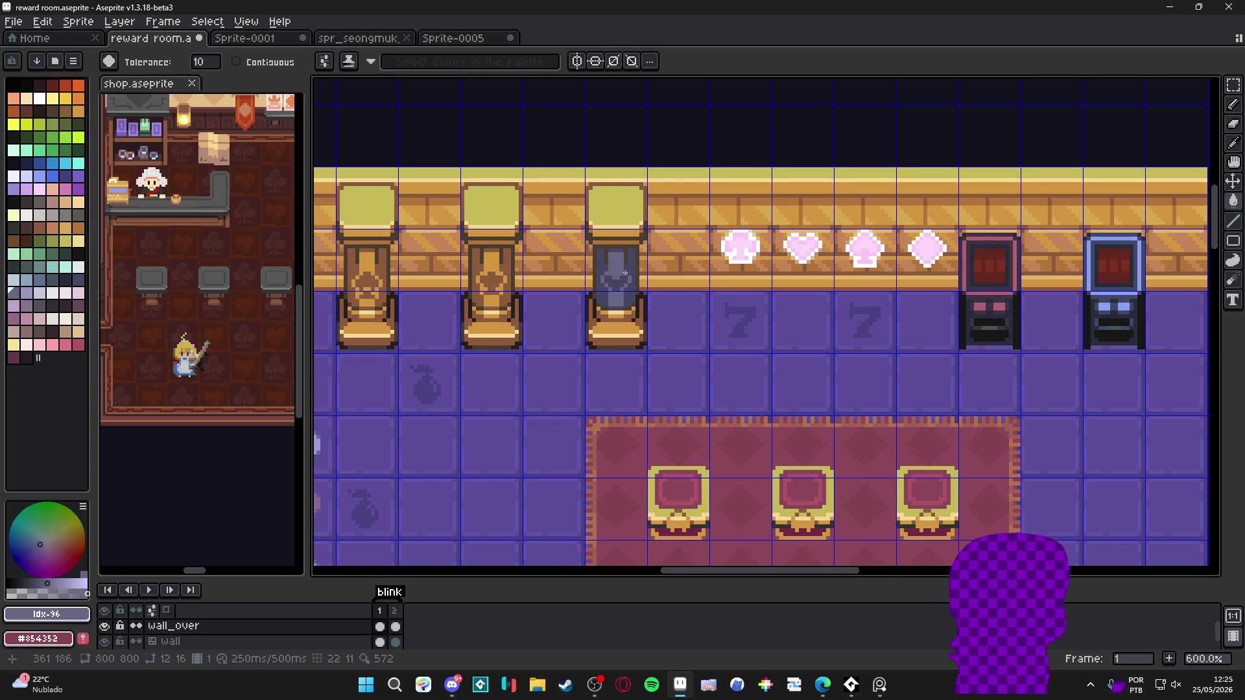
Darken the grey pillar's outline with the darker slate swatch
scroll(619, 273, down, 1)
scroll(619, 272, up, 4)
click(77, 279)
click(65, 279)
scroll(639, 268, down, 1)
click(638, 267)
Show the tile grid over the map again
scroll(636, 267, down, 3)
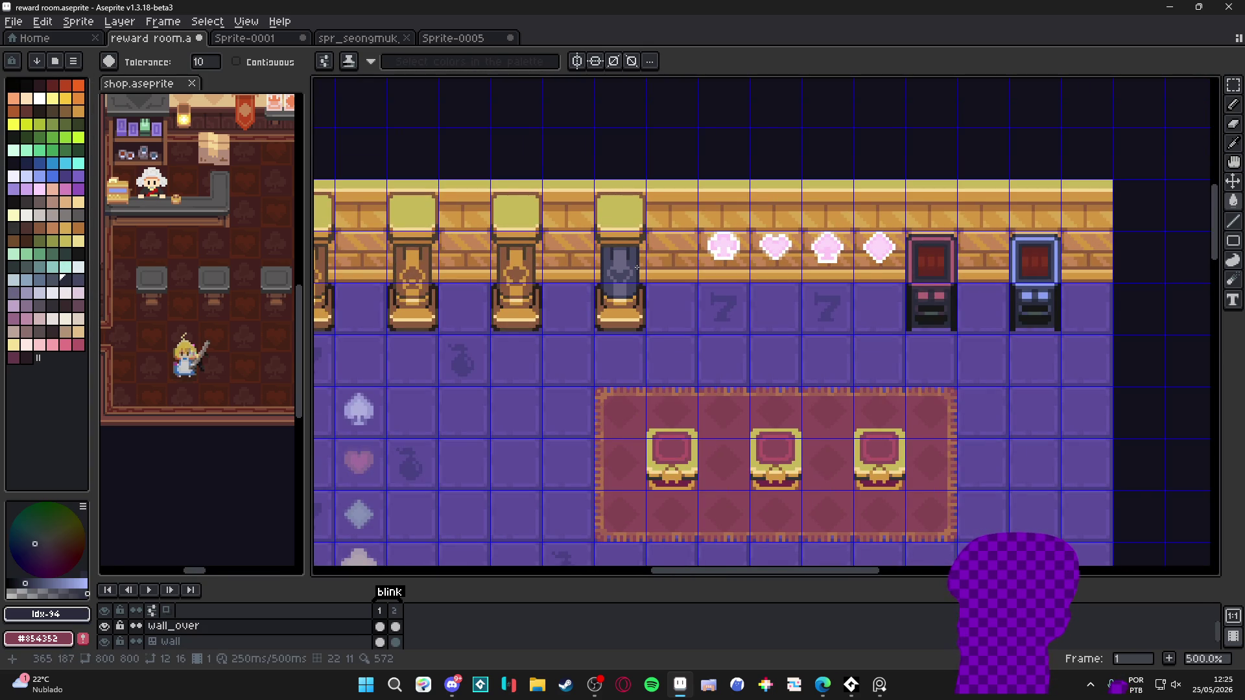
scroll(640, 265, down, 2)
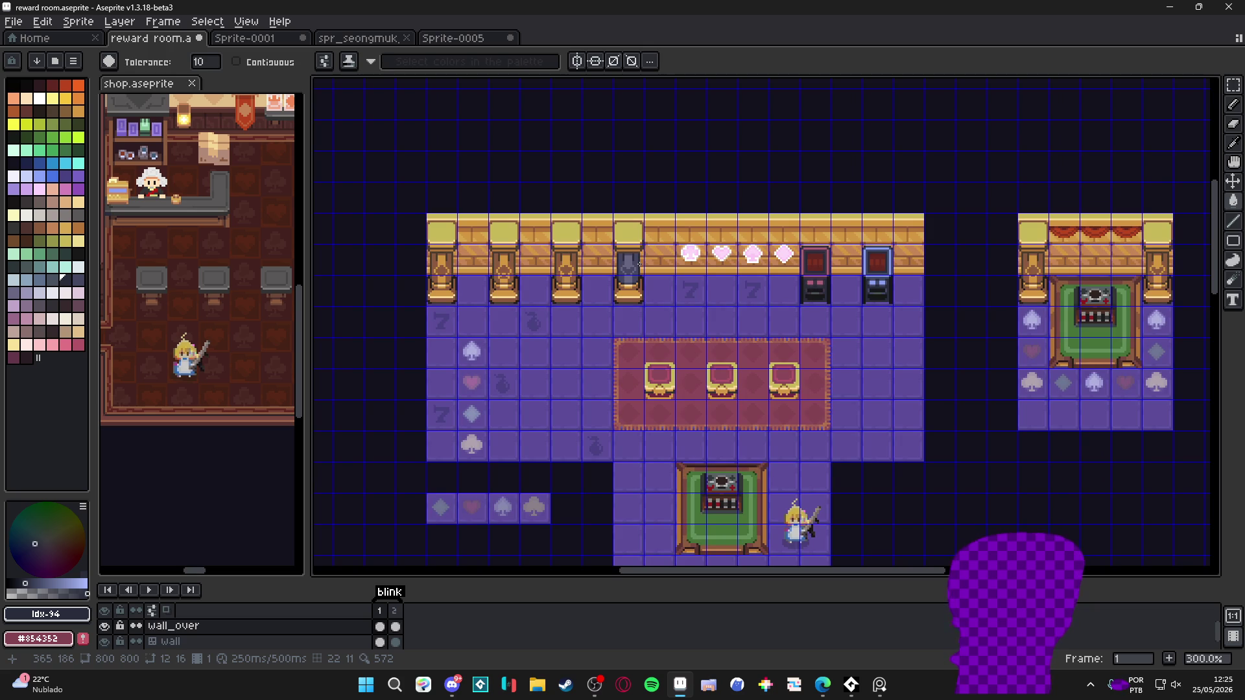
scroll(639, 265, down, 1)
scroll(642, 267, up, 2)
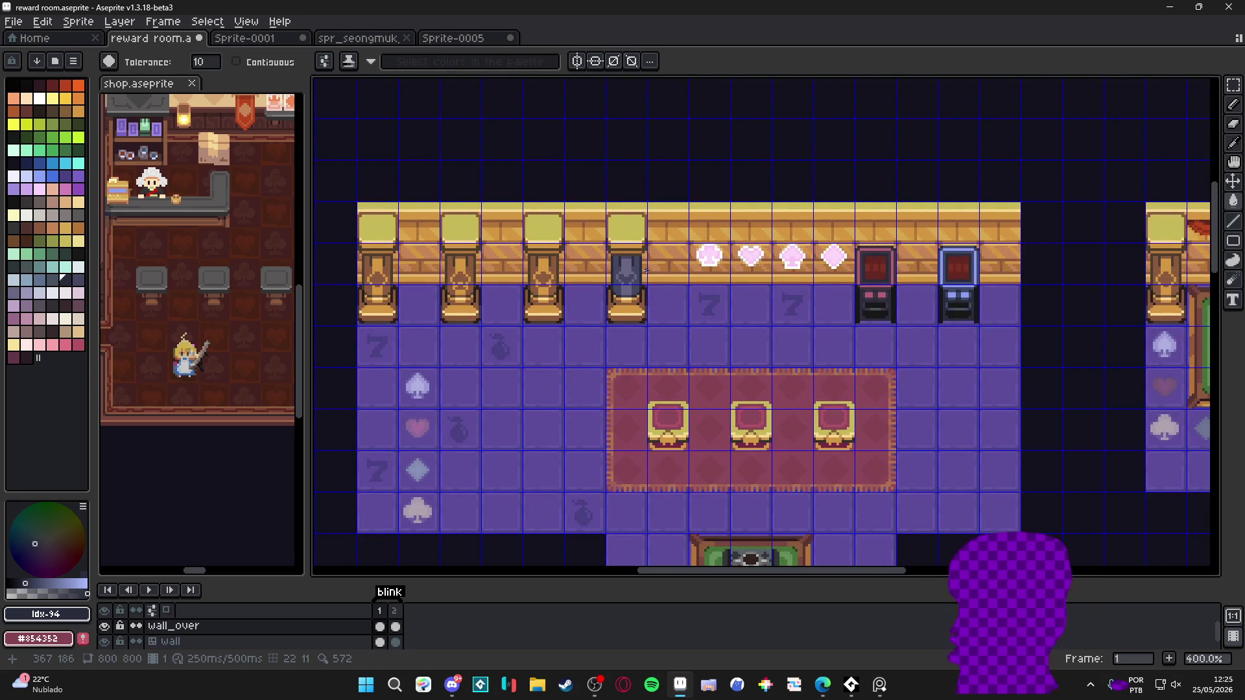
scroll(701, 311, down, 1)
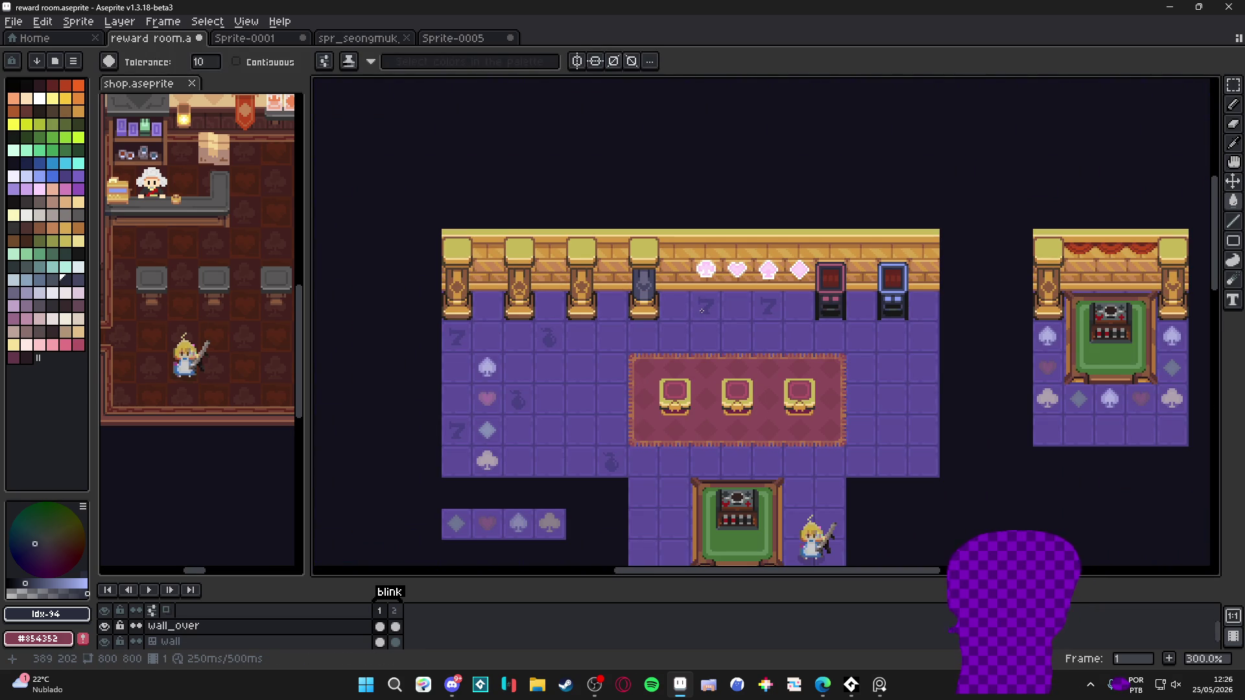
scroll(650, 289, up, 4)
key(ctrl+apostrophe)
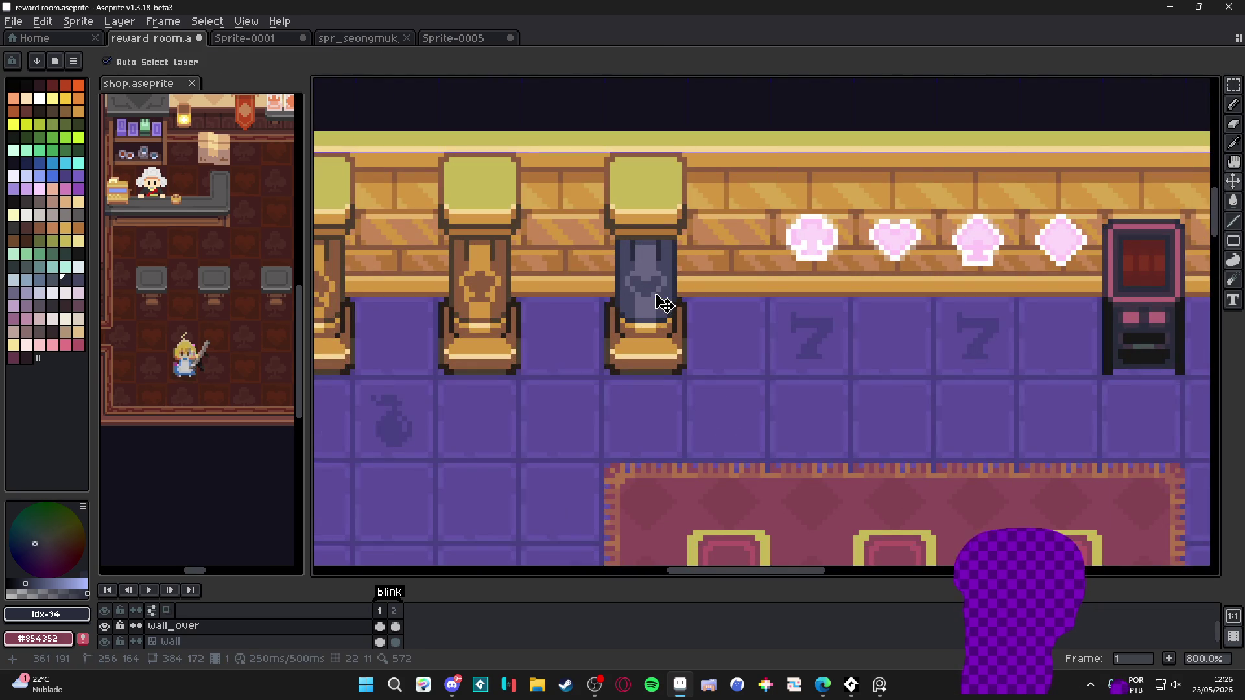
Pencil light-purple Idx-97 highlight pixels onto the slate pillar's carving
scroll(651, 289, up, 5)
key(b)
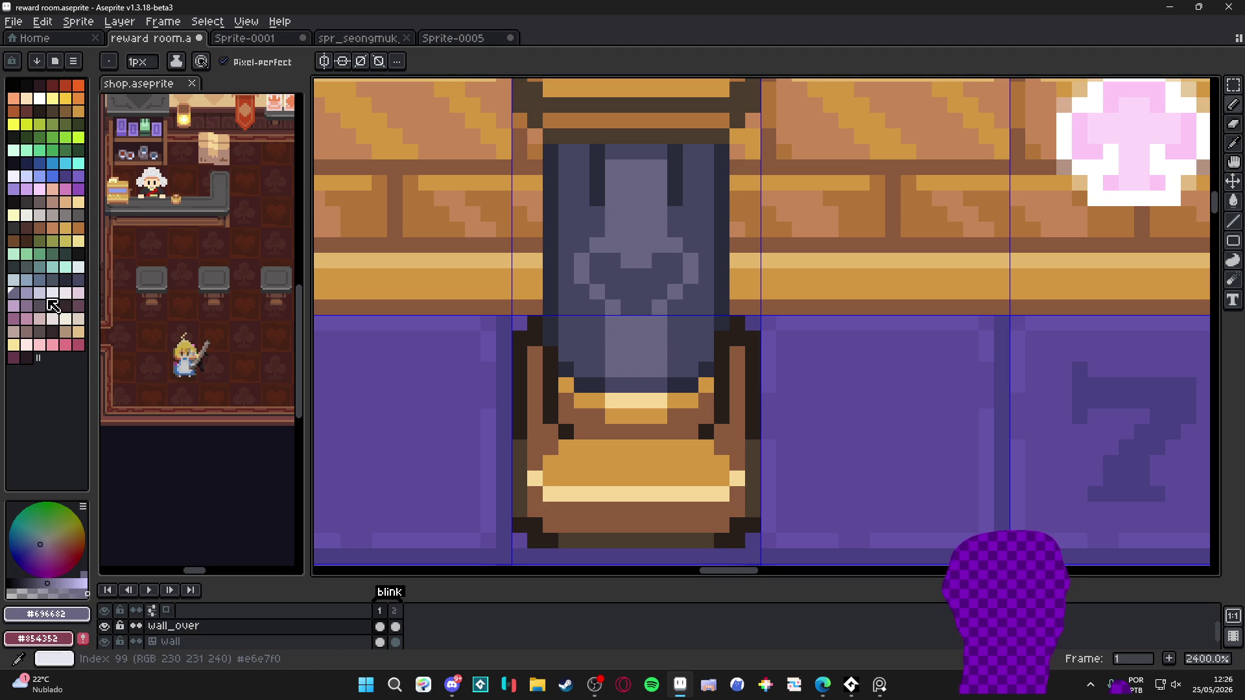
click(26, 293)
drag(628, 261, 674, 247)
click(691, 277)
click(613, 245)
click(597, 245)
Undo the last highlight pixel and select the wall area around the pillars
scroll(580, 261, down, 6)
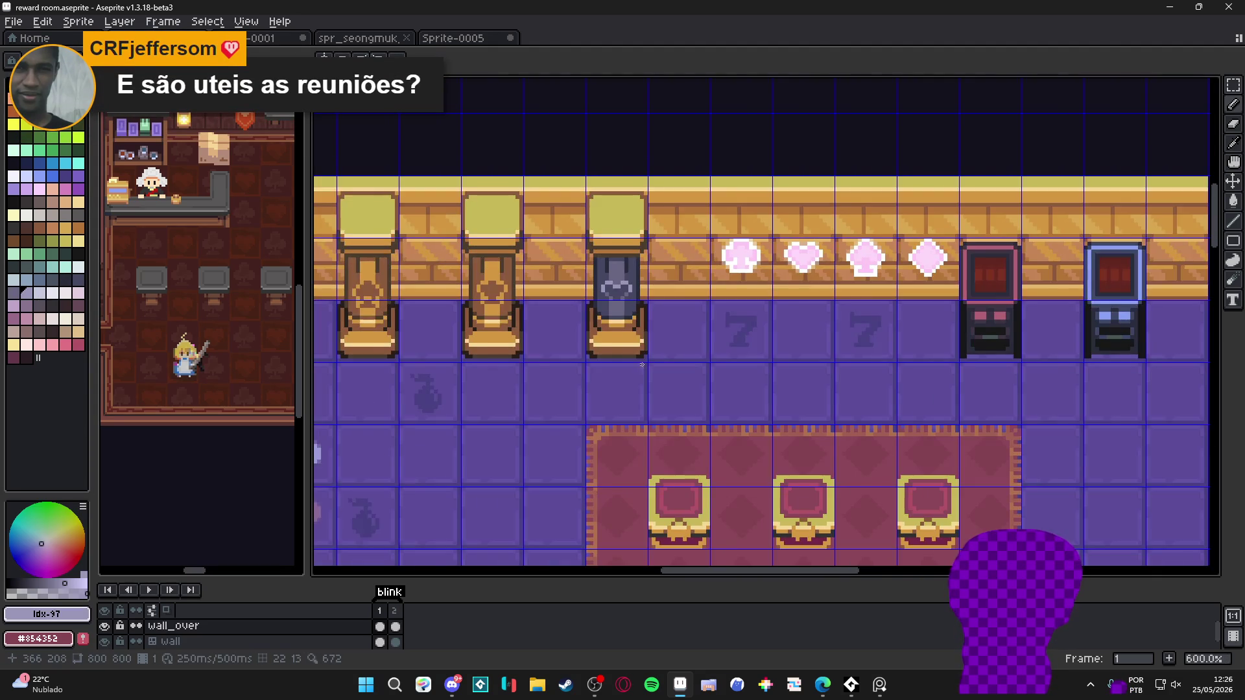
scroll(629, 382, down, 1)
key(ctrl+z)
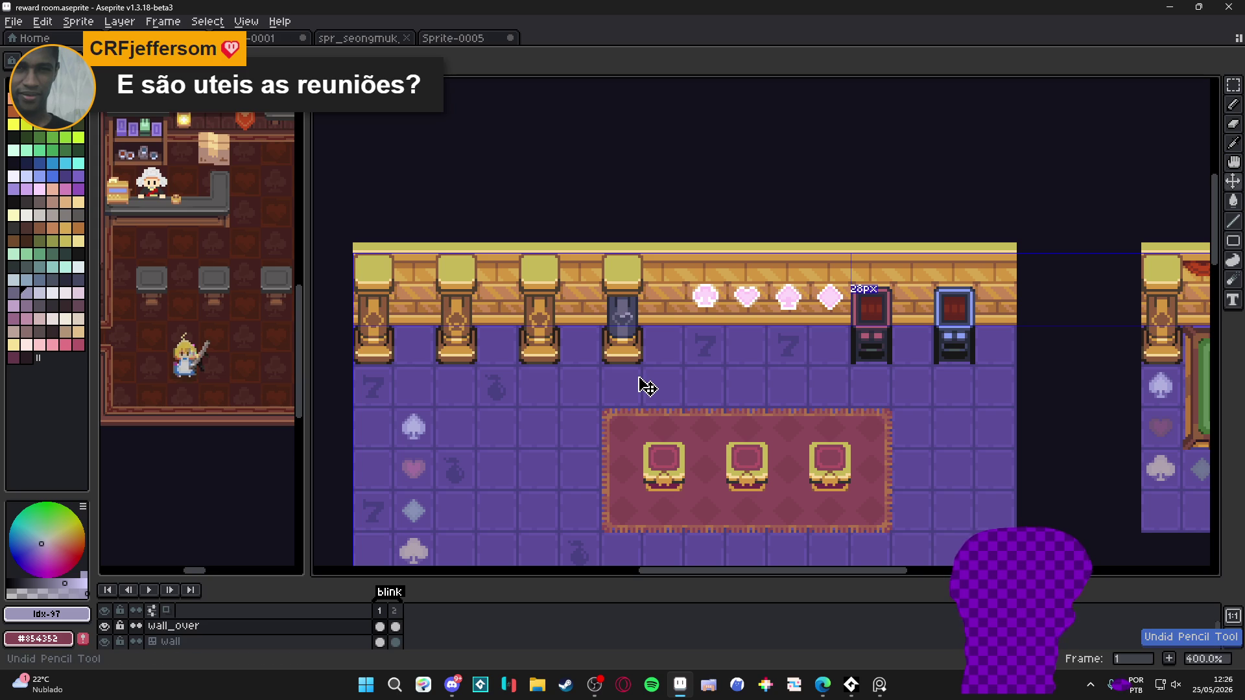
scroll(639, 361, up, 7)
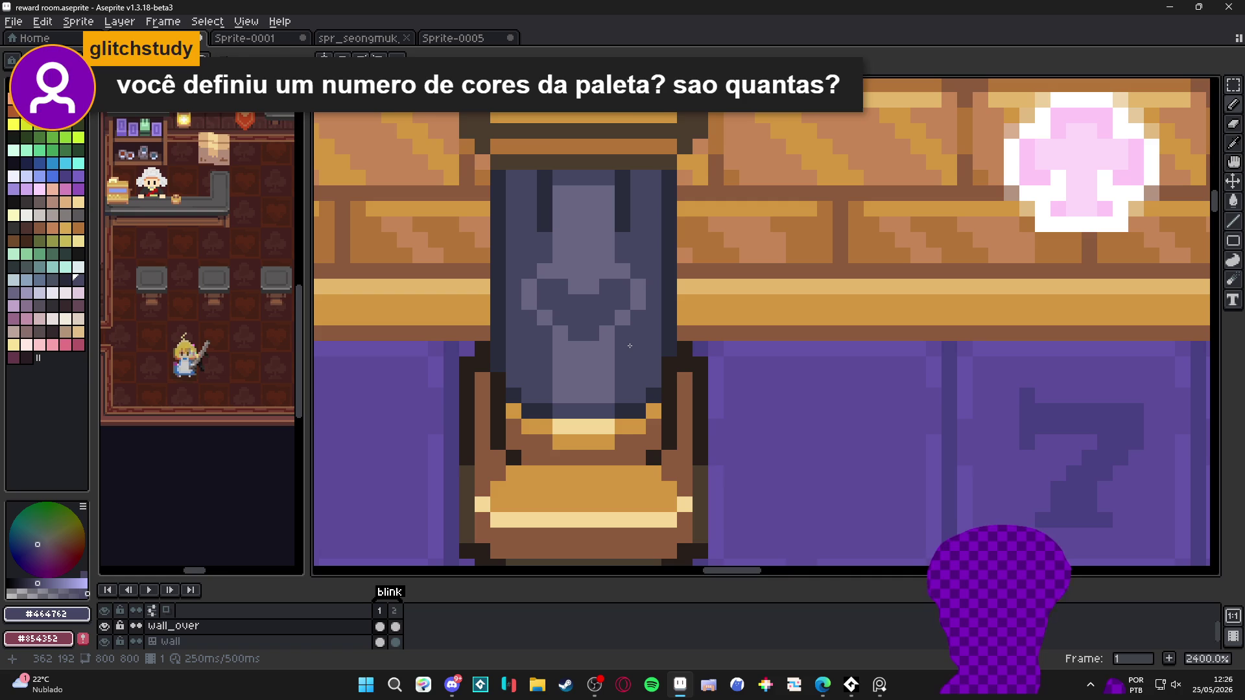
scroll(629, 346, down, 7)
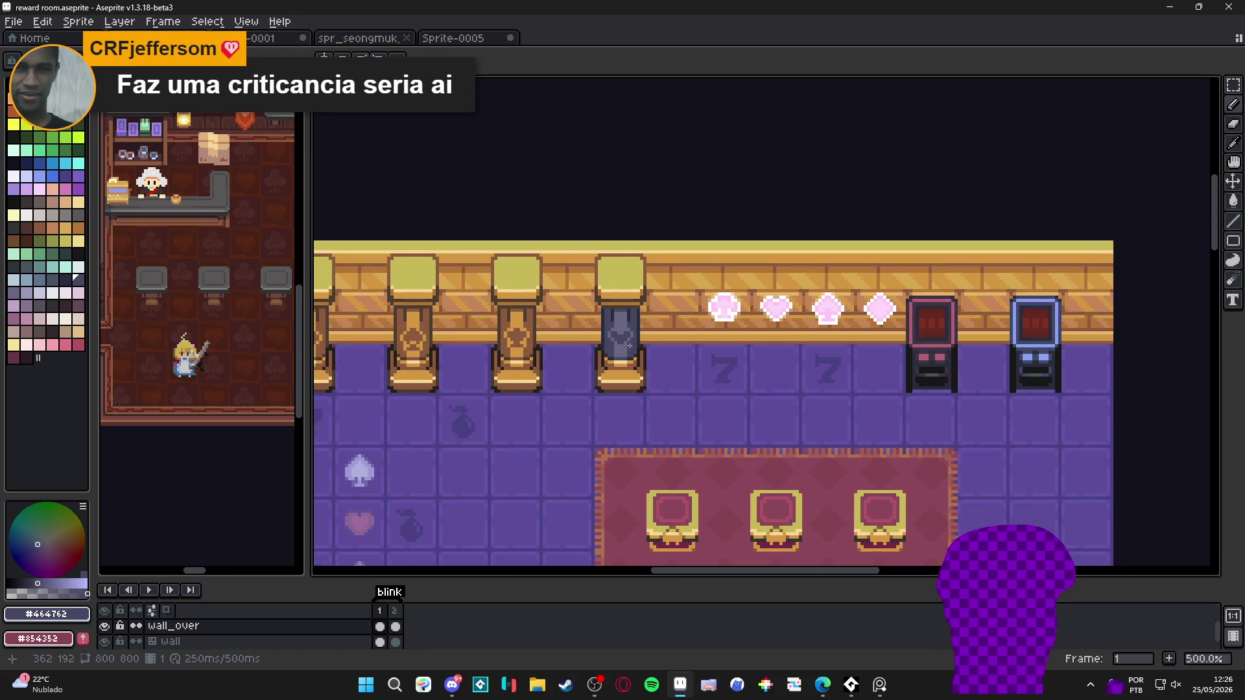
scroll(630, 345, down, 1)
click(627, 349)
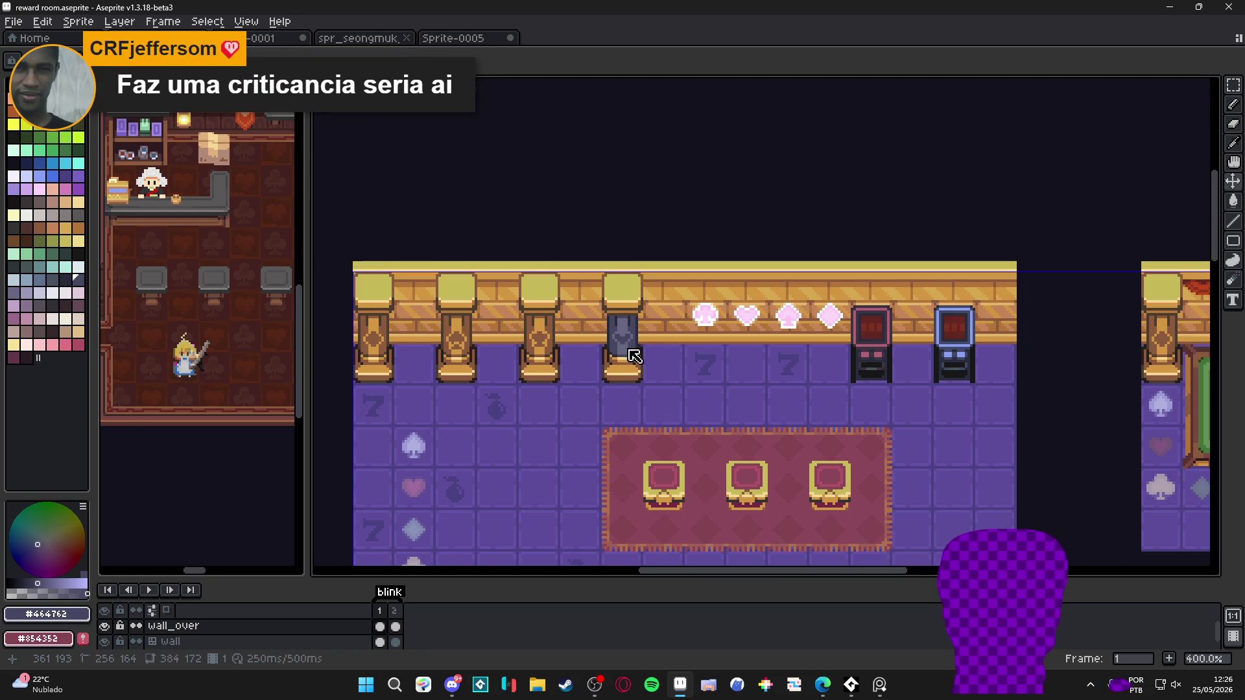
scroll(636, 321, down, 1)
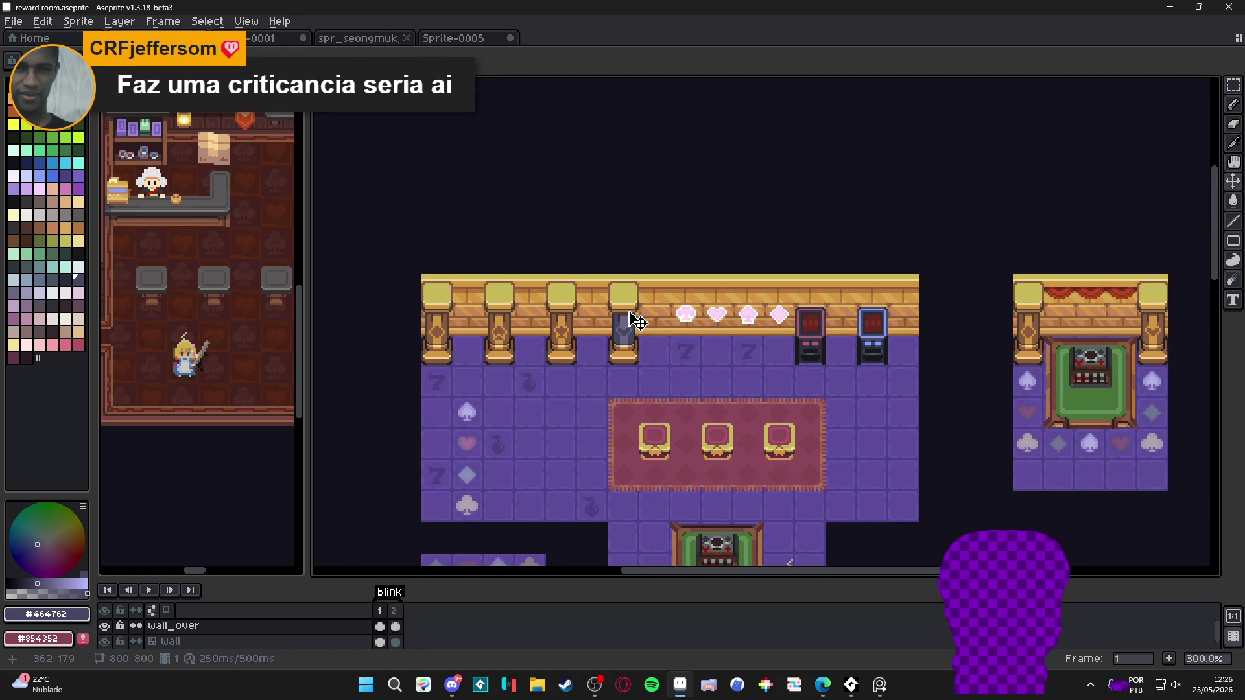
drag(637, 325, 622, 313)
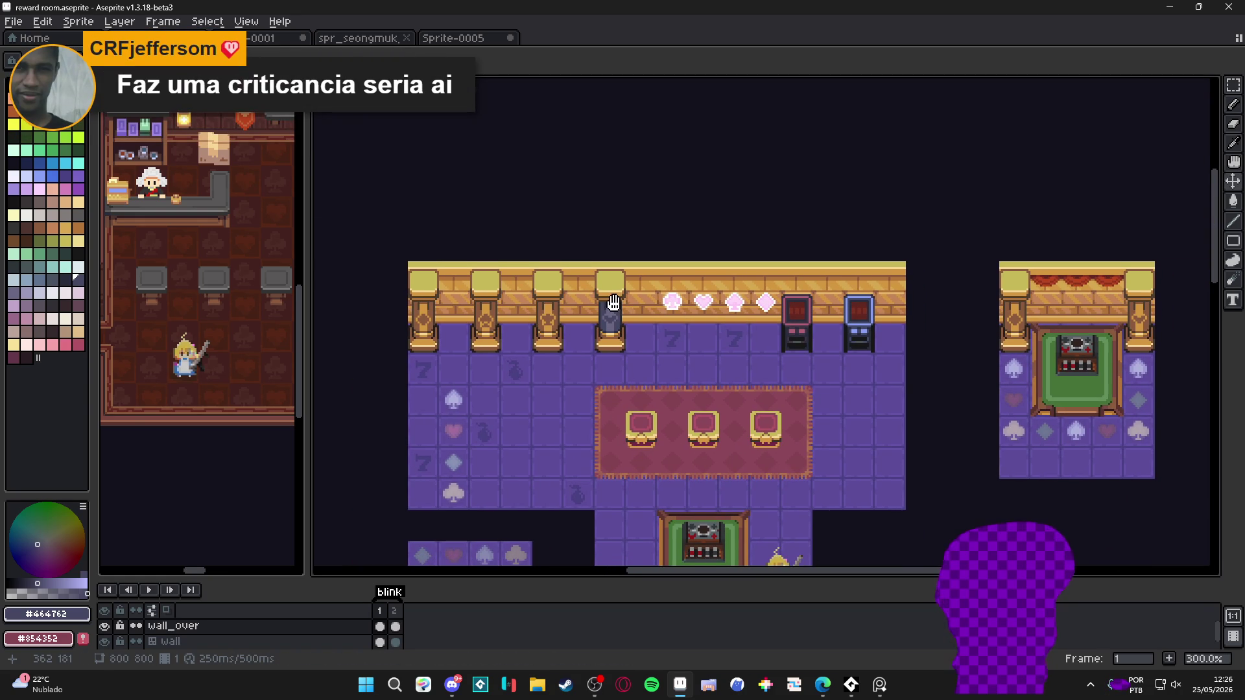
click(26, 61)
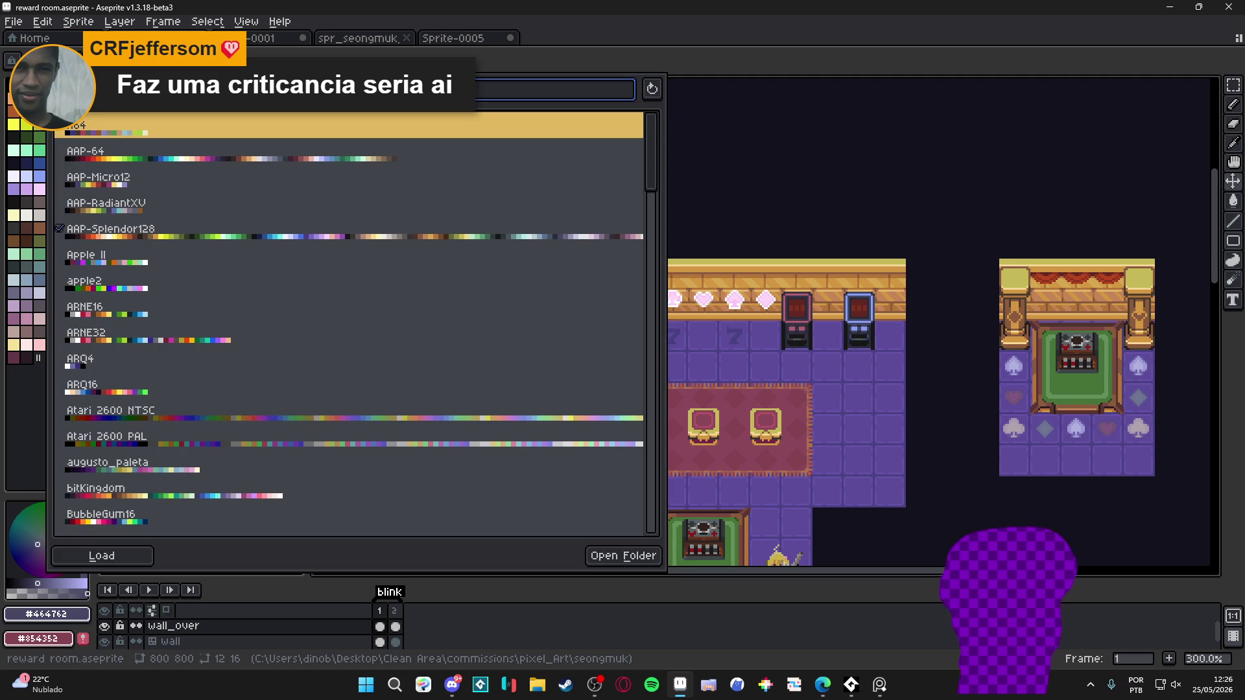
click(37, 394)
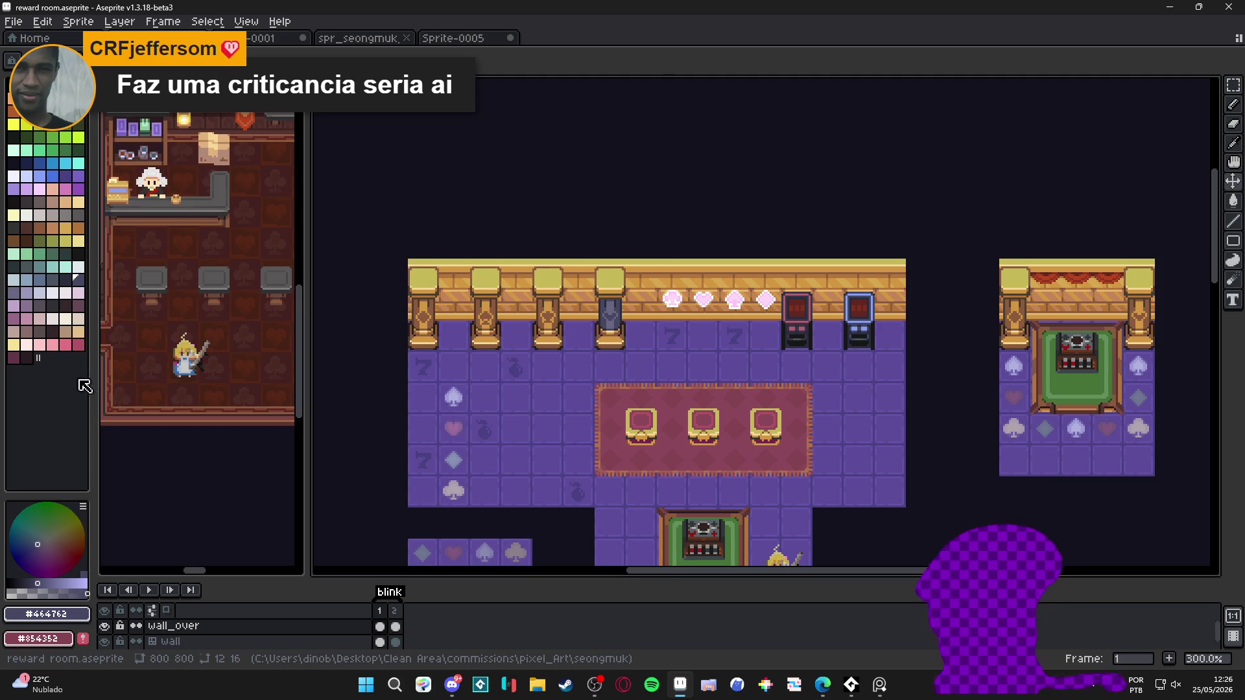
drag(606, 389, 599, 387)
scroll(564, 318, up, 1)
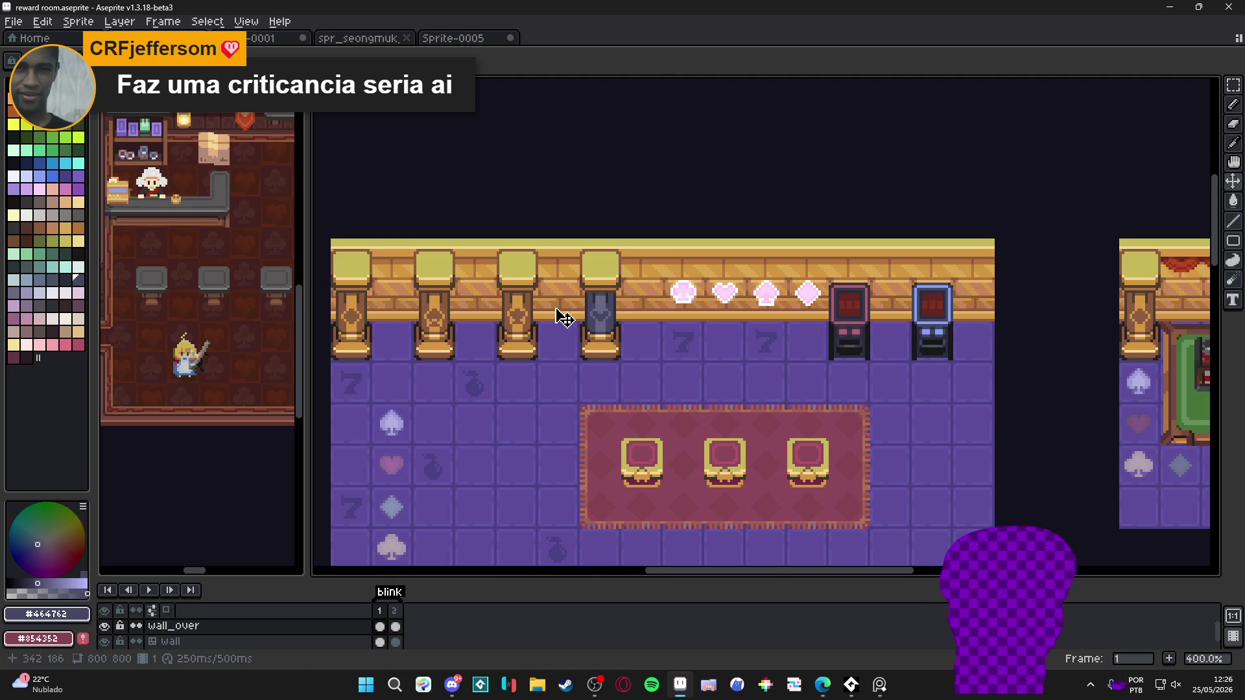
scroll(517, 313, down, 1)
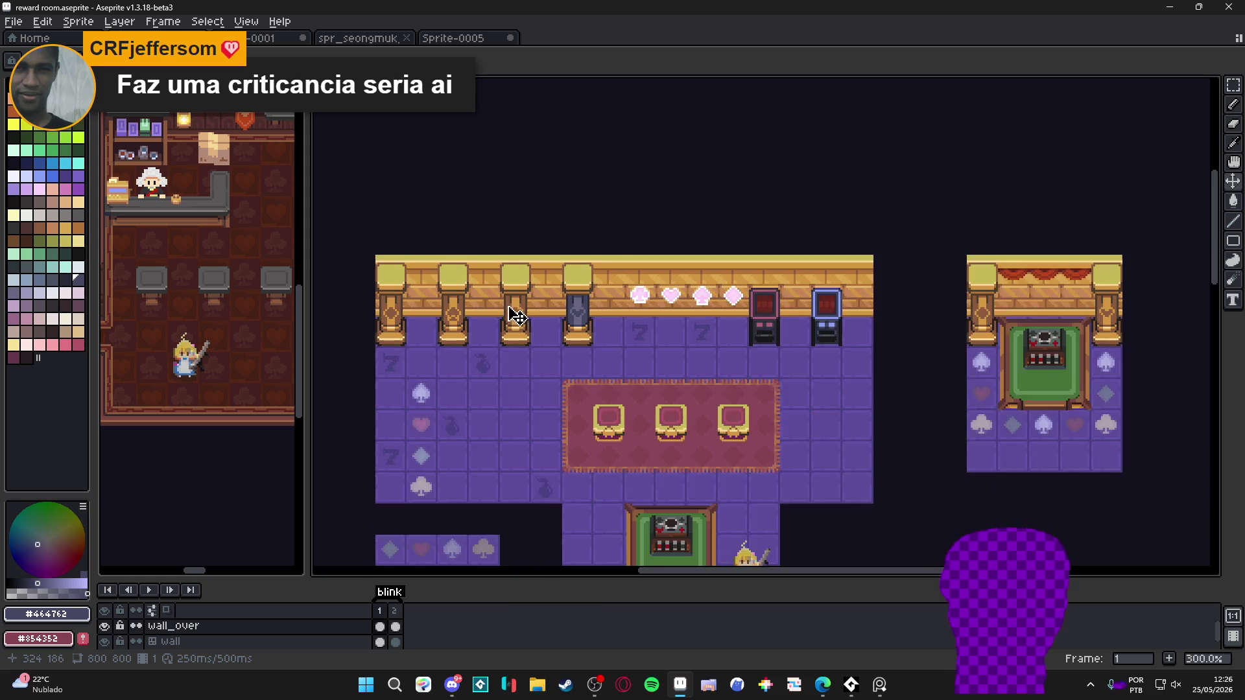
scroll(523, 311, up, 2)
key(m)
scroll(523, 308, up, 1)
scroll(523, 307, up, 2)
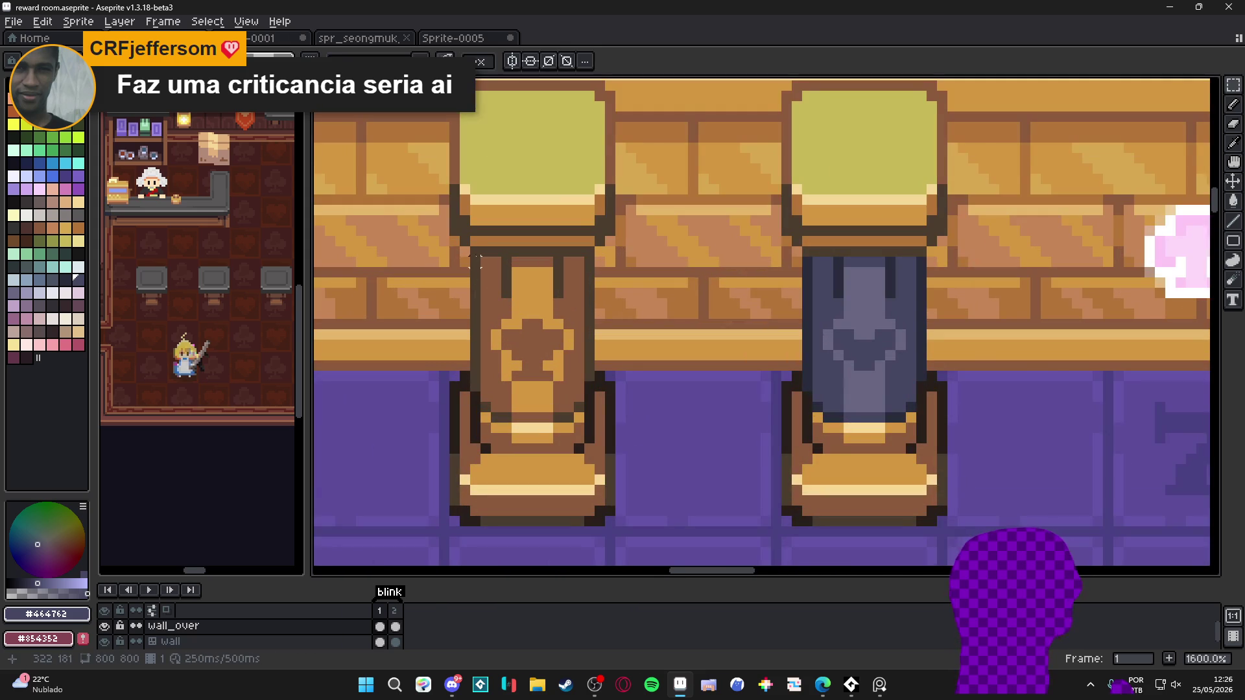
Select the third pillar and bucket-fill its brown areas with the fourth pillar's blue
mouse_move(471, 249)
mouse_down()
mouse_move(592, 406)
mouse_move(383, 410)
mouse_move(547, 437)
mouse_up()
scroll(592, 406, up, 2)
scroll(548, 436, down, 4)
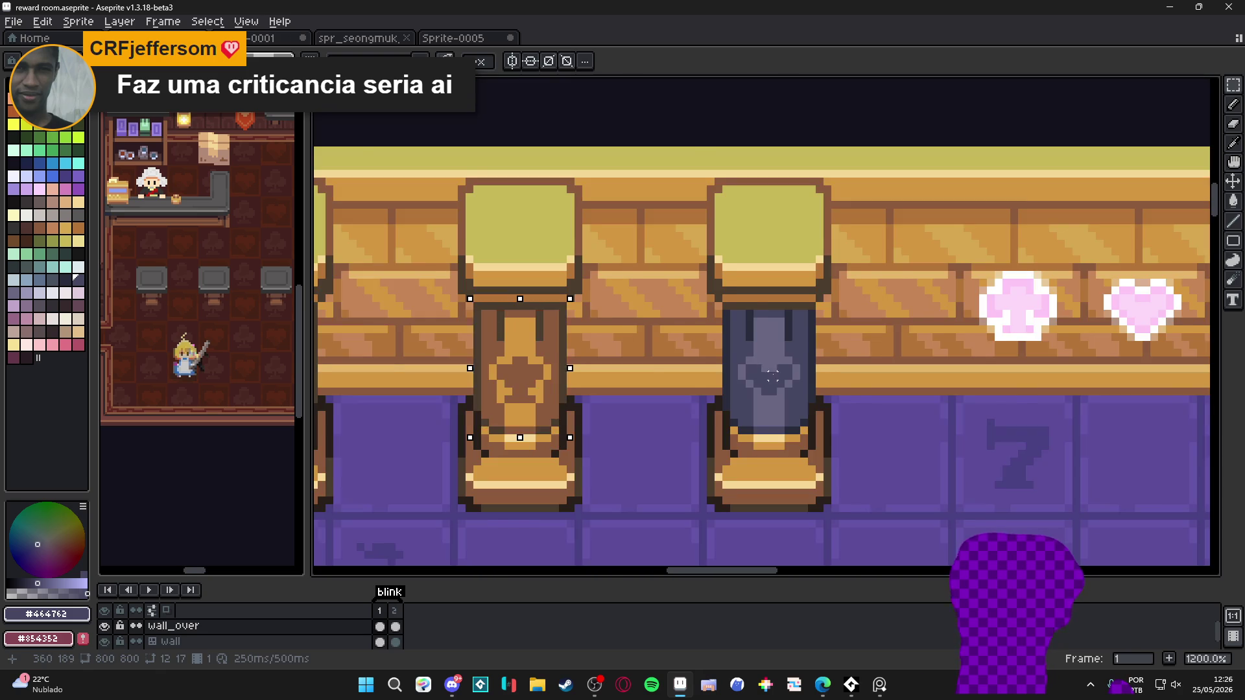
scroll(764, 408, up, 1)
key(g)
click(470, 436)
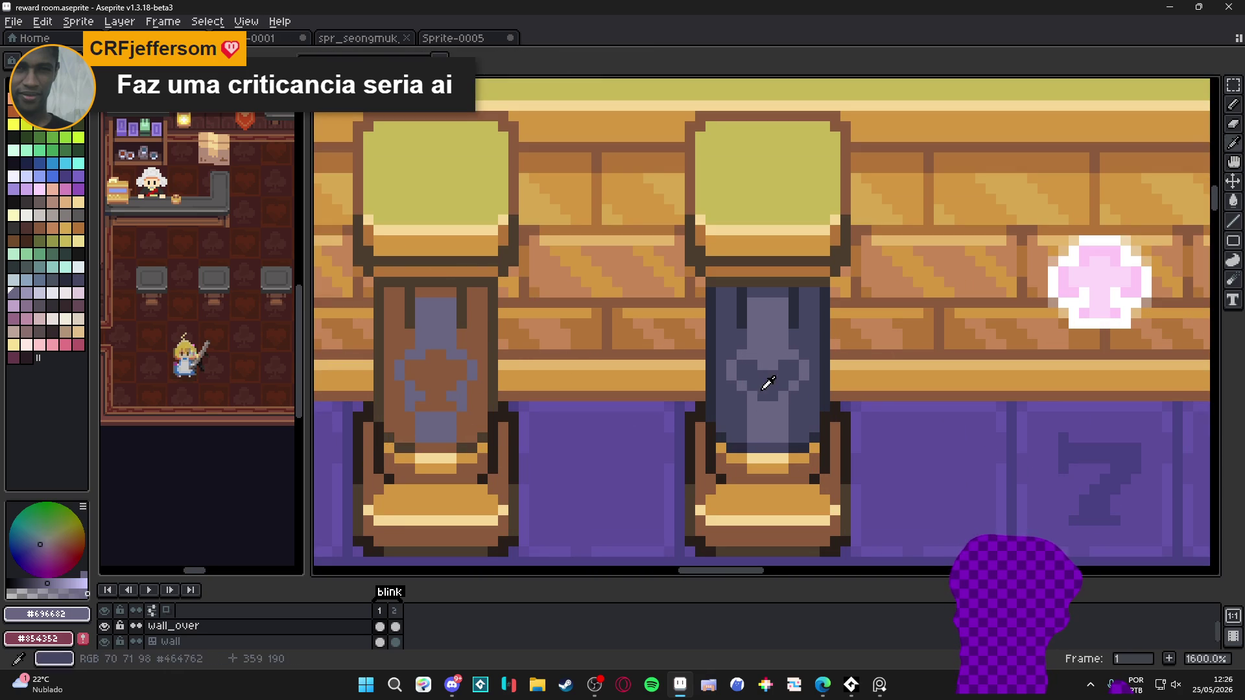
alt+click(764, 384)
click(435, 383)
Open items.aseprite from the hisano_x folder in File Explorer
scroll(435, 382, down, 4)
scroll(434, 383, down, 1)
scroll(588, 414, left, 3)
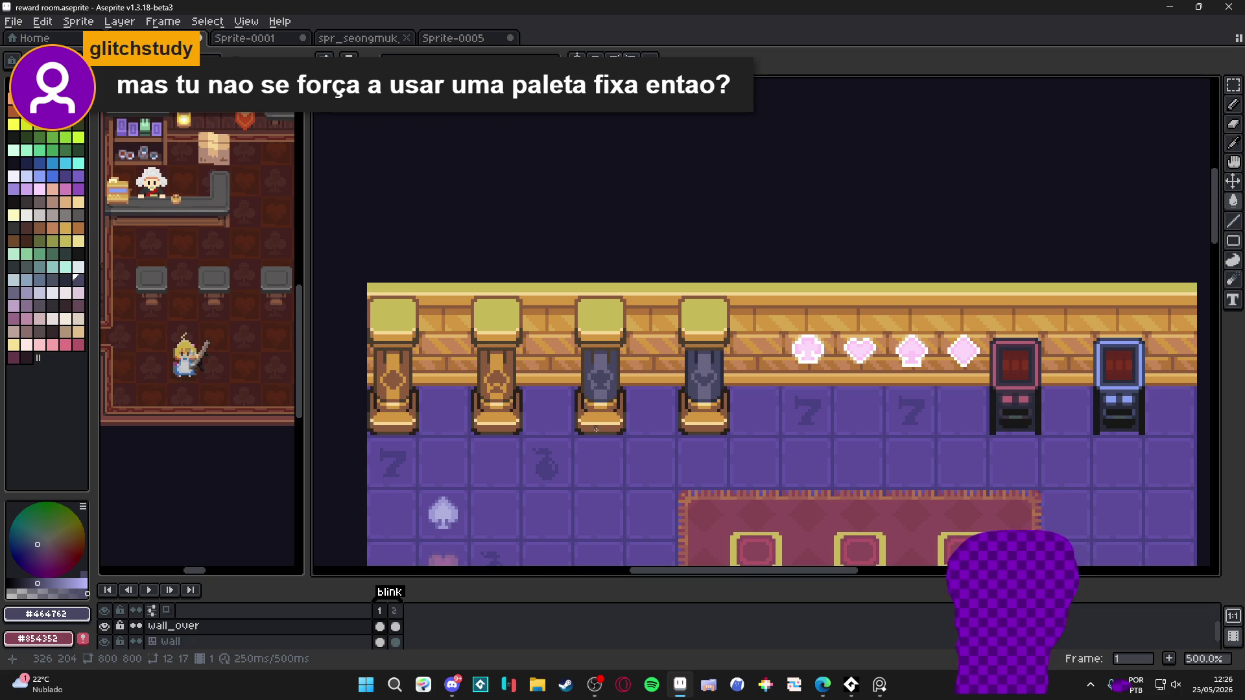
scroll(762, 368, up, 4)
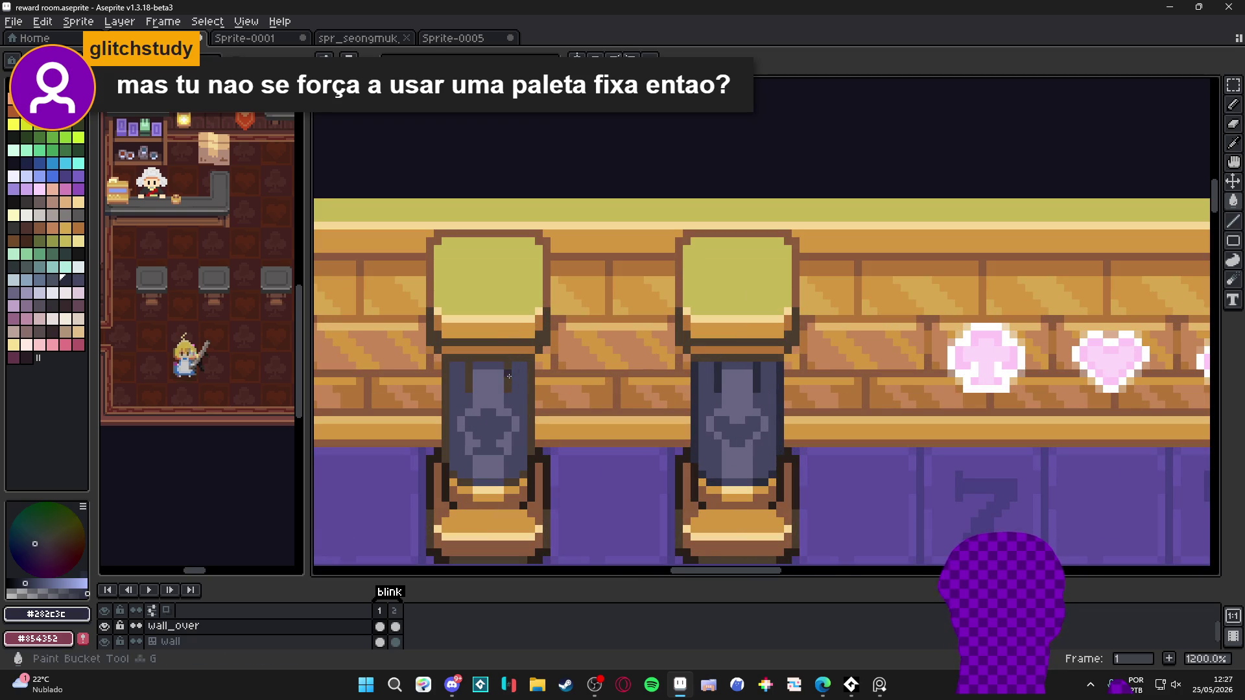
scroll(520, 382, down, 4)
scroll(520, 383, down, 2)
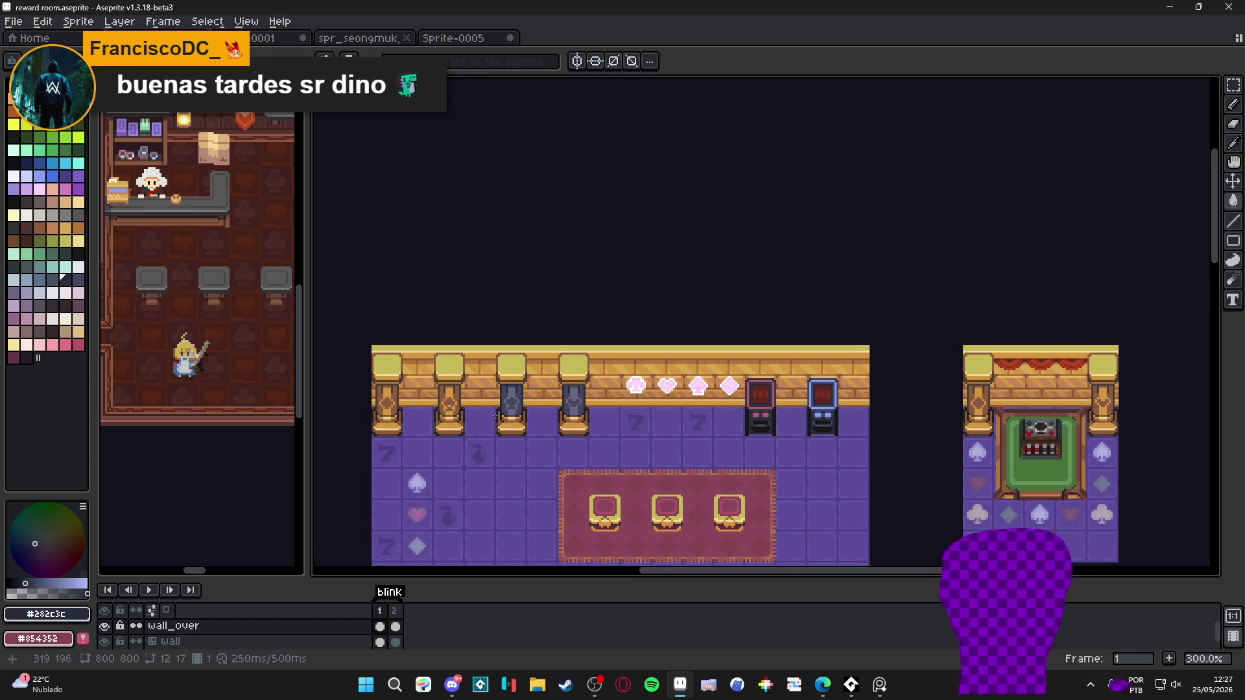
scroll(496, 416, up, 3)
drag(556, 397, 547, 414)
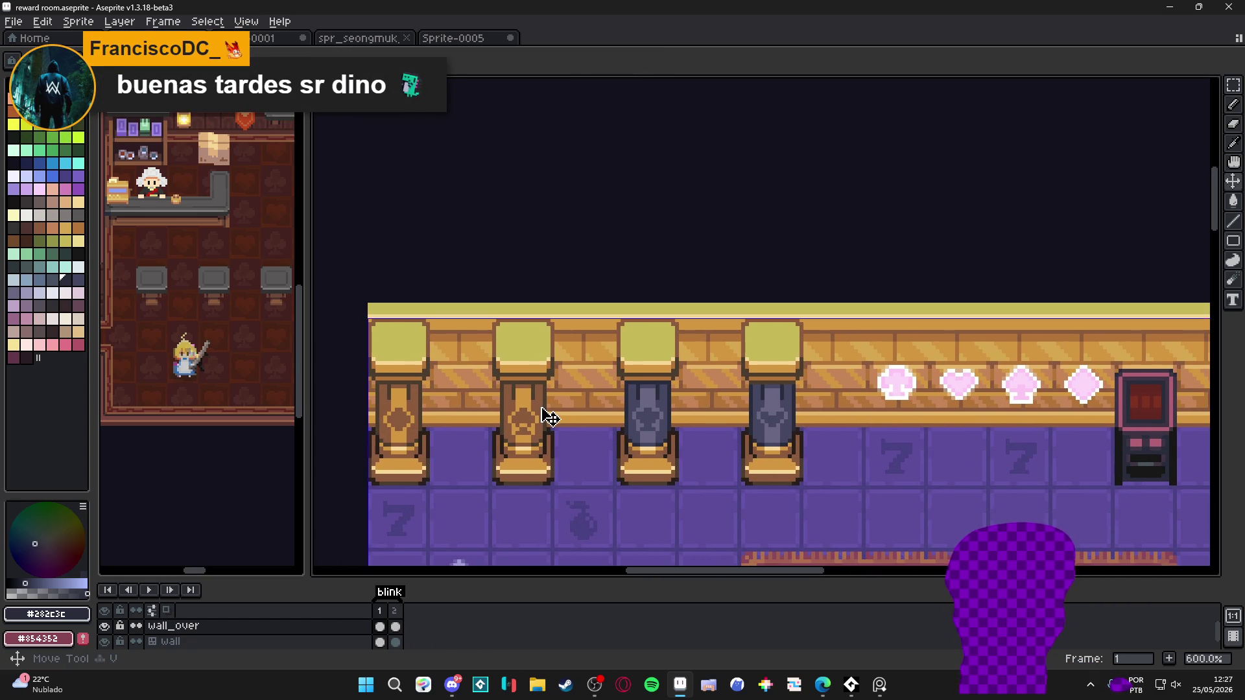
scroll(546, 416, up, 1)
scroll(547, 416, up, 2)
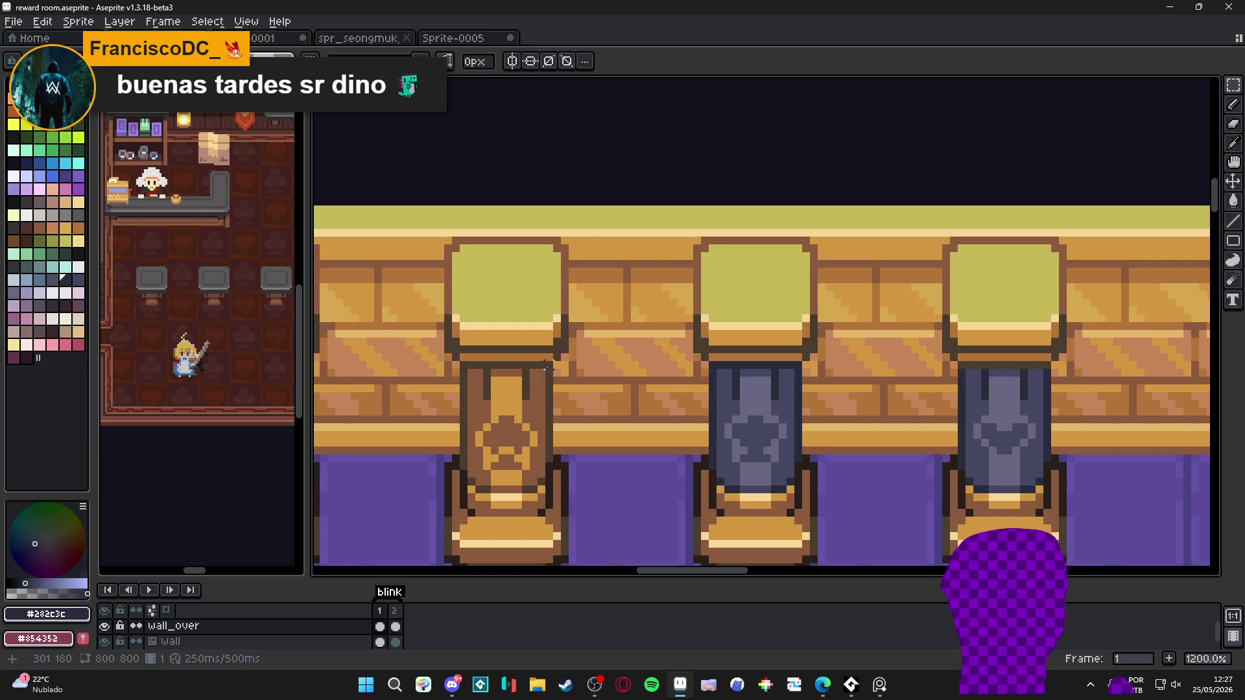
click(537, 686)
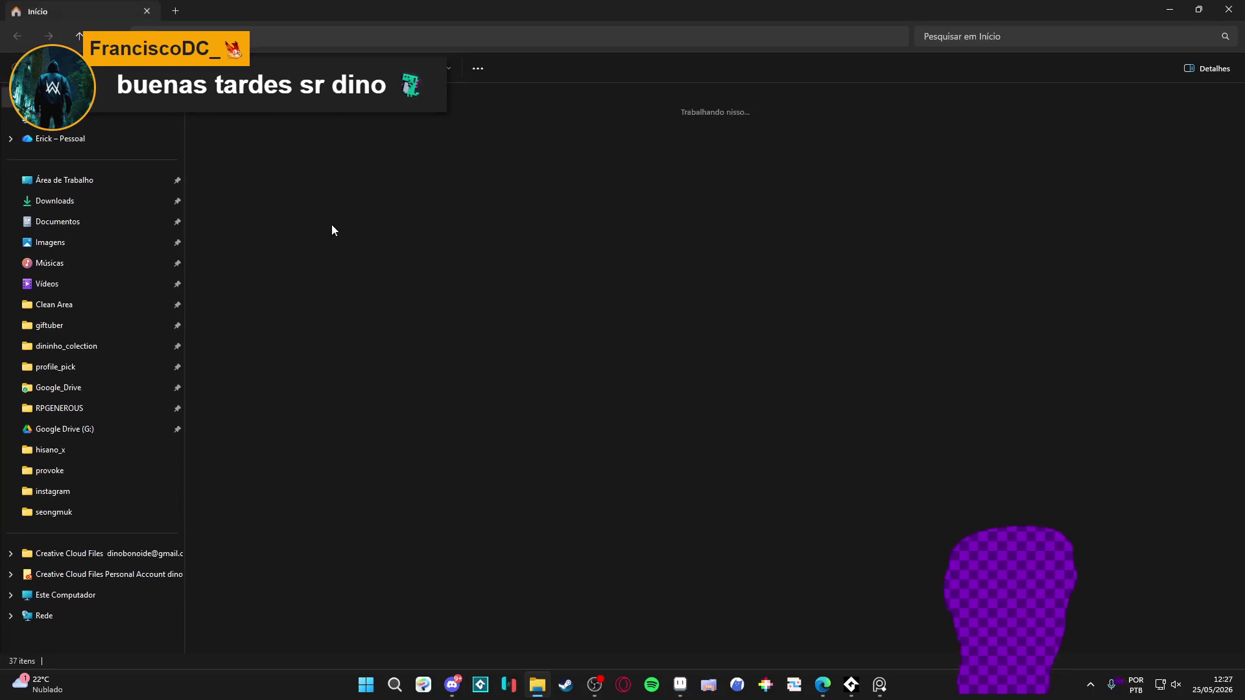
click(90, 451)
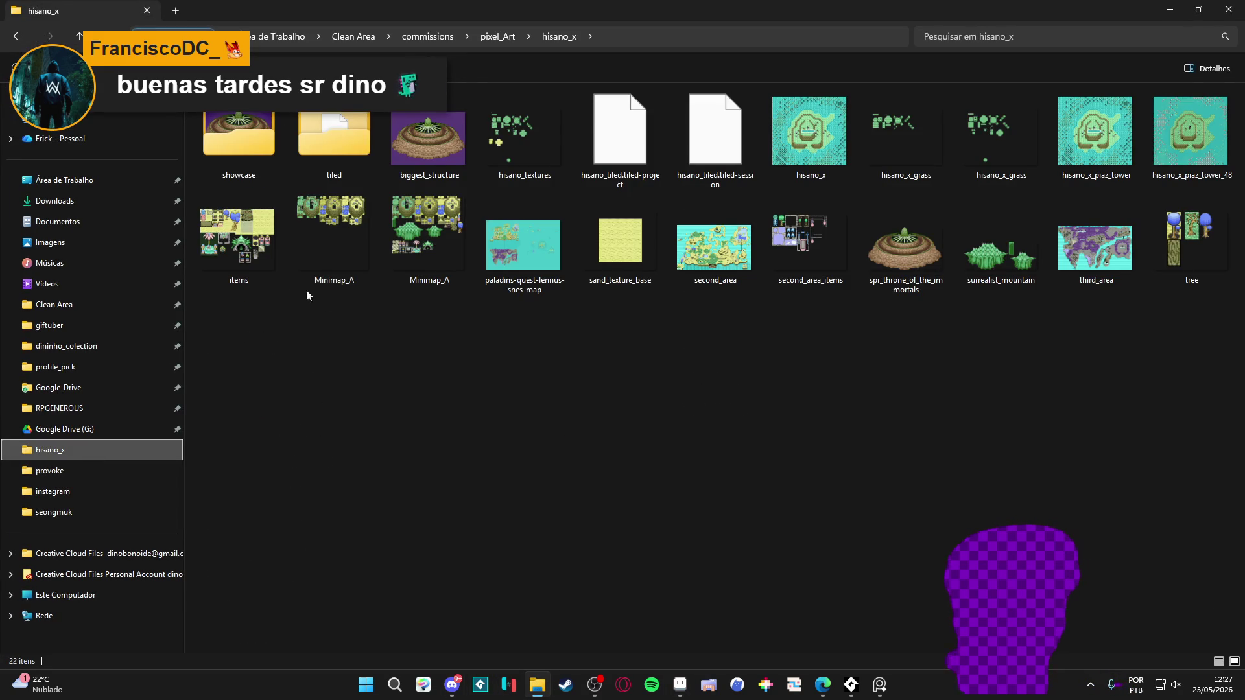
click(275, 249)
double_click(275, 249)
Scroll and zoom around the items.aseprite sheet, then close its tab
scroll(811, 369, up, 2)
scroll(679, 258, down, 3)
scroll(679, 258, right, 6)
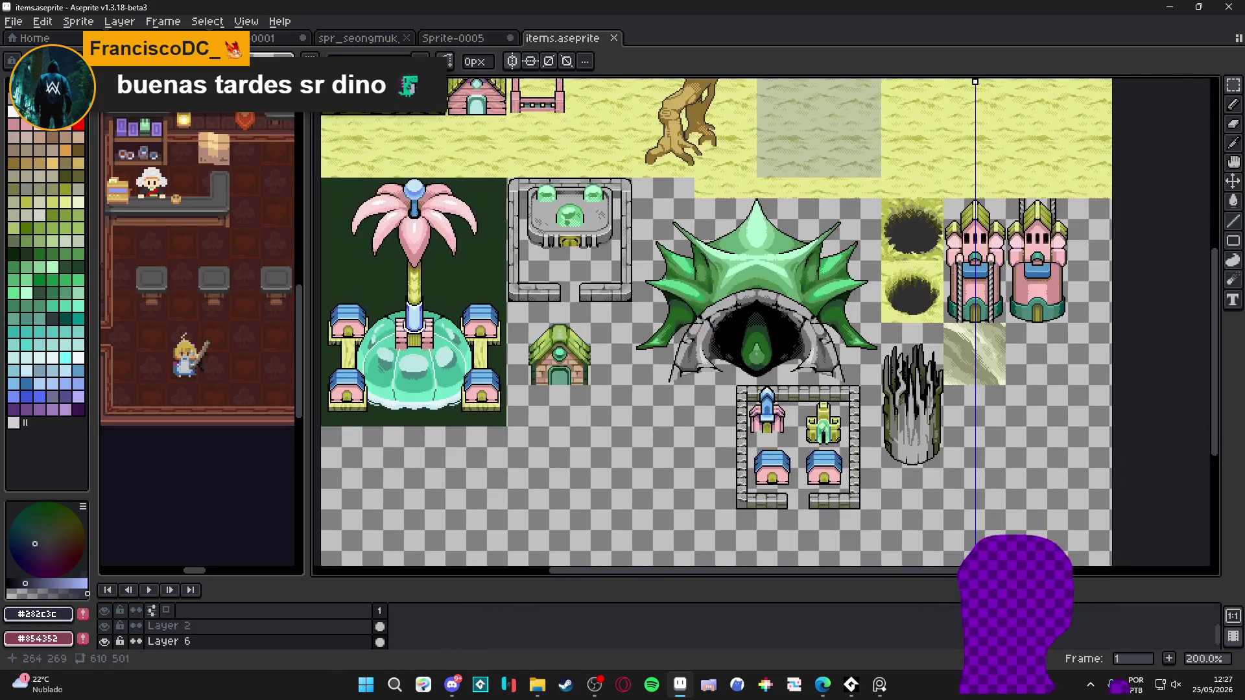
scroll(711, 403, left, 8)
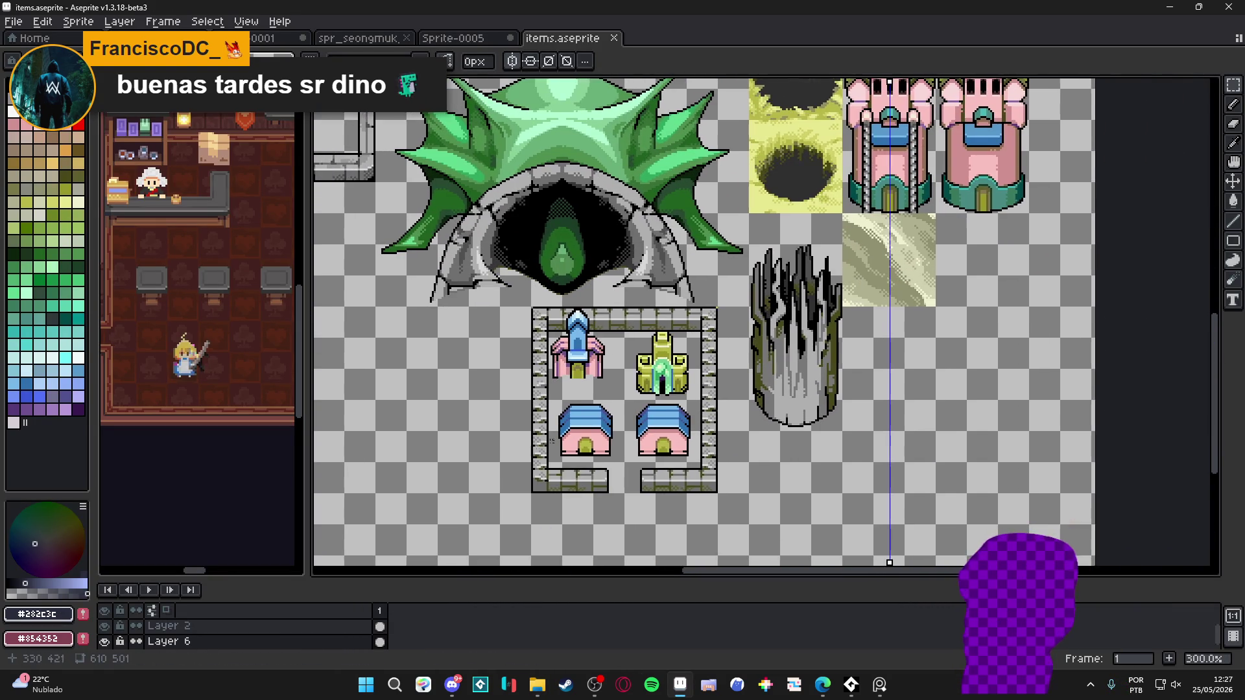
scroll(681, 459, up, 1)
scroll(554, 191, left, 2)
scroll(554, 191, up, 3)
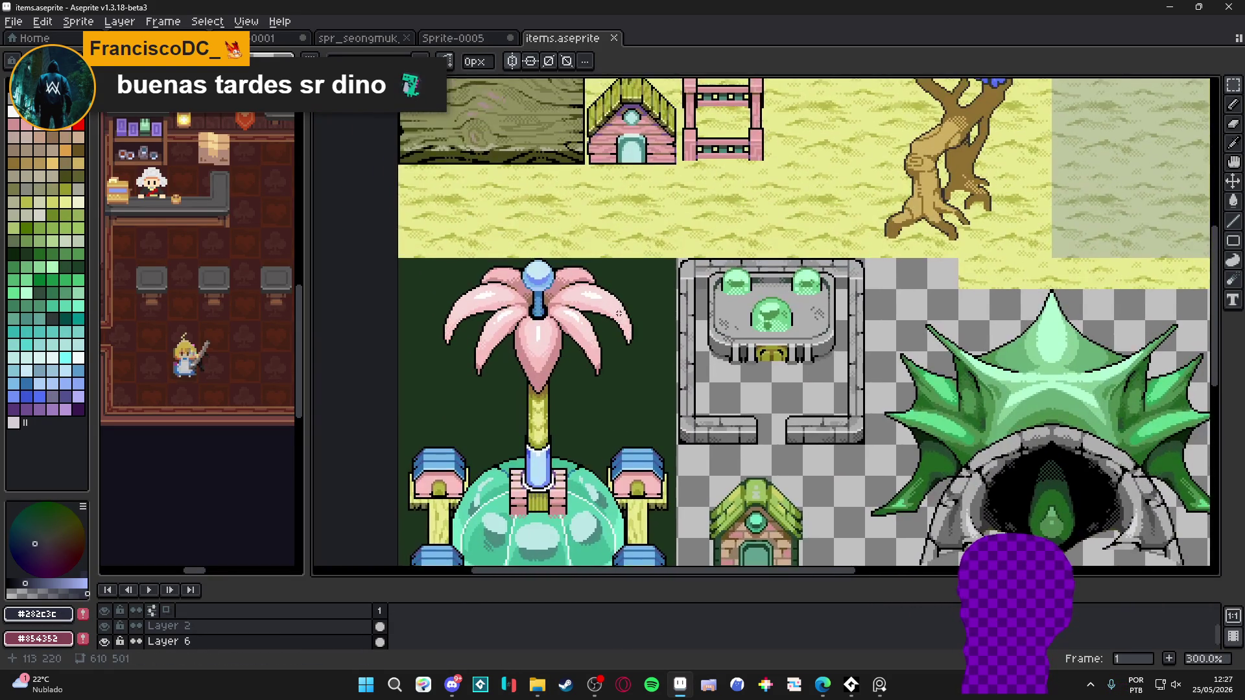
scroll(666, 333, up, 2)
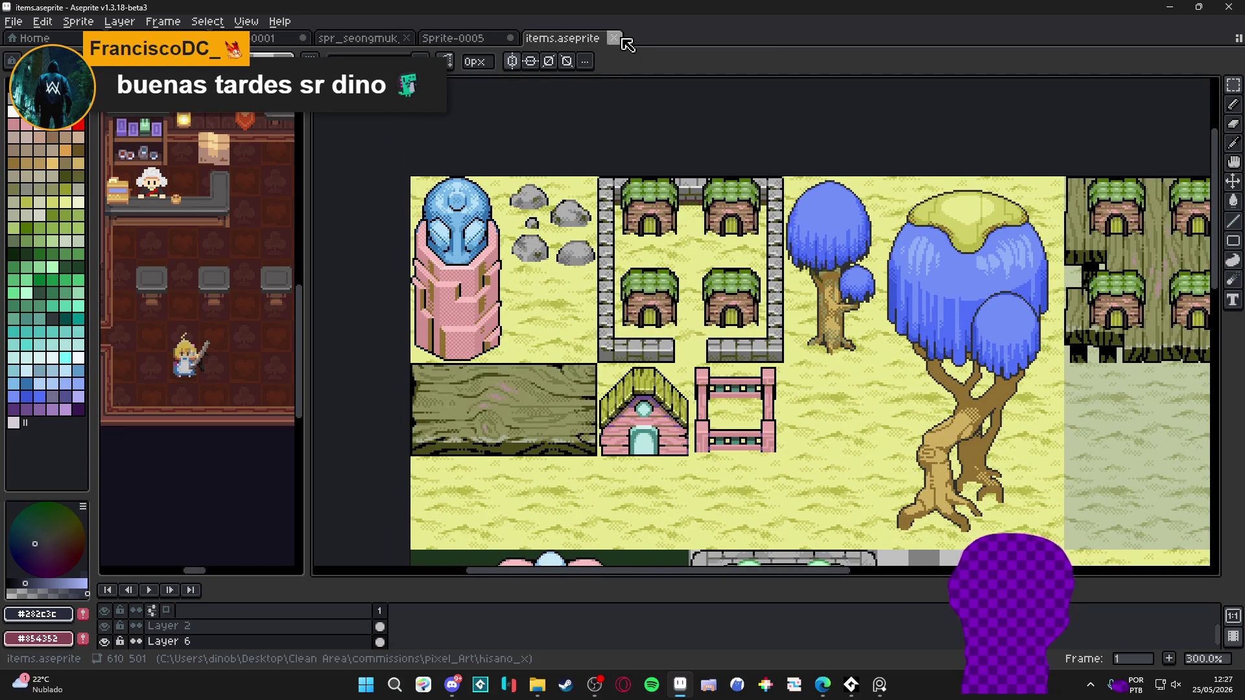
scroll(598, 396, right, 6)
scroll(598, 395, down, 5)
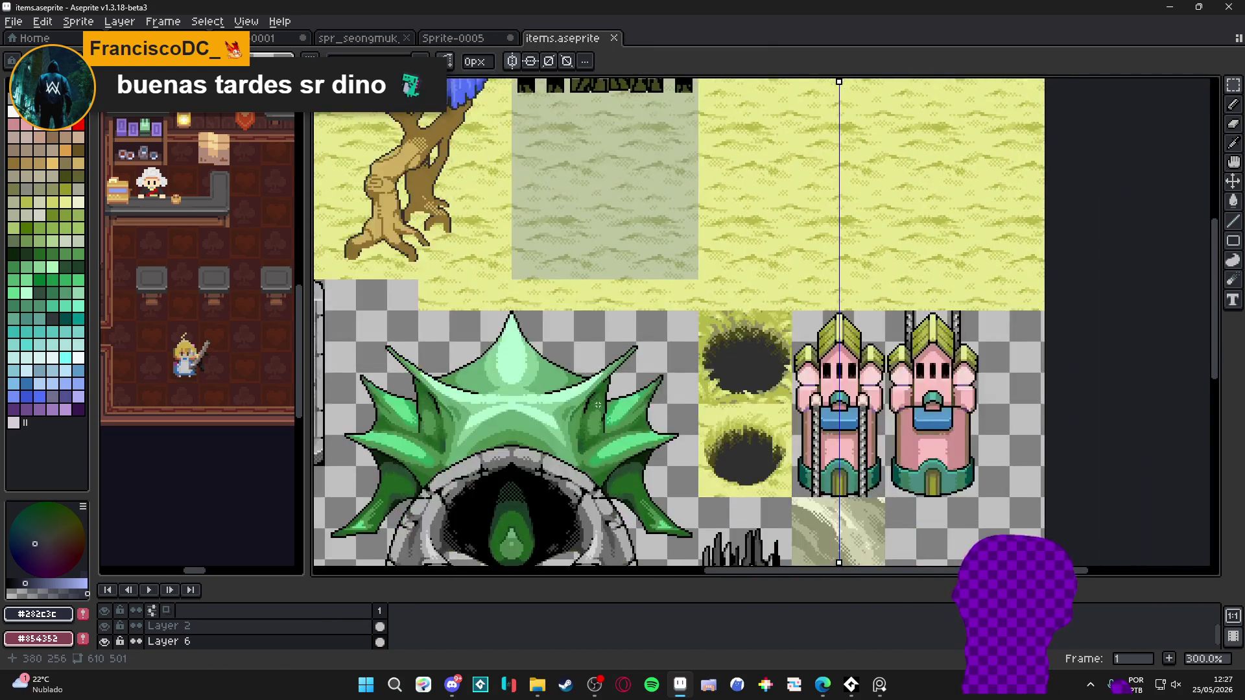
scroll(597, 396, down, 3)
scroll(774, 250, up, 1)
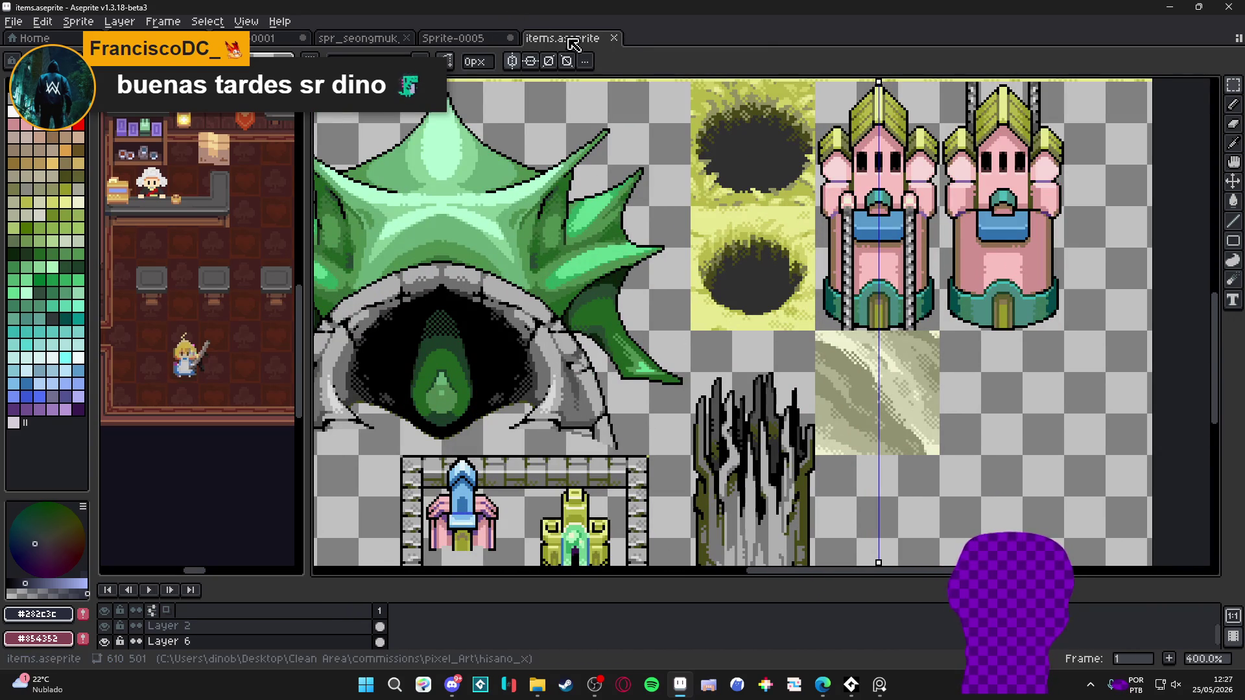
key(minus)
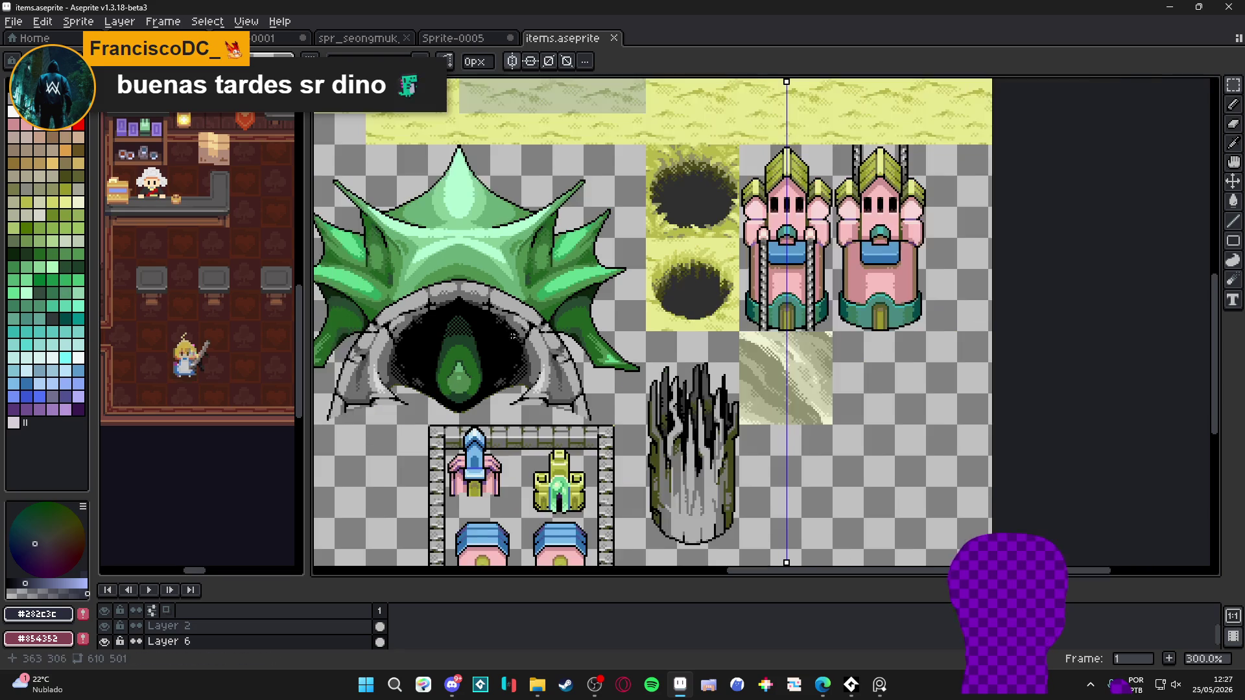
drag(627, 260, 720, 314)
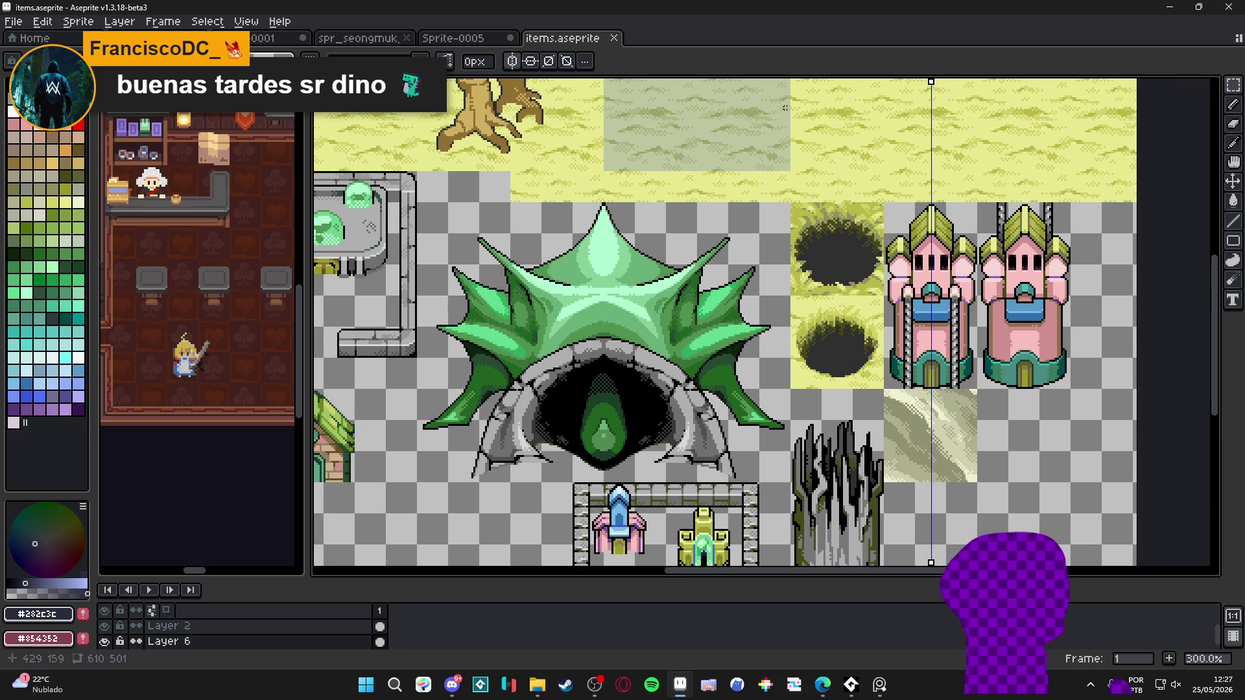
click(615, 40)
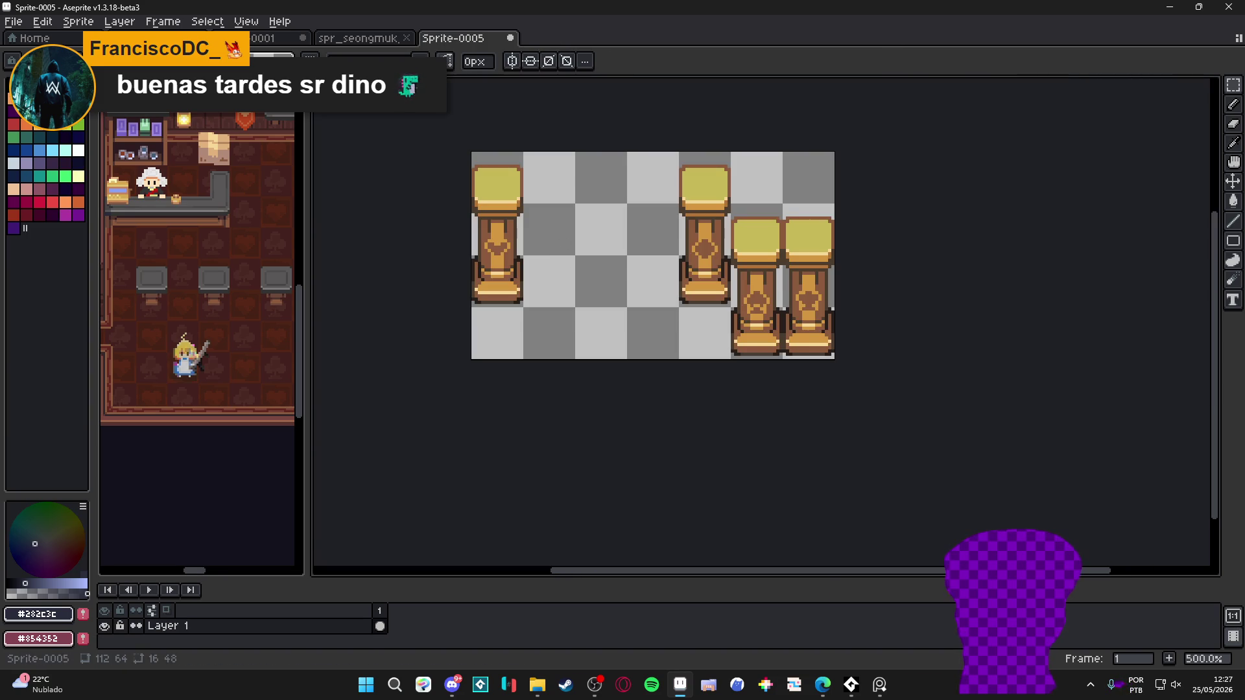
Switch from spr_seongmuk_tileset back to reward room.aseprite and zoom out over the pillars
click(357, 38)
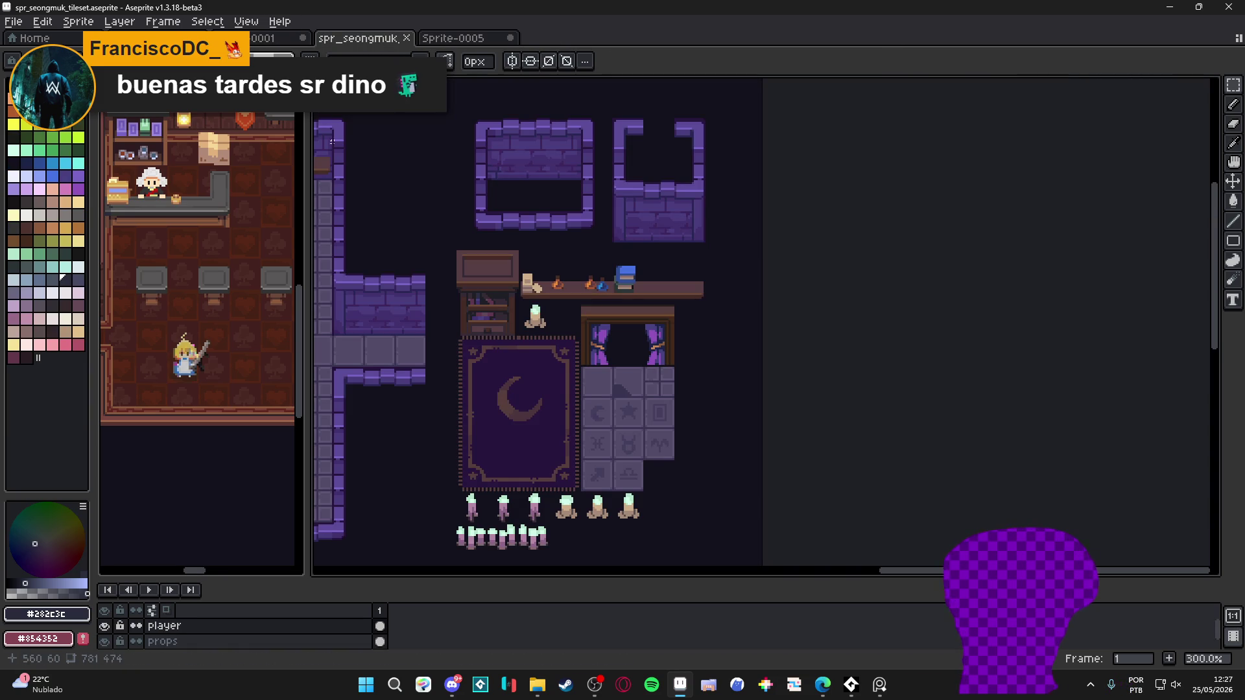
key(ctrl+shift+Tab)
key(ctrl+shift+Tab)
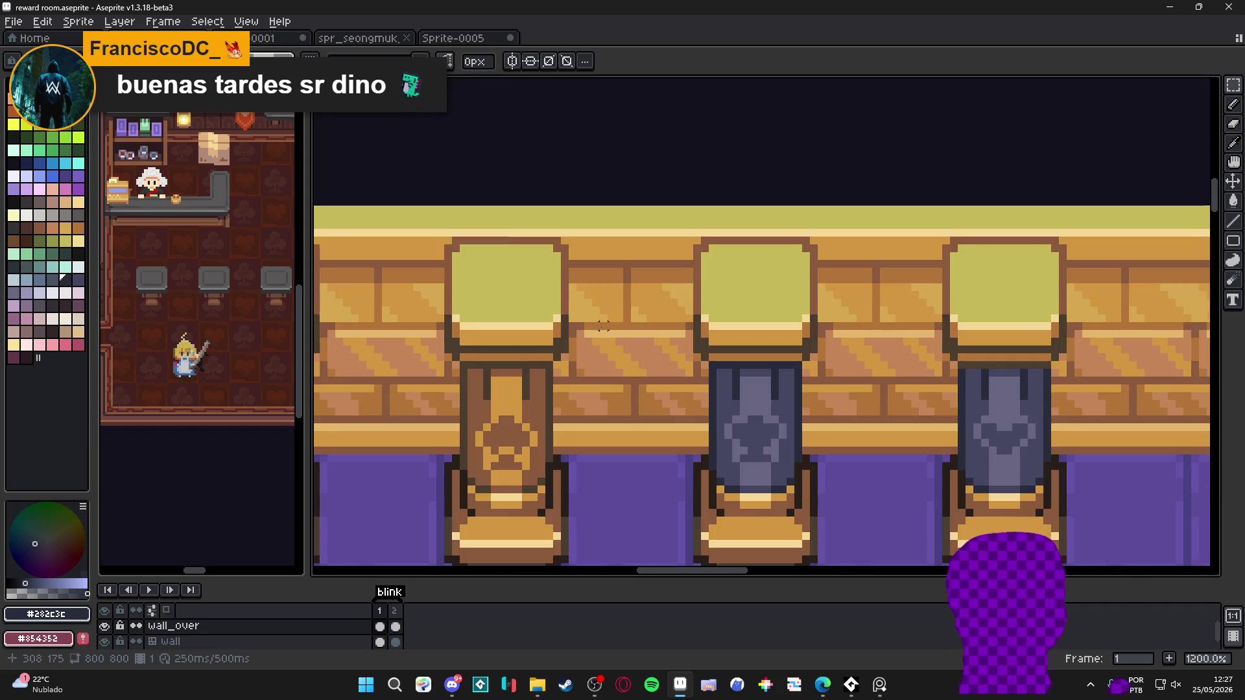
scroll(595, 311, down, 5)
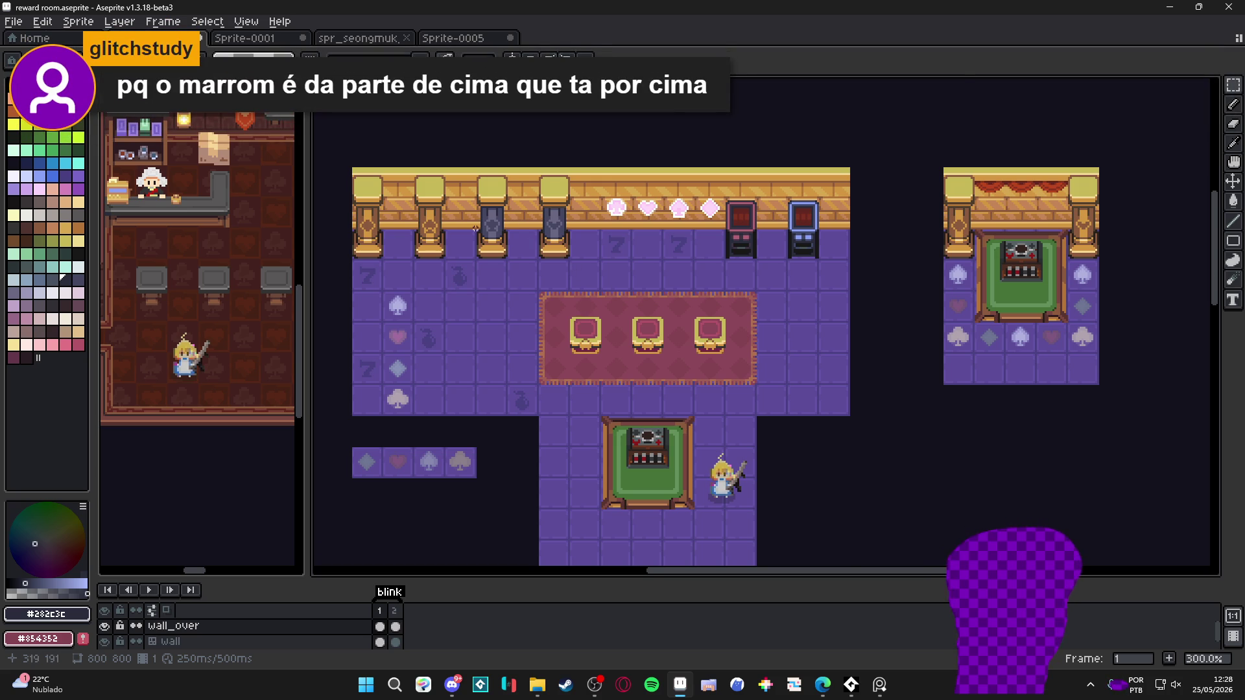
scroll(475, 228, up, 3)
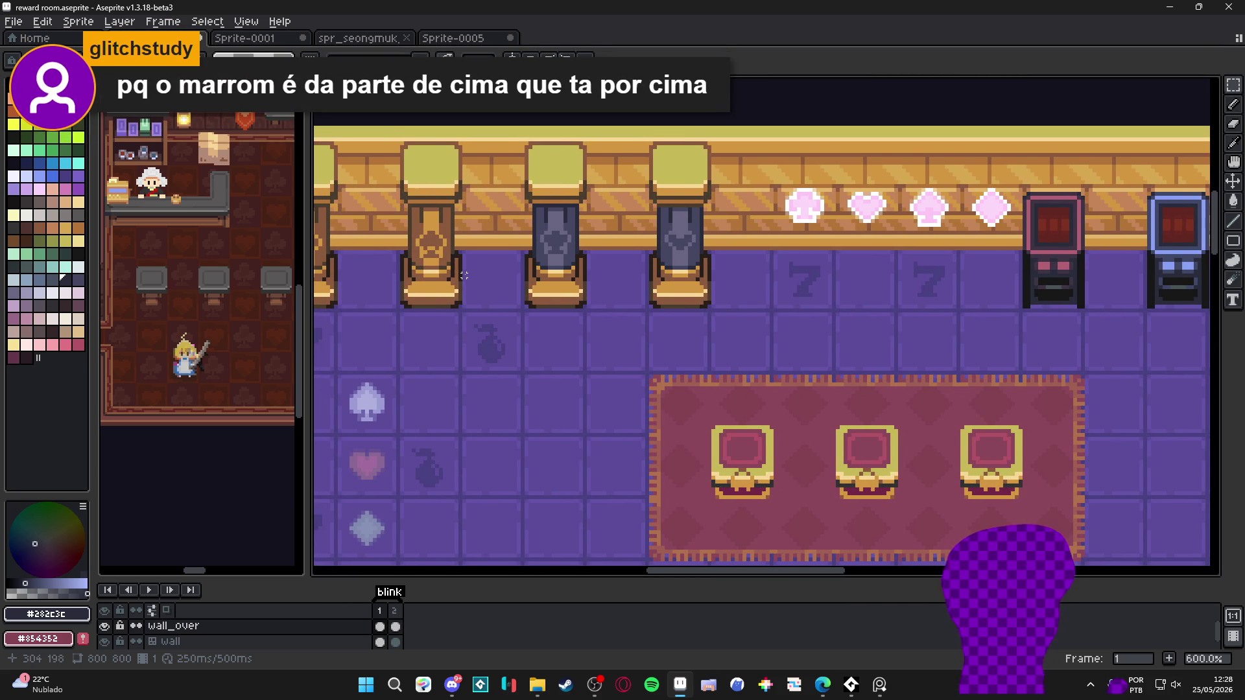
scroll(465, 275, down, 1)
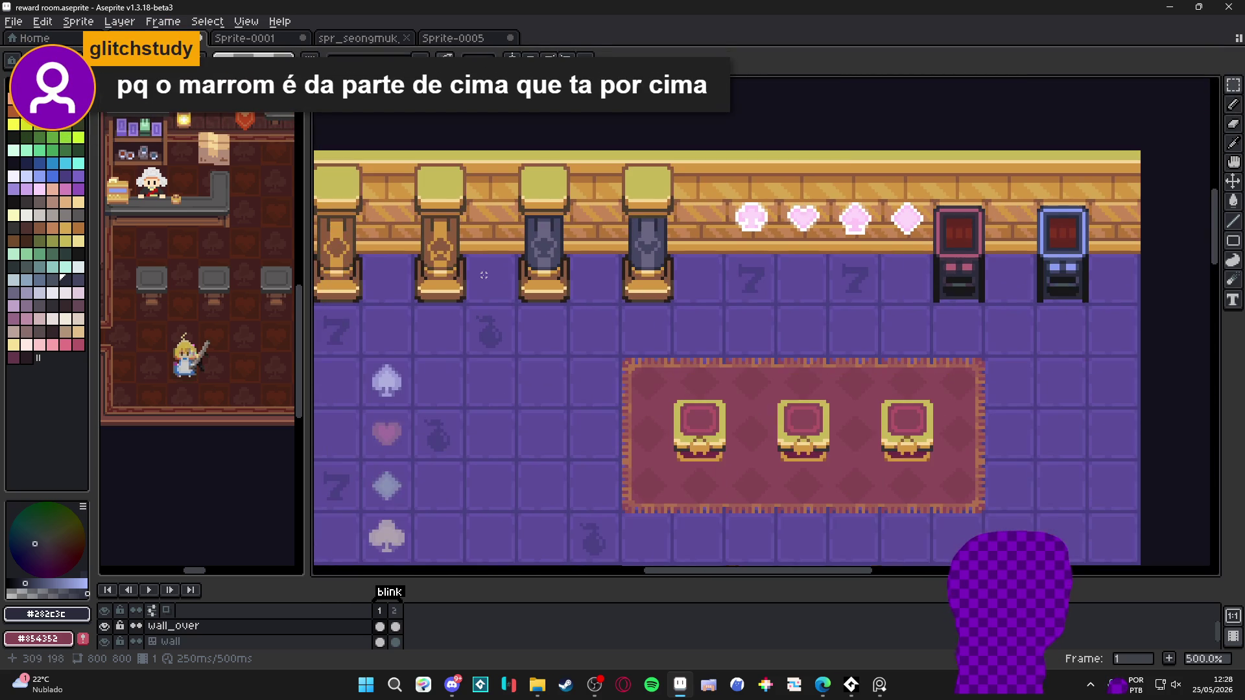
scroll(503, 264, up, 2)
Show the tile grid and shift the symmetry mirror line further left
mouse_move(481, 240)
mouse_down()
mouse_move(579, 276)
mouse_move(643, 273)
mouse_move(634, 301)
mouse_up()
scroll(617, 328, up, 1)
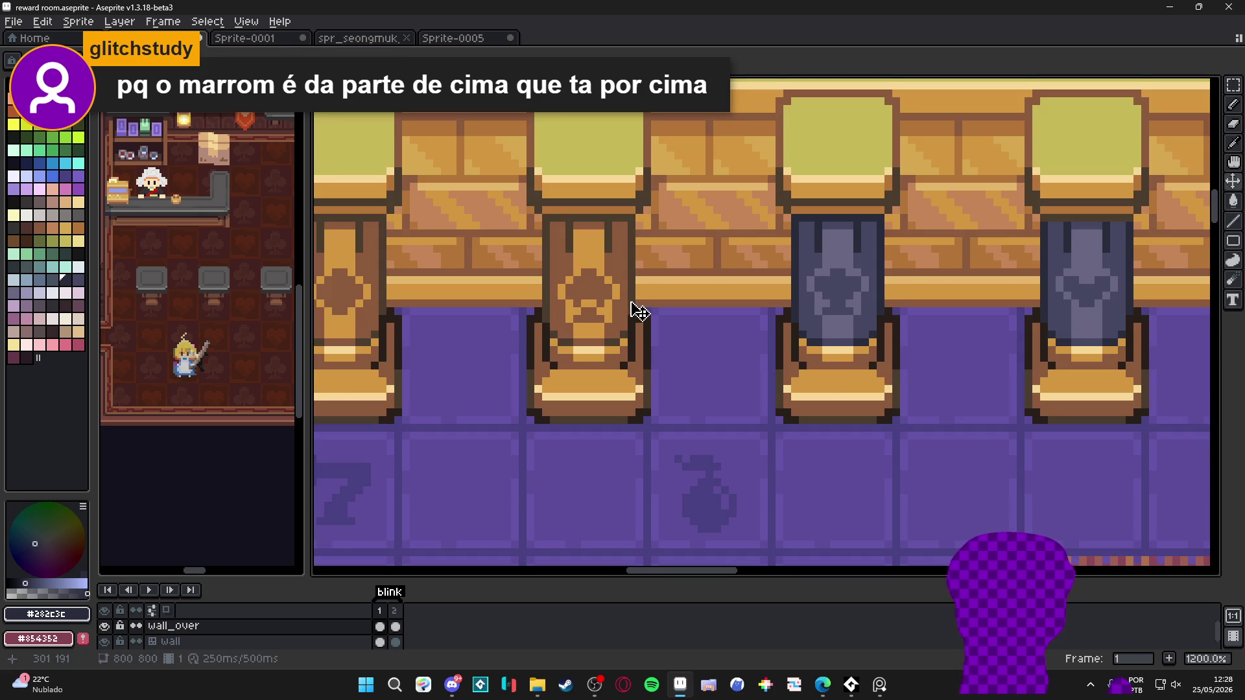
key(ctrl+apostrophe)
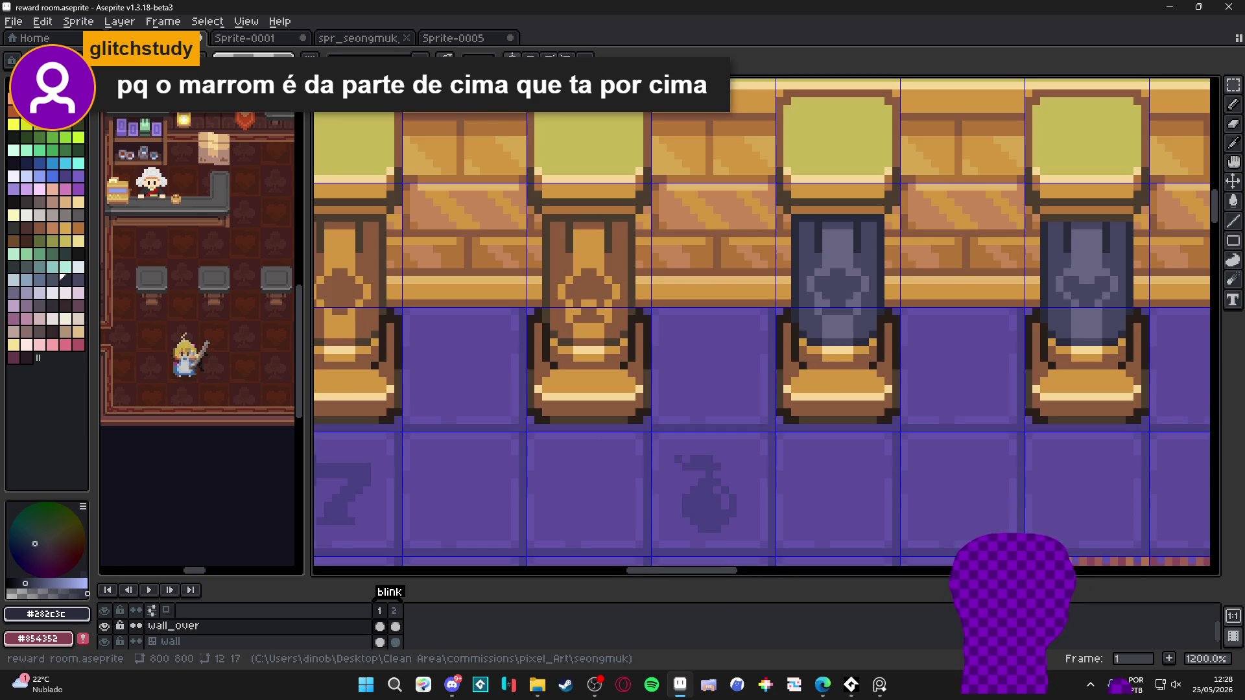
scroll(838, 184, down, 4)
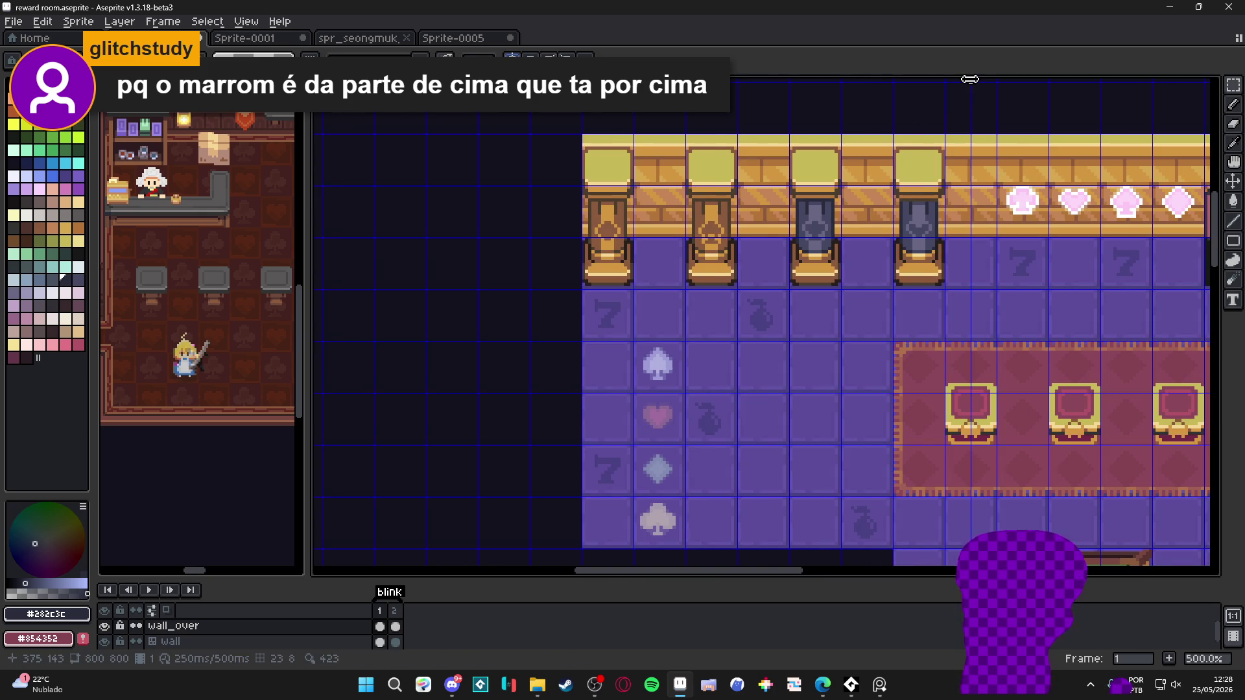
drag(970, 78, 711, 120)
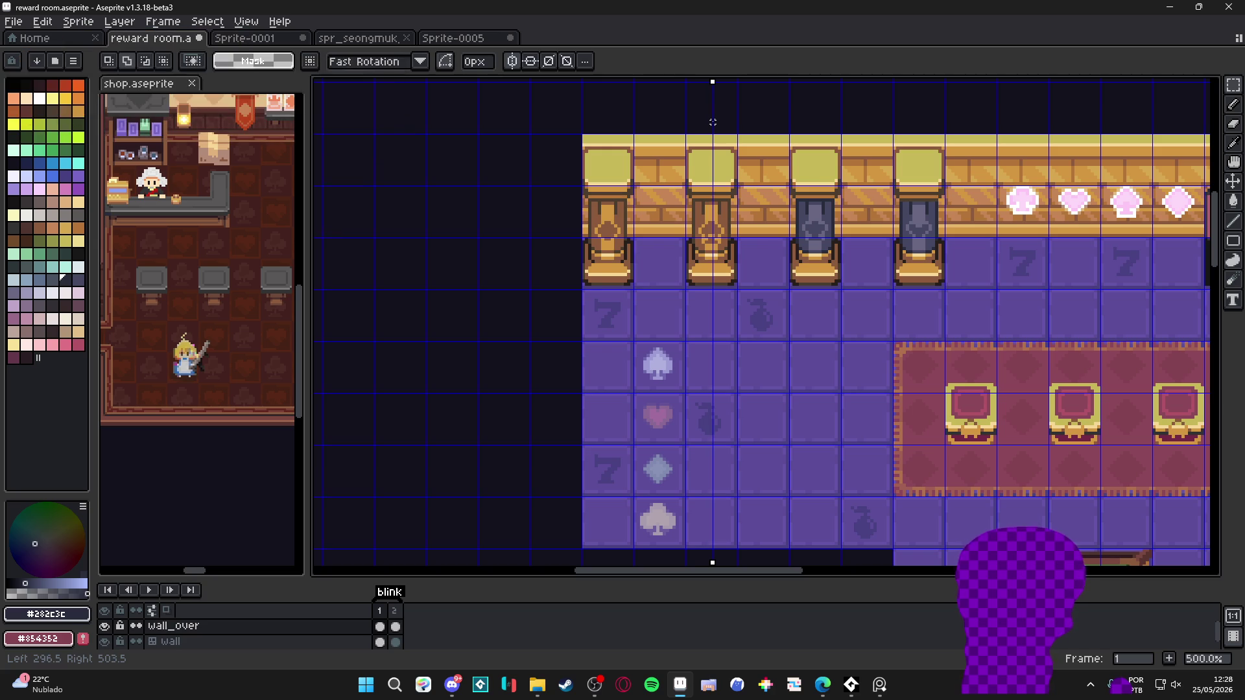
scroll(731, 251, up, 1)
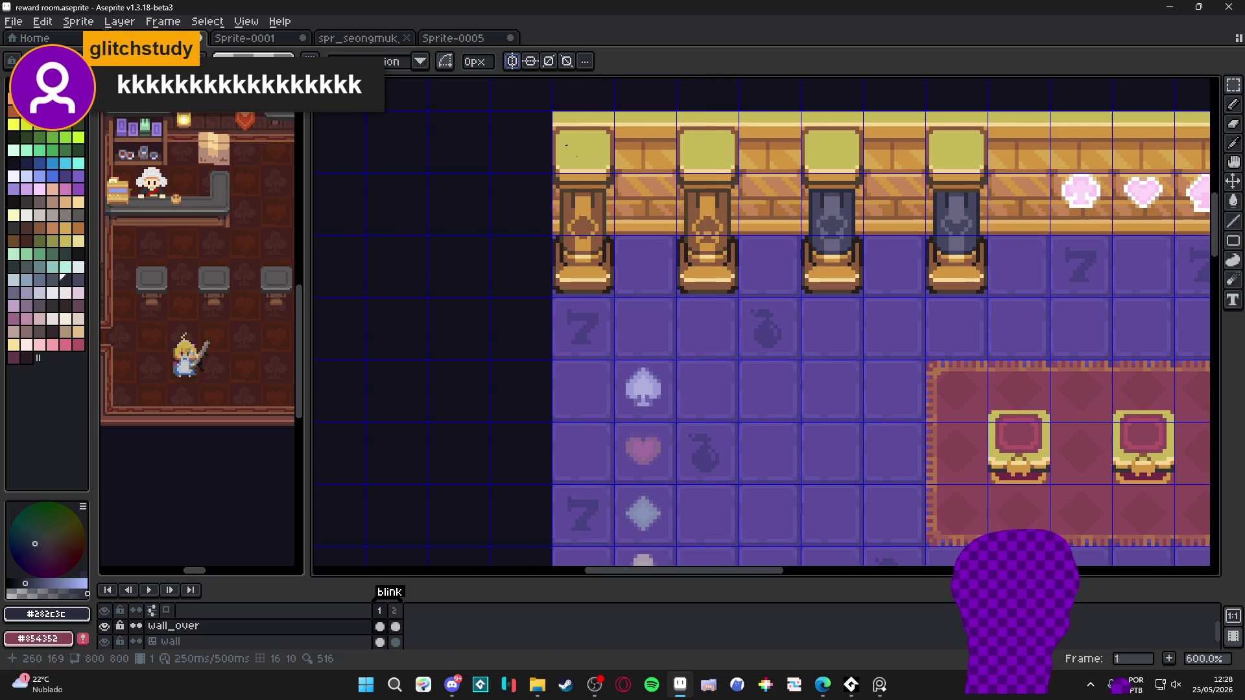
scroll(668, 380, up, 3)
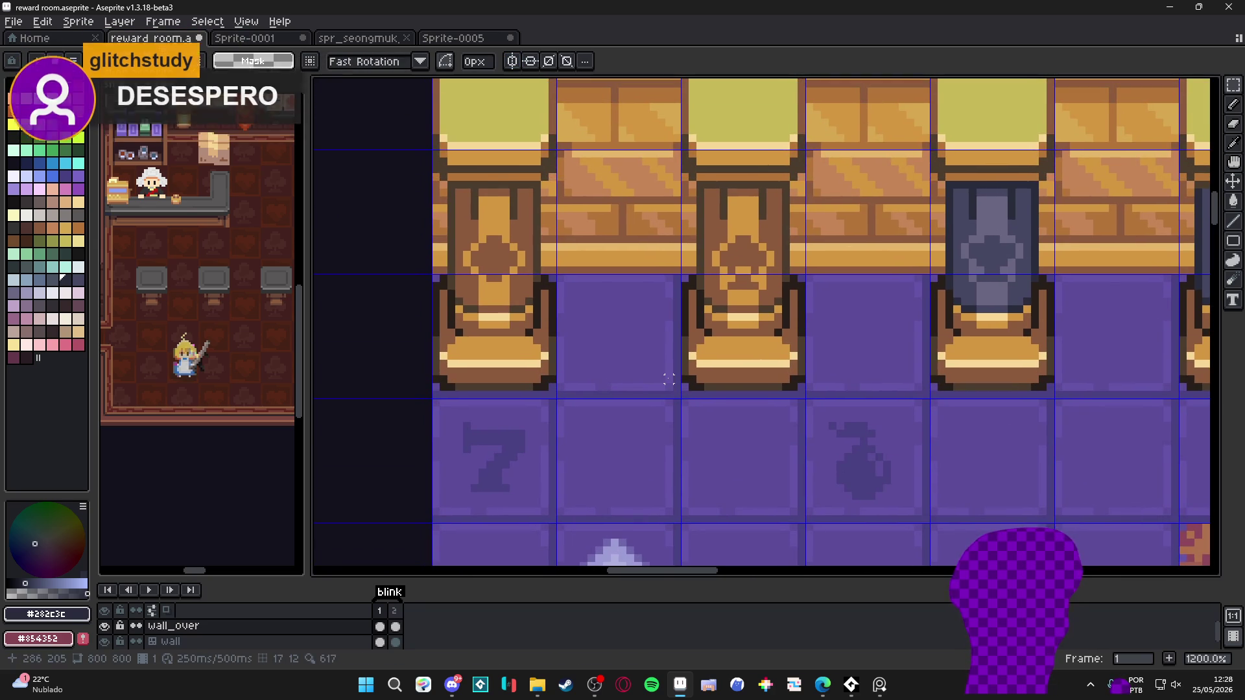
Marquee-select the second pillar's brown banner, extending it to include its lower edge pixels
key(m)
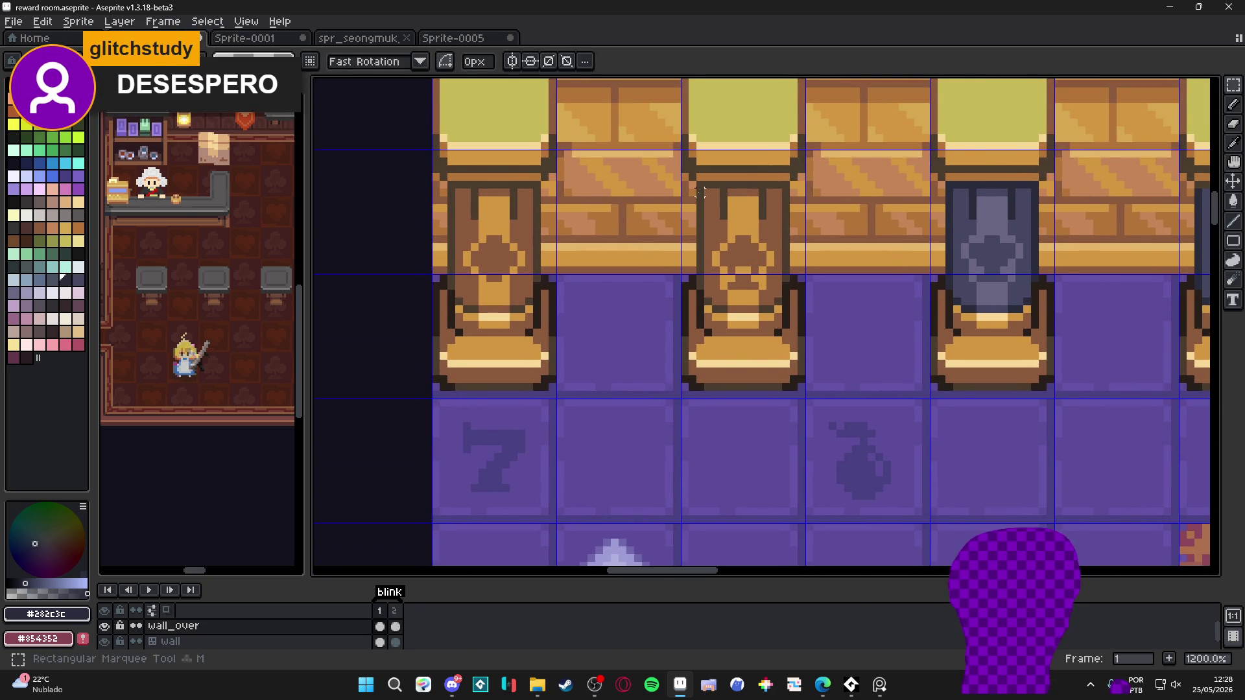
scroll(700, 200, up, 1)
mouse_move(696, 191)
mouse_down()
mouse_move(811, 307)
mouse_move(805, 339)
mouse_up()
scroll(805, 338, up, 1)
click(806, 339)
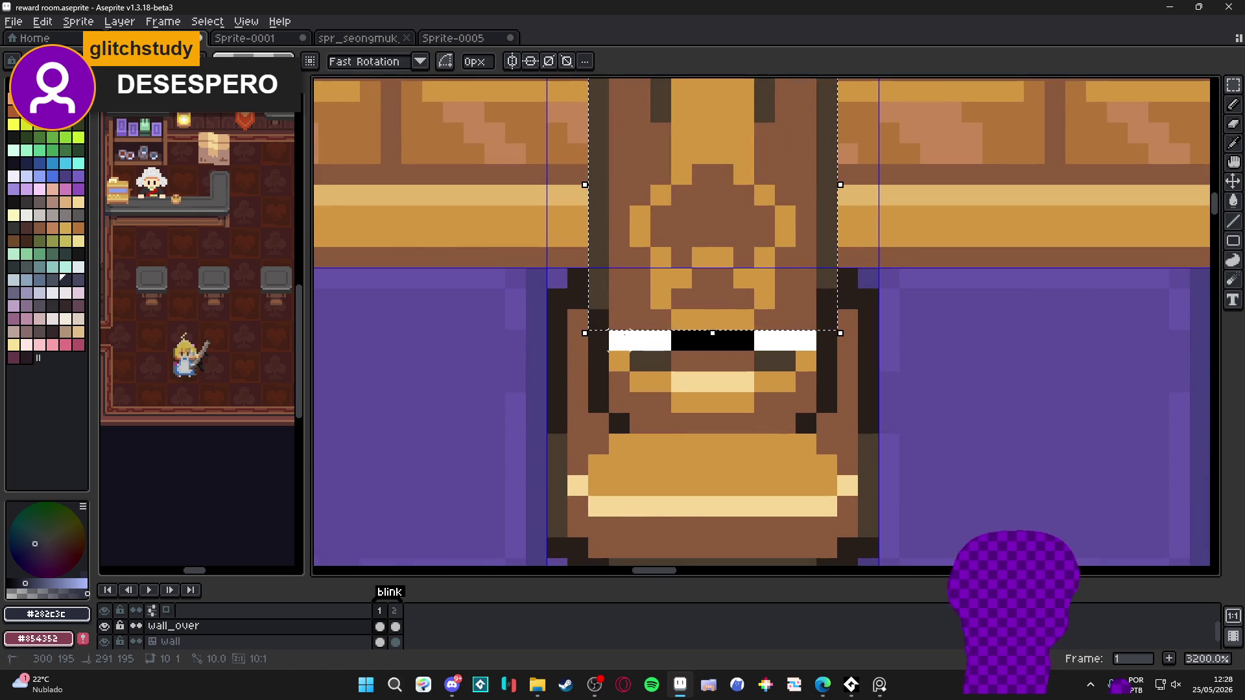
drag(612, 340, 629, 343)
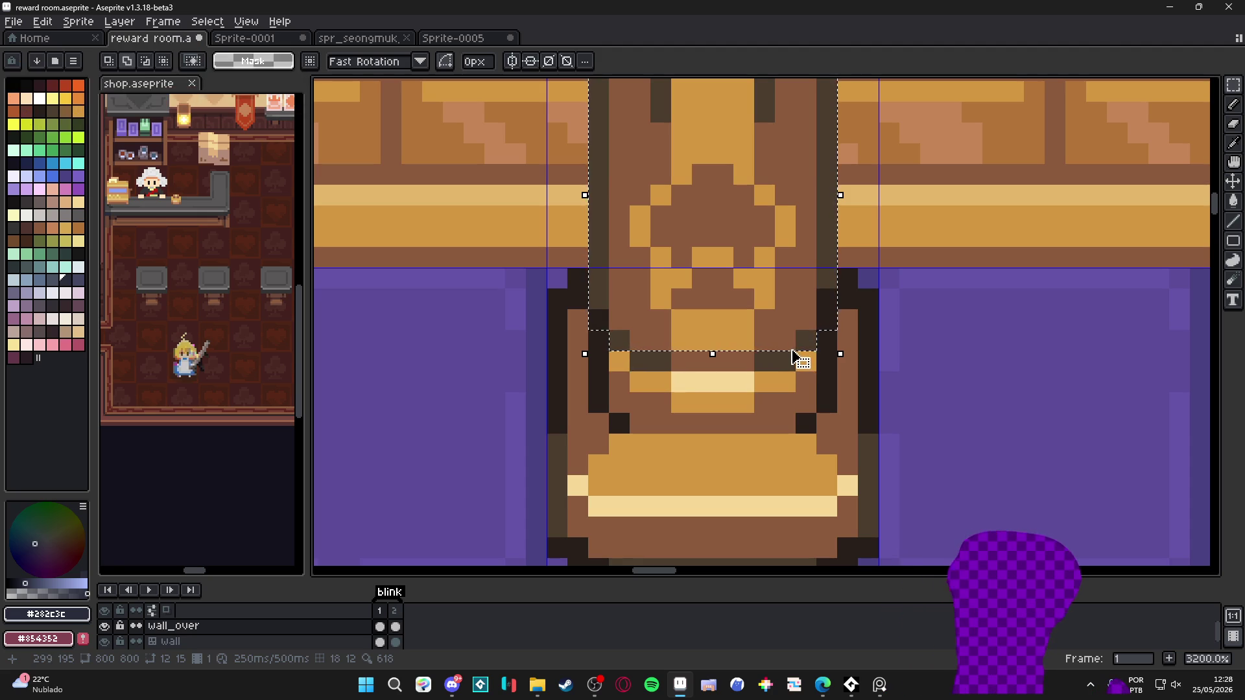
drag(772, 367, 775, 370)
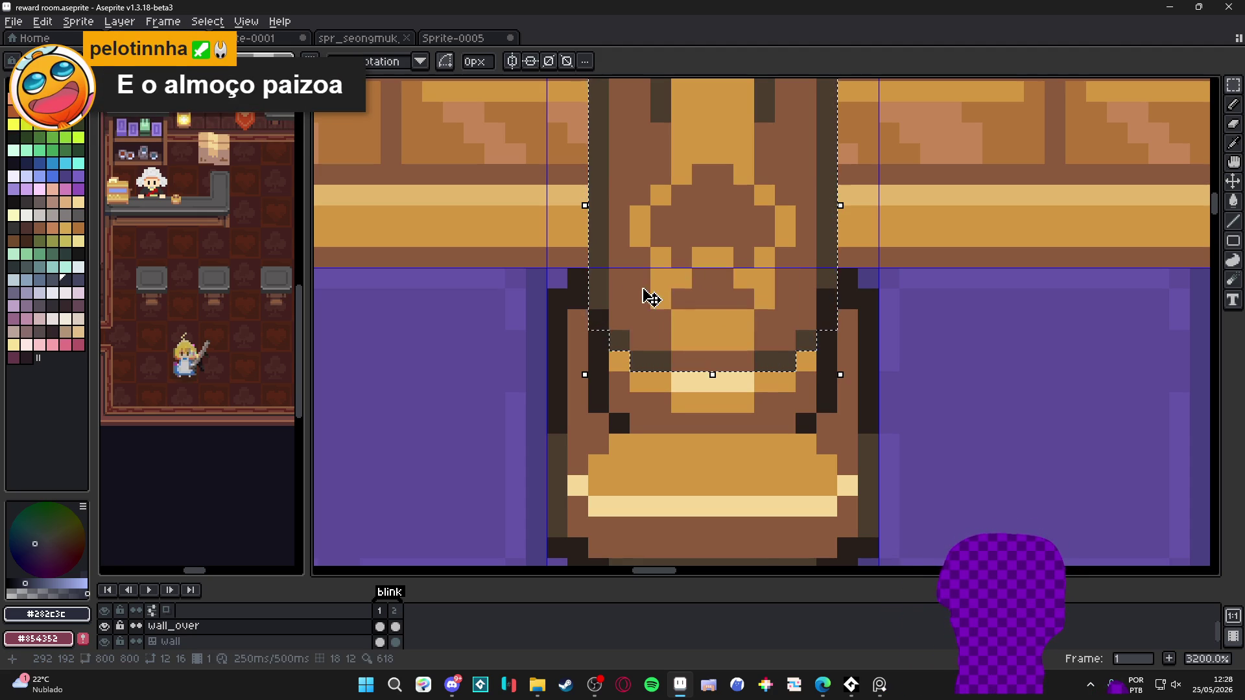
scroll(689, 344, down, 3)
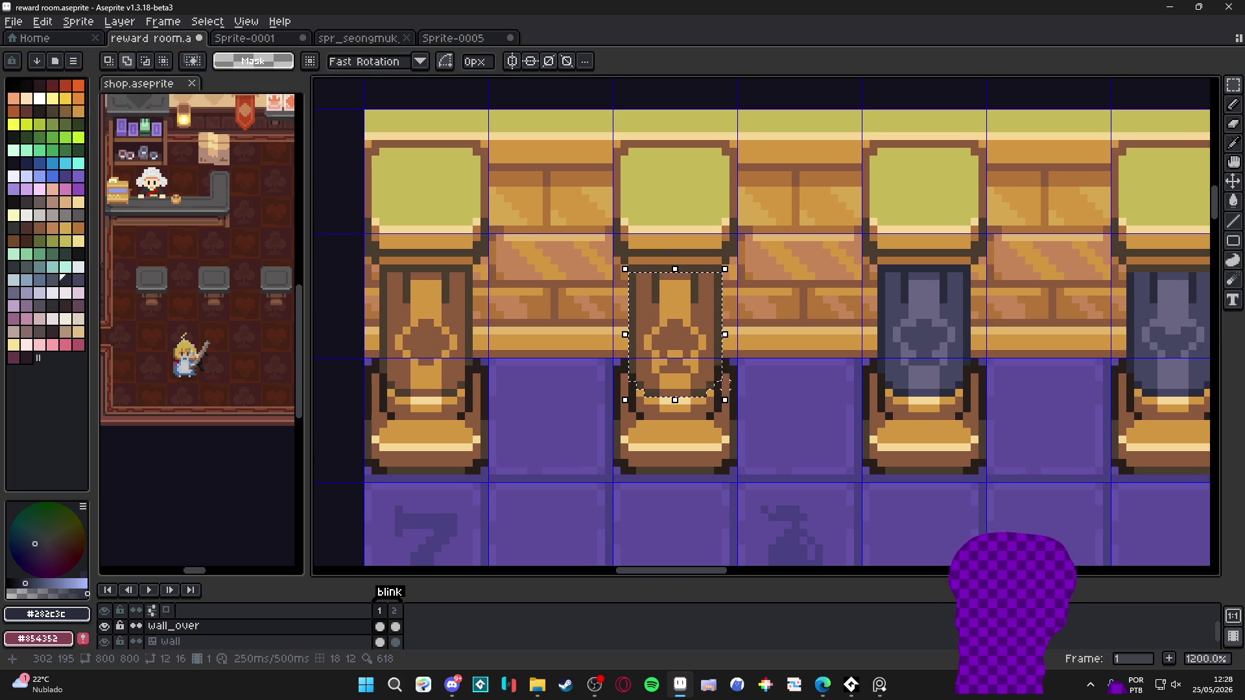
scroll(640, 319, up, 1)
Fill the selected banner grey-blue #696682 and its edge pixels navy #282c3c
key(w)
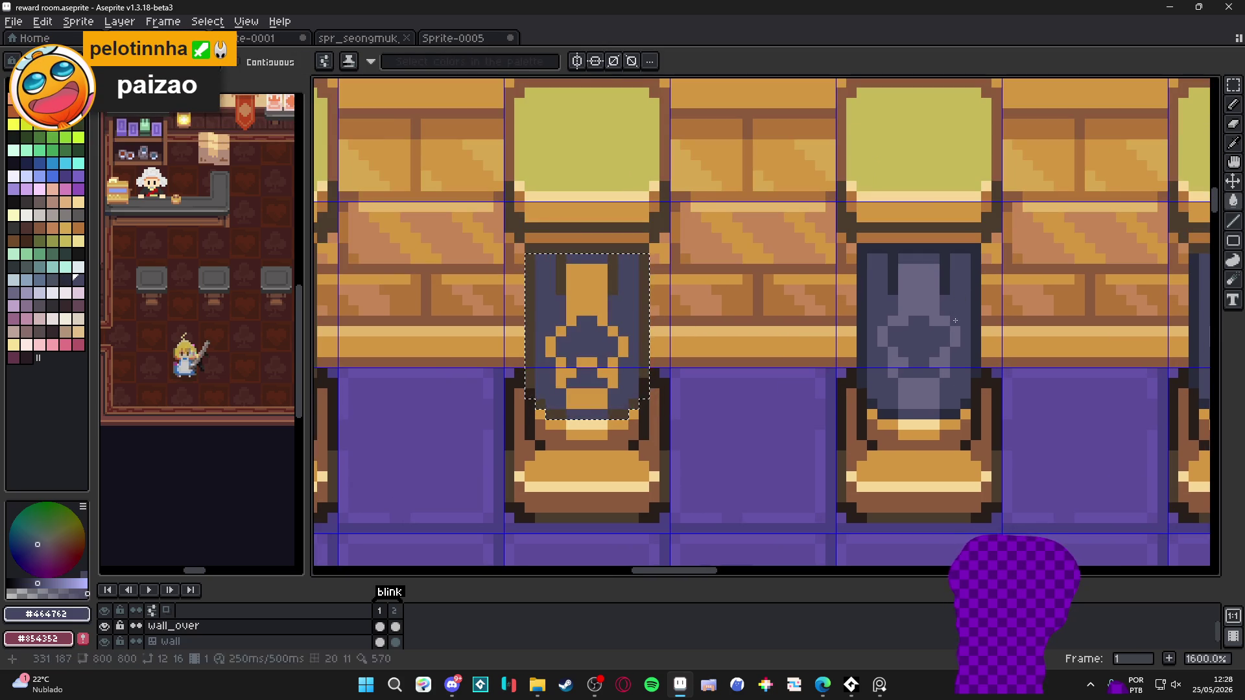
alt+click(917, 297)
scroll(643, 320, down, 2)
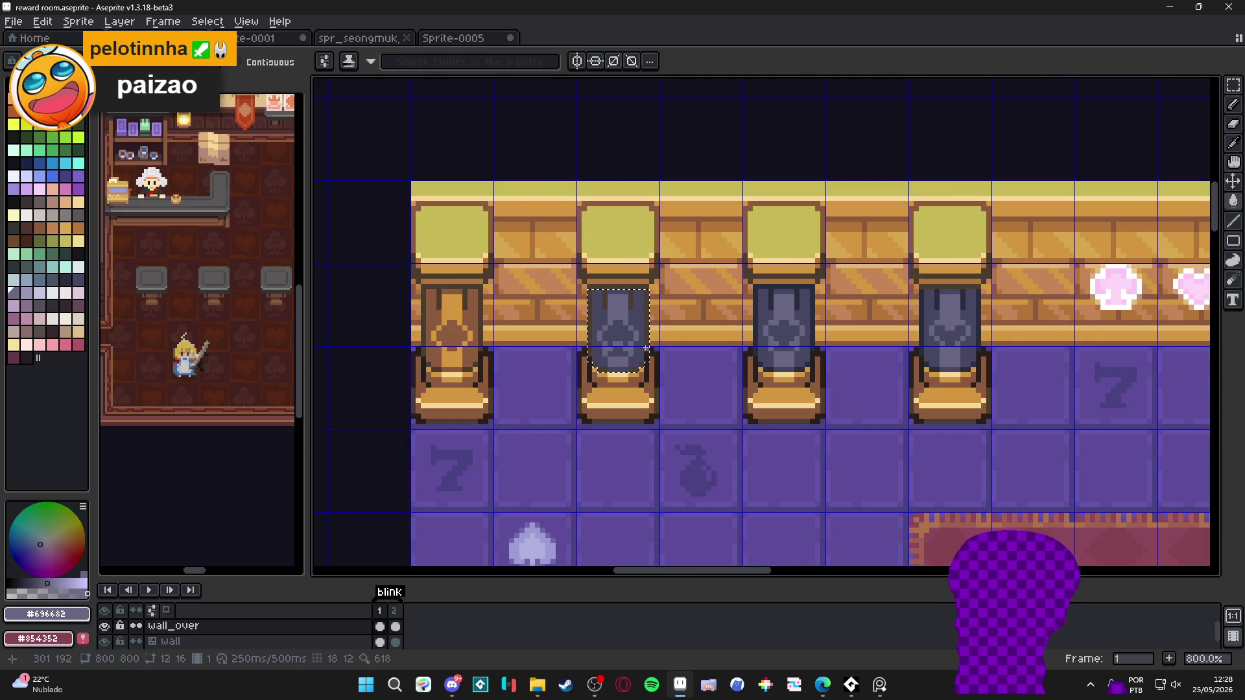
scroll(496, 309, up, 2)
alt+click(496, 308)
key(g)
click(497, 309)
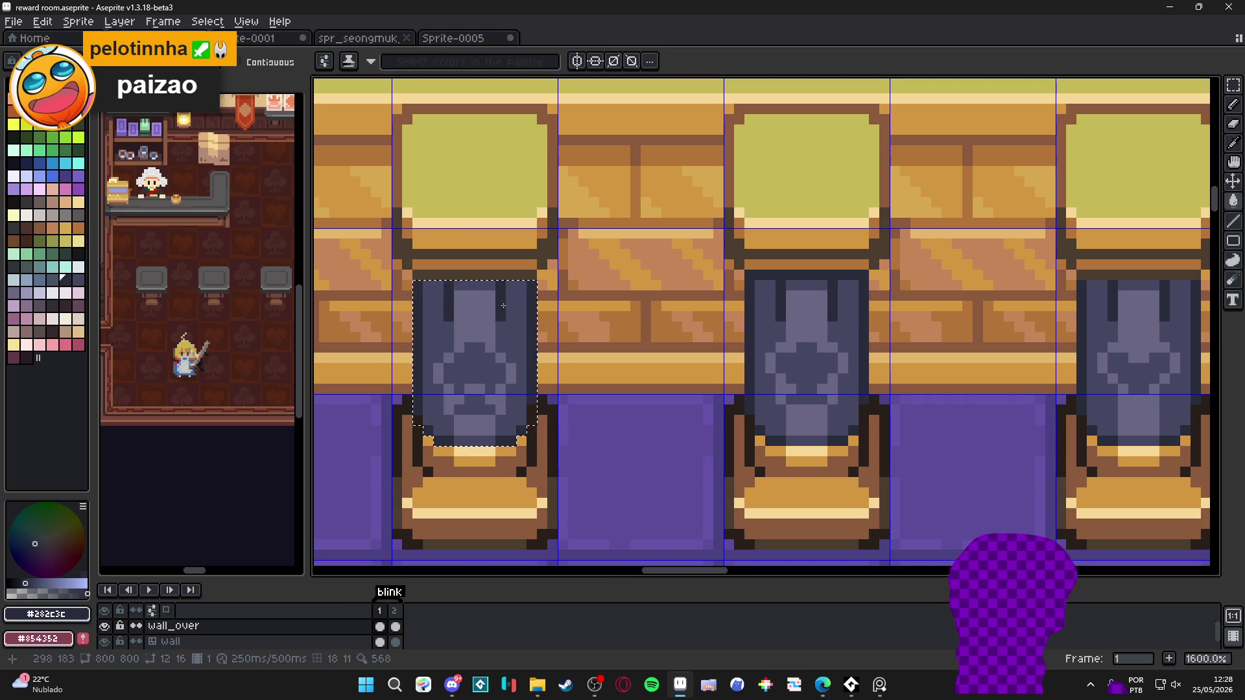
scroll(532, 341, down, 3)
Marquee-select the first pillar's brown banner
drag(463, 343, 583, 355)
scroll(583, 315, up, 3)
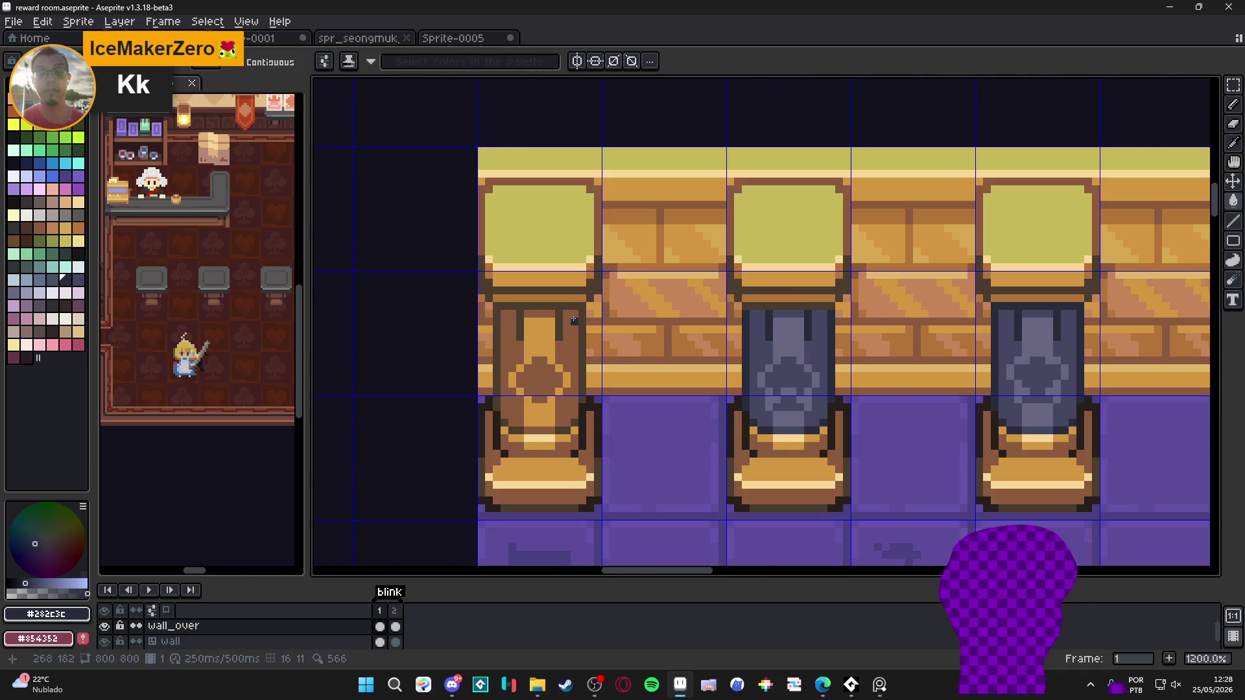
key(m)
scroll(574, 321, up, 1)
mouse_move(585, 312)
mouse_down()
mouse_move(468, 434)
mouse_move(467, 451)
mouse_move(637, 466)
mouse_up()
scroll(490, 469, up, 3)
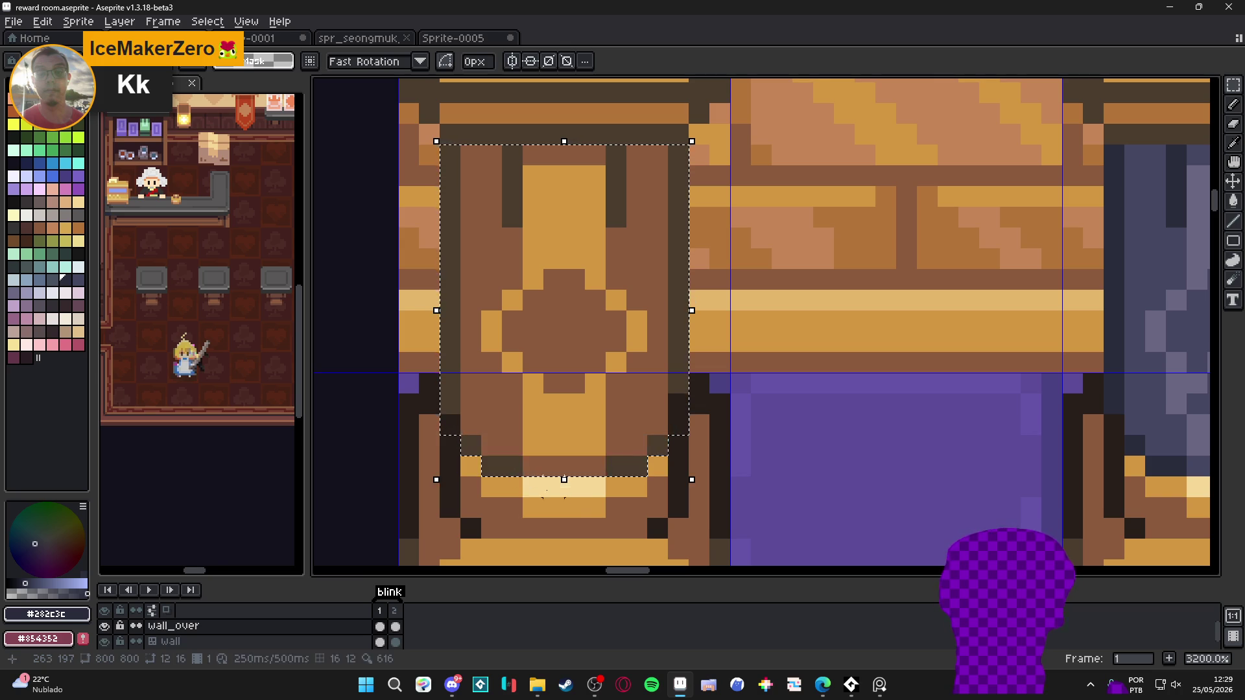
scroll(491, 442, down, 3)
Fill the first banner navy #282c3c and its orange centre grey-blue #696682
key(g)
scroll(491, 442, up, 2)
scroll(491, 442, down, 3)
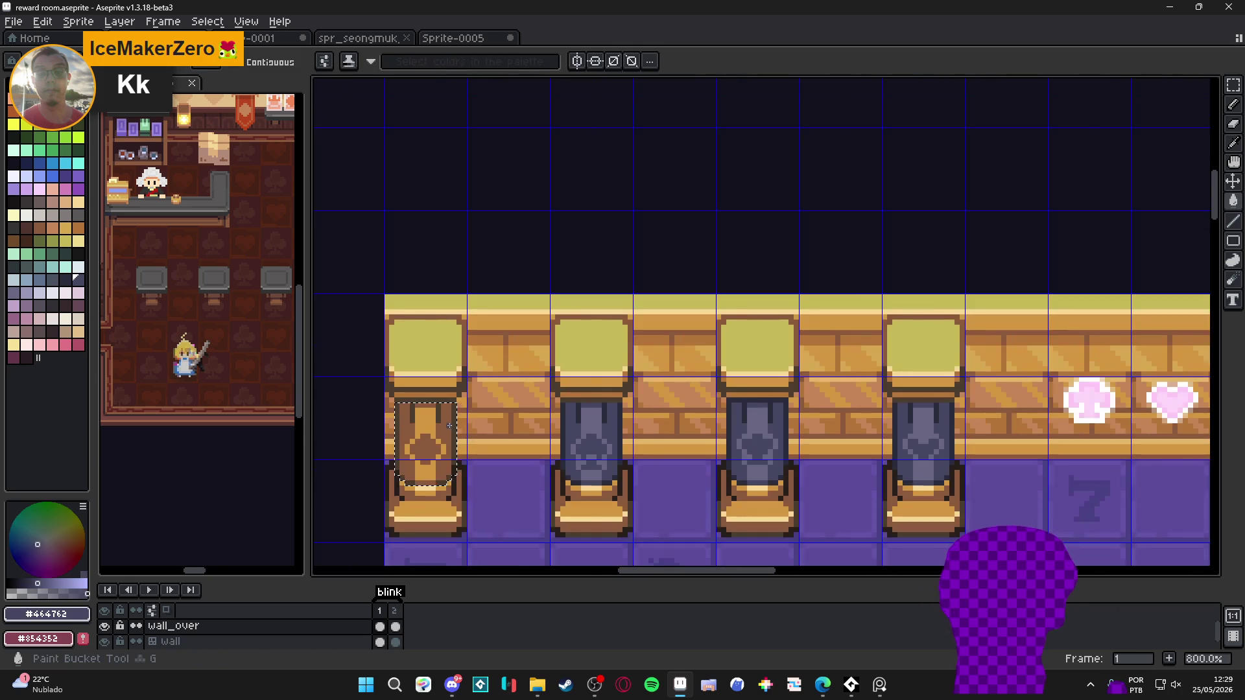
click(424, 447)
scroll(424, 448, up, 2)
alt+click(647, 411)
click(400, 425)
scroll(400, 426, down, 2)
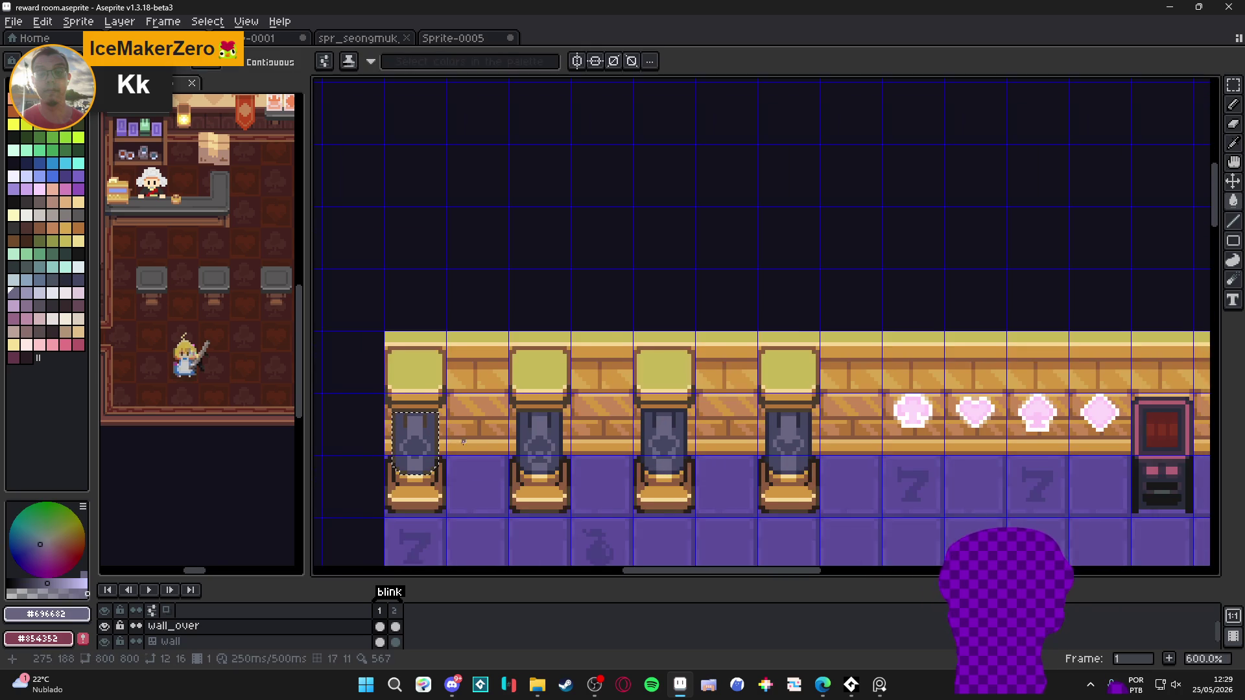
click(516, 411)
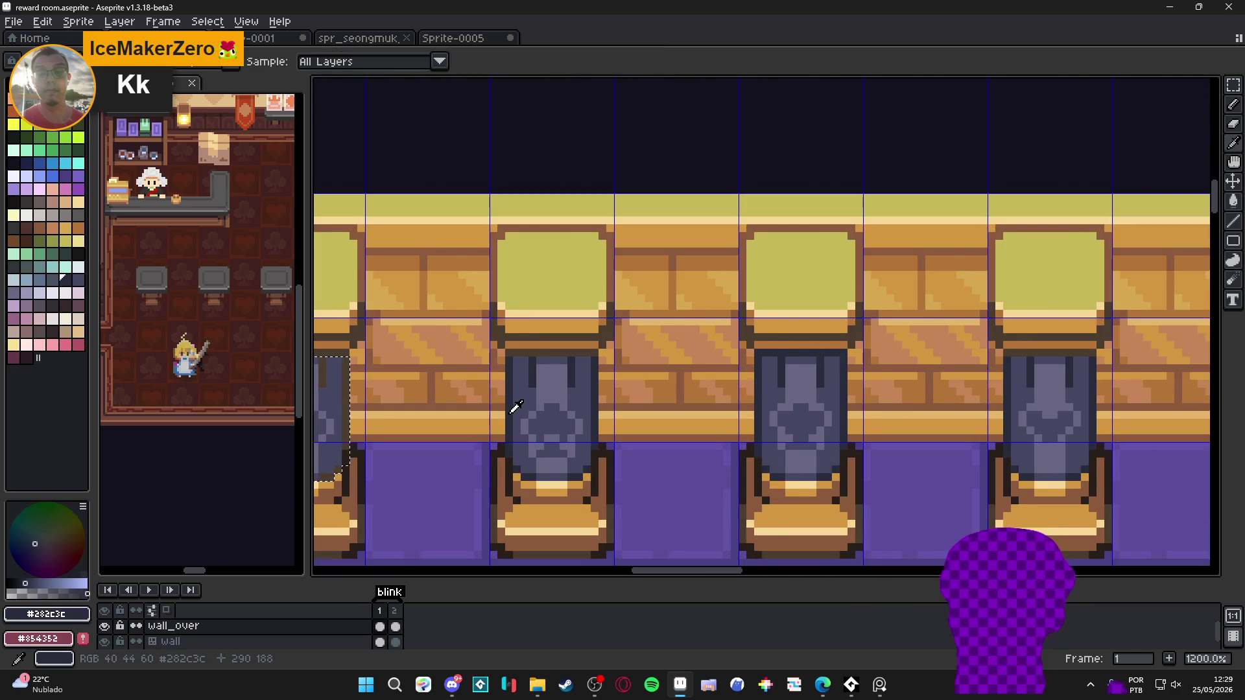
scroll(509, 412, left, 3)
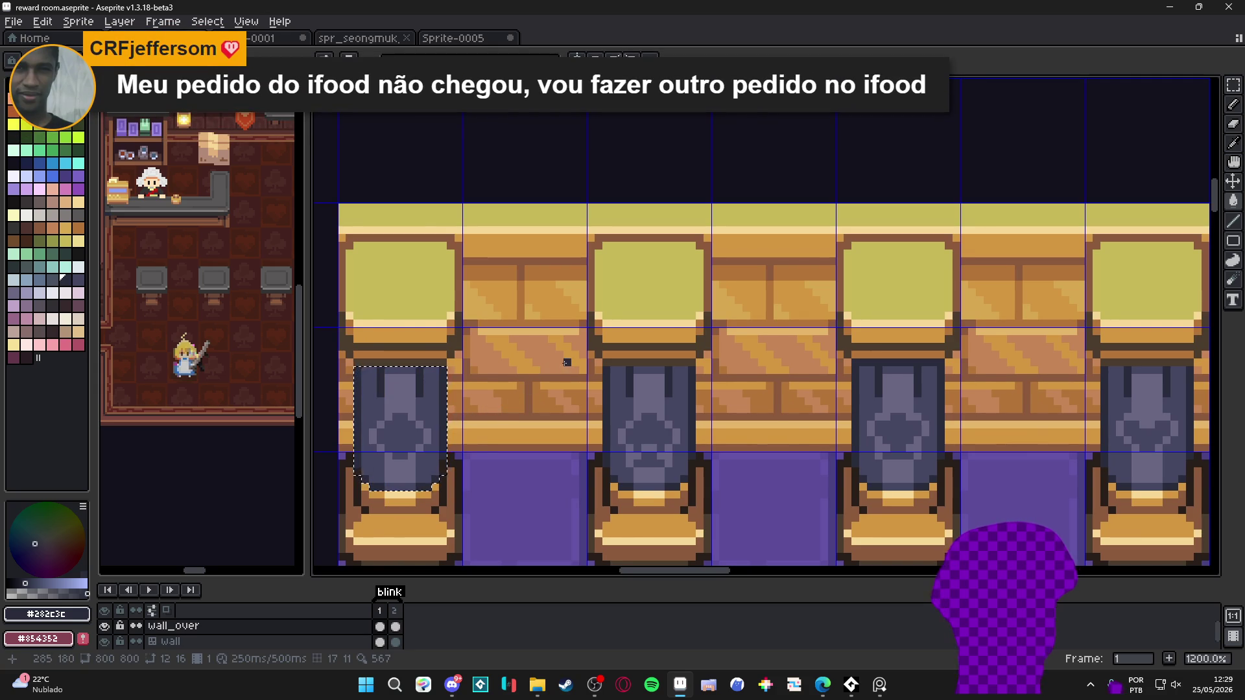
scroll(567, 362, down, 2)
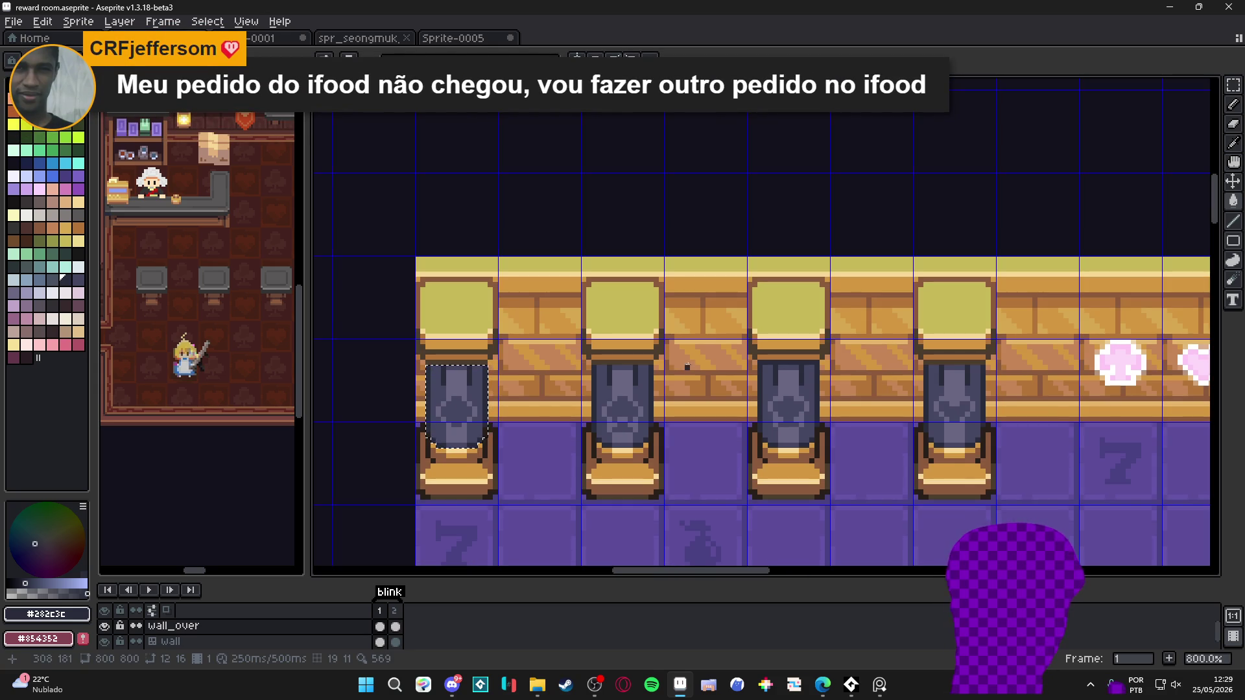
scroll(703, 368, down, 1)
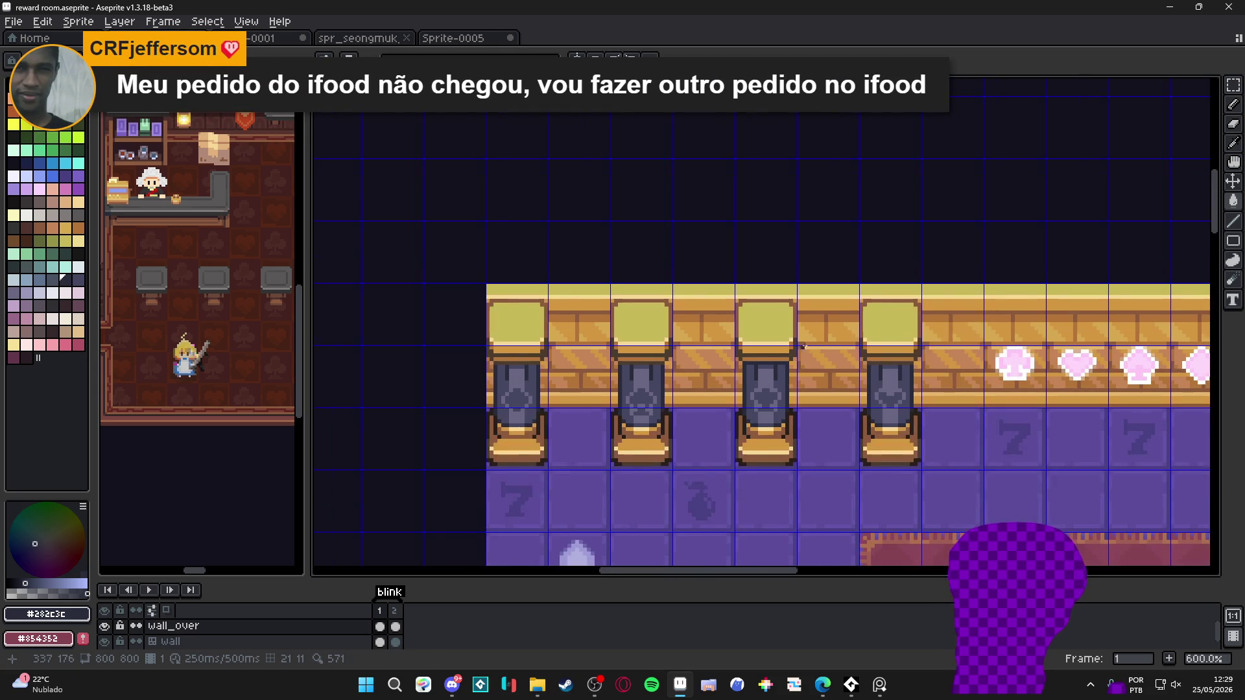
scroll(837, 366, down, 2)
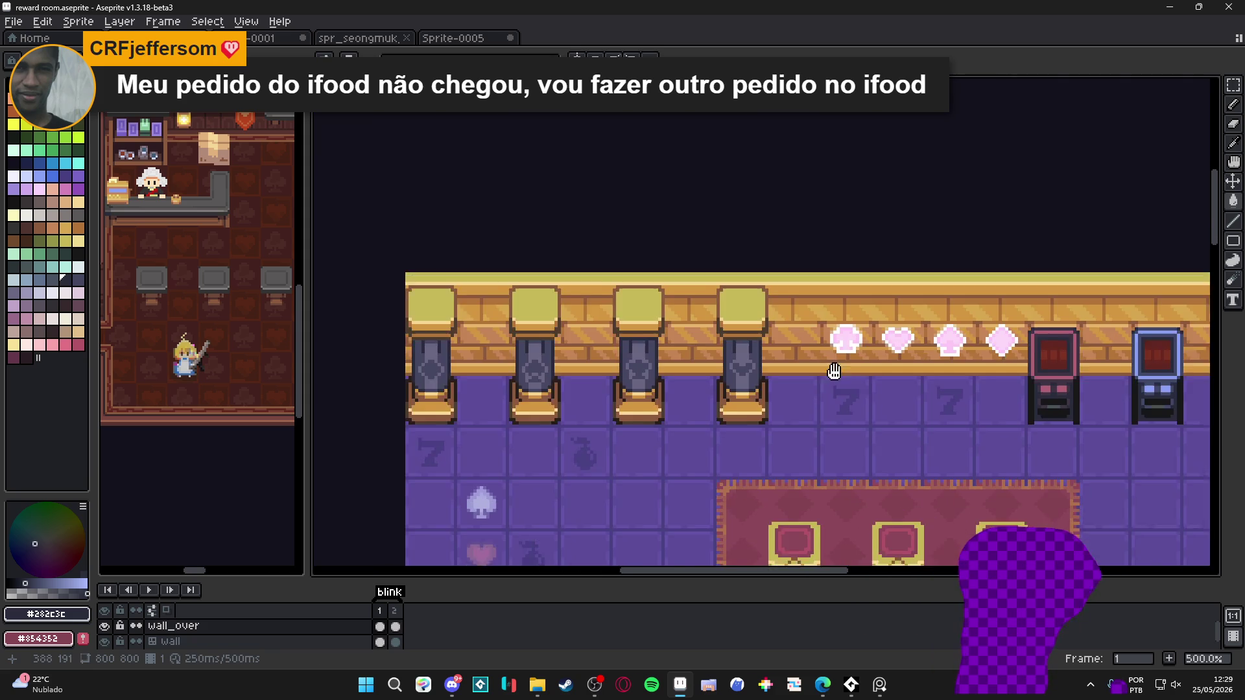
Clear the selection and inspect the fourth back-wall pillar
scroll(810, 392, down, 1)
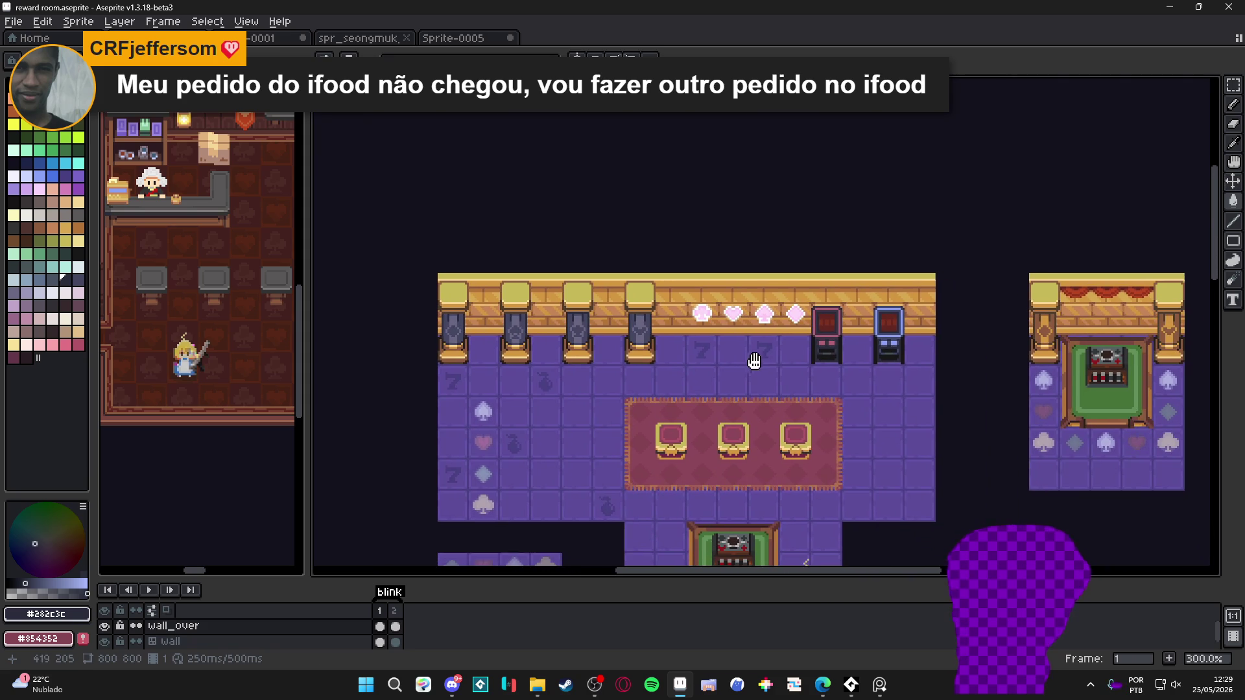
scroll(753, 395, right, 3)
scroll(753, 395, down, 1)
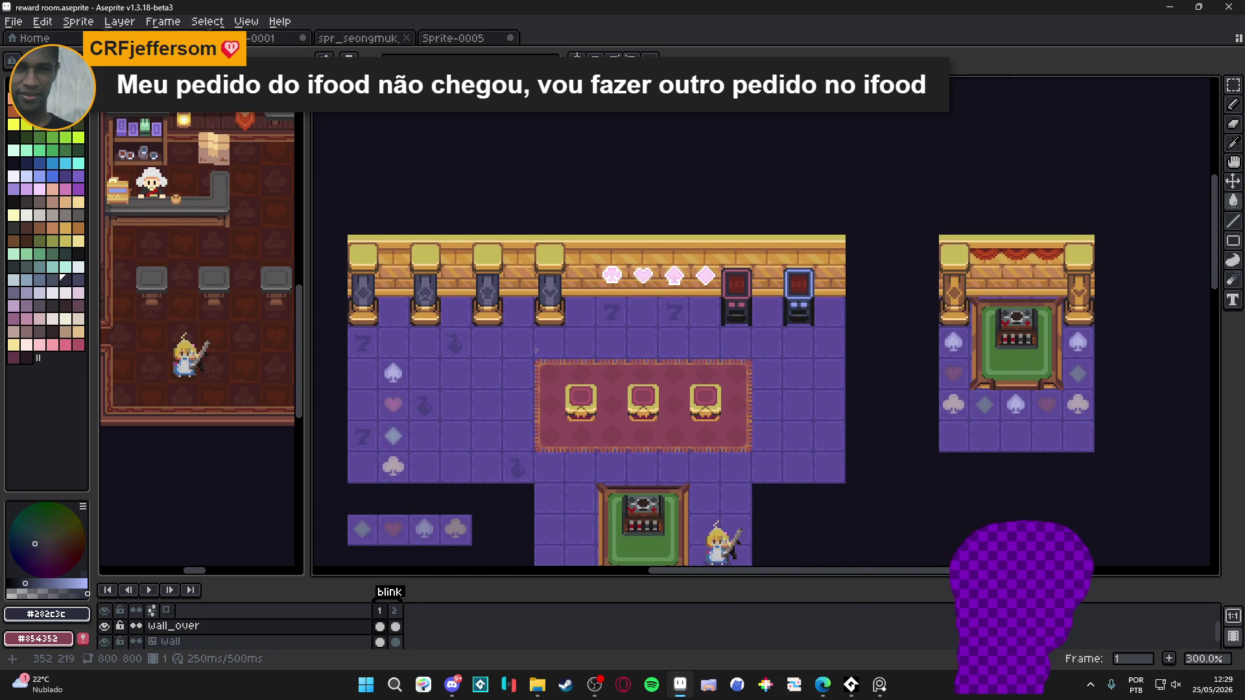
scroll(505, 306, up, 1)
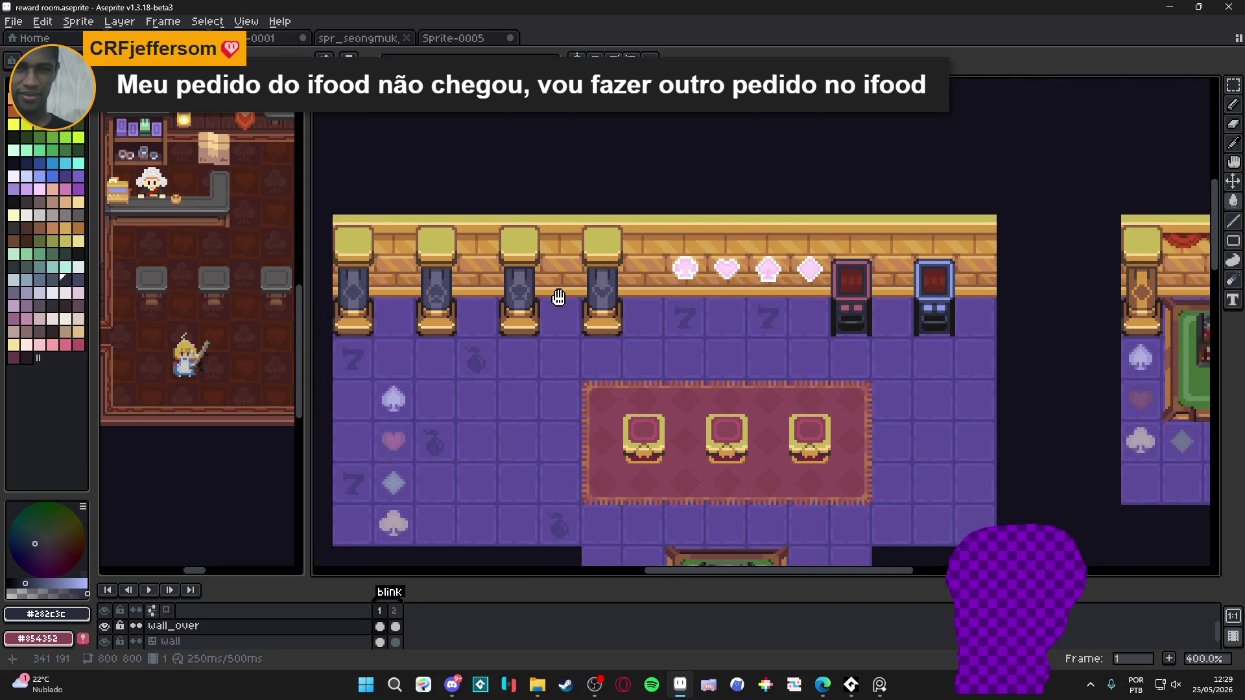
scroll(825, 360, right, 2)
scroll(495, 335, down, 1)
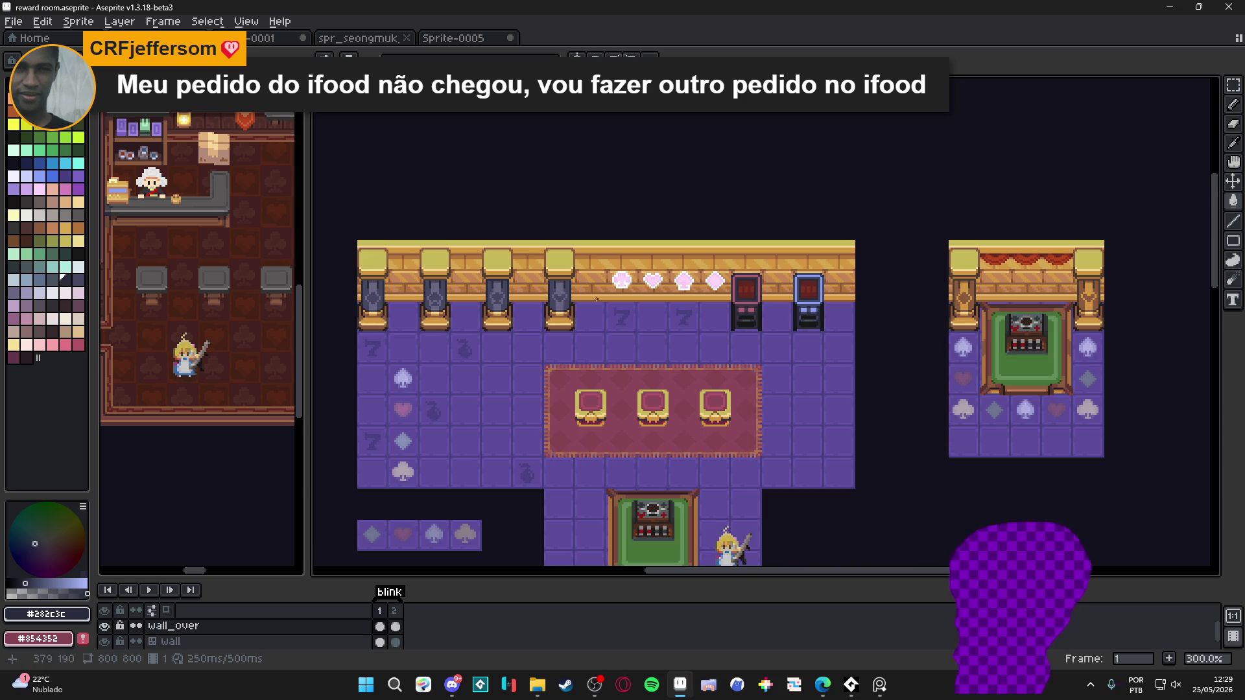
key(ctrl+d)
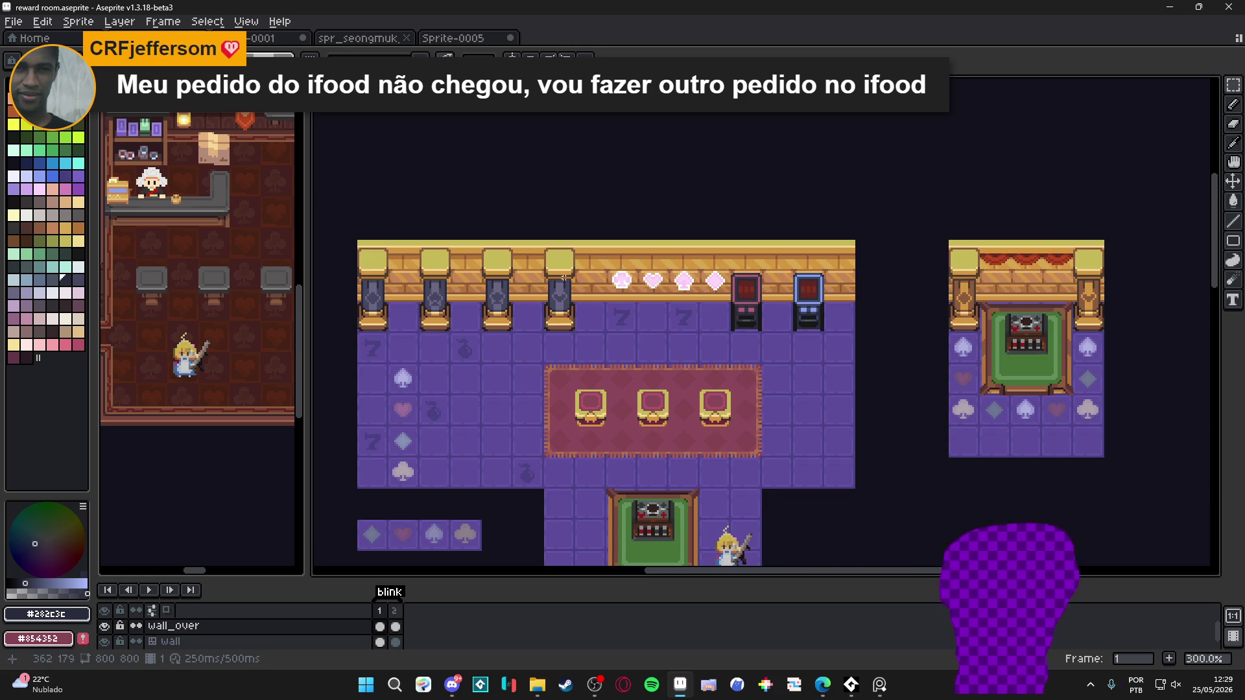
drag(555, 260, 570, 313)
key(ctrl+d)
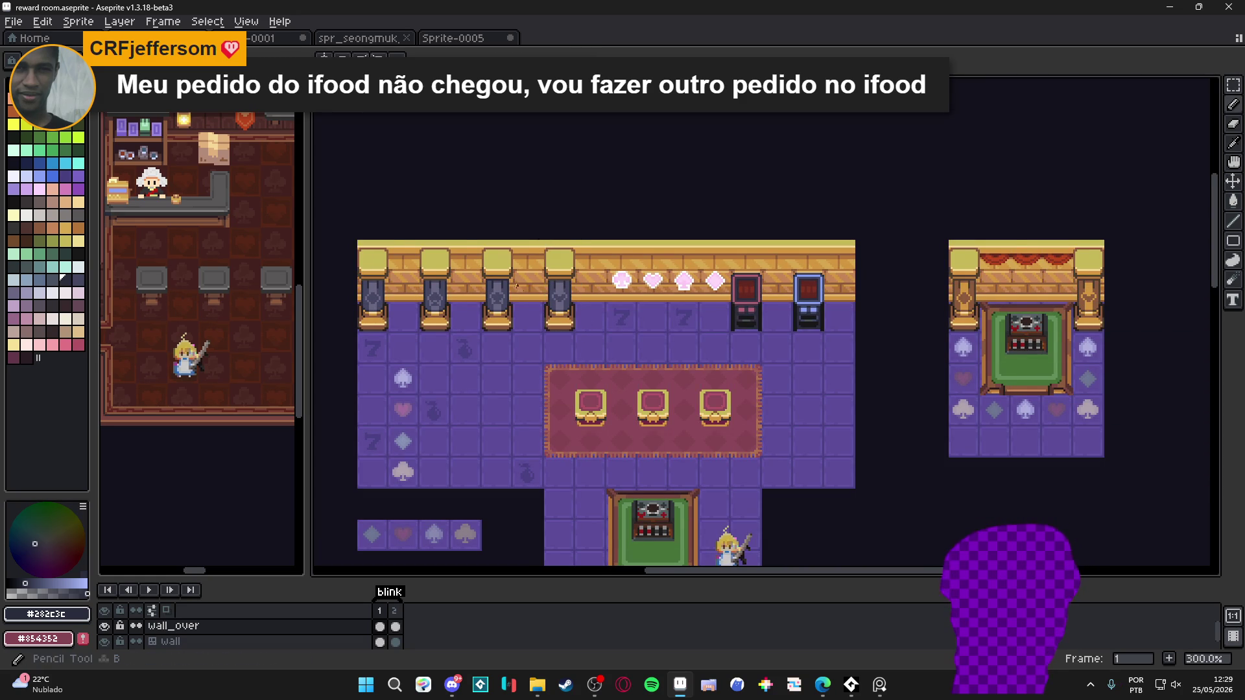
scroll(496, 285, up, 6)
scroll(487, 277, up, 3)
Darken the pillar top with dark brown outline pixels and save the reward room file
alt+click(431, 263)
mouse_move(626, 261)
mouse_down()
mouse_move(473, 292)
mouse_move(404, 276)
mouse_move(609, 275)
mouse_up()
alt+click(485, 311)
scroll(609, 275, down, 4)
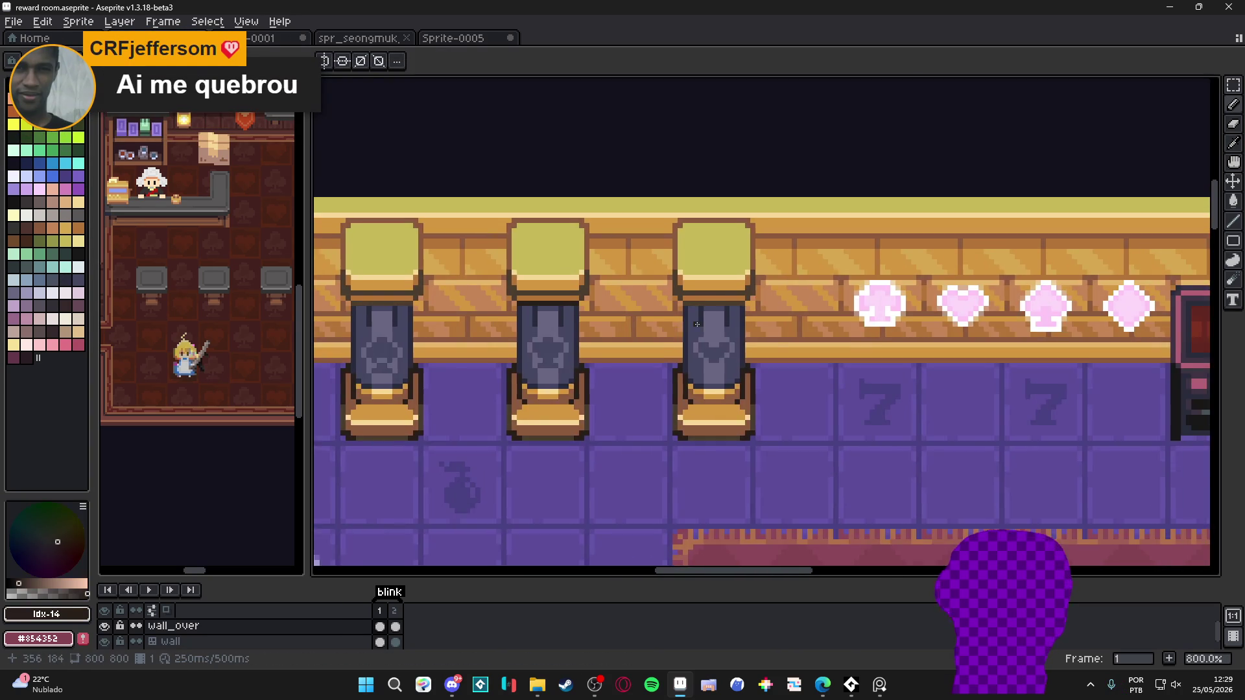
scroll(748, 286, up, 2)
drag(748, 286, 788, 286)
scroll(747, 286, down, 3)
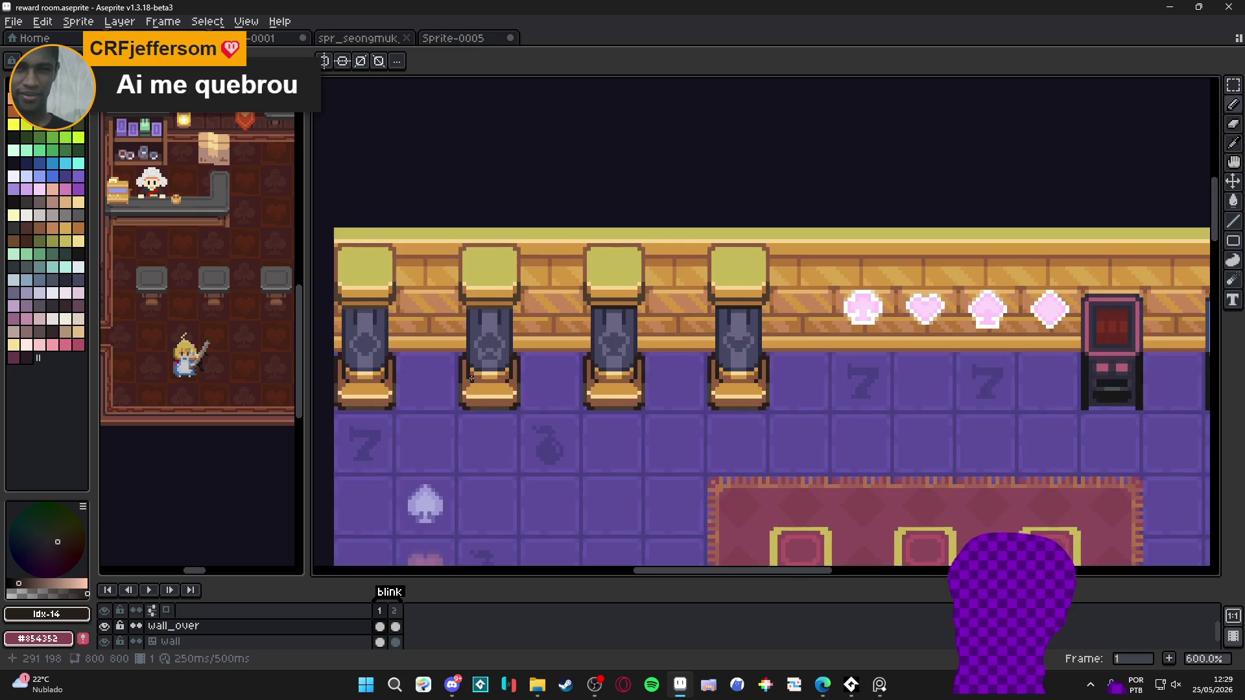
scroll(679, 299, up, 3)
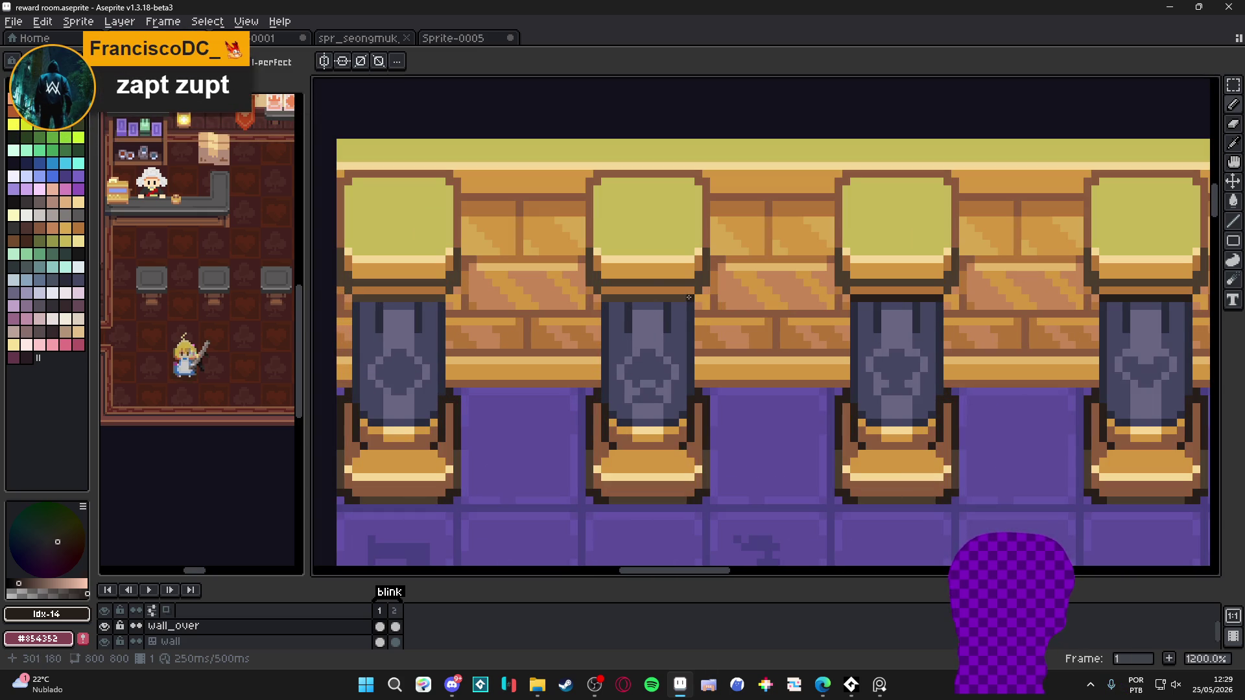
scroll(603, 337, left, 3)
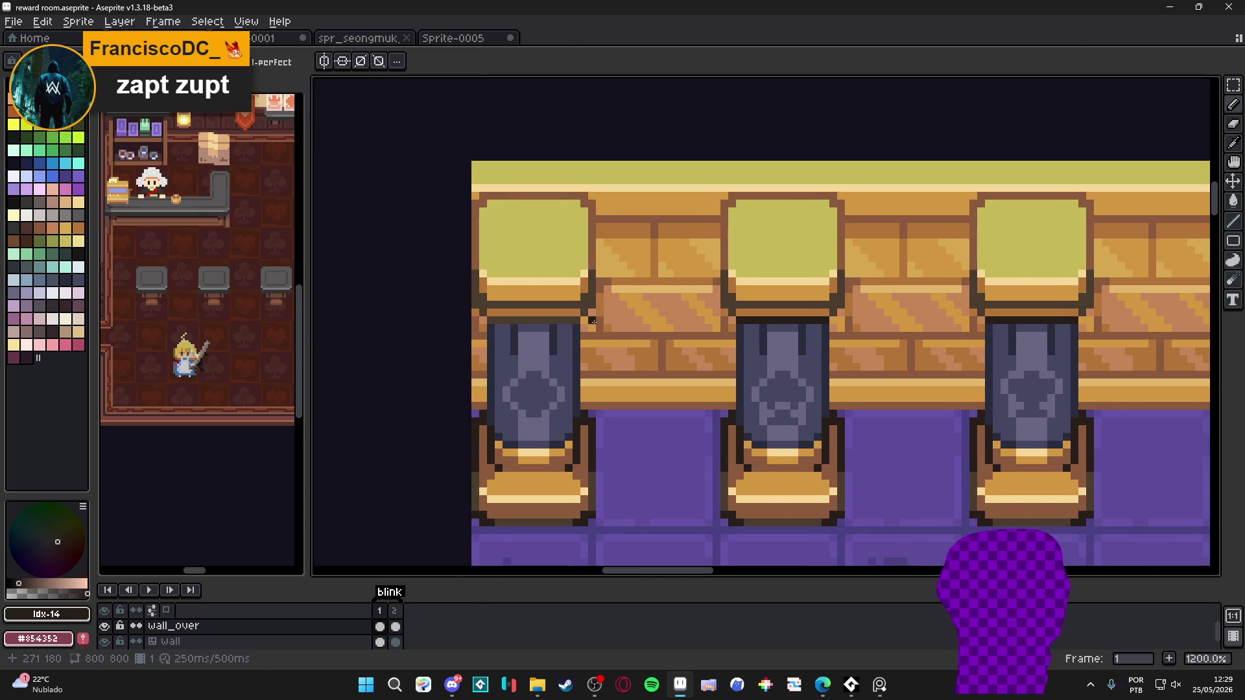
scroll(597, 323, up, 3)
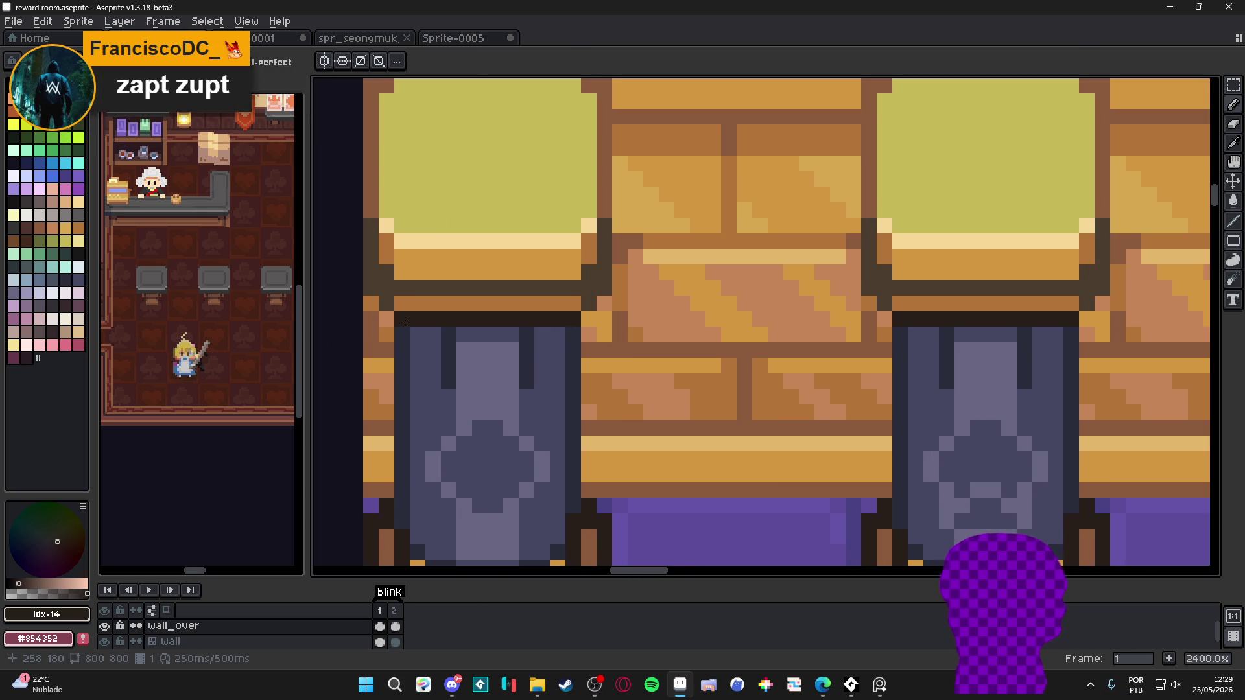
scroll(404, 322, down, 8)
mouse_move(680, 352)
mouse_down()
mouse_move(660, 347)
mouse_move(671, 328)
mouse_move(699, 345)
mouse_move(647, 336)
mouse_up()
scroll(688, 349, down, 1)
key(ctrl+s)
Move one pillar tile 17 tiles right onto the side room's back wall, then deselect
scroll(748, 350, up, 1)
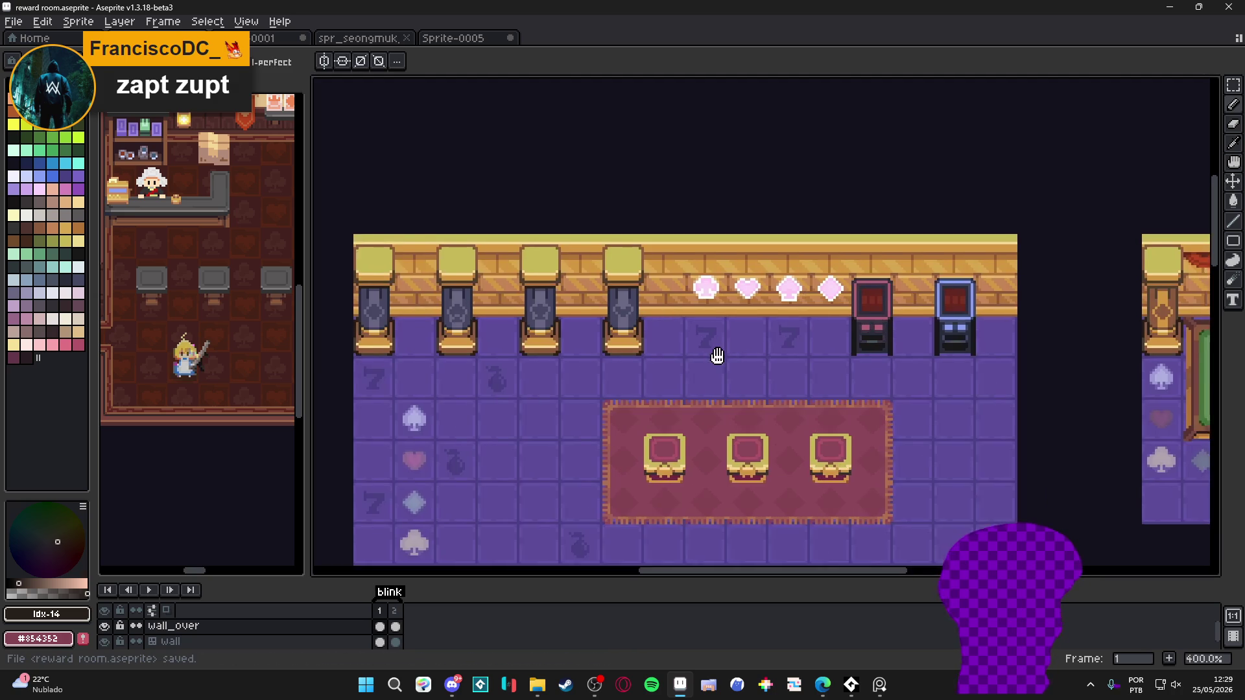
drag(632, 287, 579, 276)
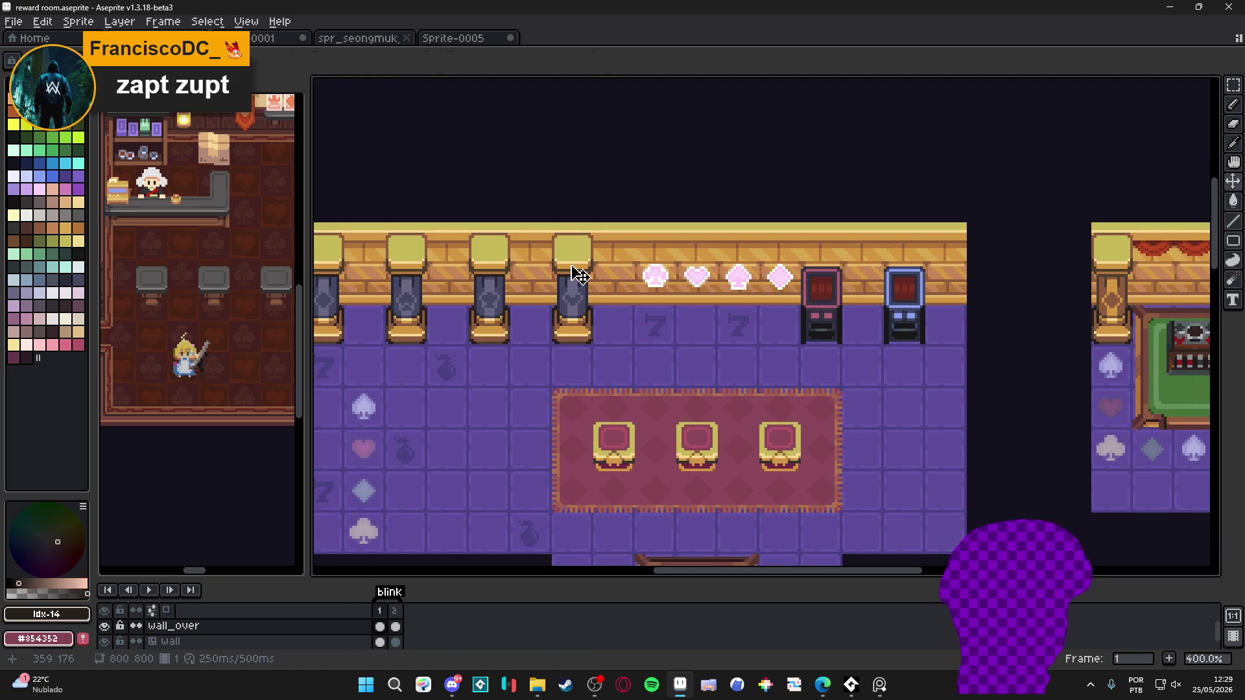
key(m)
key(ctrl+apostrophe)
drag(573, 258, 587, 334)
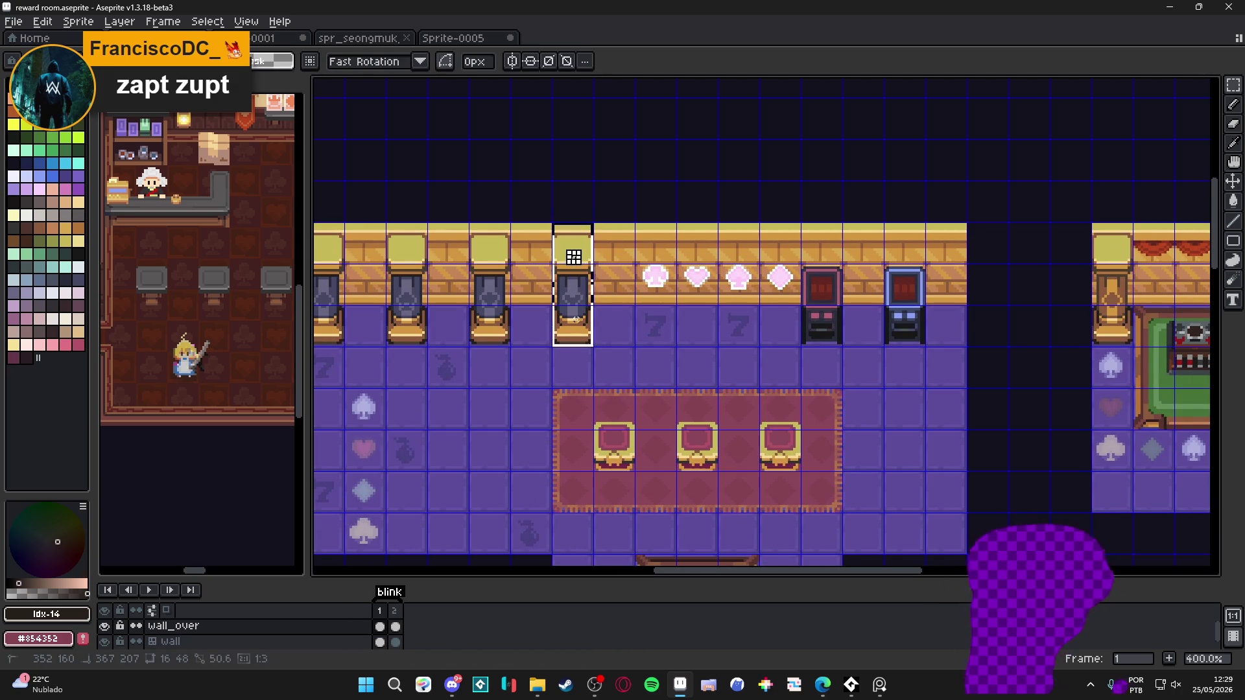
scroll(640, 351, down, 1)
drag(767, 341, 616, 322)
key(shift+Right)
key(shift+Right)
key(shift+Right)
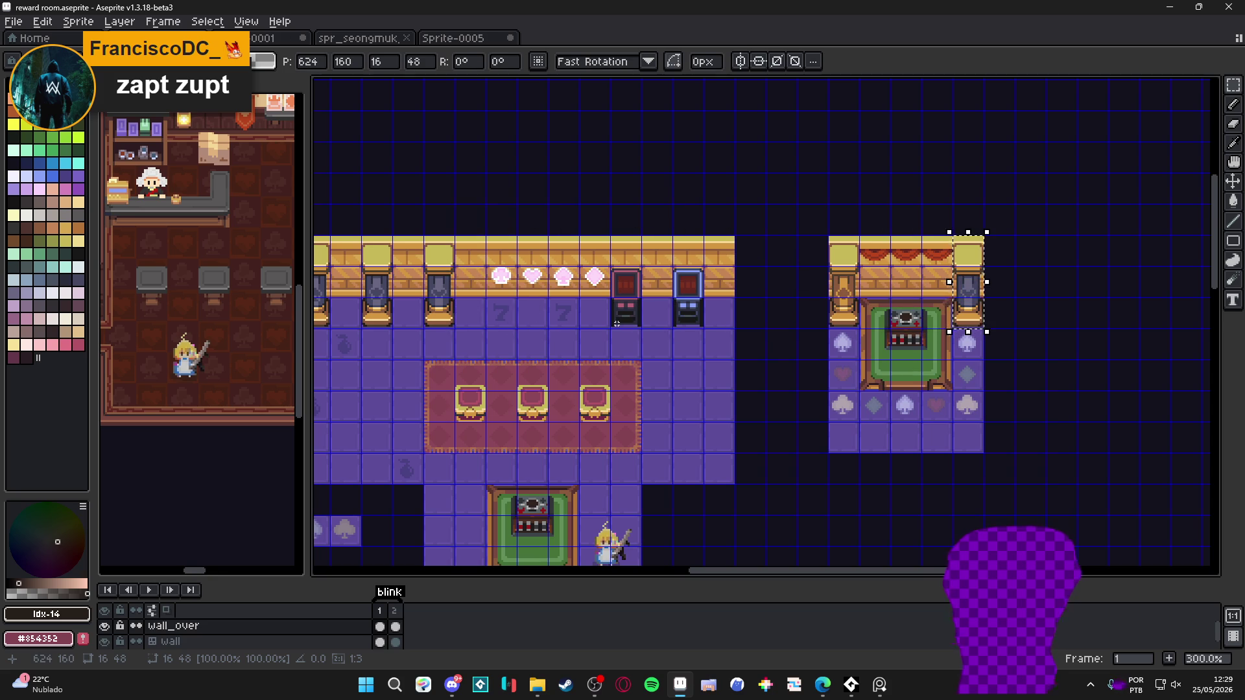
key(ctrl+d)
Check the pillar column across the wall and hide the tile grid
drag(476, 422, 610, 426)
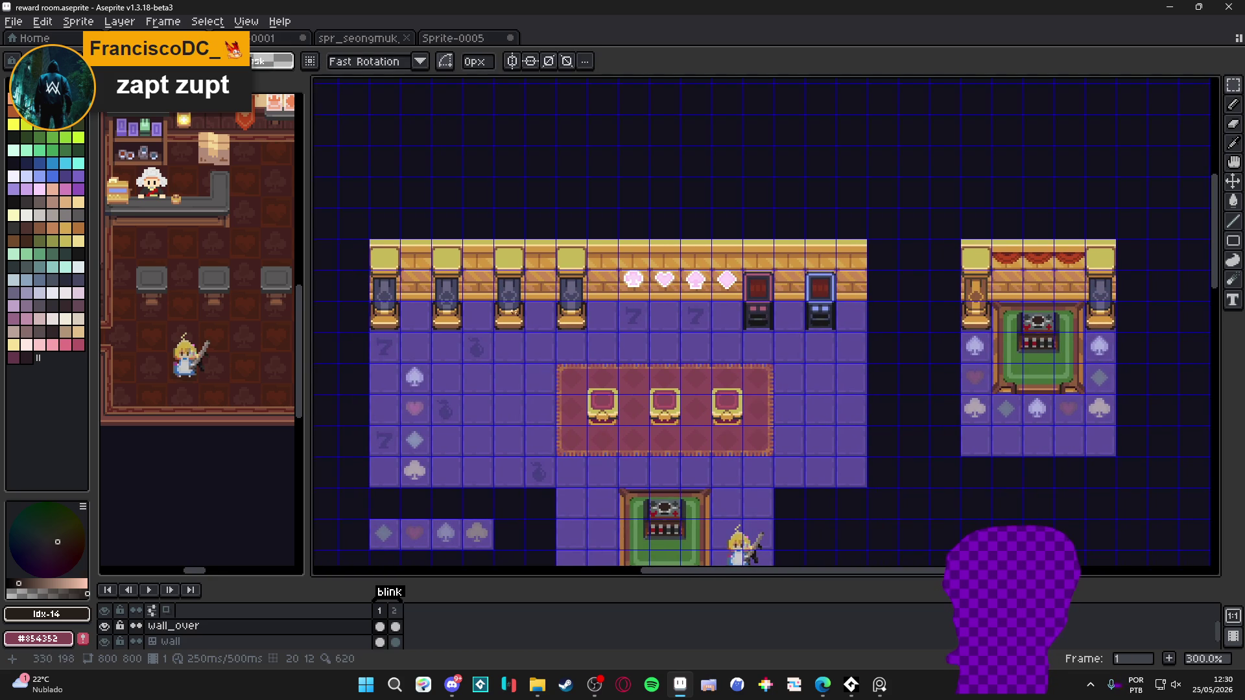
mouse_move(389, 267)
mouse_down()
mouse_move(403, 327)
mouse_move(1026, 327)
mouse_up()
key(Escape)
key(ctrl+apostrophe)
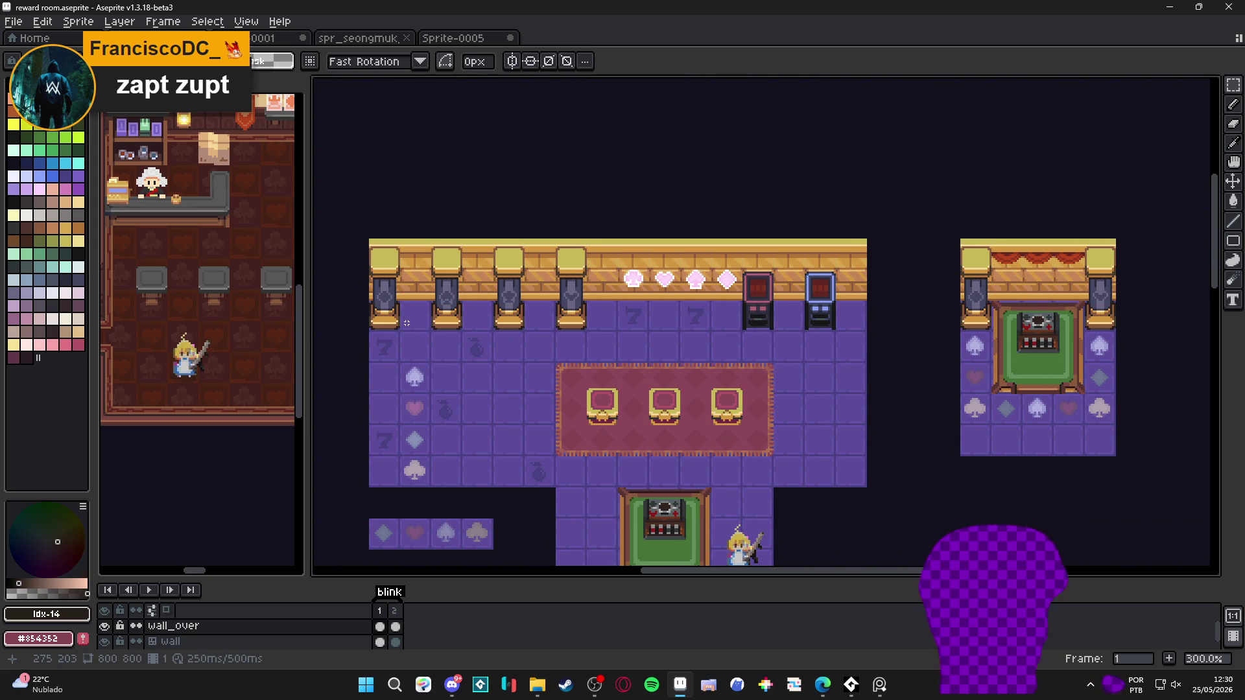
scroll(454, 305, down, 3)
scroll(453, 305, right, 2)
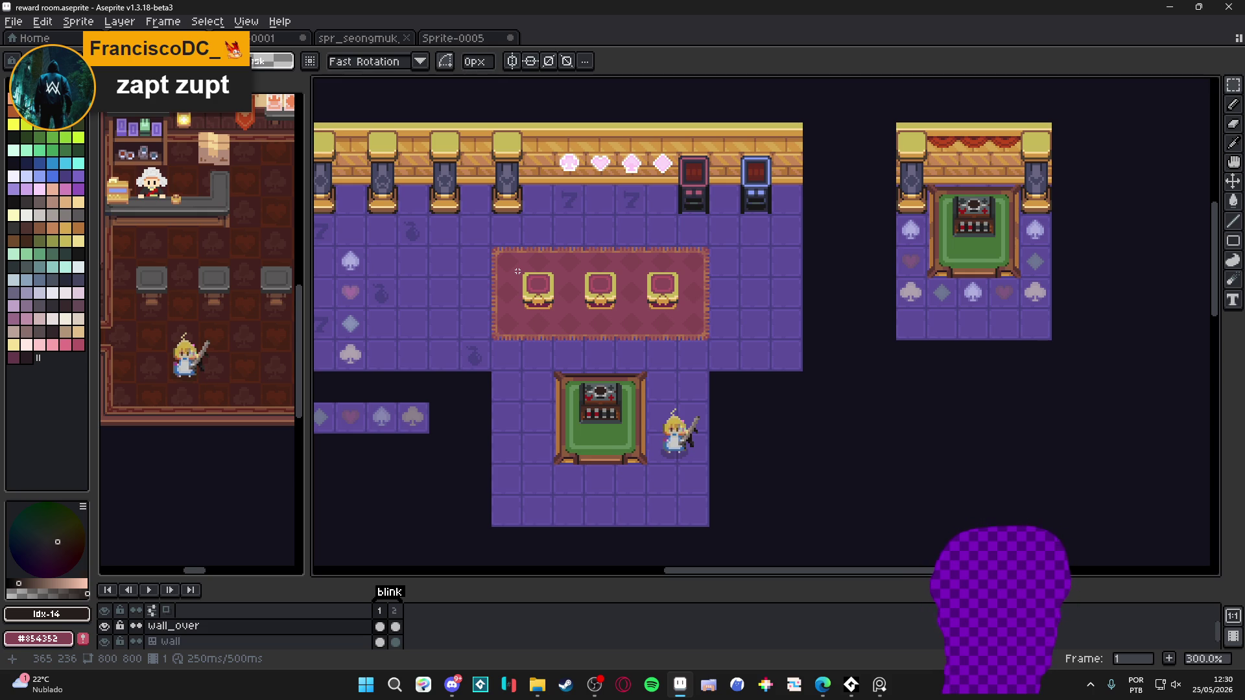
drag(568, 275, 601, 295)
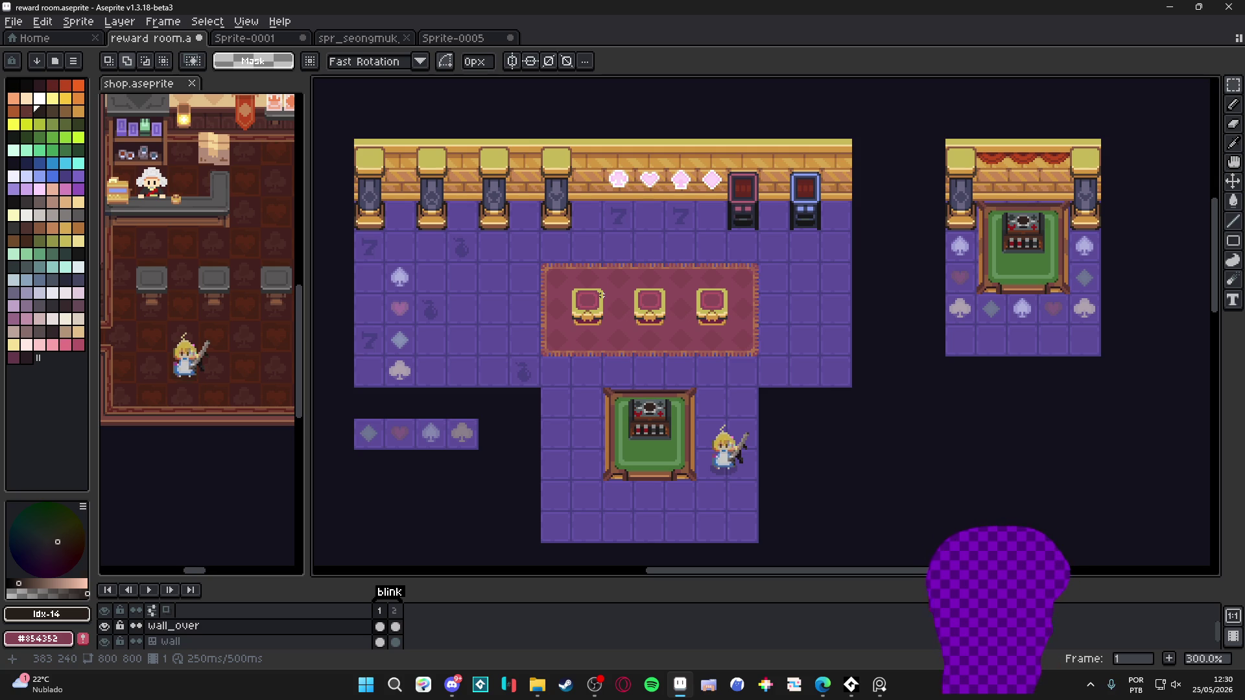
drag(498, 385, 495, 391)
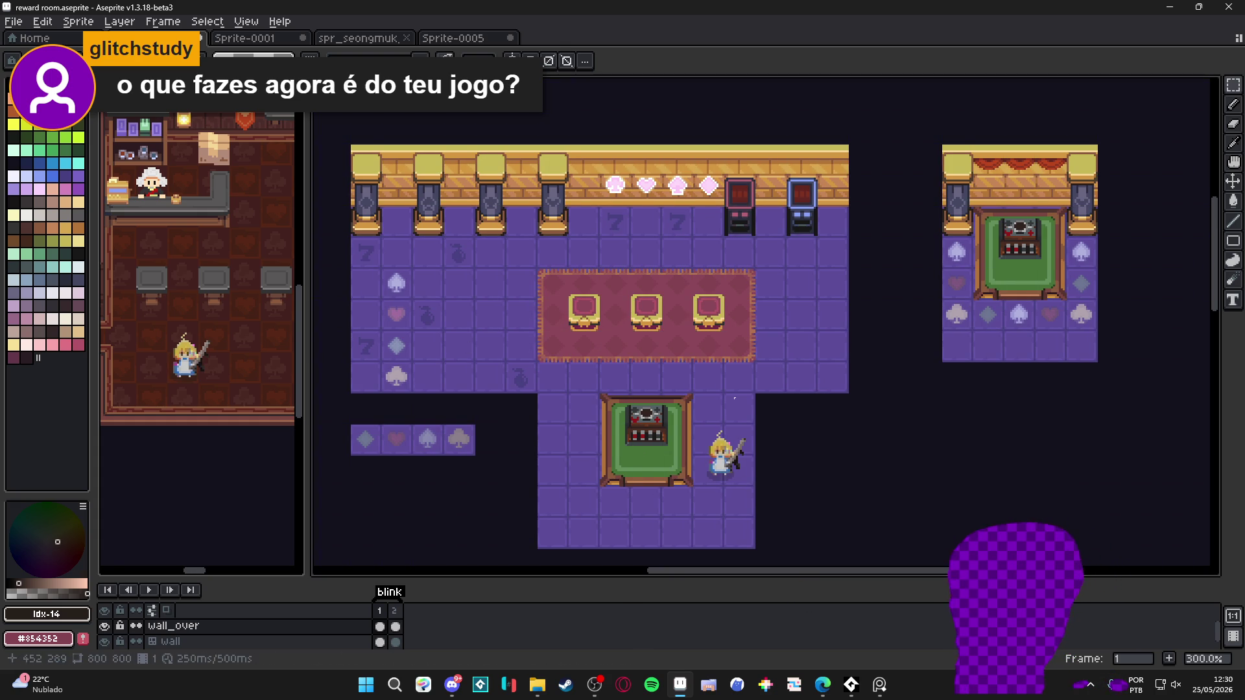
mouse_move(820, 694)
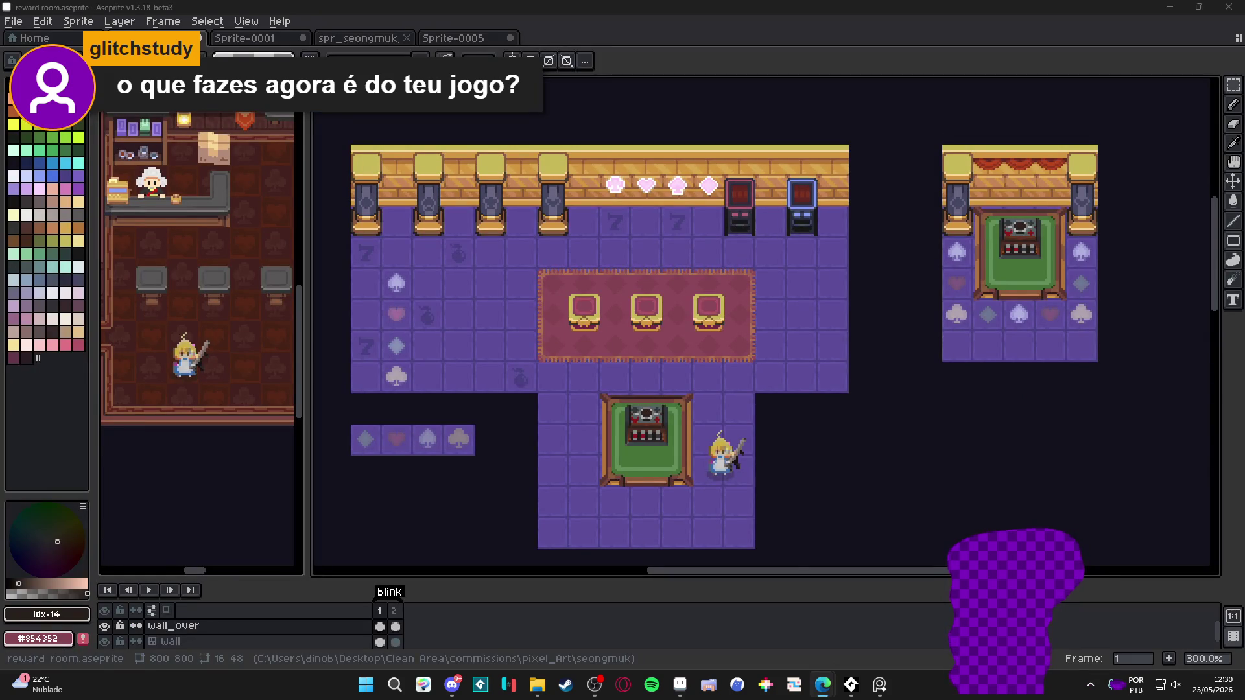
Go to YouTube in the browser and search for 'wonderdeck'
click(822, 684)
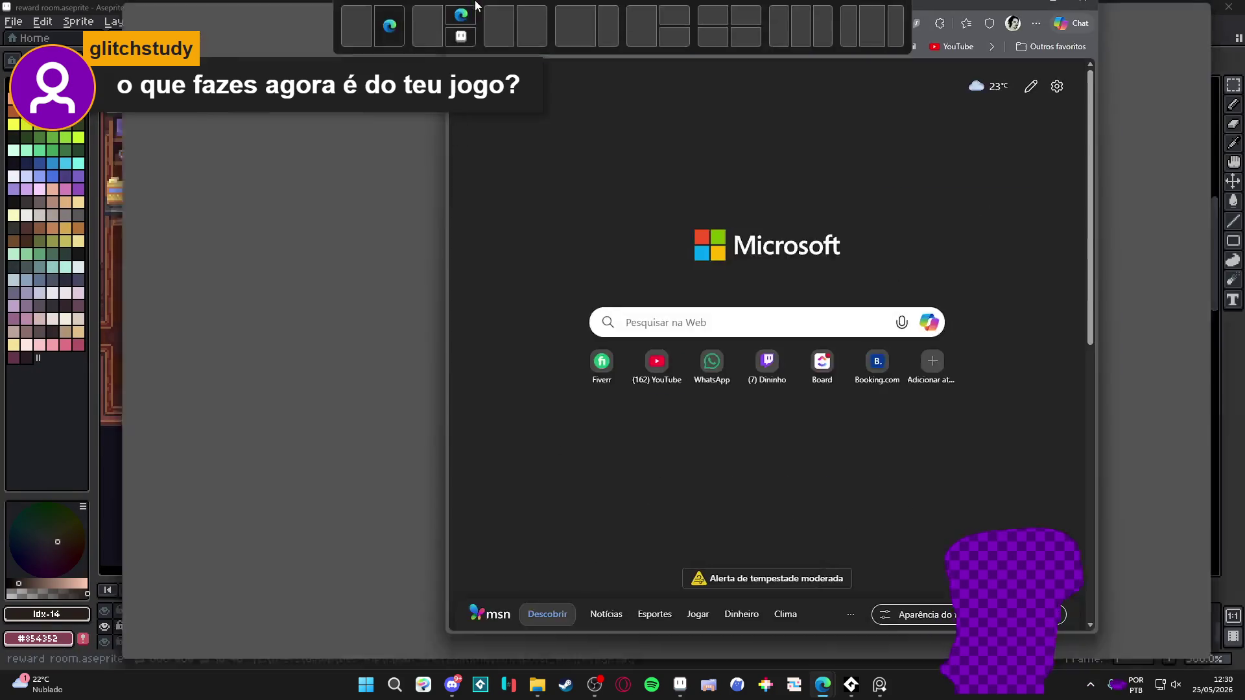
text(youtube)
key(Return)
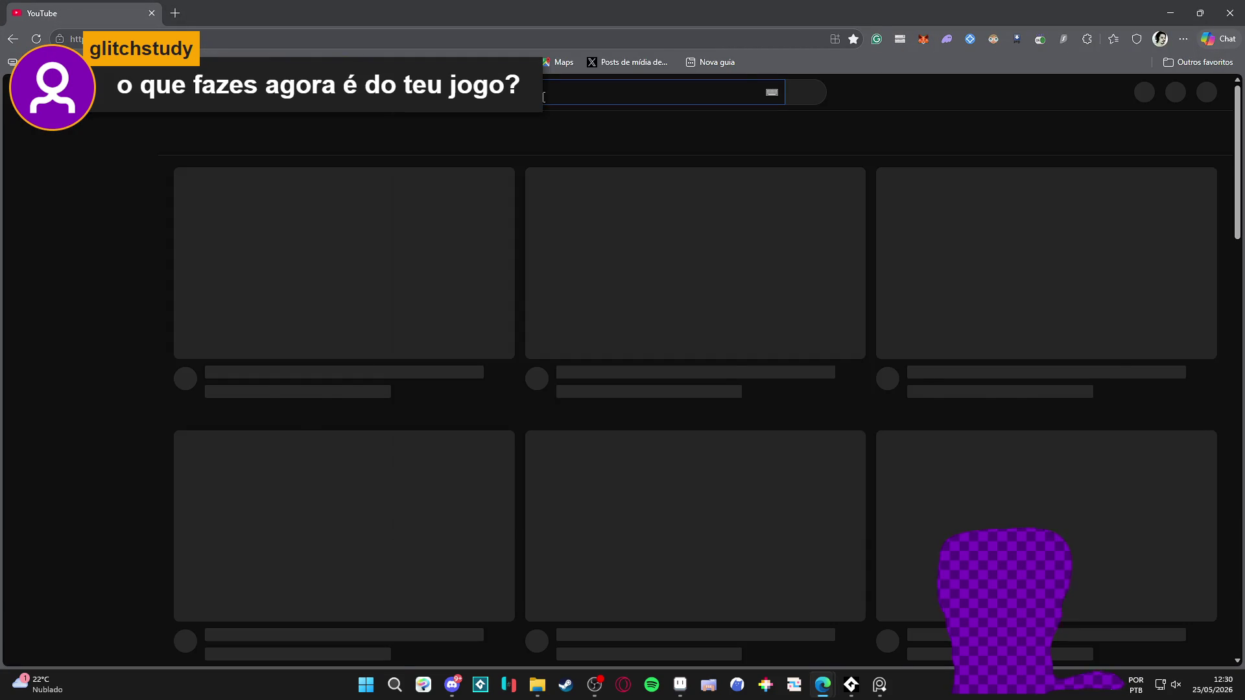
click(543, 96)
text(deck)
key(Return)
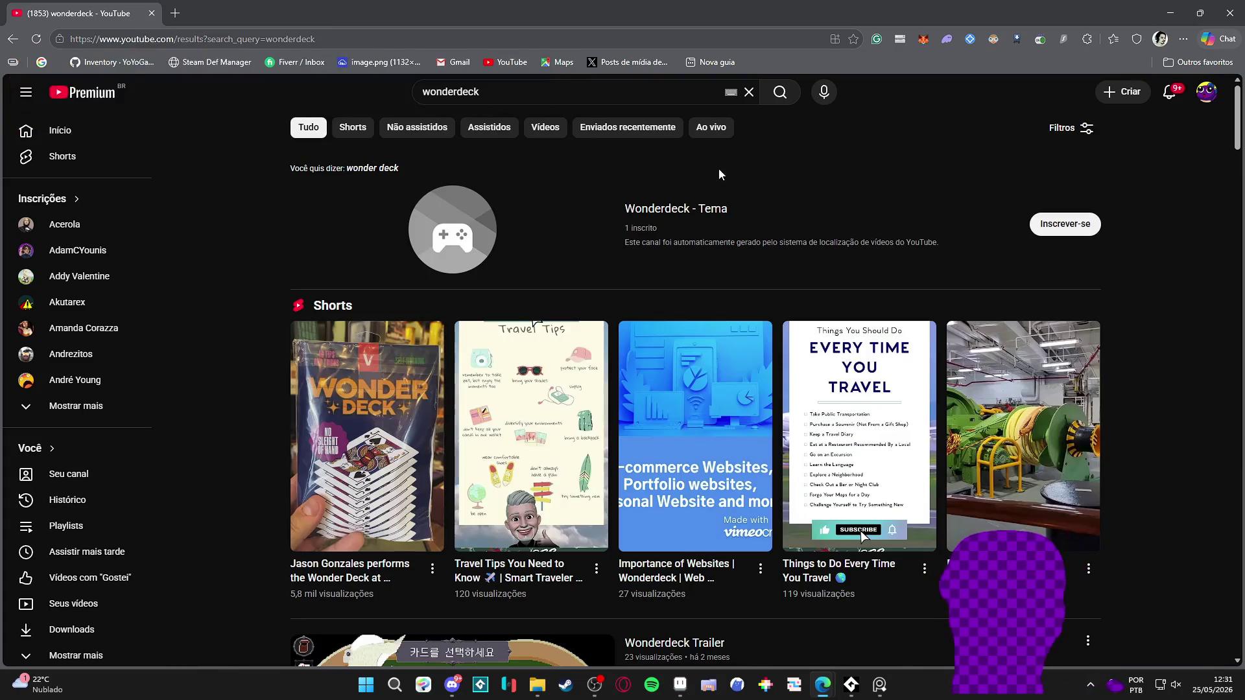
Play the Wonderdeck Trailer from the channel's Videos list, skipping ahead to the rule book scene
scroll(655, 149, down, 5)
scroll(512, 264, down, 2)
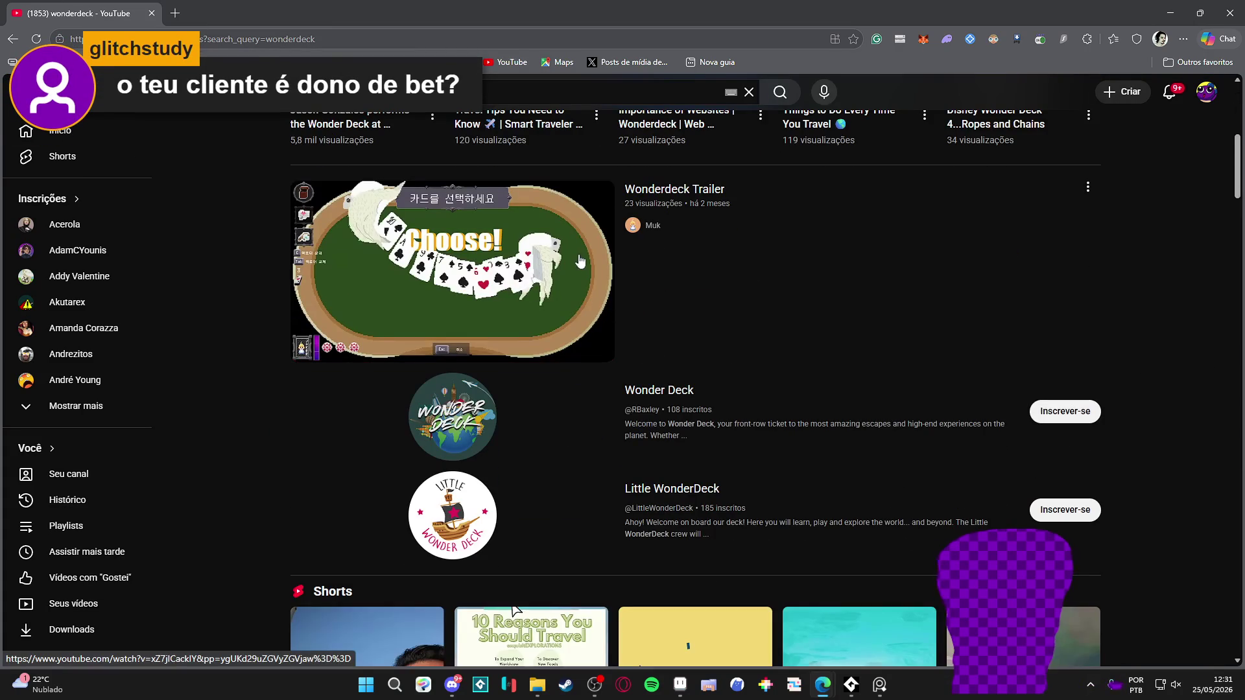
click(650, 226)
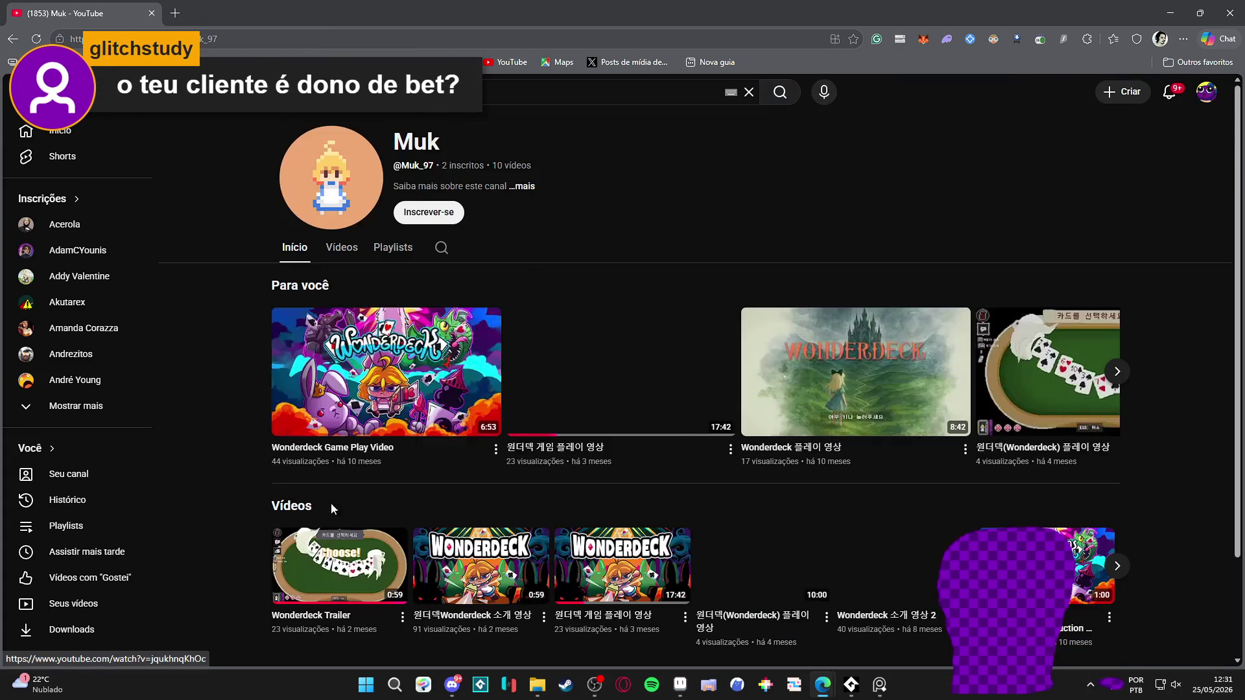
click(344, 253)
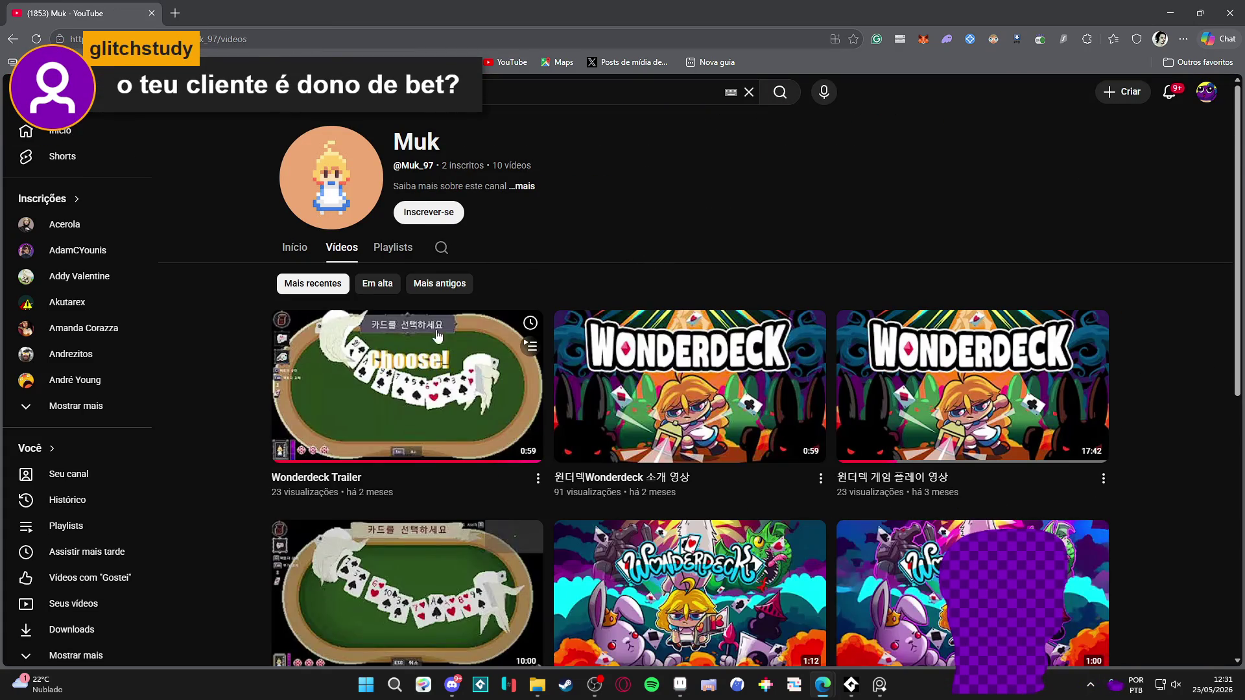
click(444, 329)
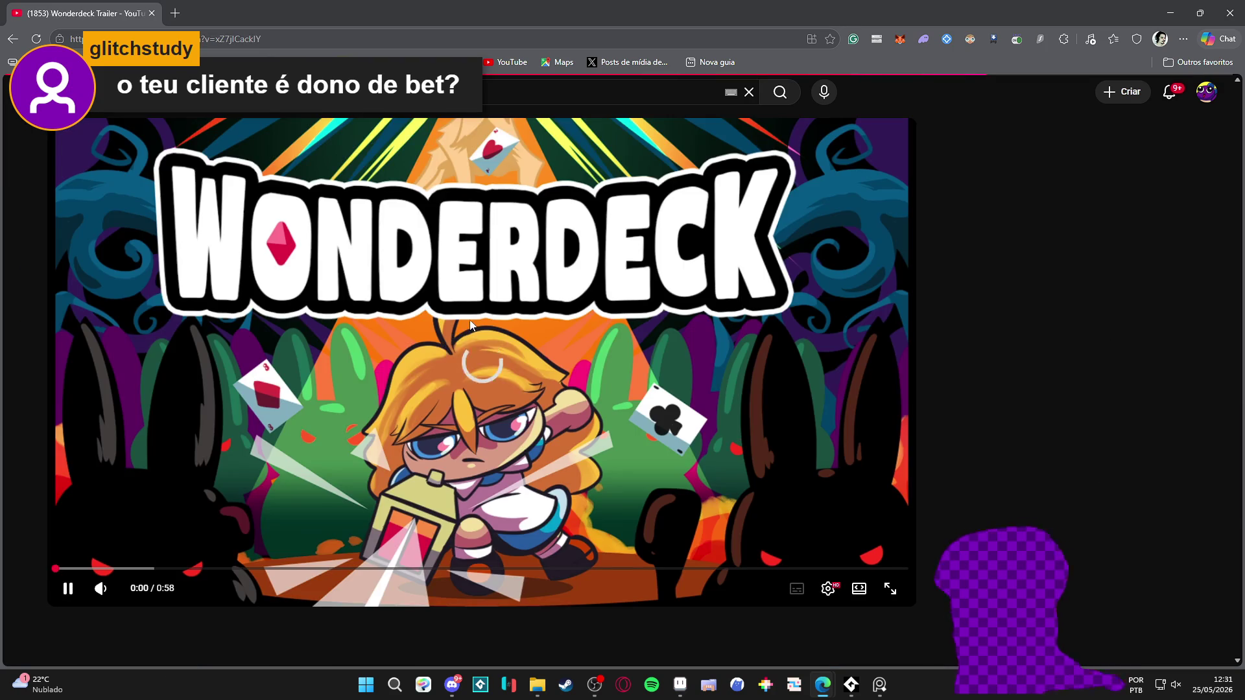
click(480, 354)
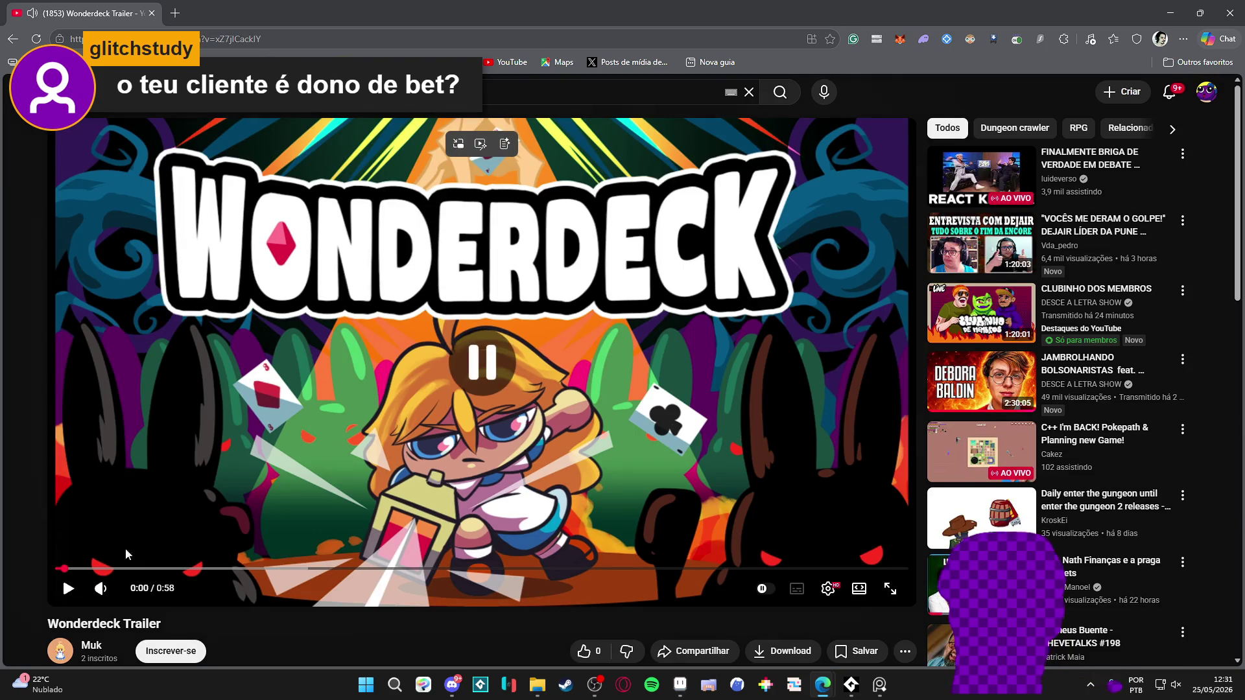
click(82, 570)
click(118, 569)
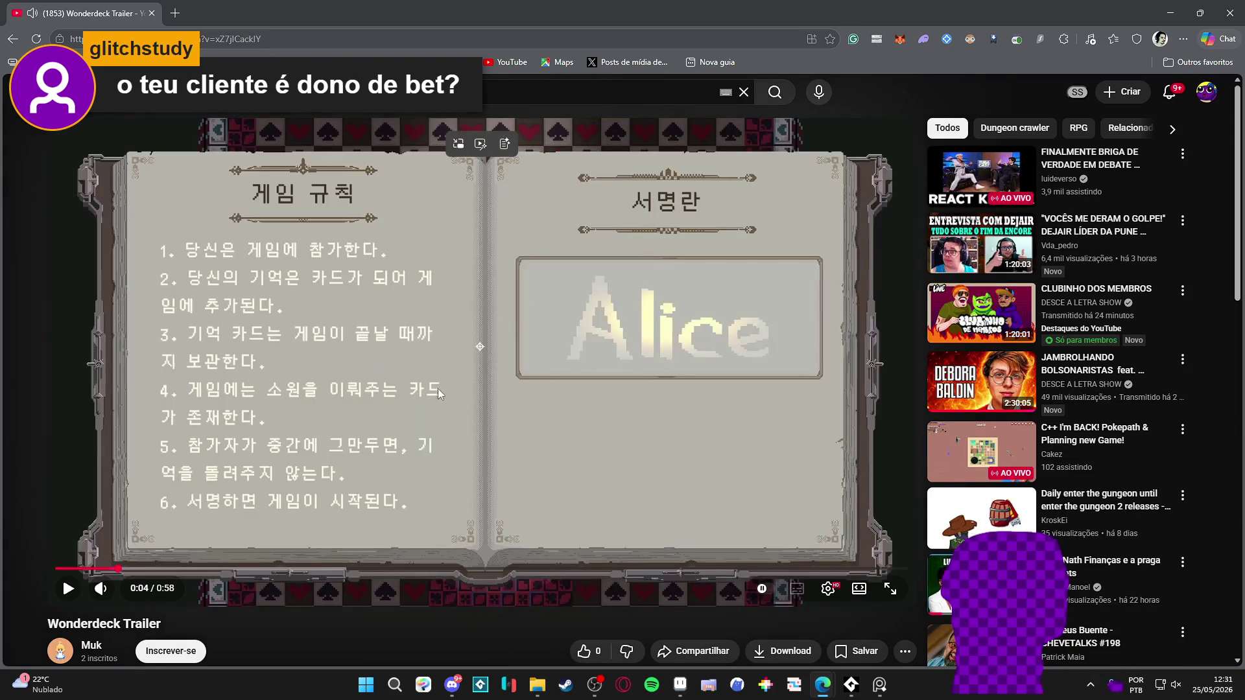
click(437, 317)
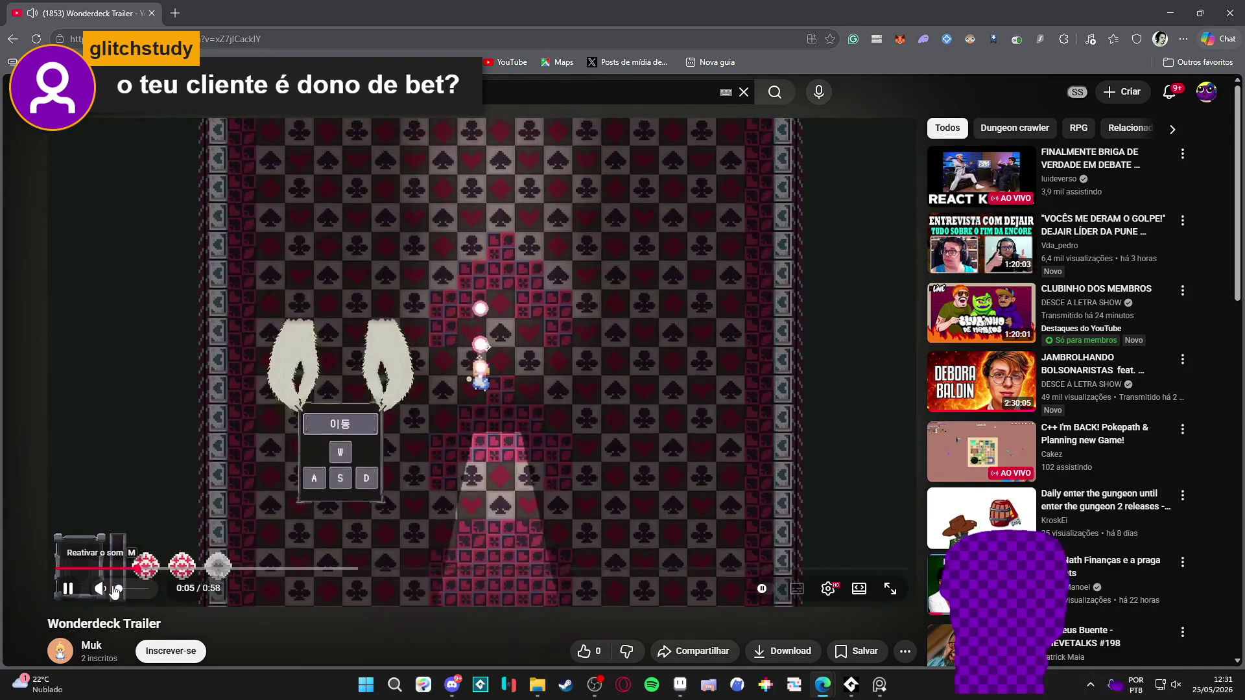
Copy the trailer's video URL and minimize the browser
right_click(491, 271)
click(518, 333)
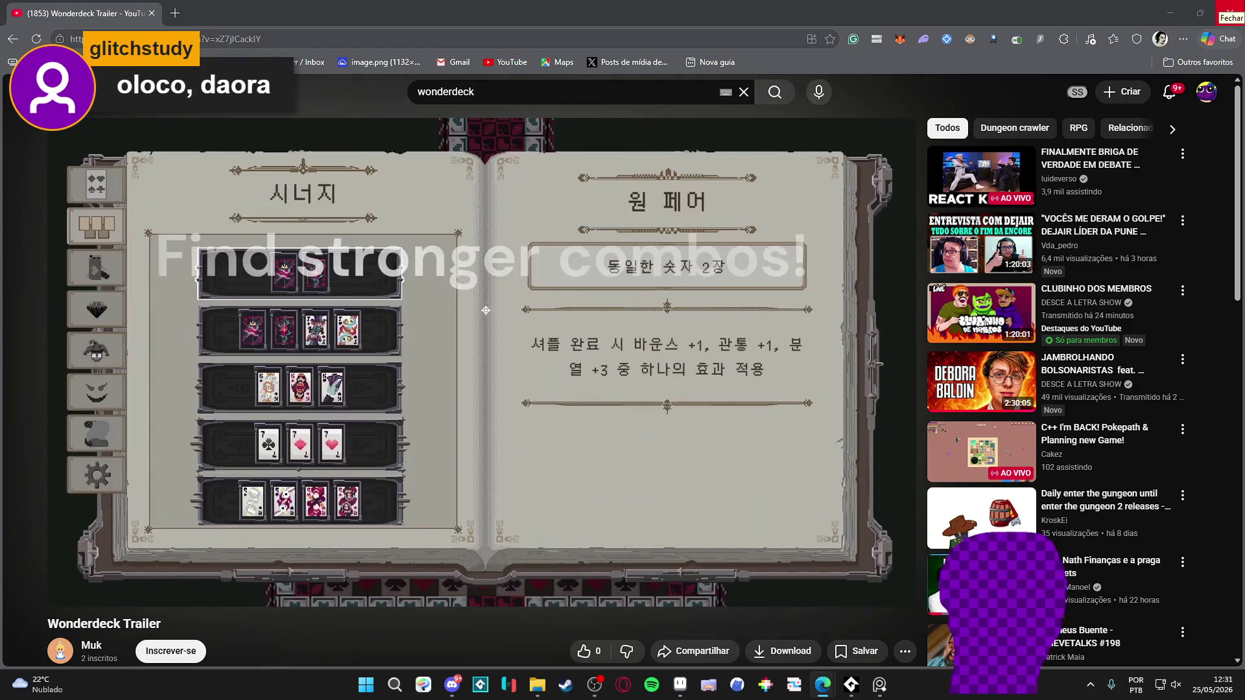
click(1230, 13)
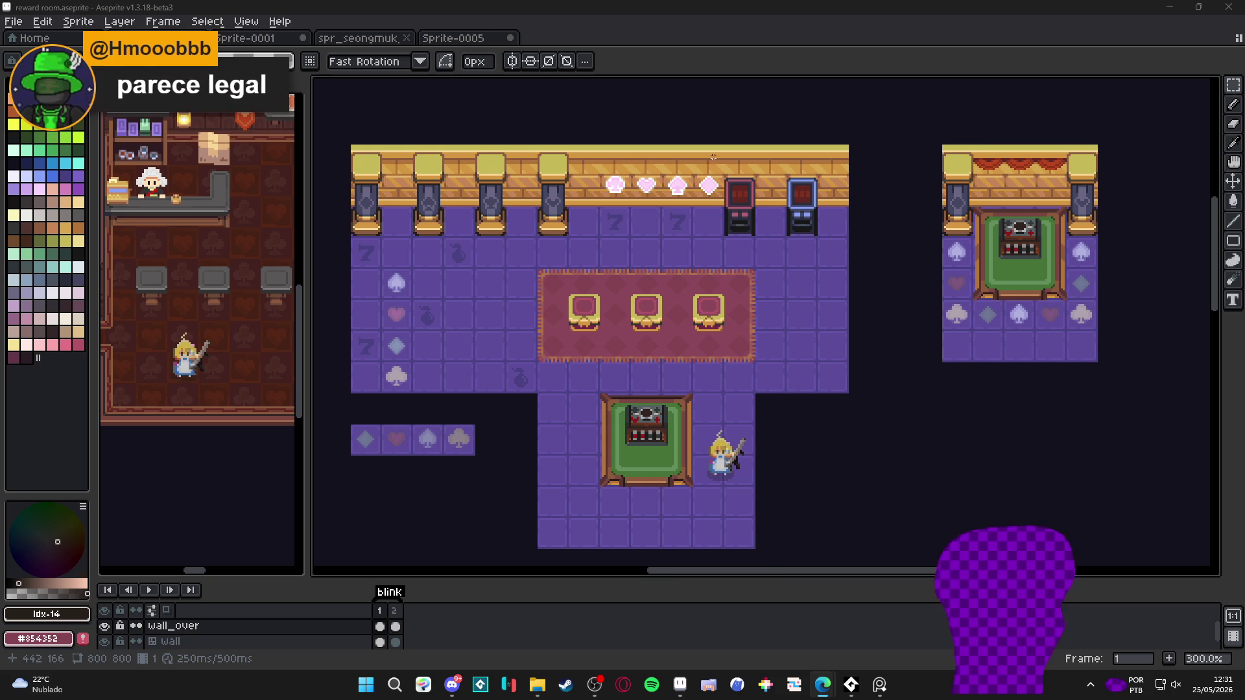
Zoom around the reward room map and turn the tile grid overlay on with Ctrl+'
scroll(708, 186, up, 1)
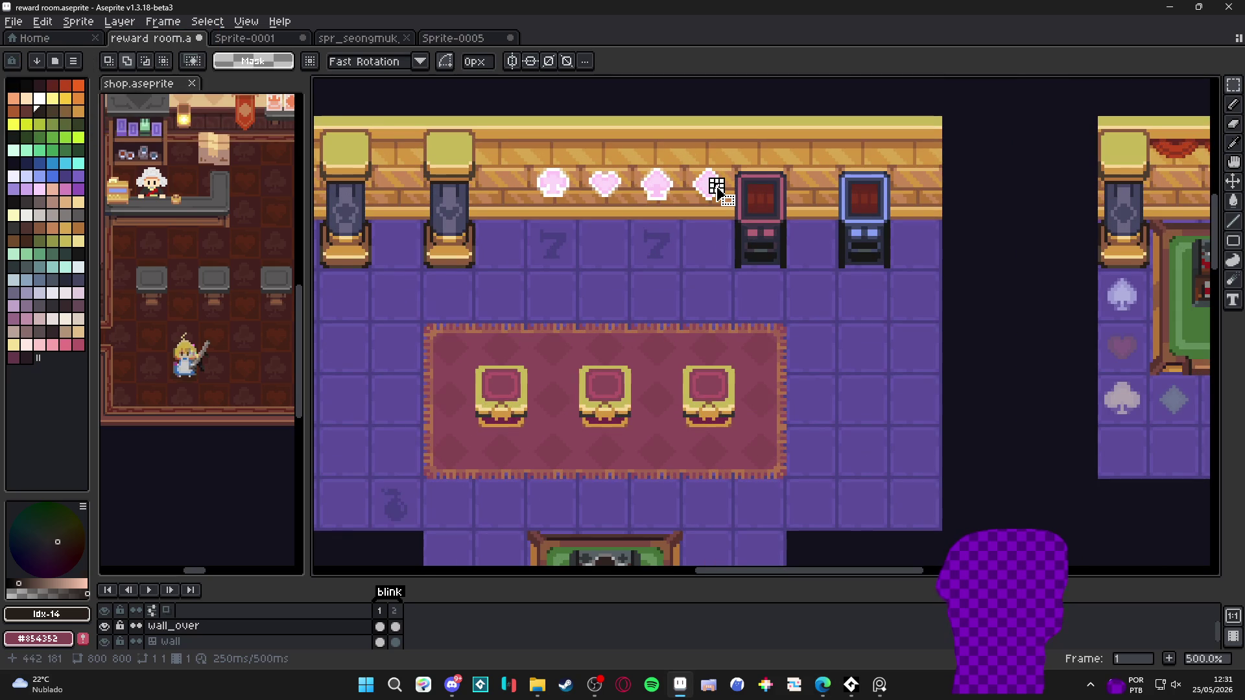
scroll(713, 200, down, 2)
scroll(734, 252, up, 1)
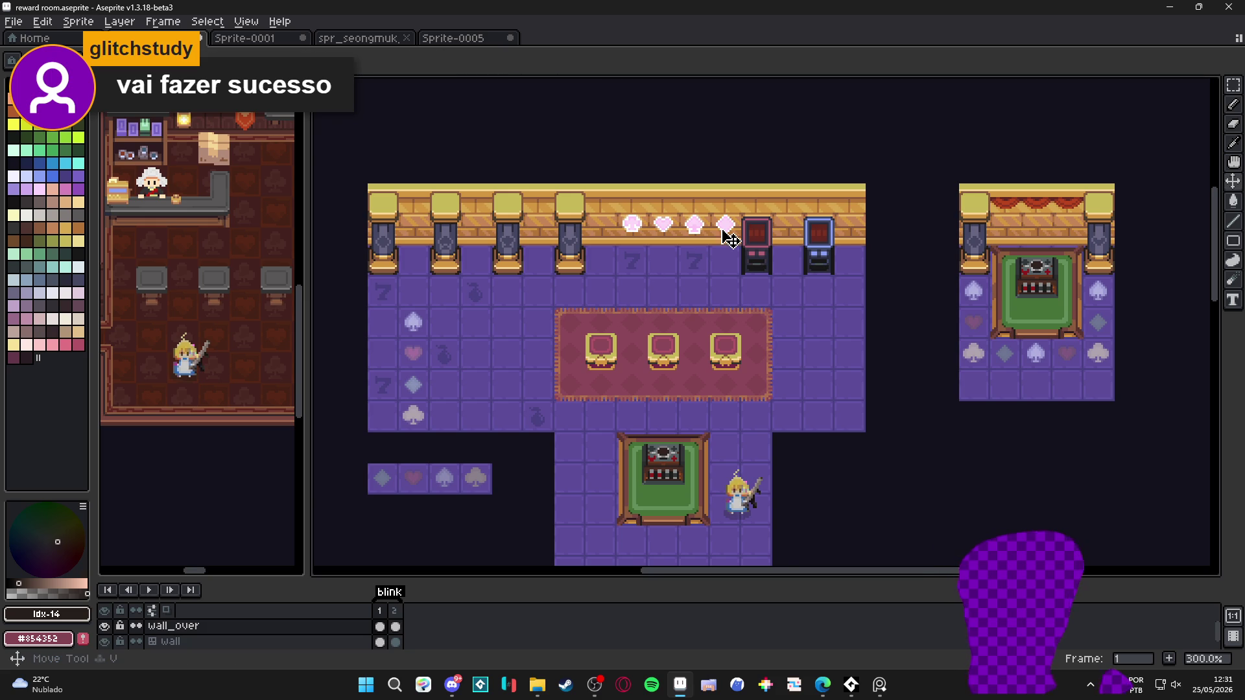
scroll(728, 236, up, 2)
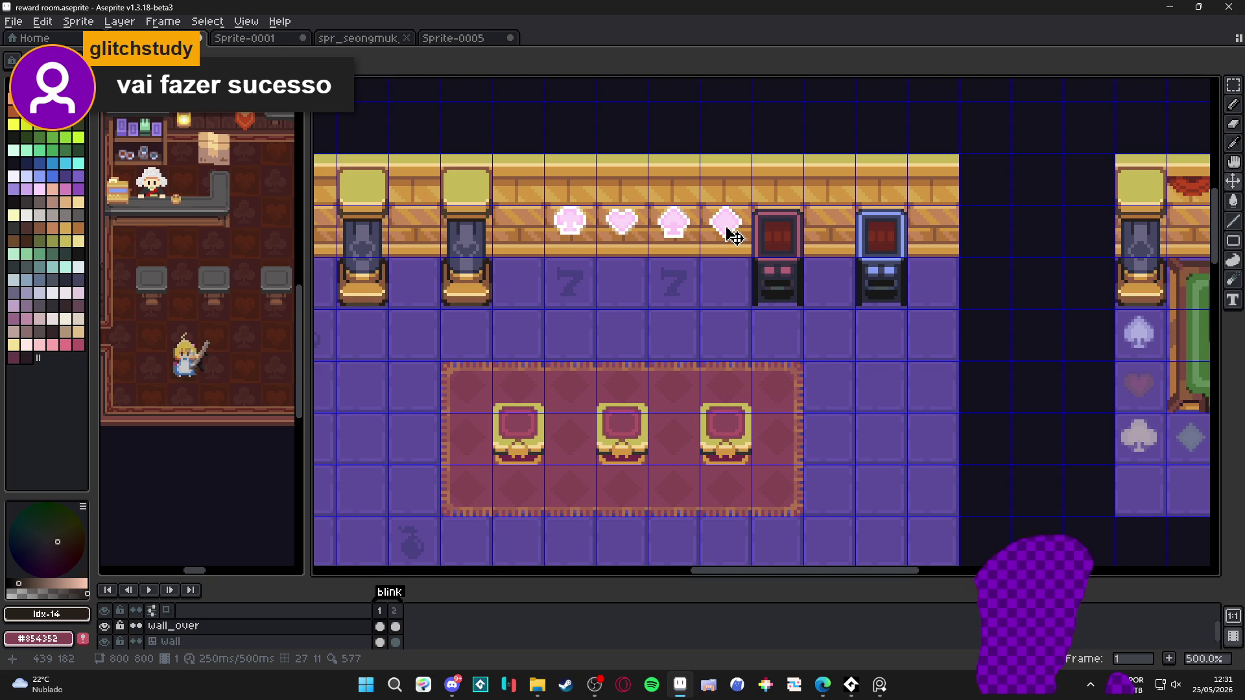
scroll(531, 328, down, 2)
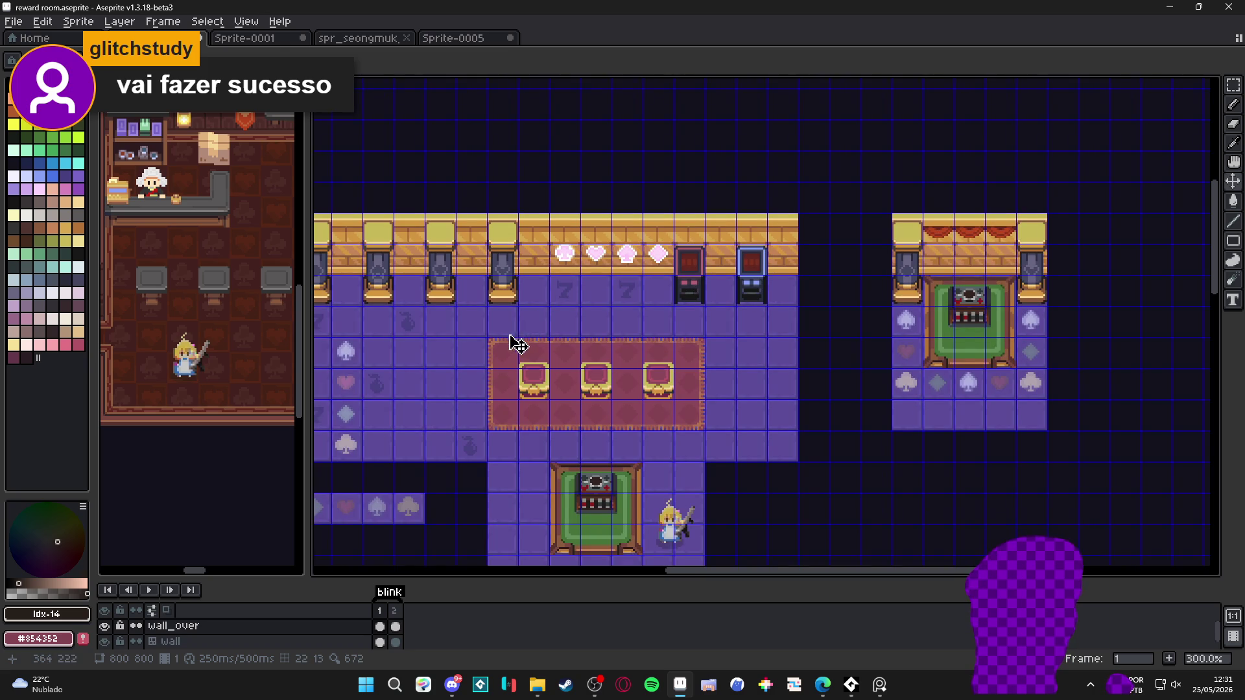
mouse_move(489, 347)
mouse_down()
mouse_move(556, 328)
mouse_move(548, 287)
mouse_up()
key(ctrl+apostrophe)
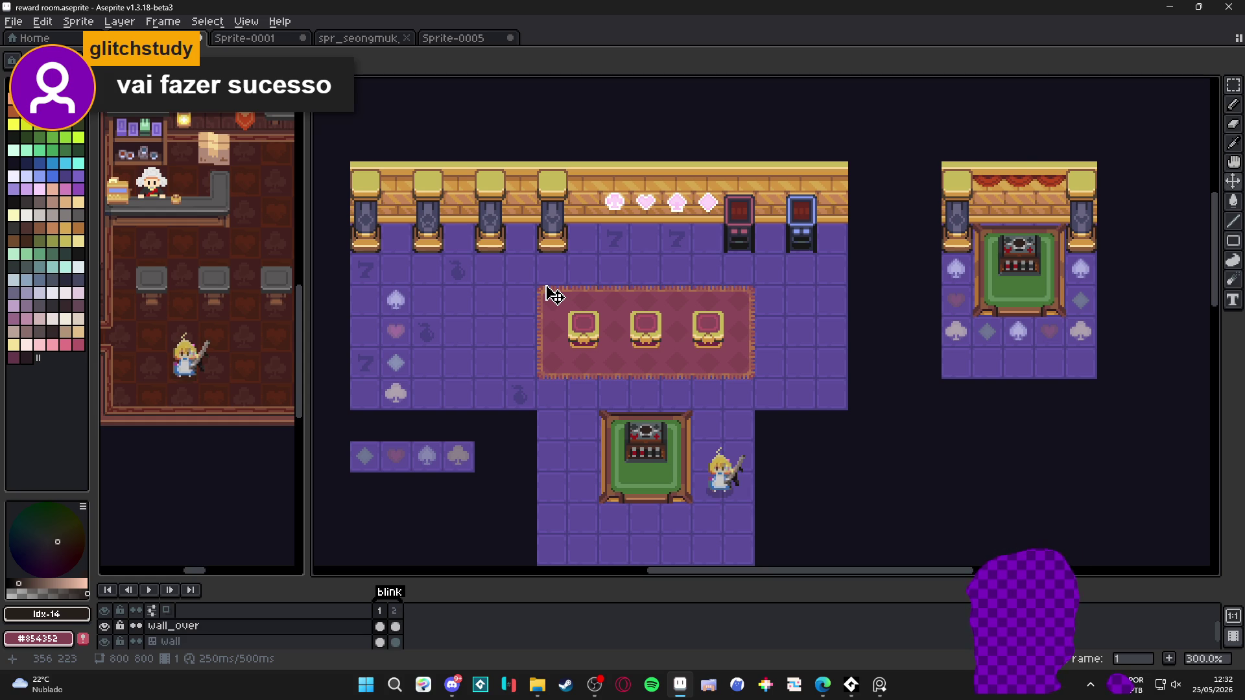
scroll(703, 227, up, 2)
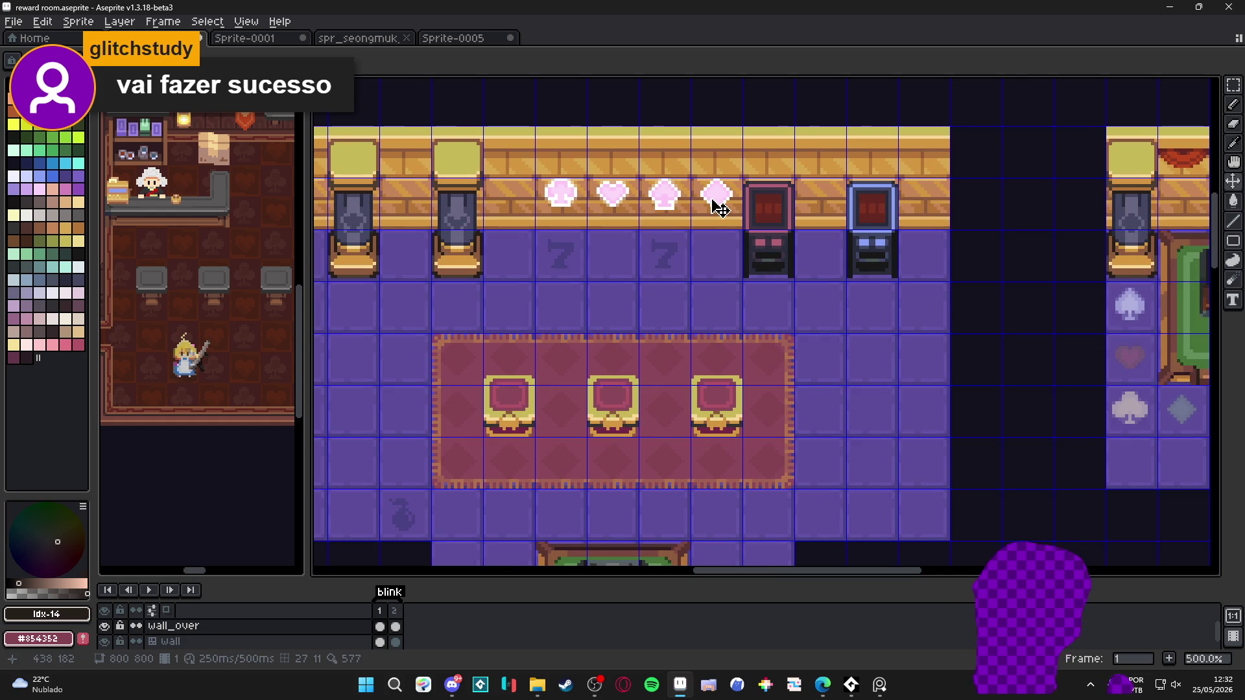
scroll(702, 245, down, 2)
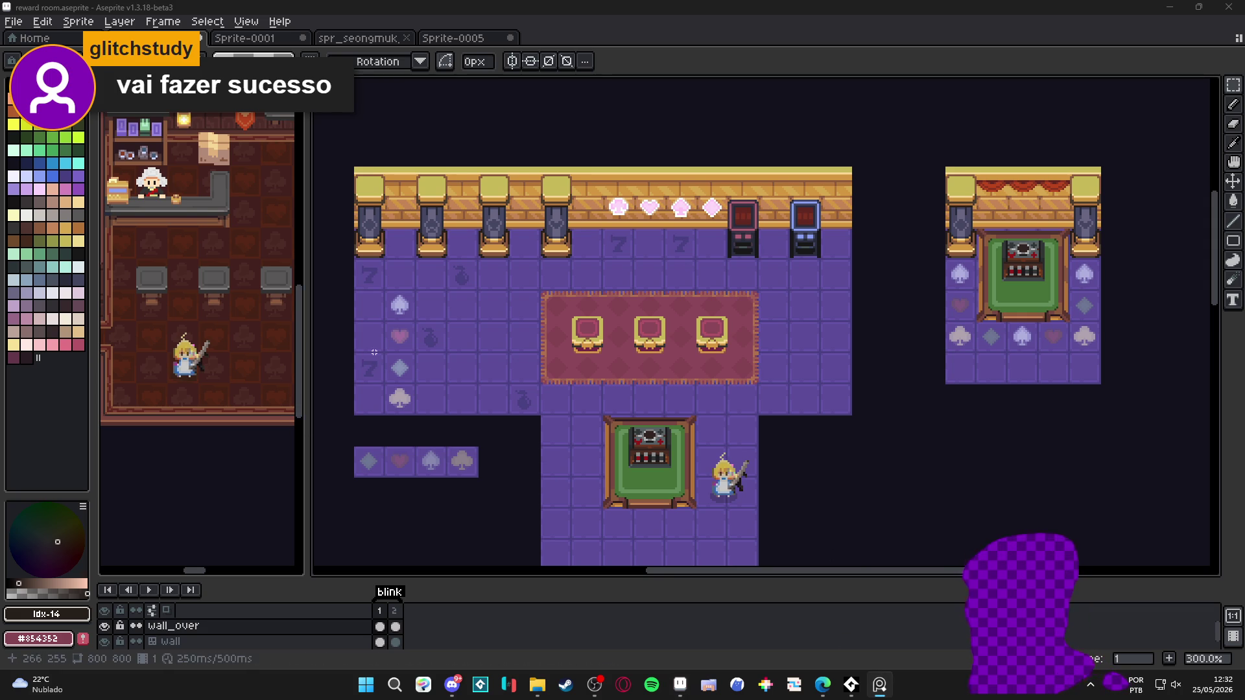
scroll(471, 322, up, 4)
key(ctrl+apostrophe)
scroll(469, 332, down, 2)
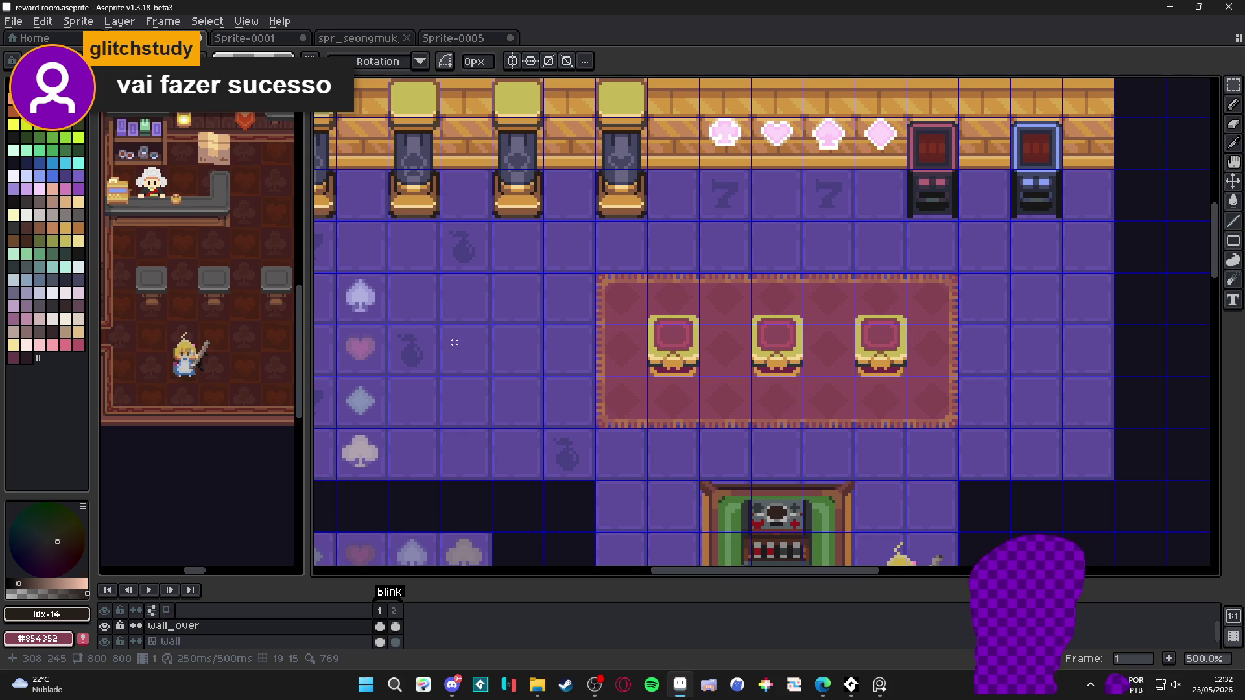
scroll(451, 342, up, 4)
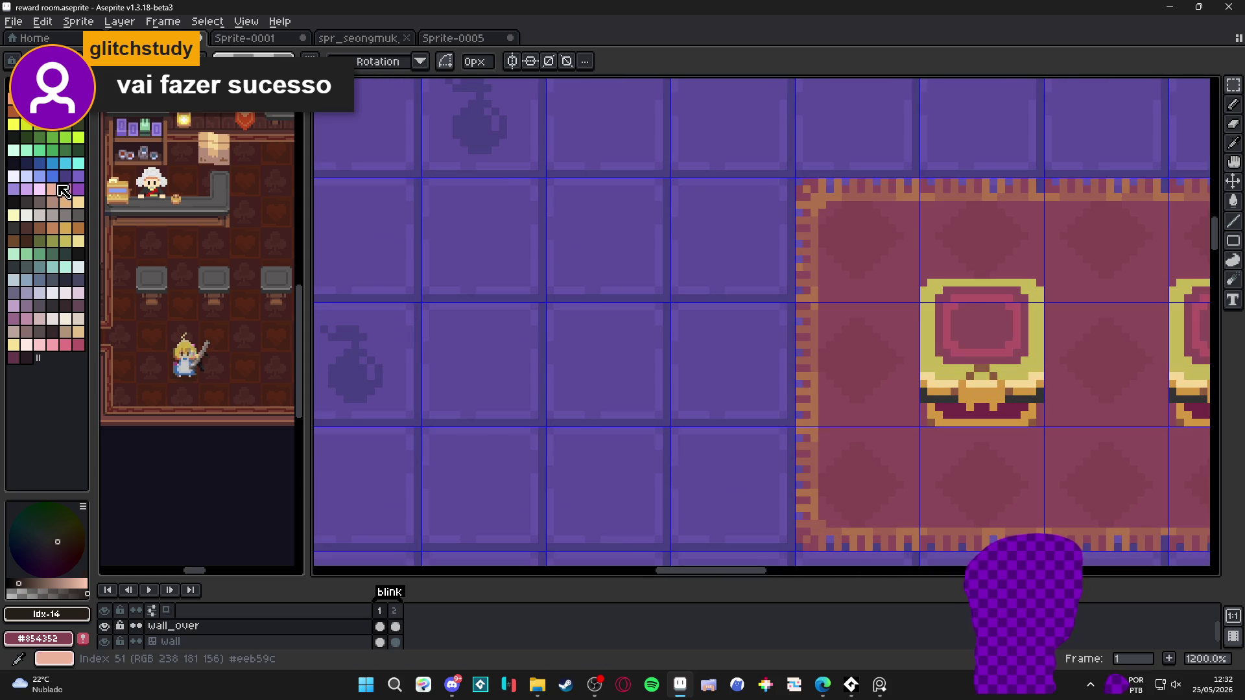
Brush a green oval on the floor beside the carpet, mirrored with horizontal symmetry
click(53, 151)
drag(452, 380, 505, 378)
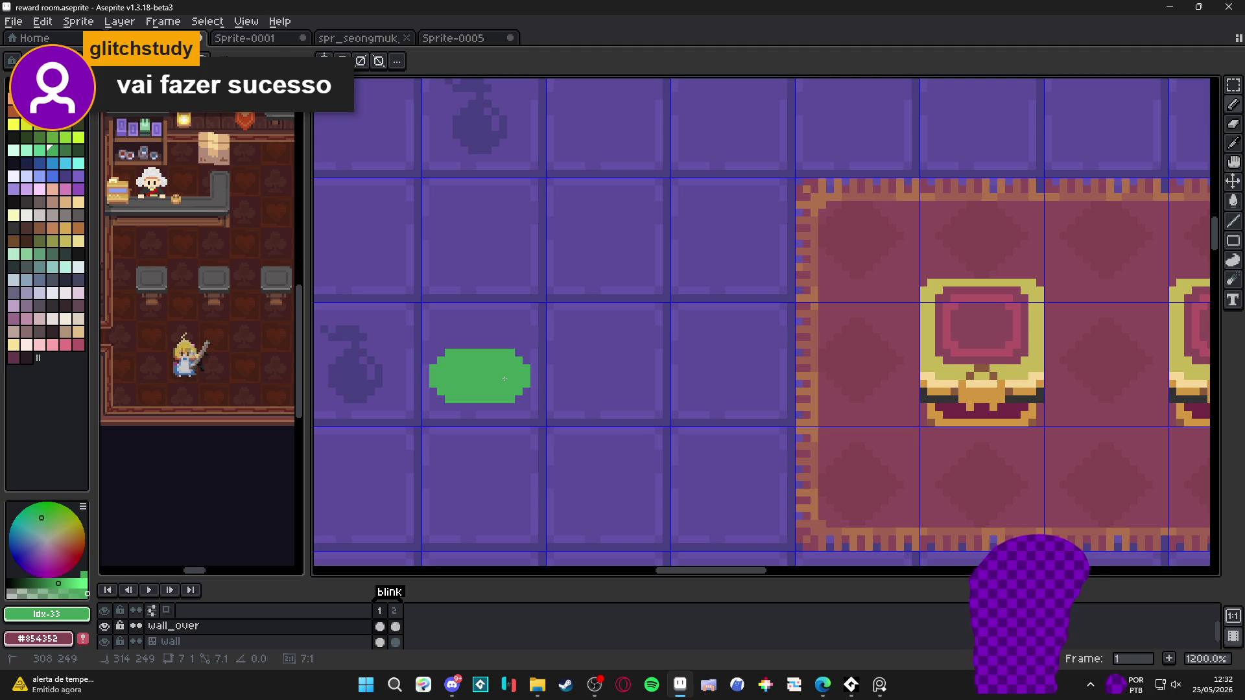
mouse_move(471, 360)
mouse_down()
mouse_move(456, 360)
mouse_move(503, 359)
mouse_up()
click(324, 61)
scroll(458, 179, down, 3)
scroll(458, 180, up, 1)
drag(427, 122, 505, 122)
scroll(485, 289, up, 3)
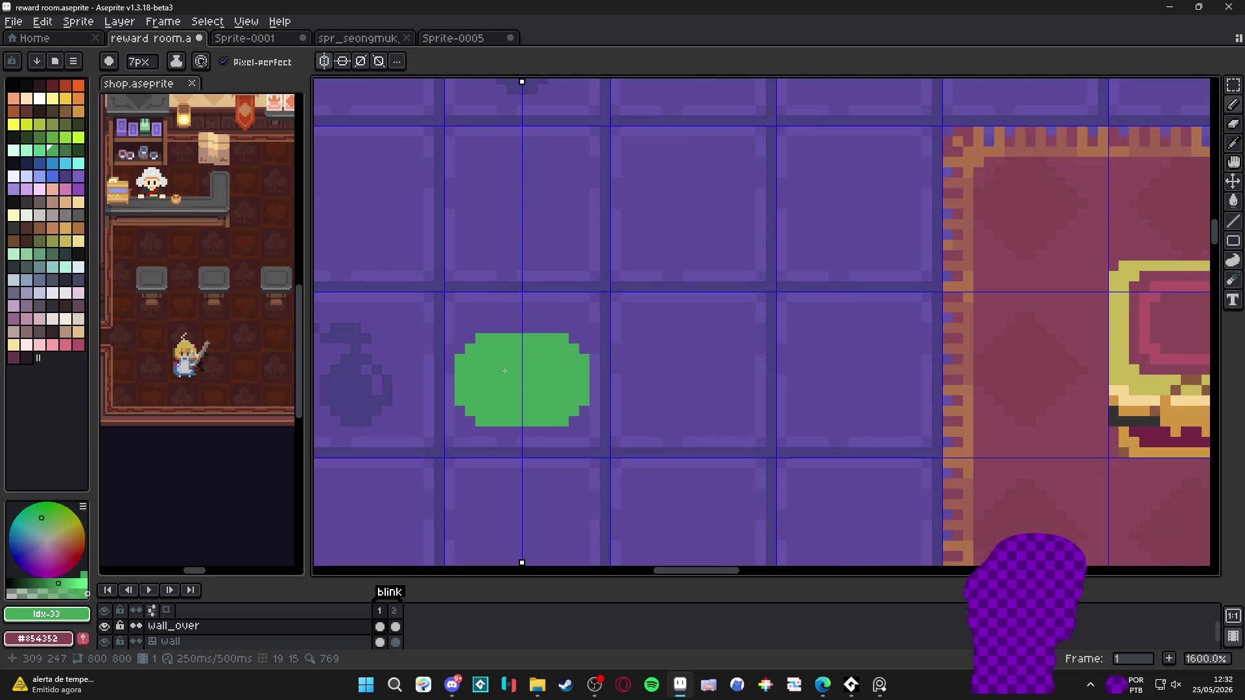
click(488, 355)
click(530, 356)
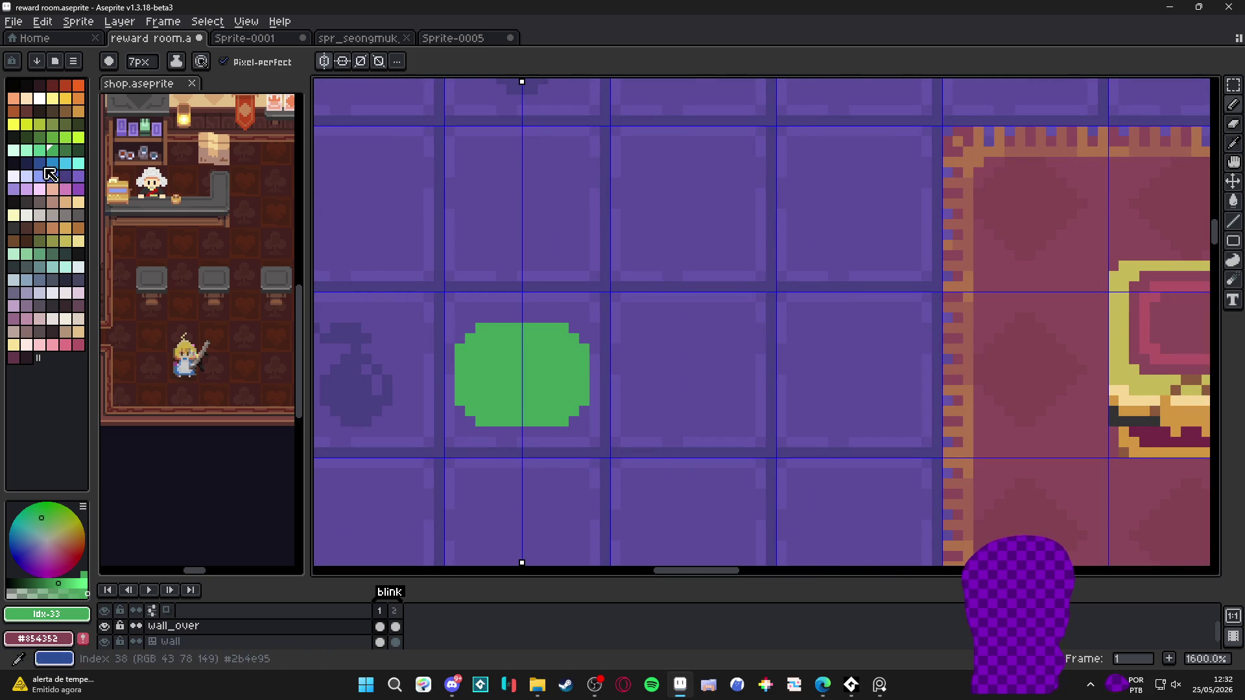
Paint a light mint core inside the green oval
click(27, 150)
click(533, 372)
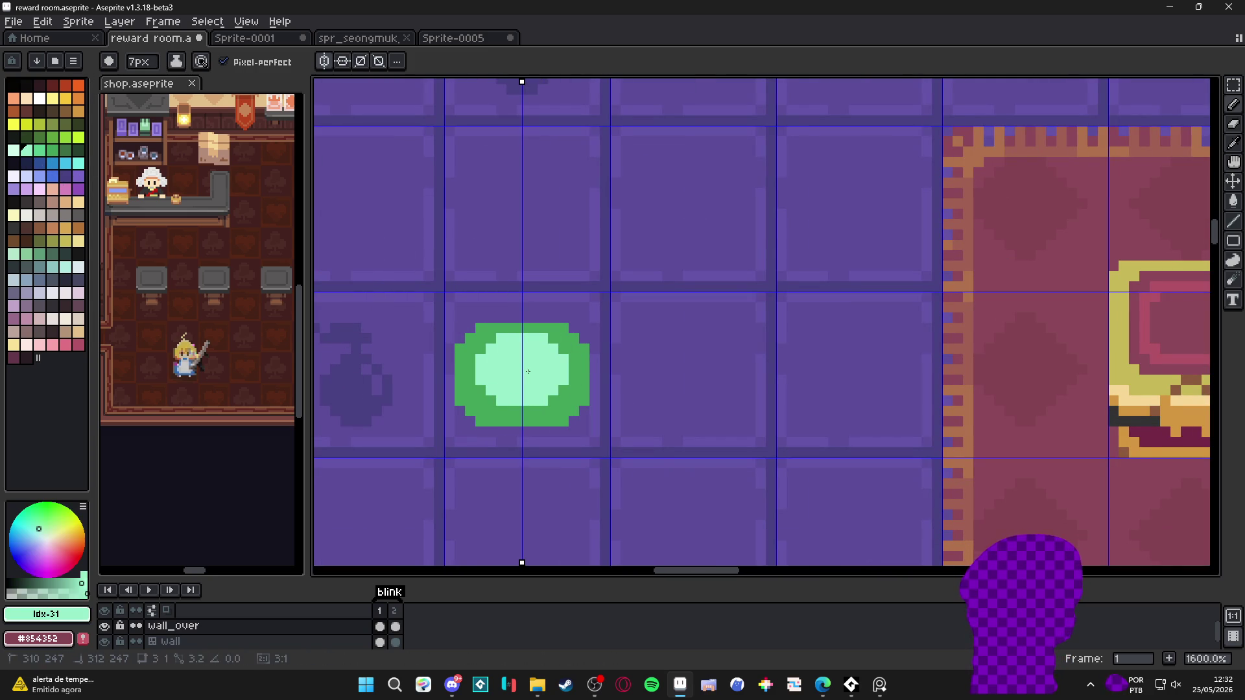
scroll(545, 415, down, 4)
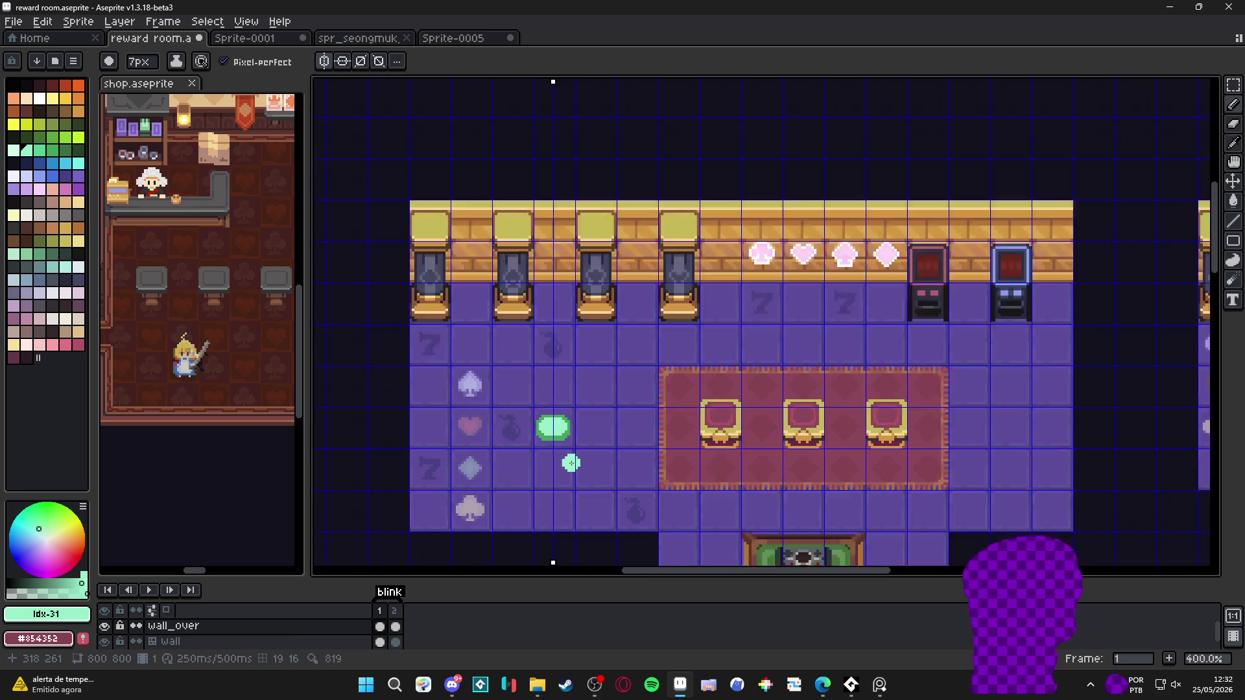
scroll(571, 463, up, 4)
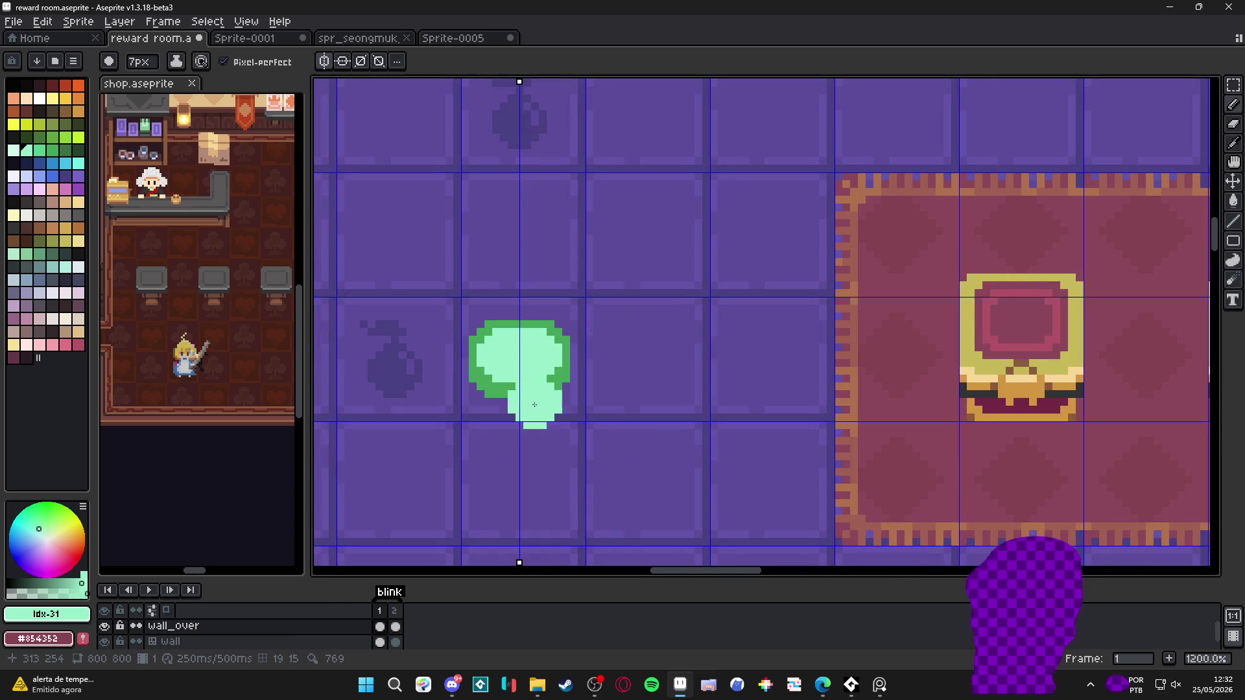
click(52, 150)
key(g)
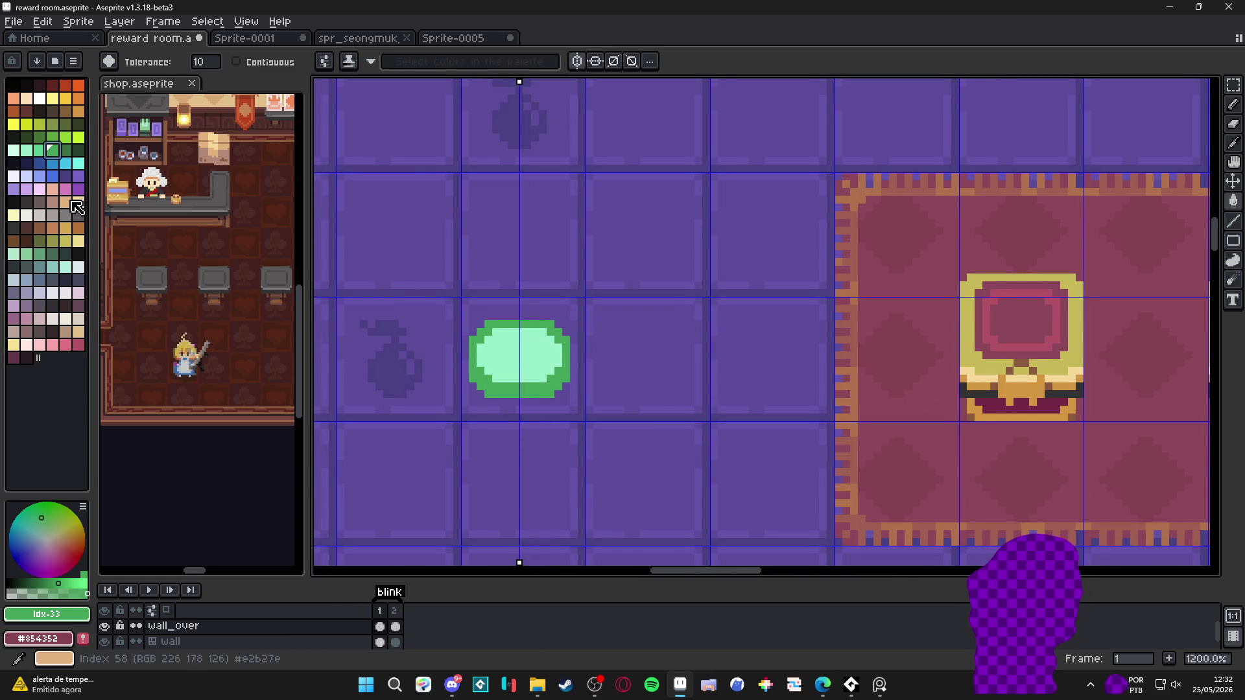
click(519, 393)
scroll(521, 393, down, 4)
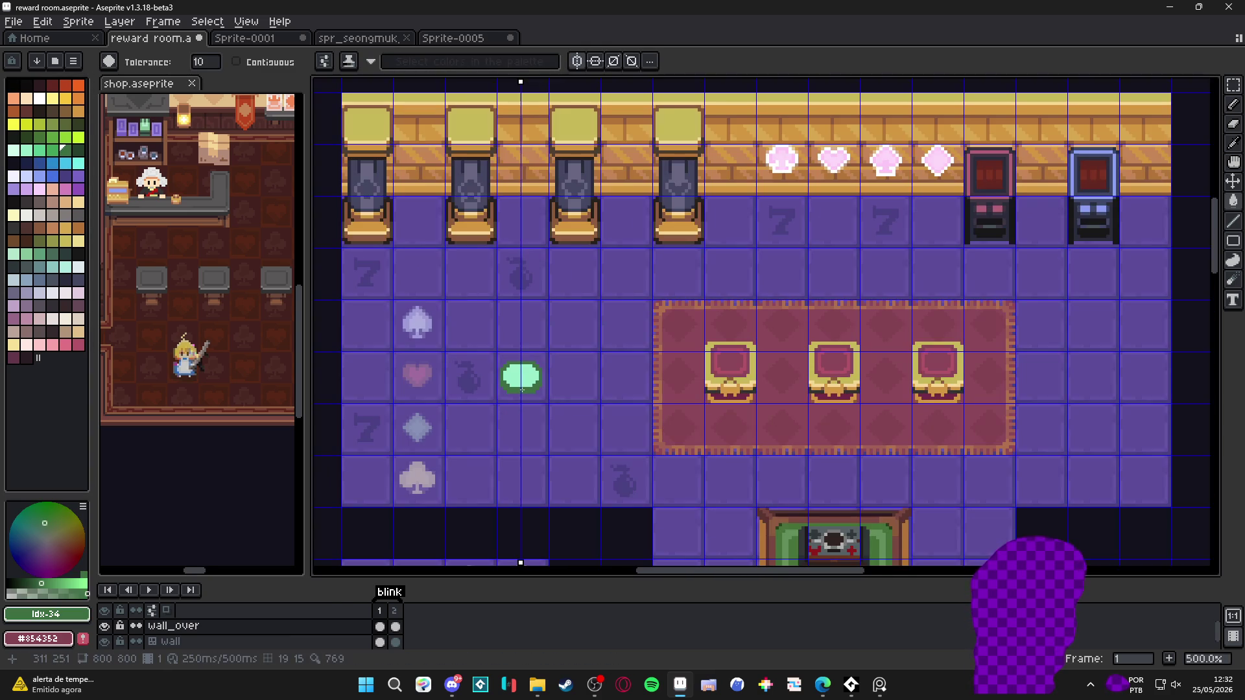
scroll(522, 389, up, 4)
key(ctrl+z)
scroll(519, 373, up, 1)
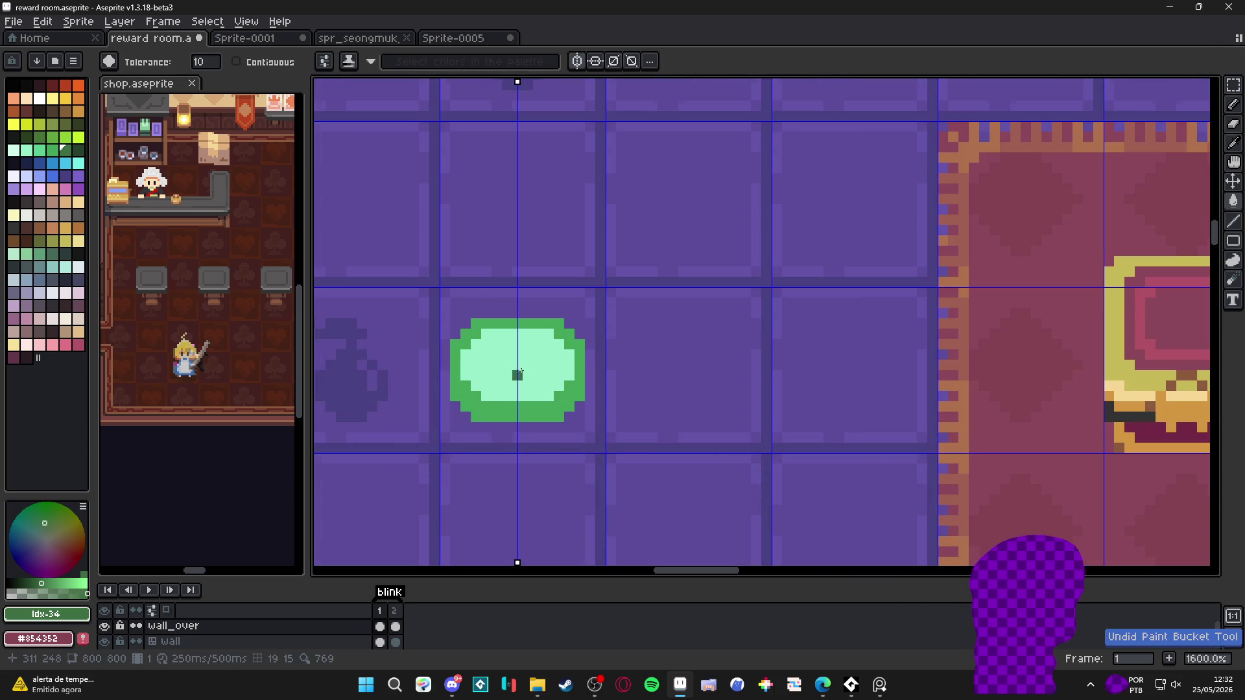
Paint the chip's bottom row medium green
alt+click(506, 388)
alt+click(505, 387)
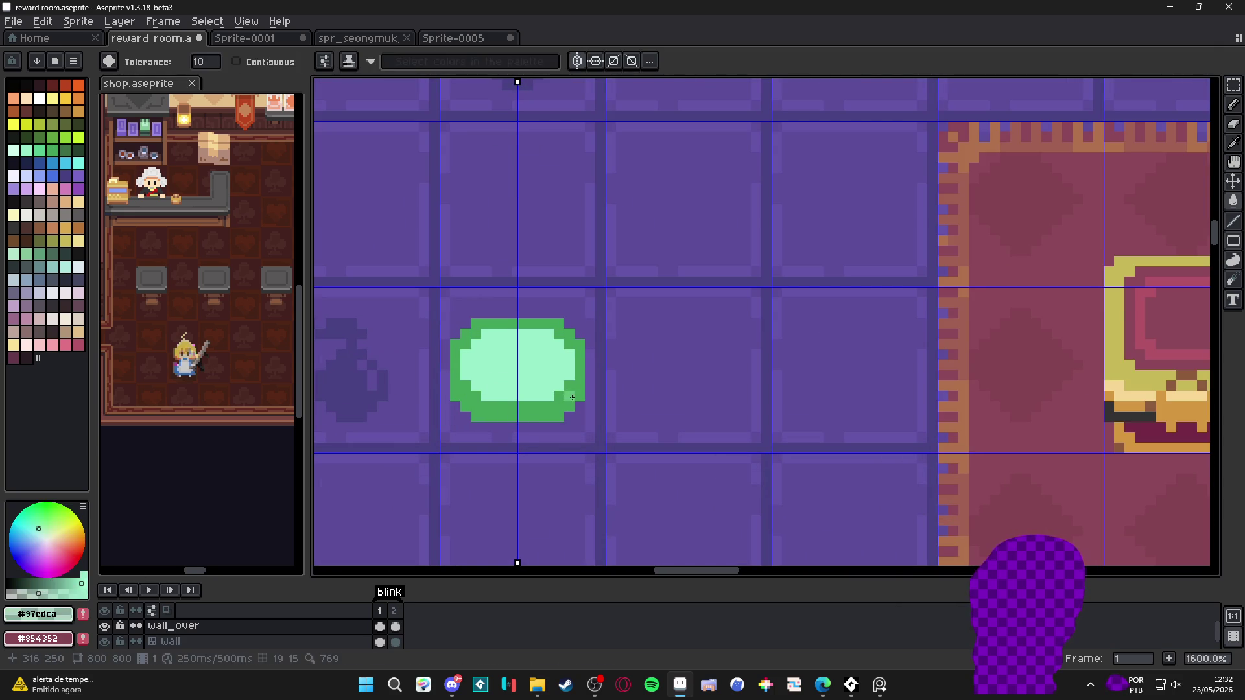
click(529, 415)
key(ctrl+z)
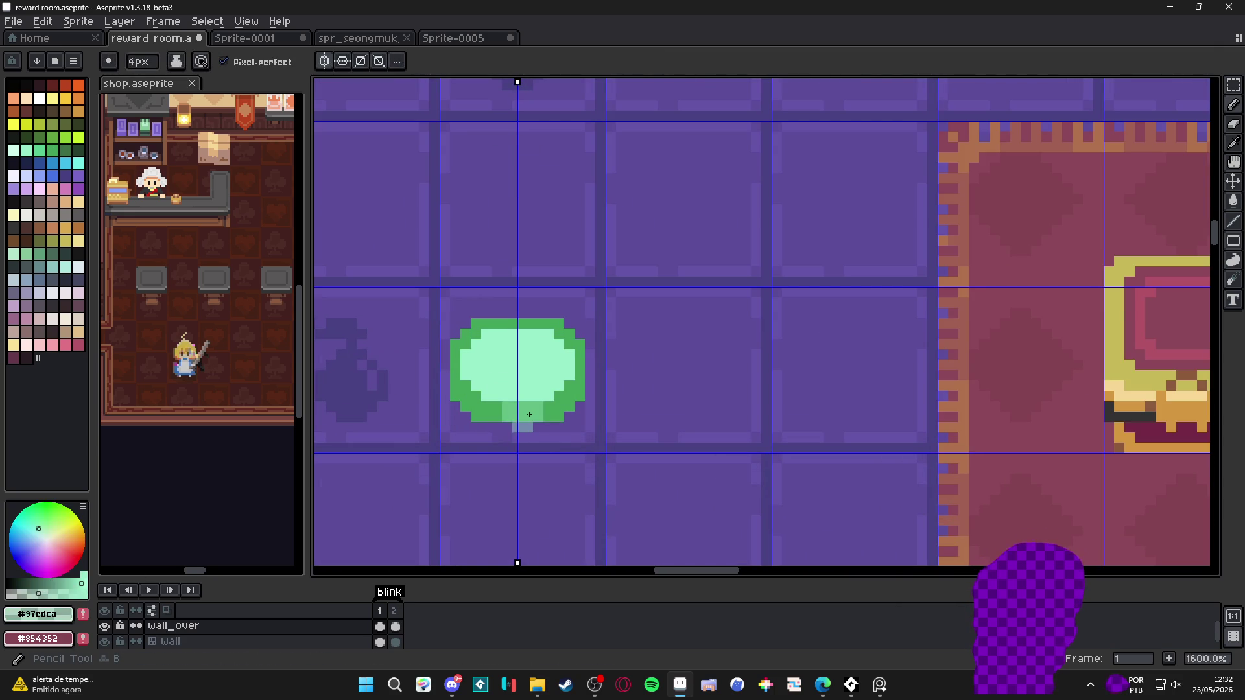
alt+click(537, 407)
drag(496, 412, 539, 412)
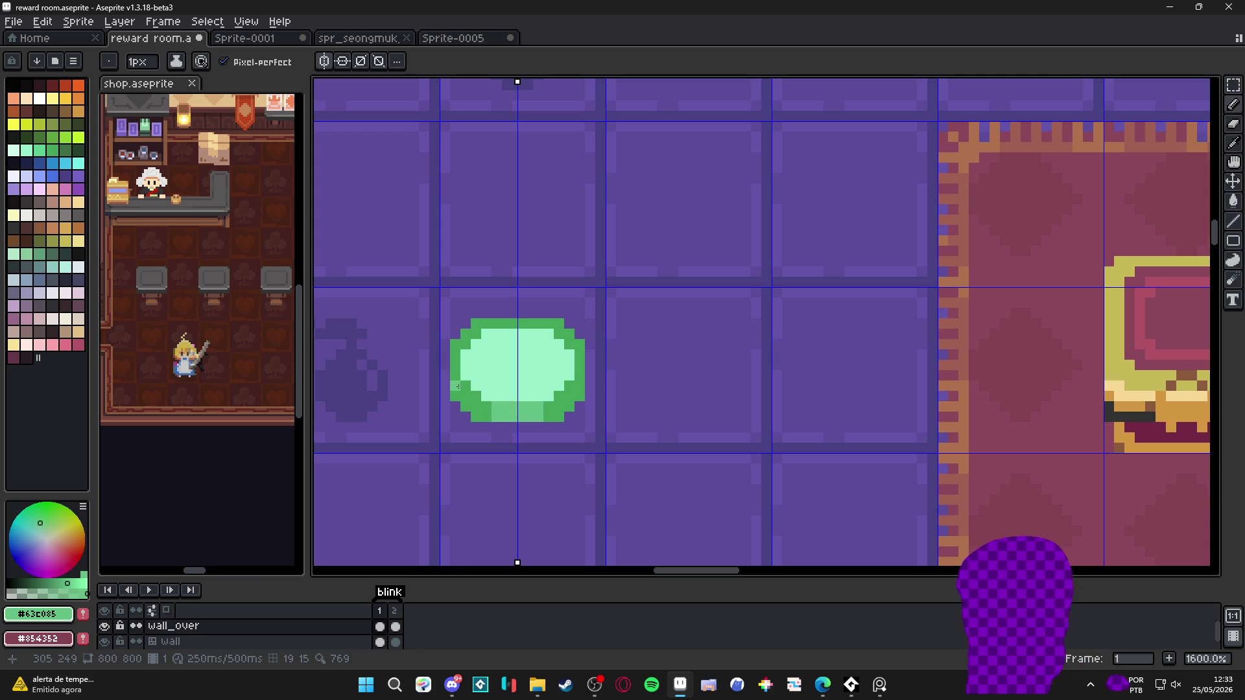
Lighten the chip's lower-left and upper edge pixels, then sample its green and floor colours
click(466, 397)
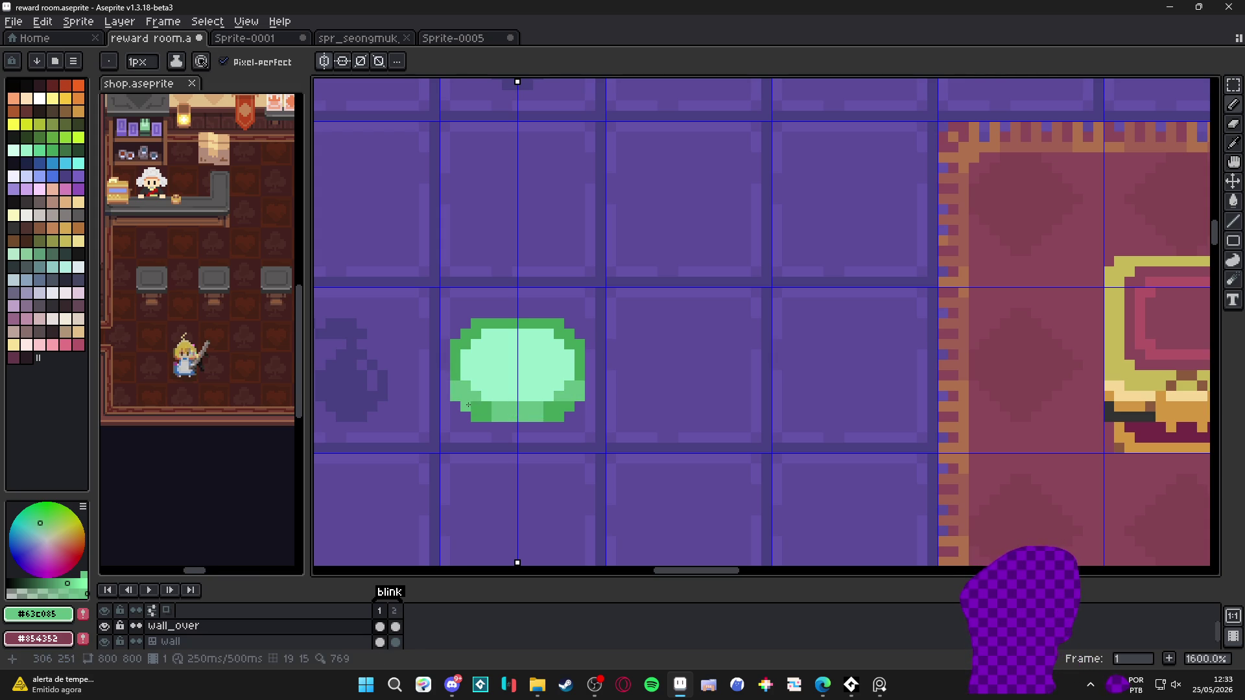
click(457, 344)
click(474, 334)
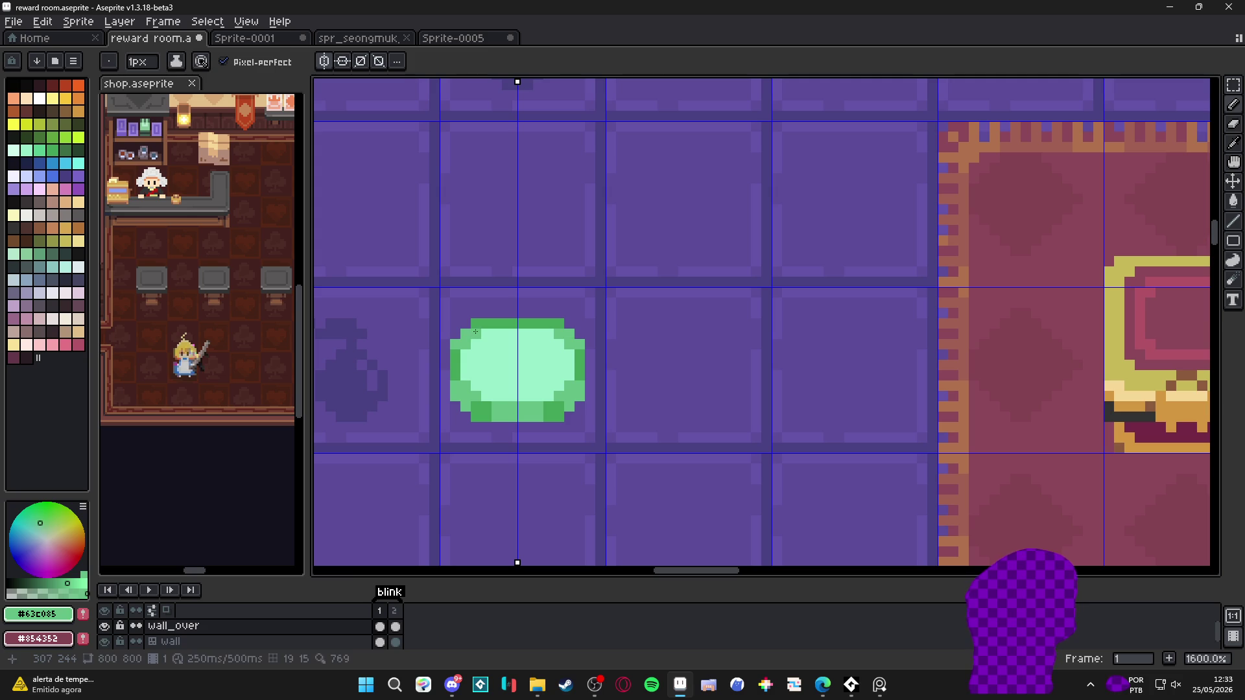
scroll(528, 339, down, 3)
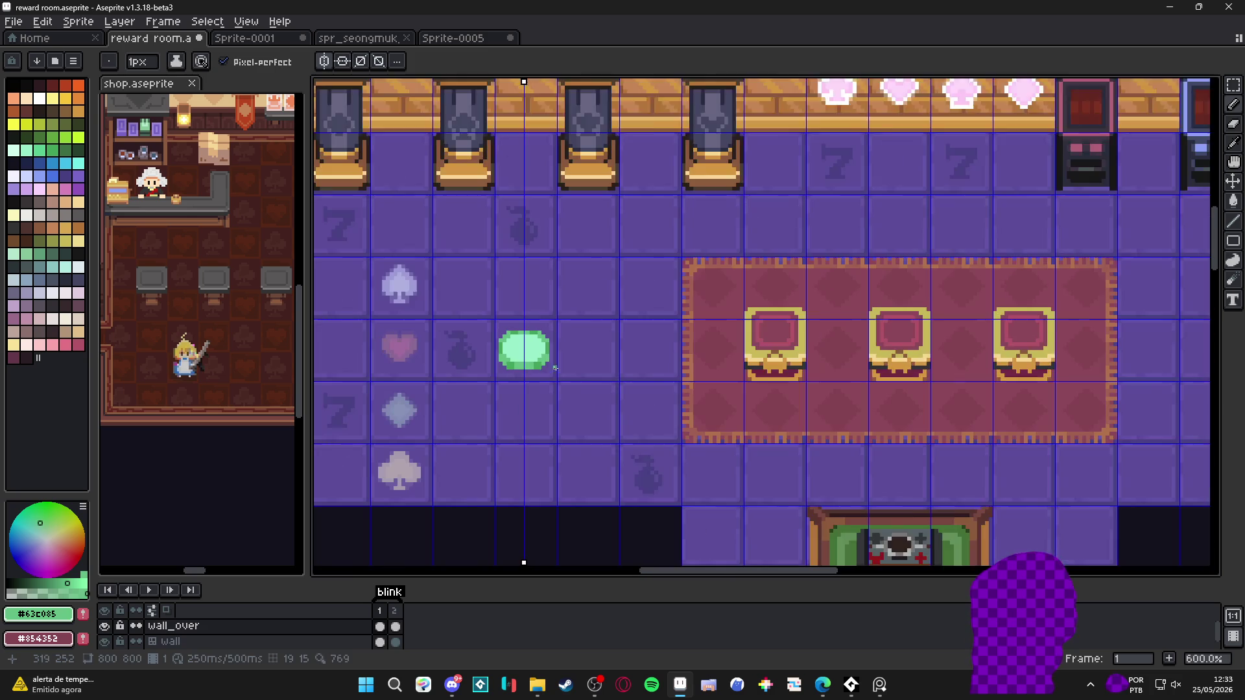
scroll(582, 394, down, 2)
scroll(573, 370, up, 6)
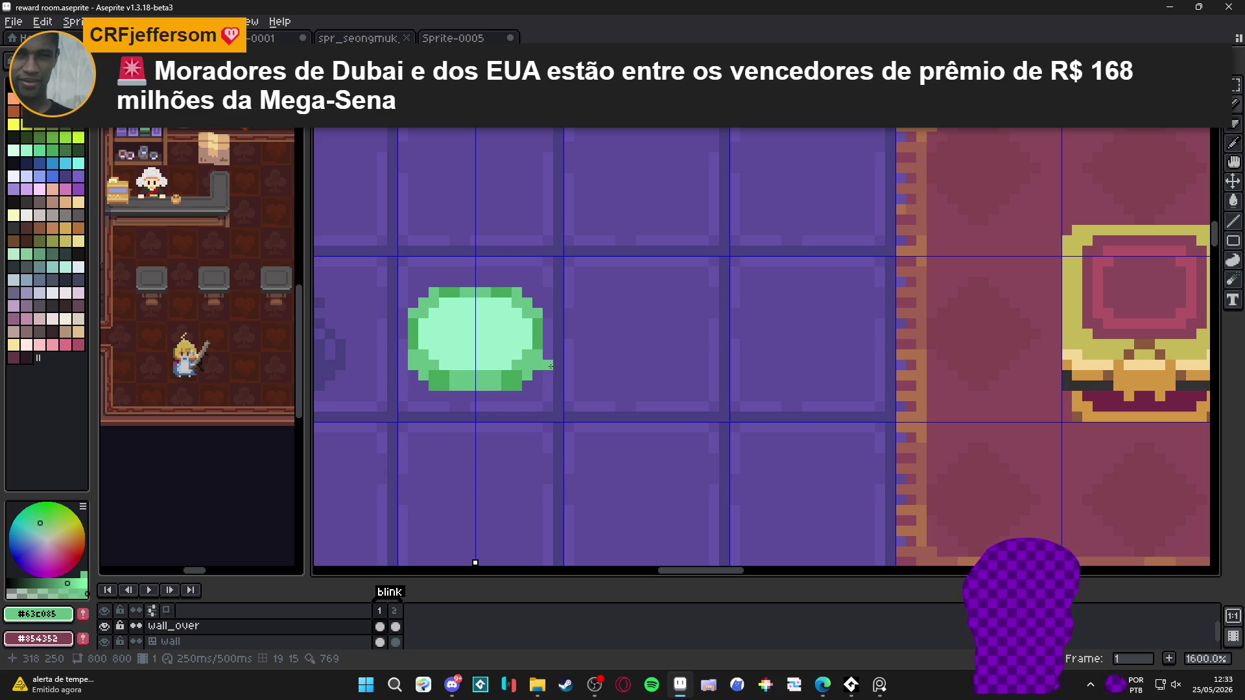
click(525, 380)
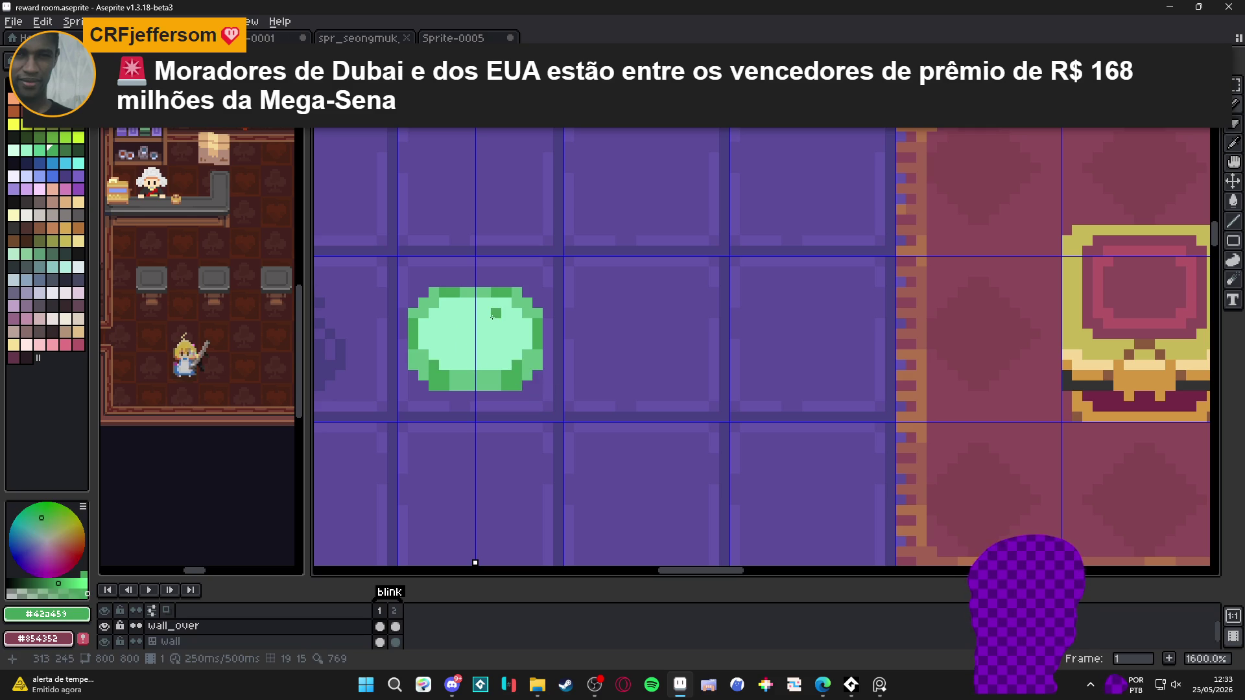
click(446, 365)
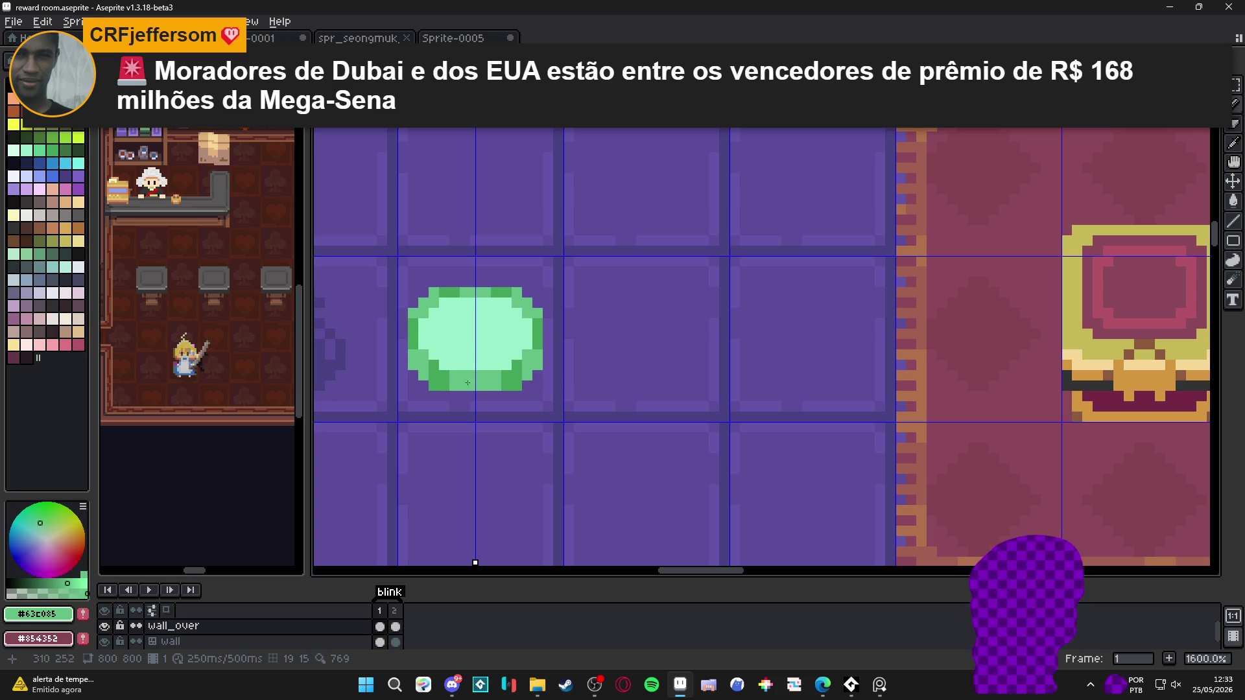
click(557, 383)
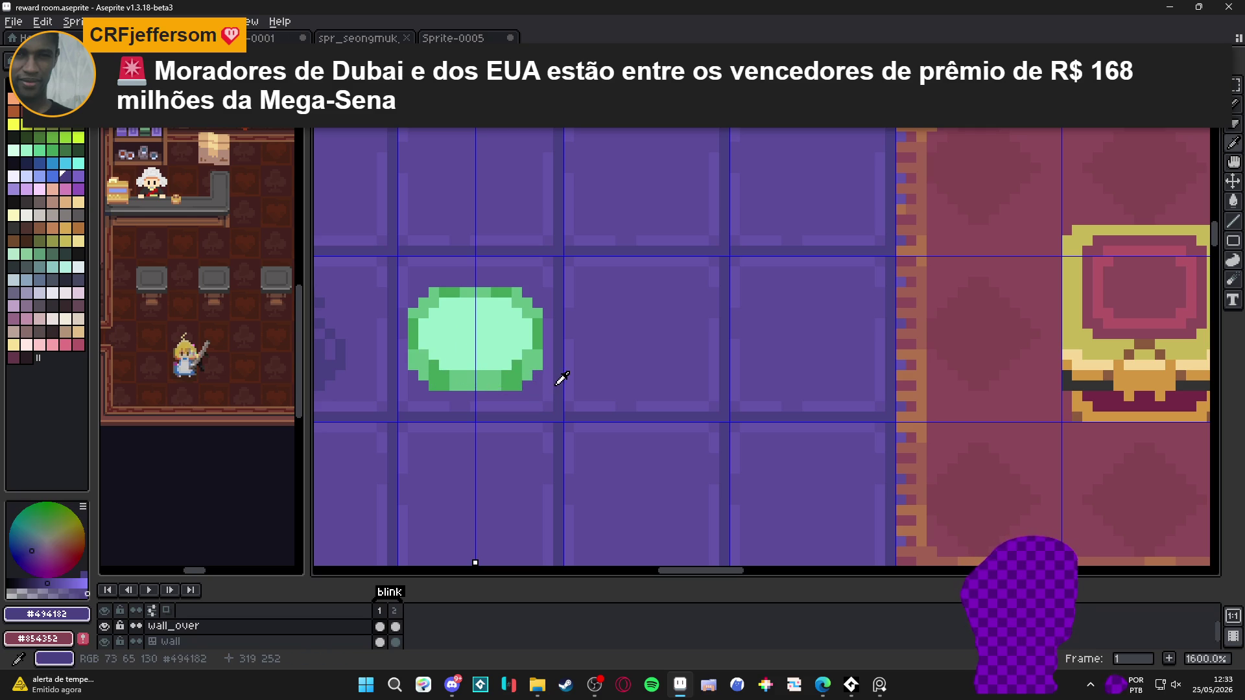
scroll(539, 408, down, 3)
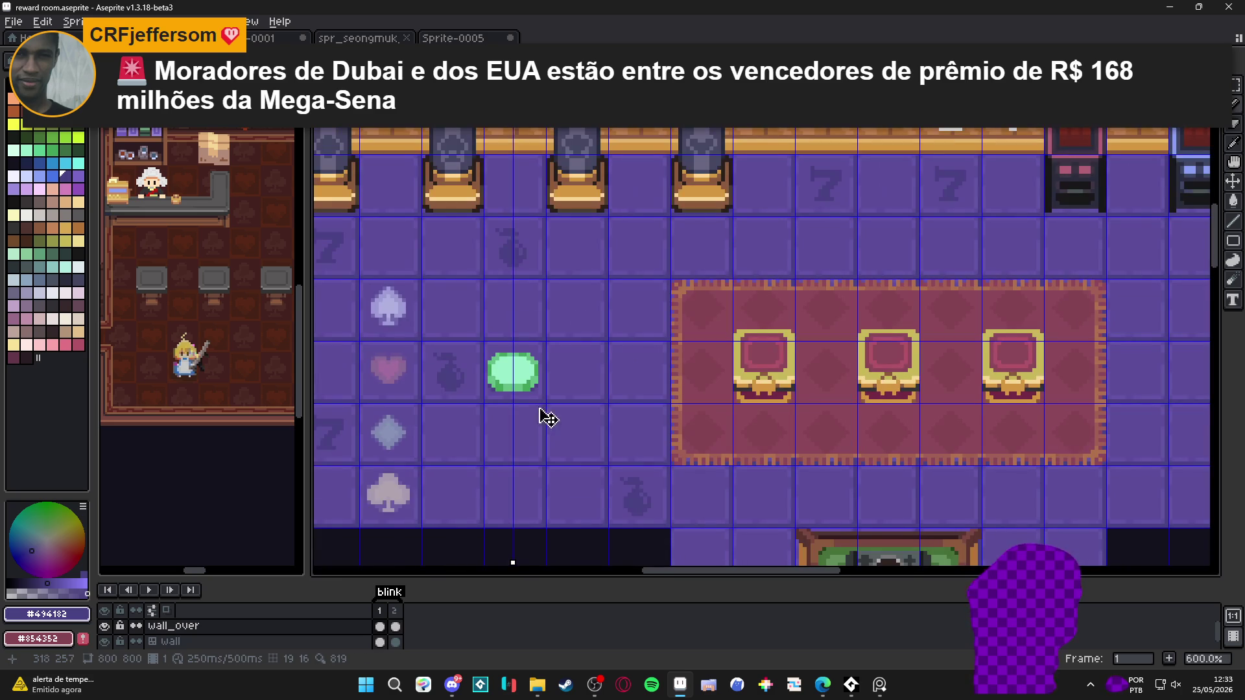
scroll(514, 376, down, 1)
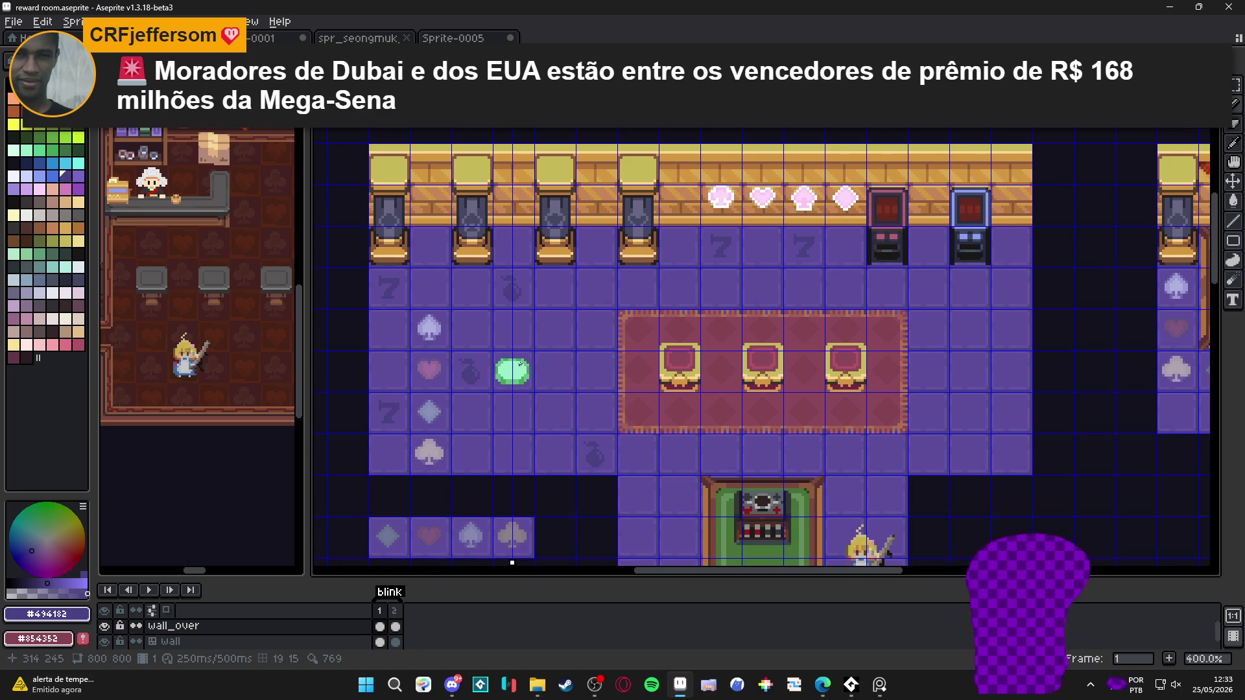
Darken the chip's bottom corner pixels and repaint its bottom light row medium green
scroll(520, 364, up, 8)
alt+click(441, 426)
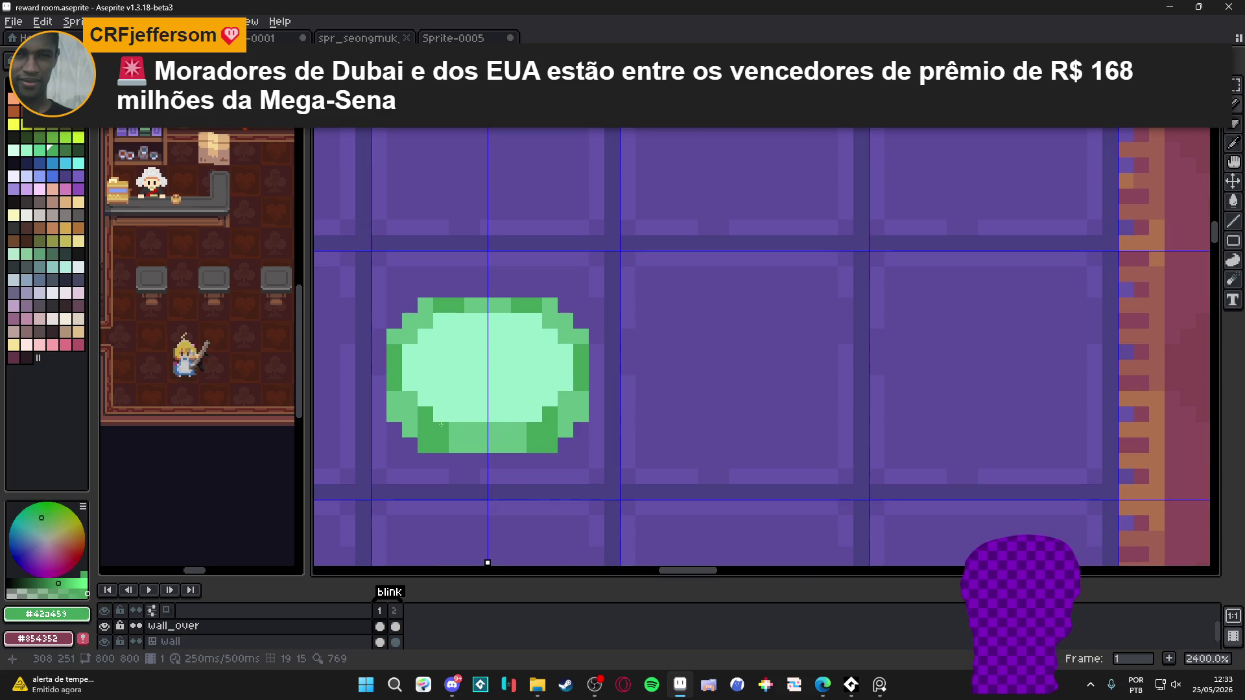
click(440, 415)
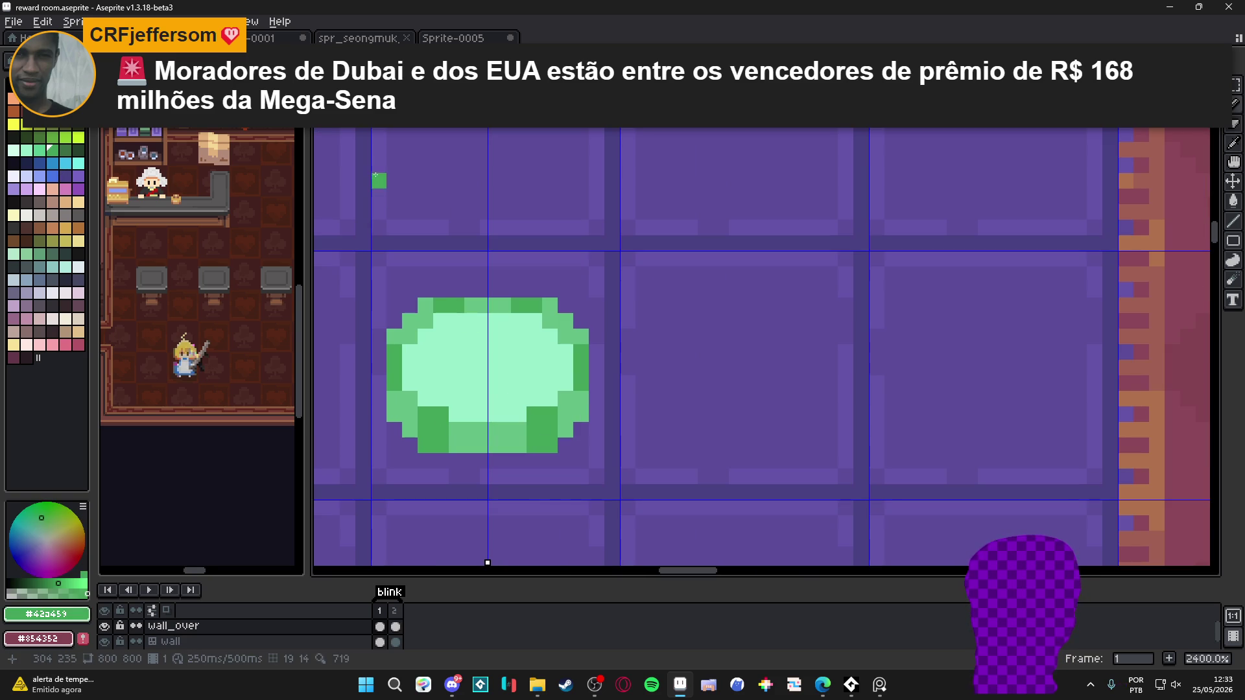
mouse_move(448, 318)
mouse_down()
mouse_move(479, 319)
mouse_move(458, 319)
mouse_up()
key(ctrl+z)
alt+click(472, 305)
drag(456, 414, 488, 414)
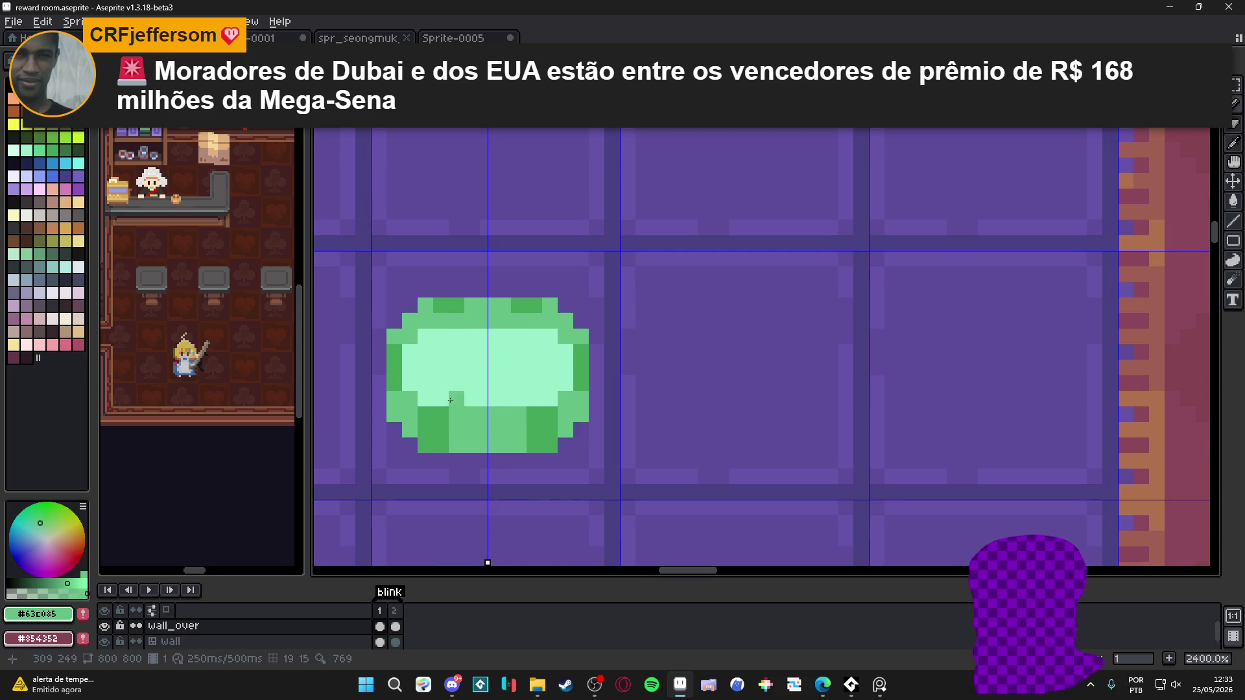
scroll(415, 356, down, 4)
scroll(428, 344, up, 2)
Darken two edge pixels near the chip's top, undoing the stray top-corner greens
alt+click(428, 344)
click(434, 350)
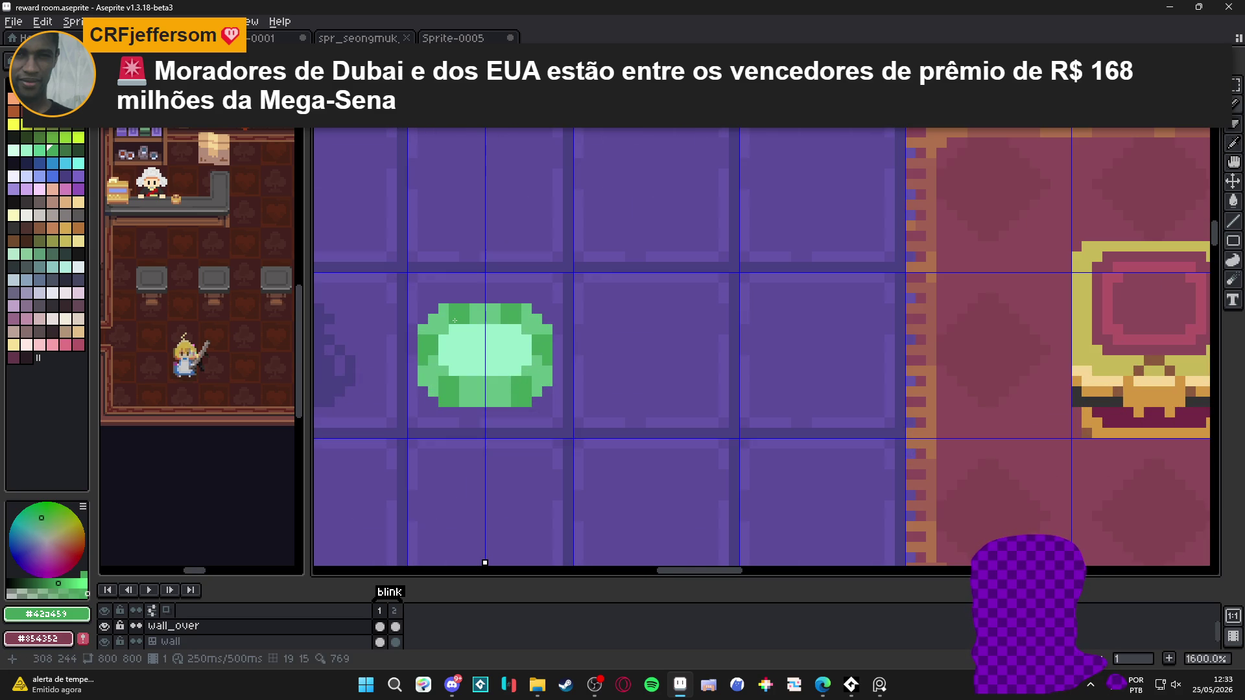
scroll(461, 327, down, 1)
scroll(464, 335, up, 1)
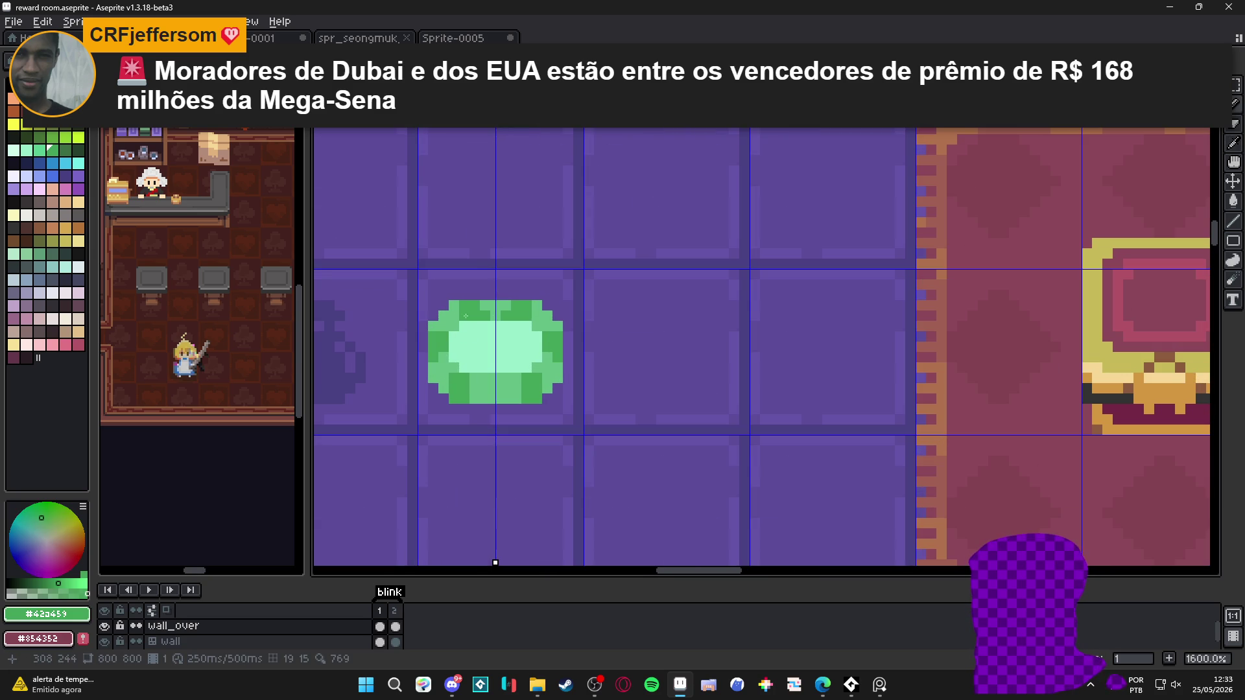
alt+click(465, 318)
key(ctrl+z)
key(ctrl+z)
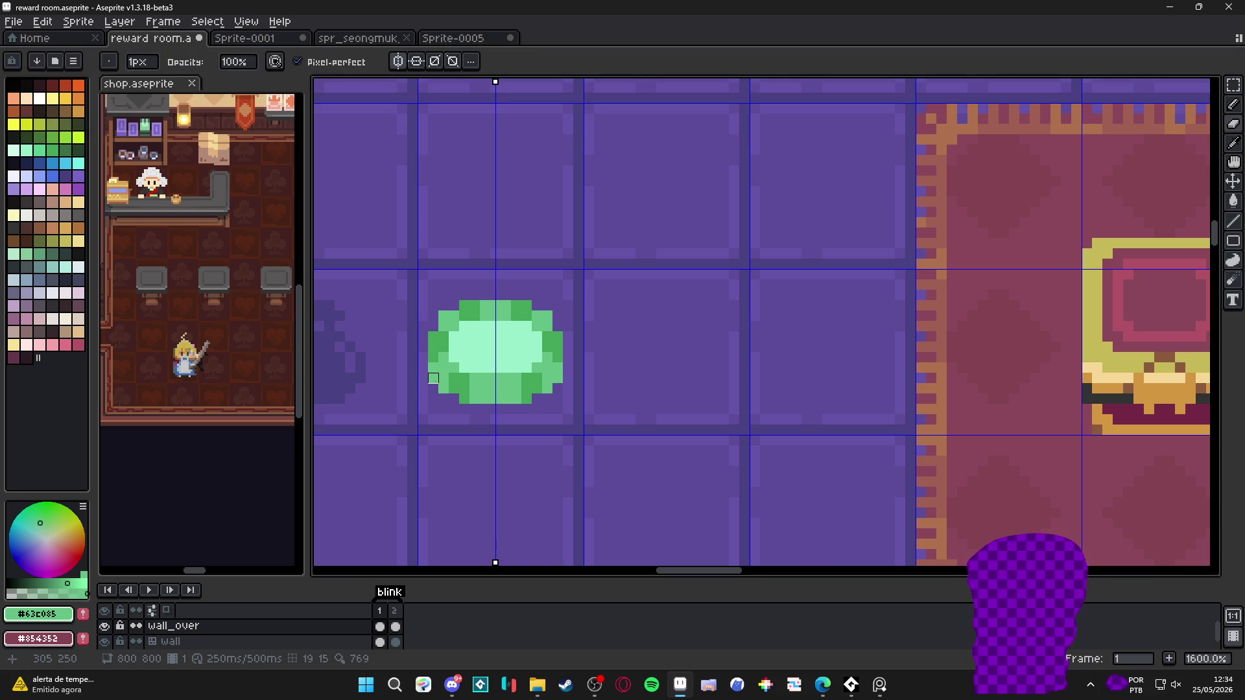
scroll(434, 378, down, 3)
scroll(456, 328, up, 5)
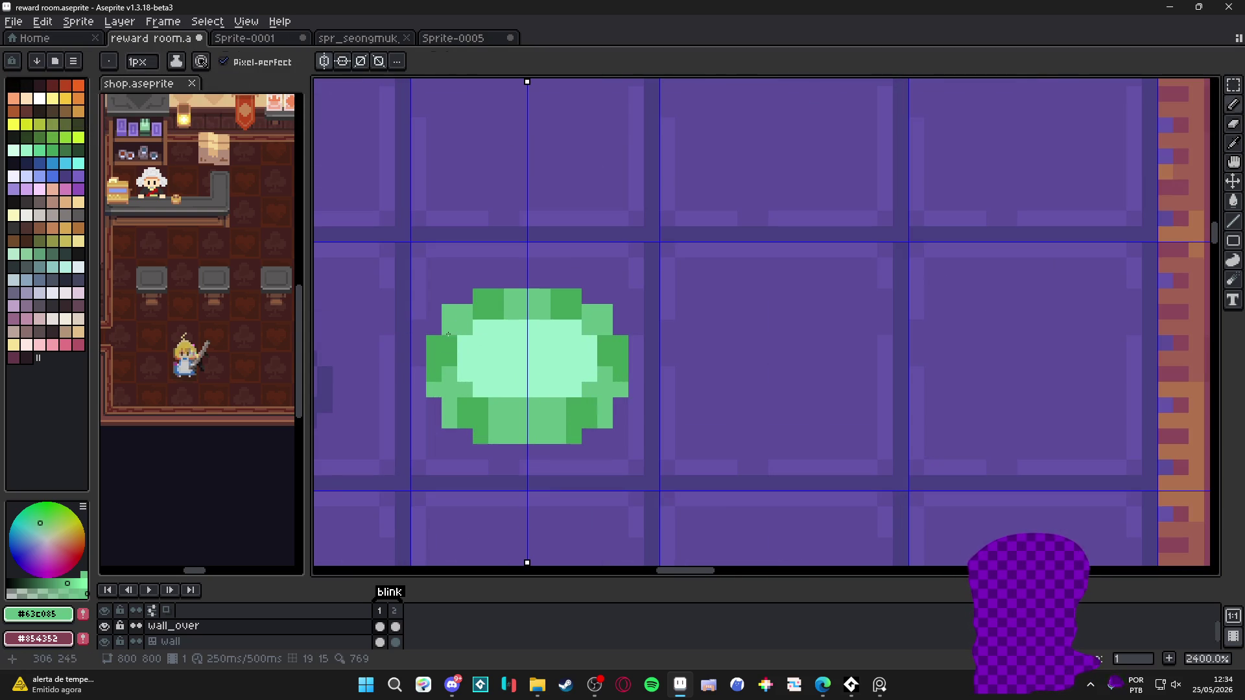
scroll(461, 338, down, 5)
scroll(445, 355, up, 5)
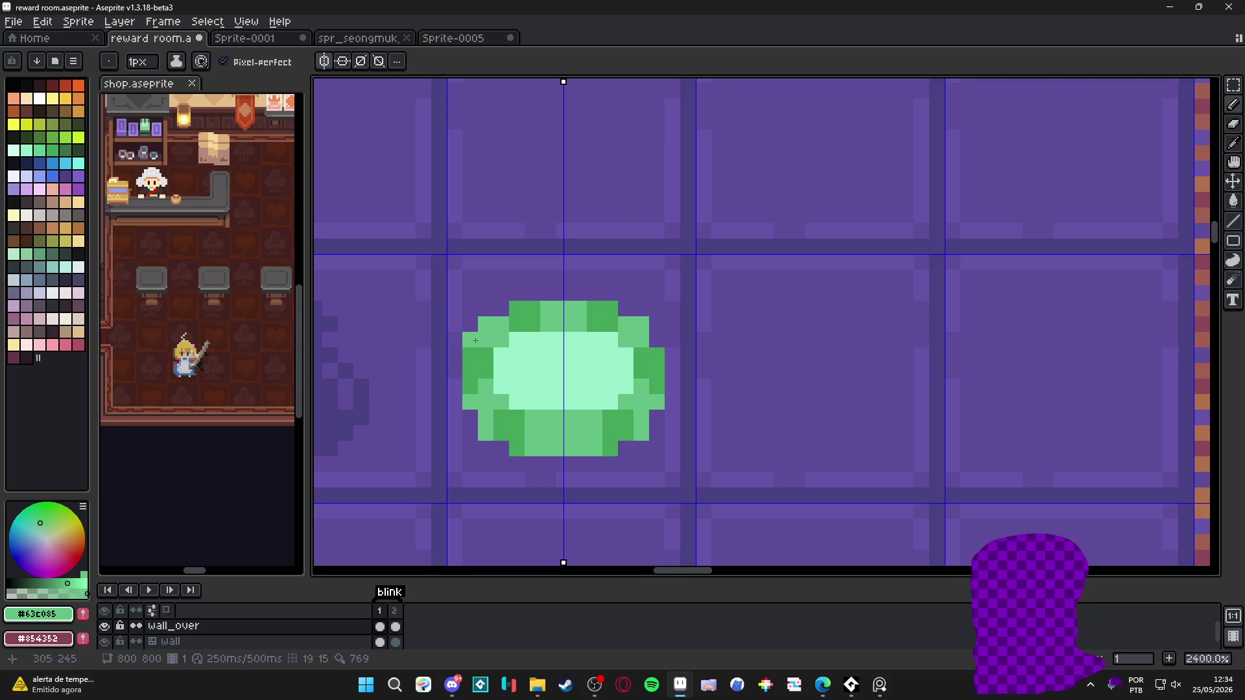
Darken one light pixel on the chip's lower-left edge with the sampled #42a459 green
alt+click(472, 342)
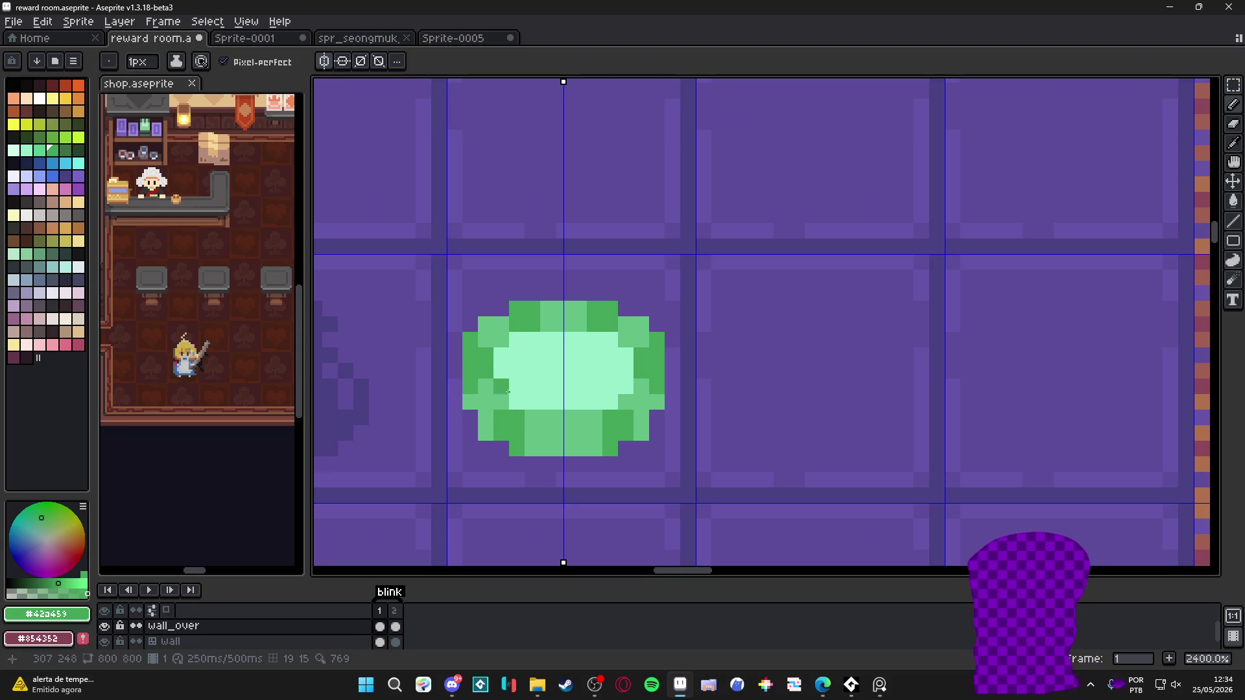
scroll(472, 419, down, 2)
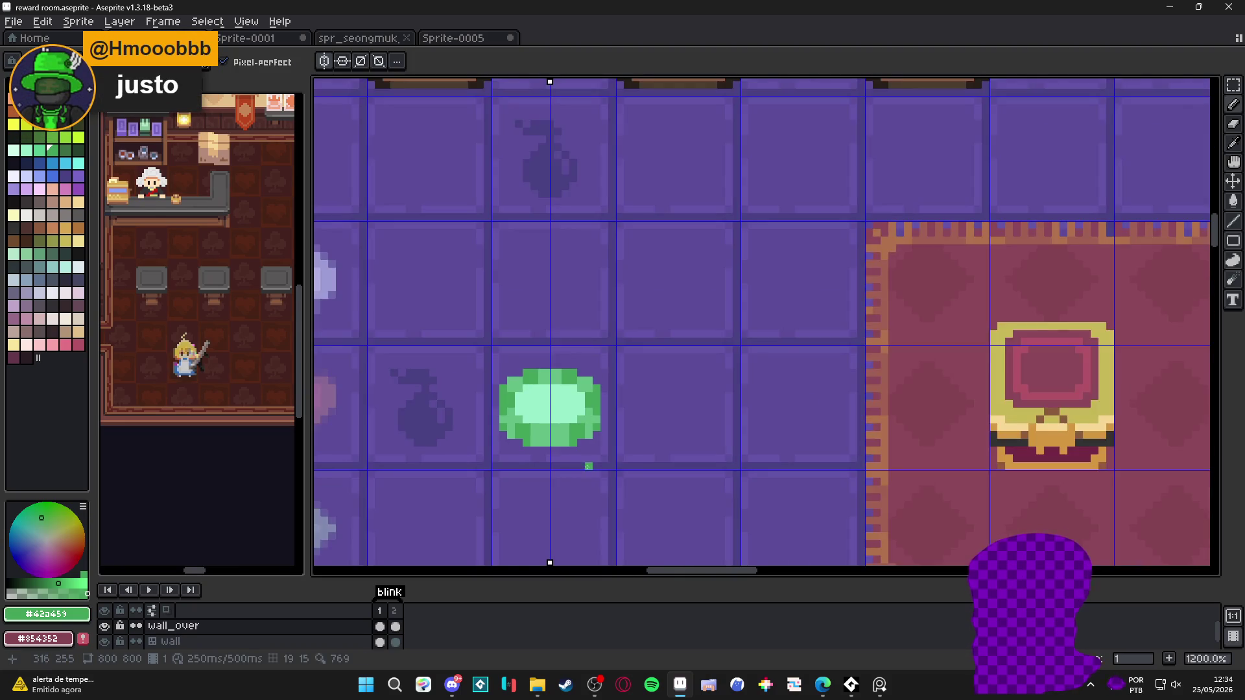
scroll(524, 430, up, 2)
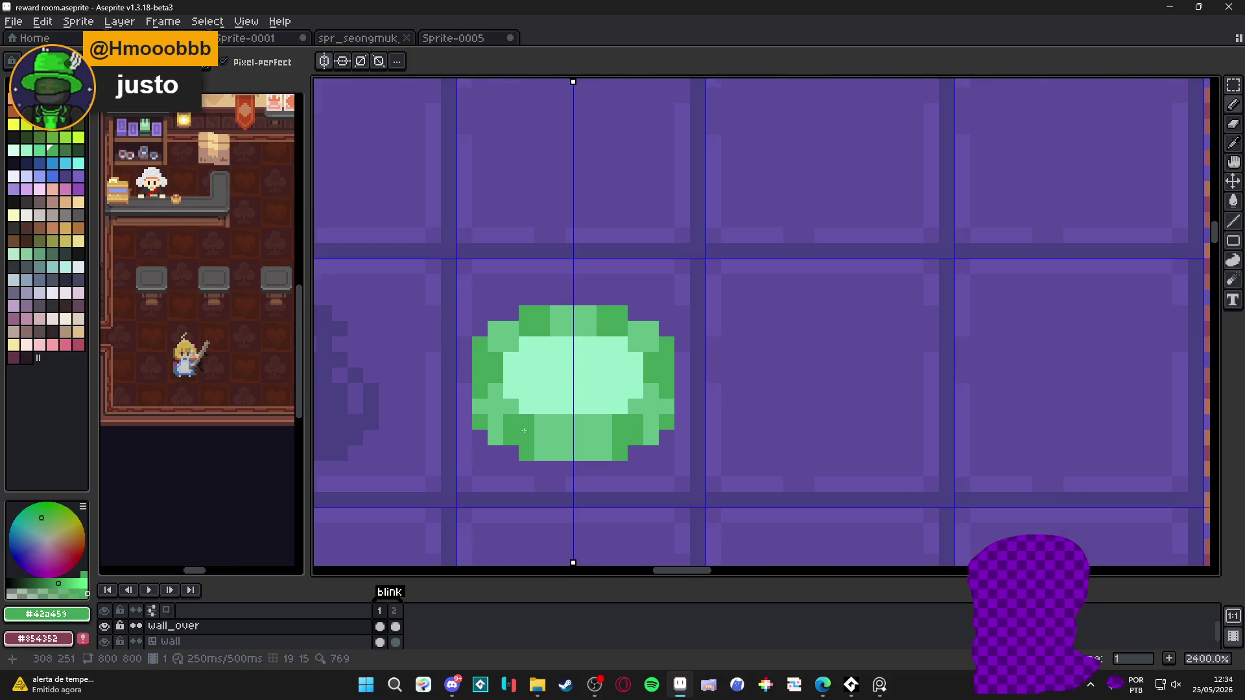
click(488, 429)
scroll(535, 467, down, 4)
scroll(551, 472, down, 3)
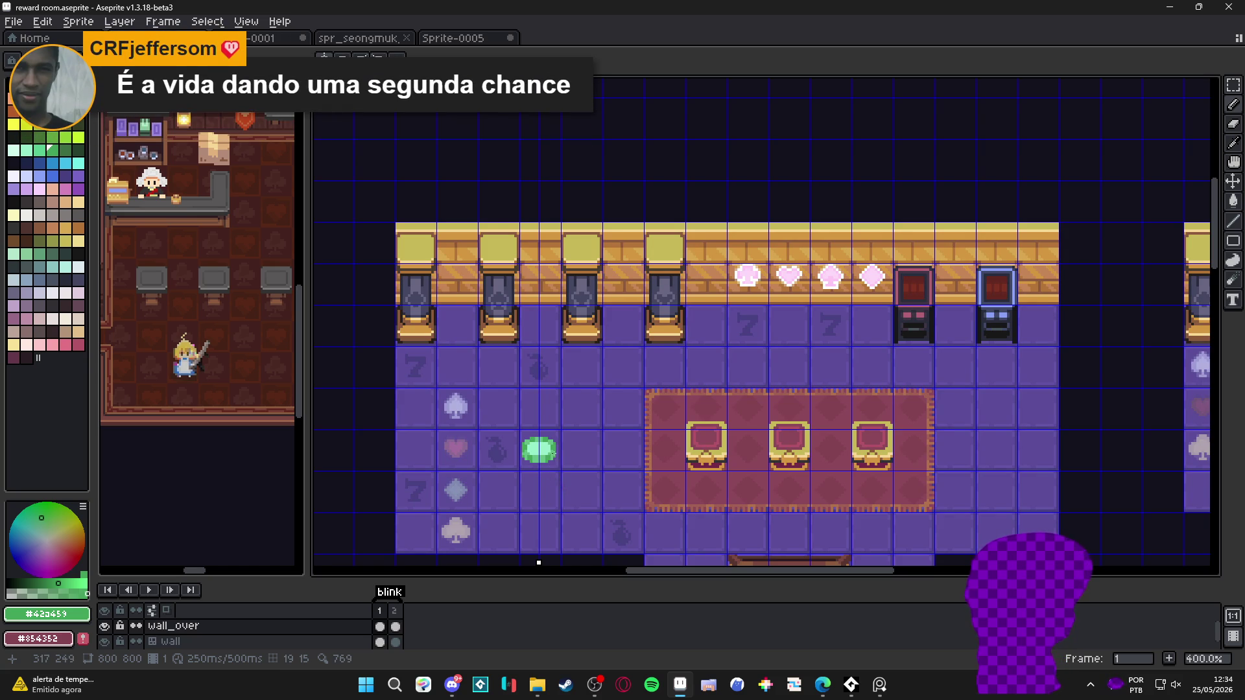
scroll(557, 446, up, 3)
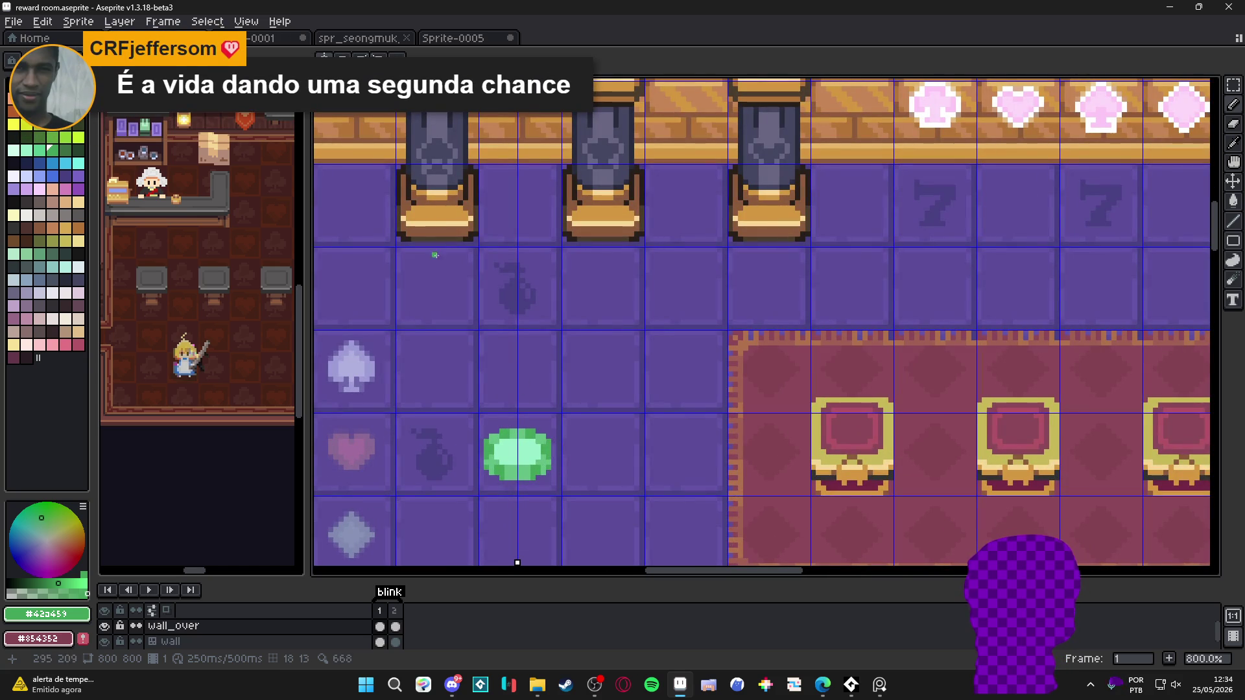
scroll(559, 438, up, 1)
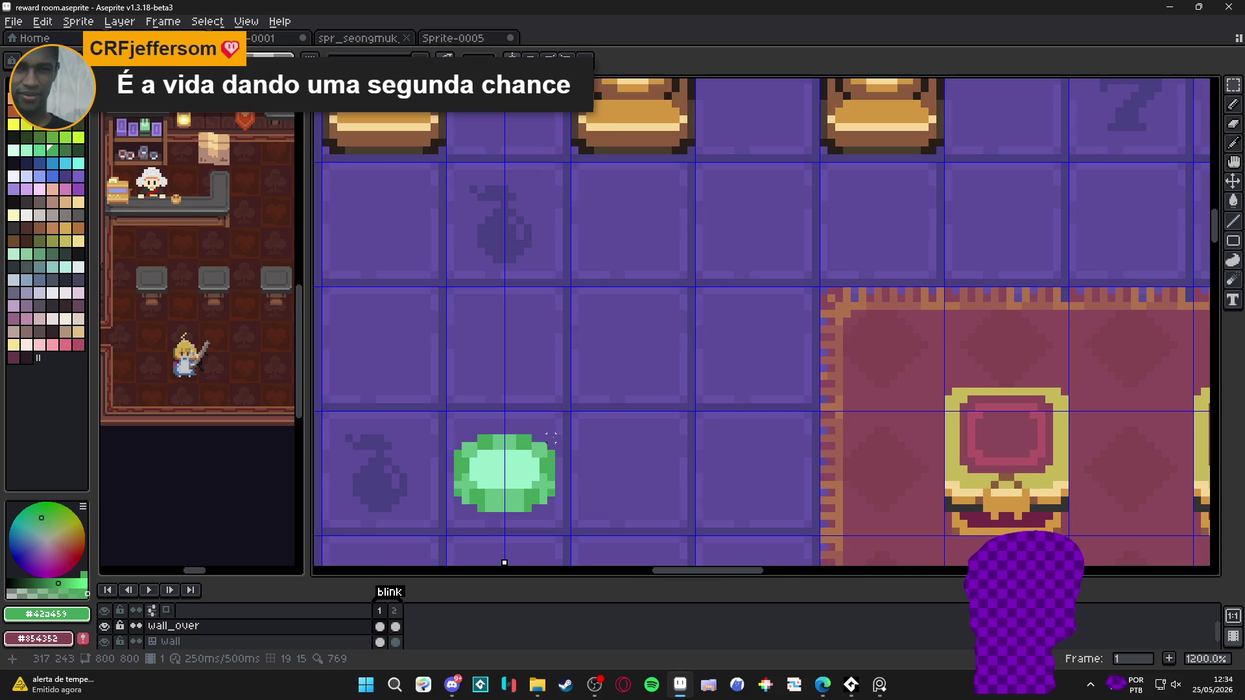
Duplicate the green poker chip one floor tile higher, then sample dark red from the arcade screen
drag(551, 438, 454, 512)
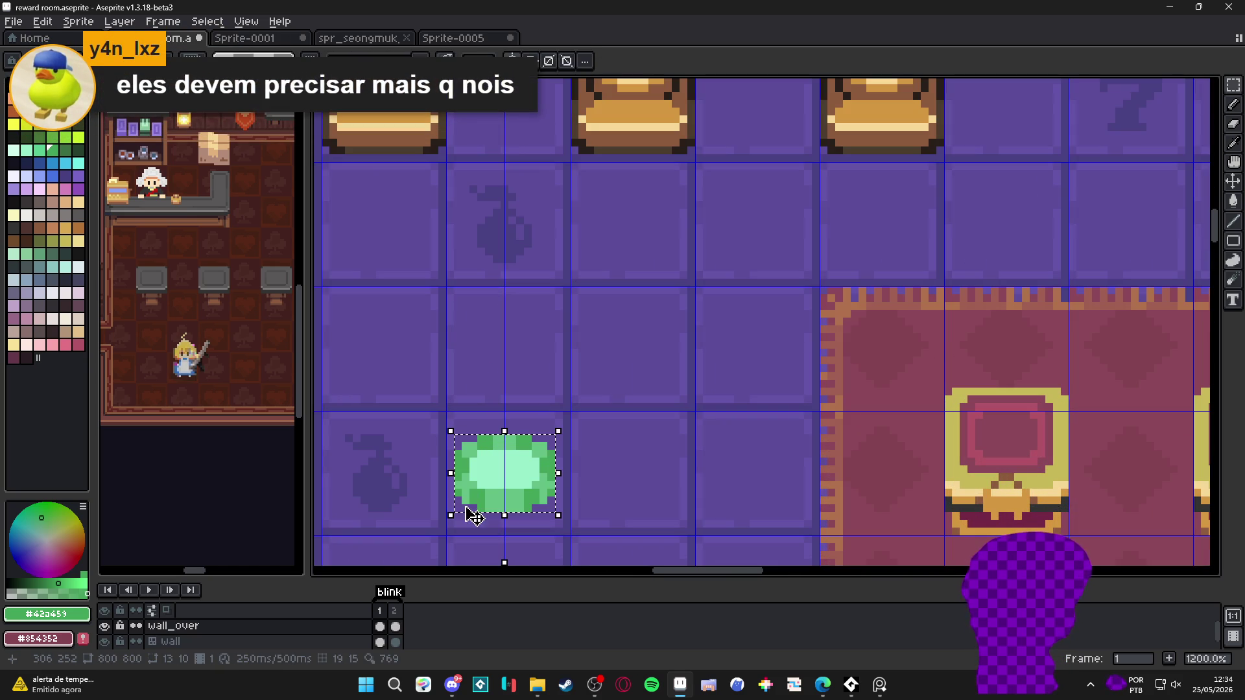
scroll(474, 516, down, 2)
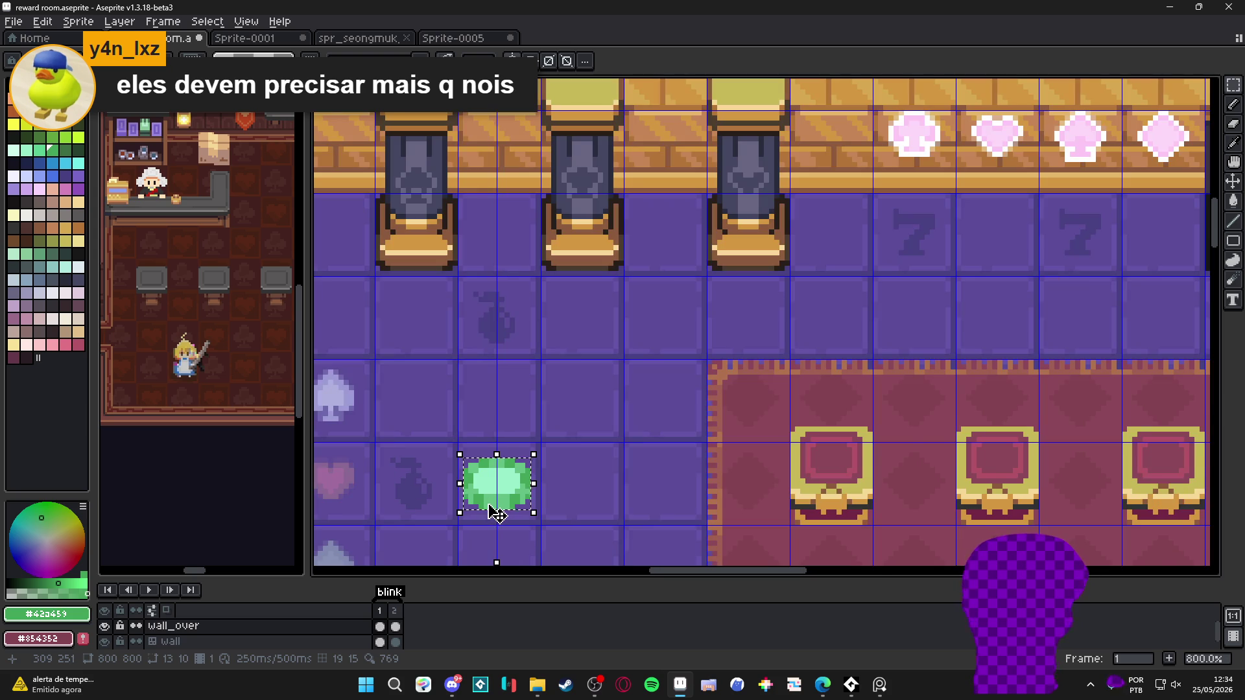
scroll(492, 508, up, 3)
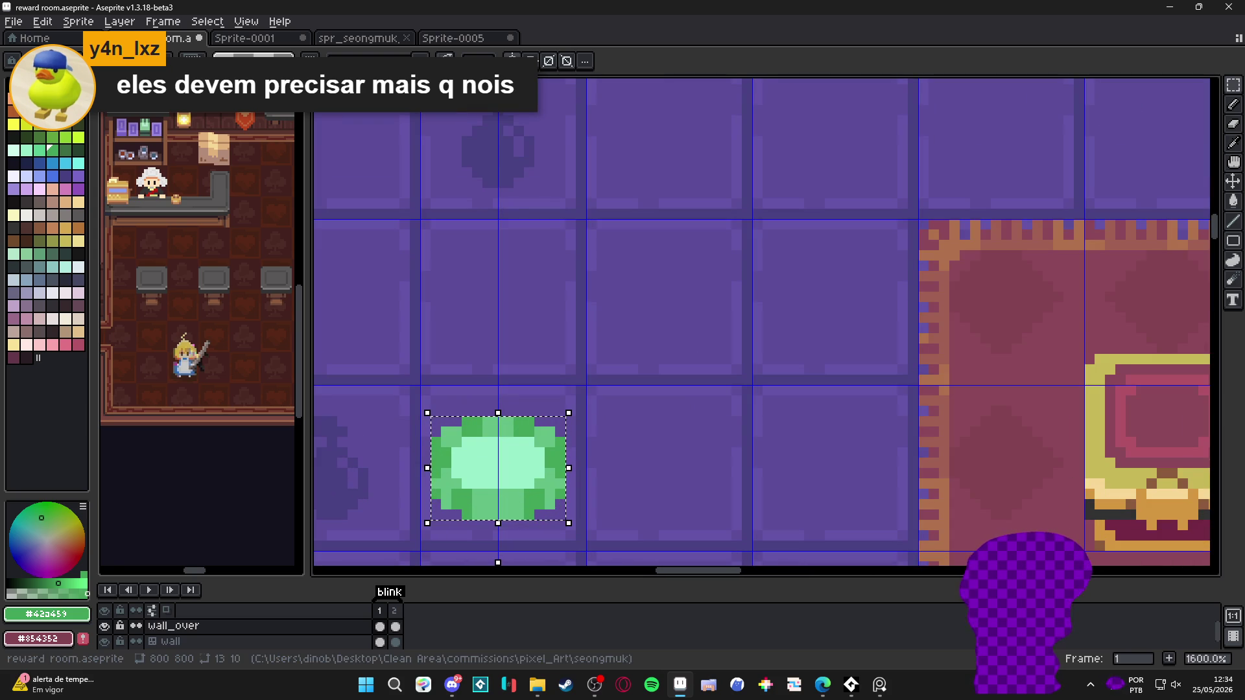
click(509, 474)
drag(509, 473, 487, 309)
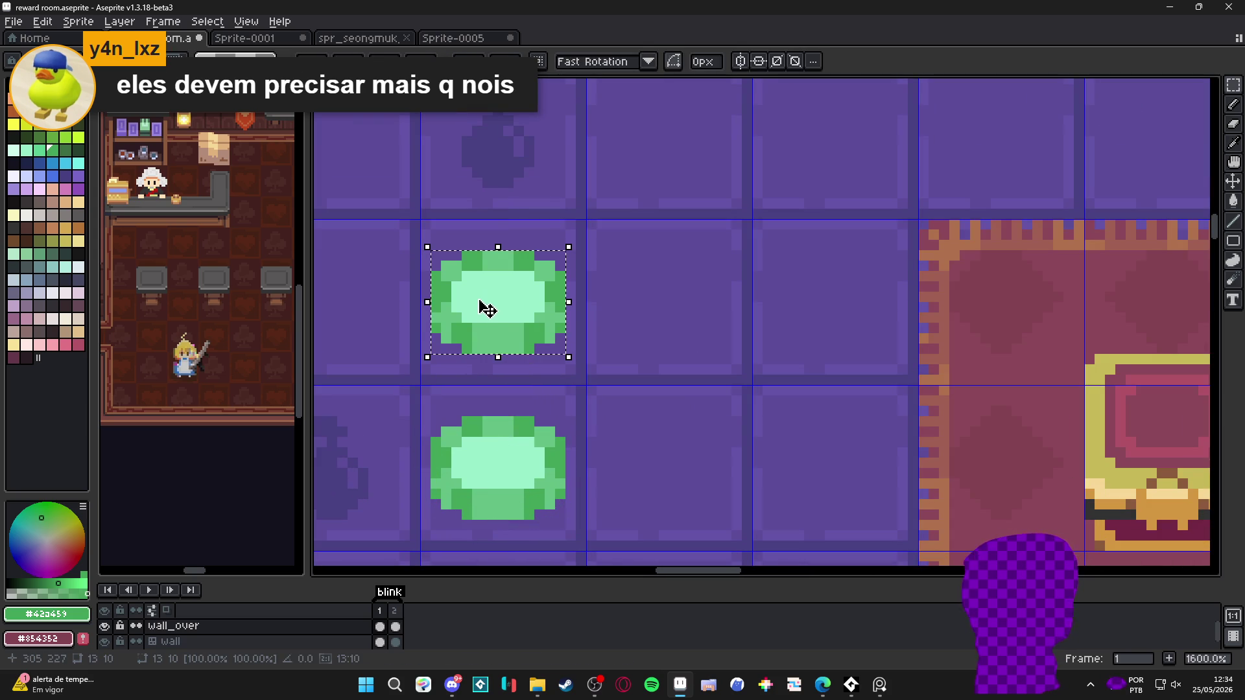
scroll(513, 283, left, 1)
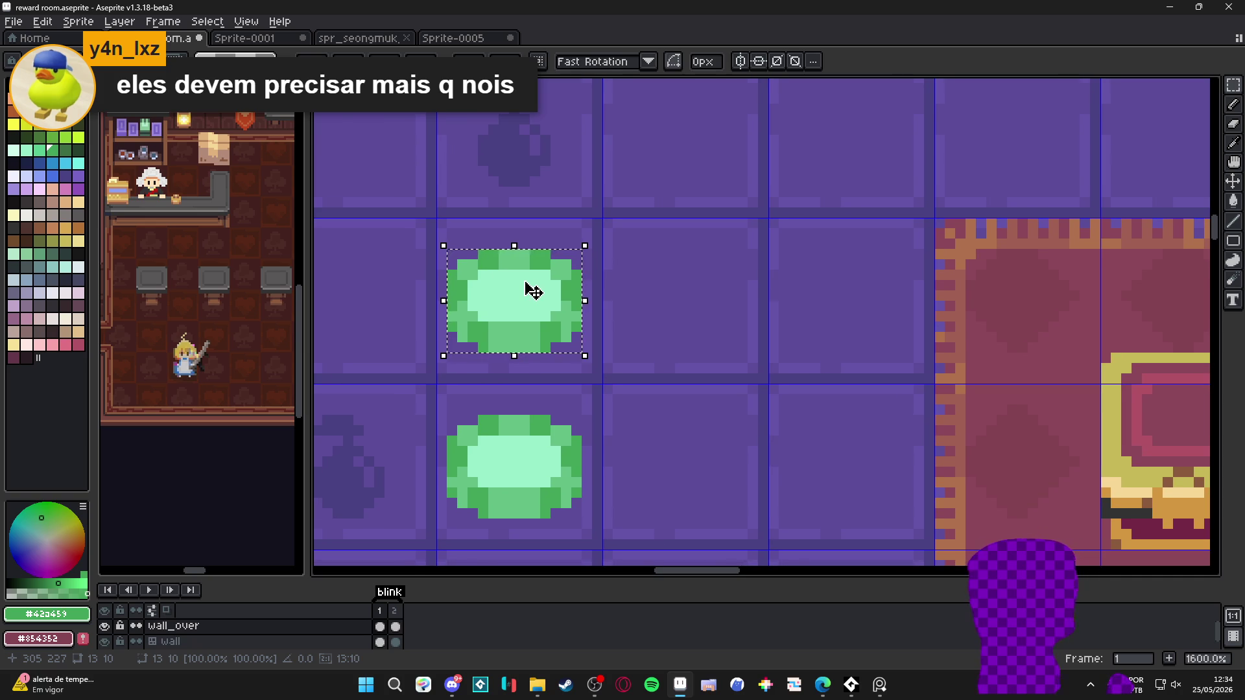
scroll(533, 292, down, 2)
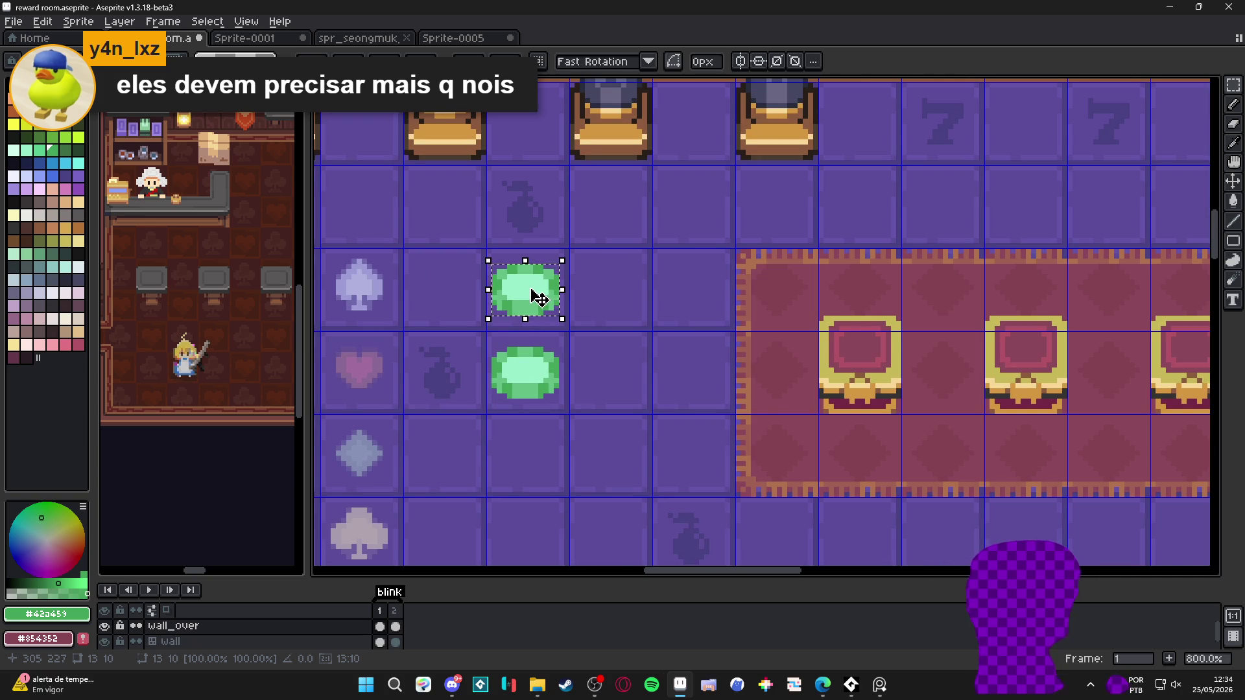
scroll(525, 280, up, 2)
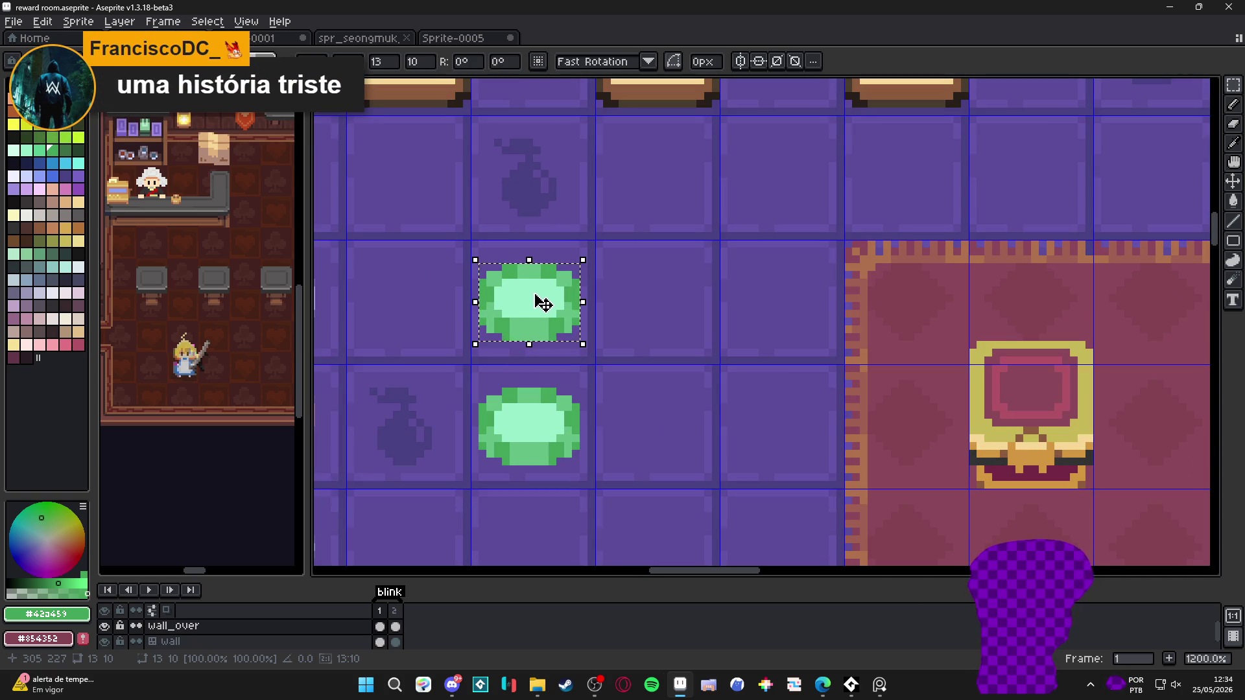
scroll(513, 279, down, 4)
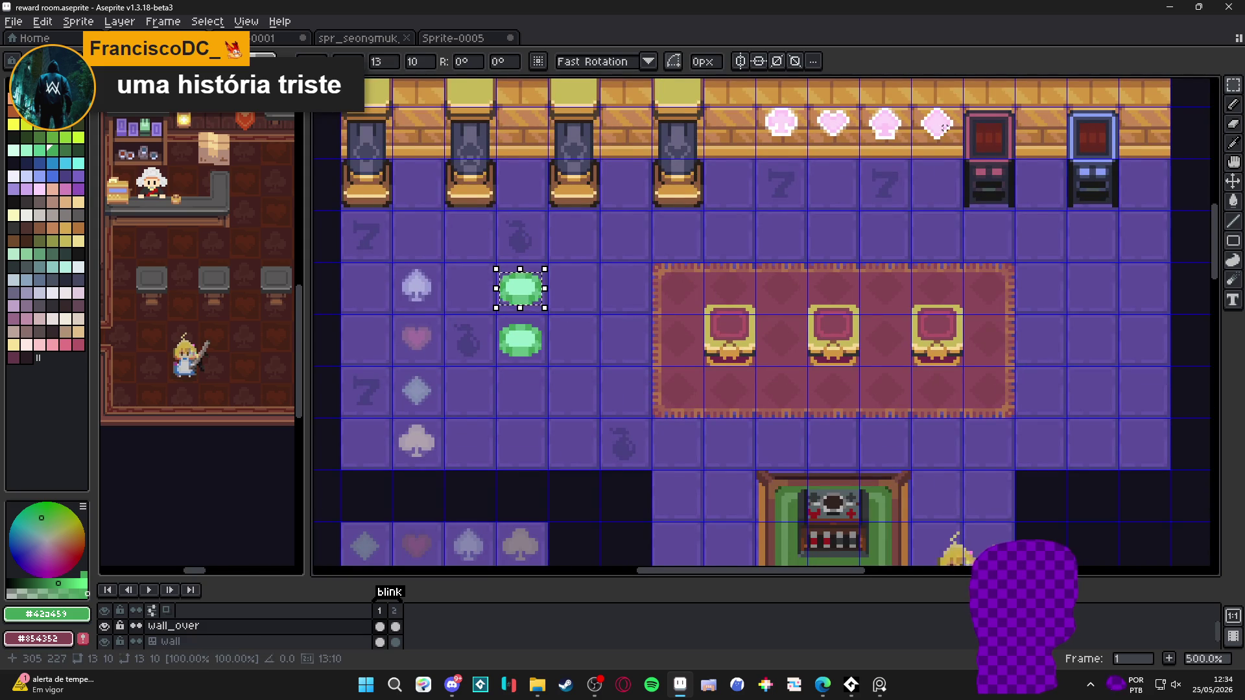
scroll(941, 128, up, 1)
click(996, 145)
scroll(467, 311, up, 5)
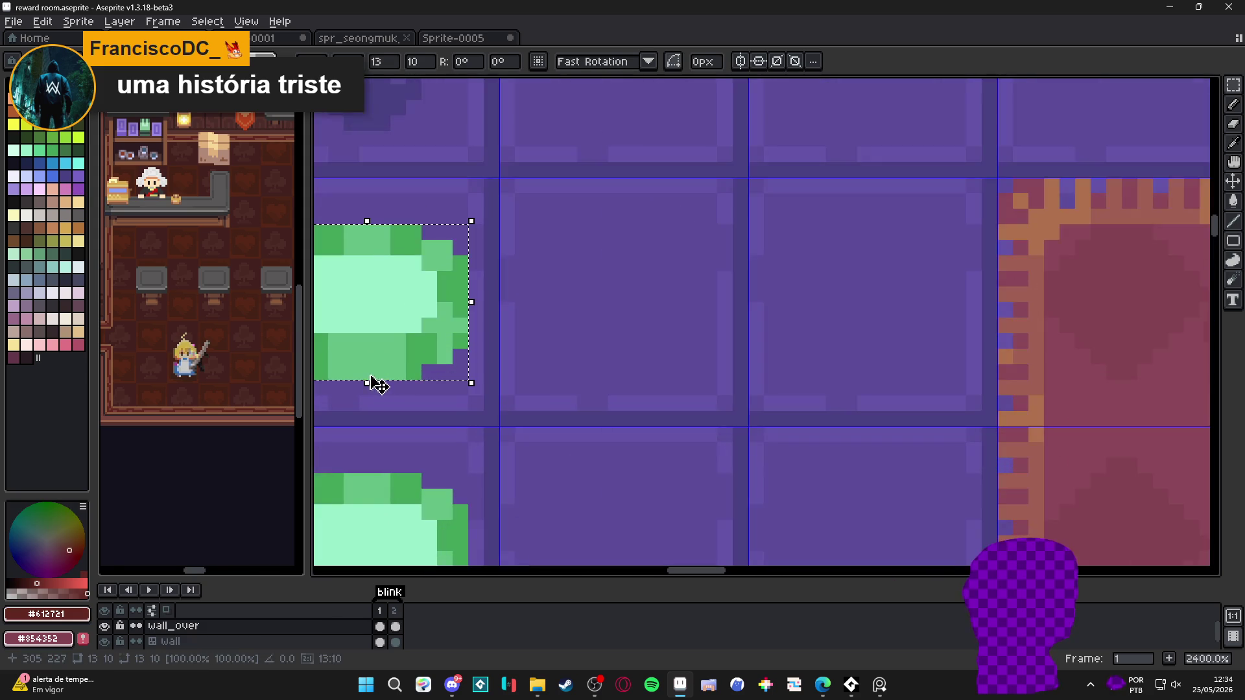
Bucket-fill the copied chip's outer shading dark red and its green body orange
key(g)
click(456, 359)
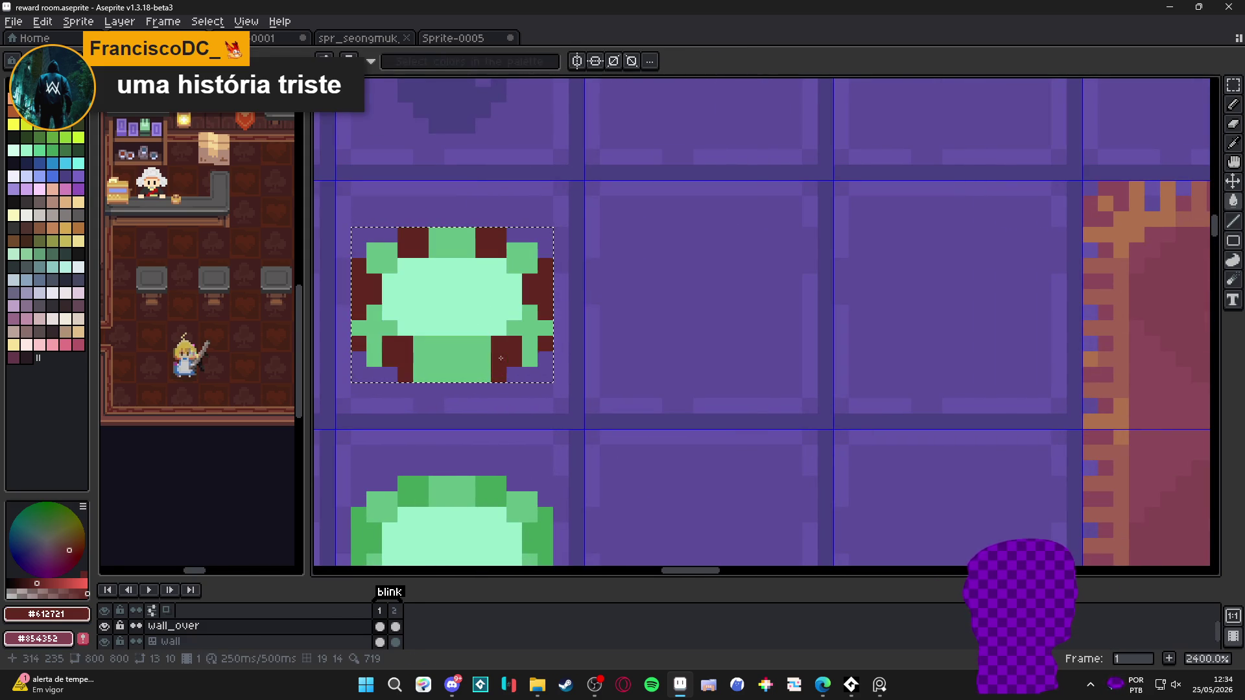
click(65, 207)
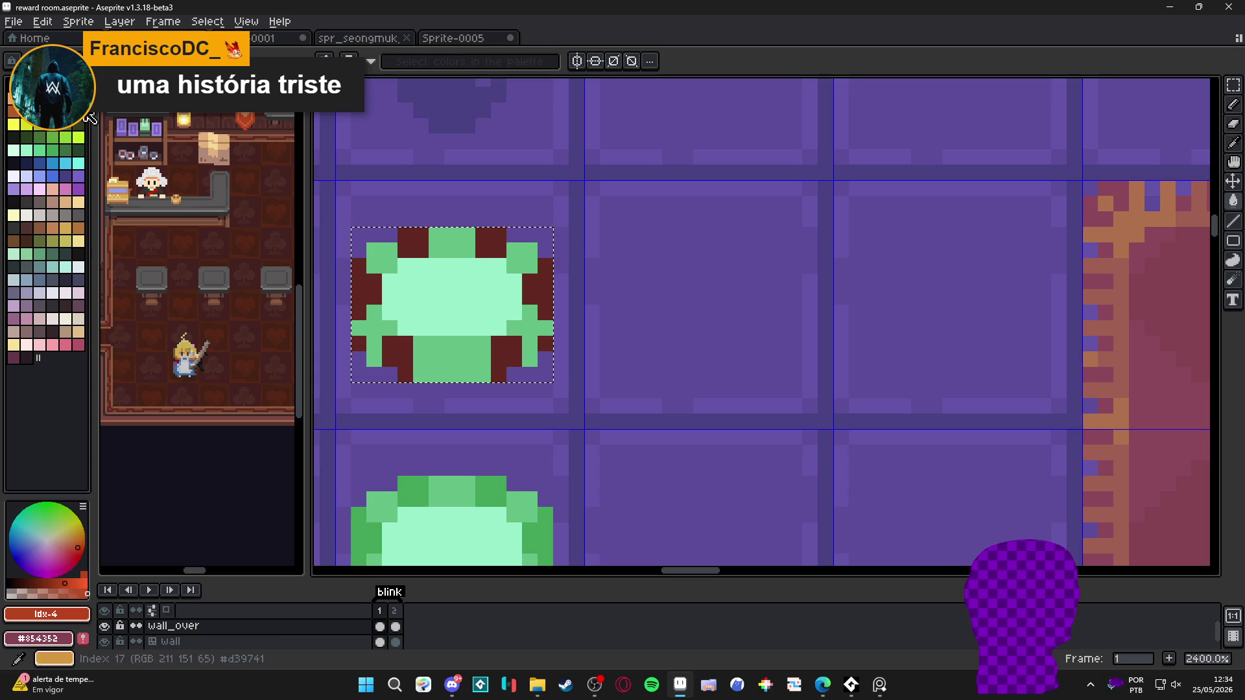
click(78, 206)
click(421, 295)
Sample a darker orange from the chip and switch to pale peach for the edge notches
scroll(452, 324, down, 7)
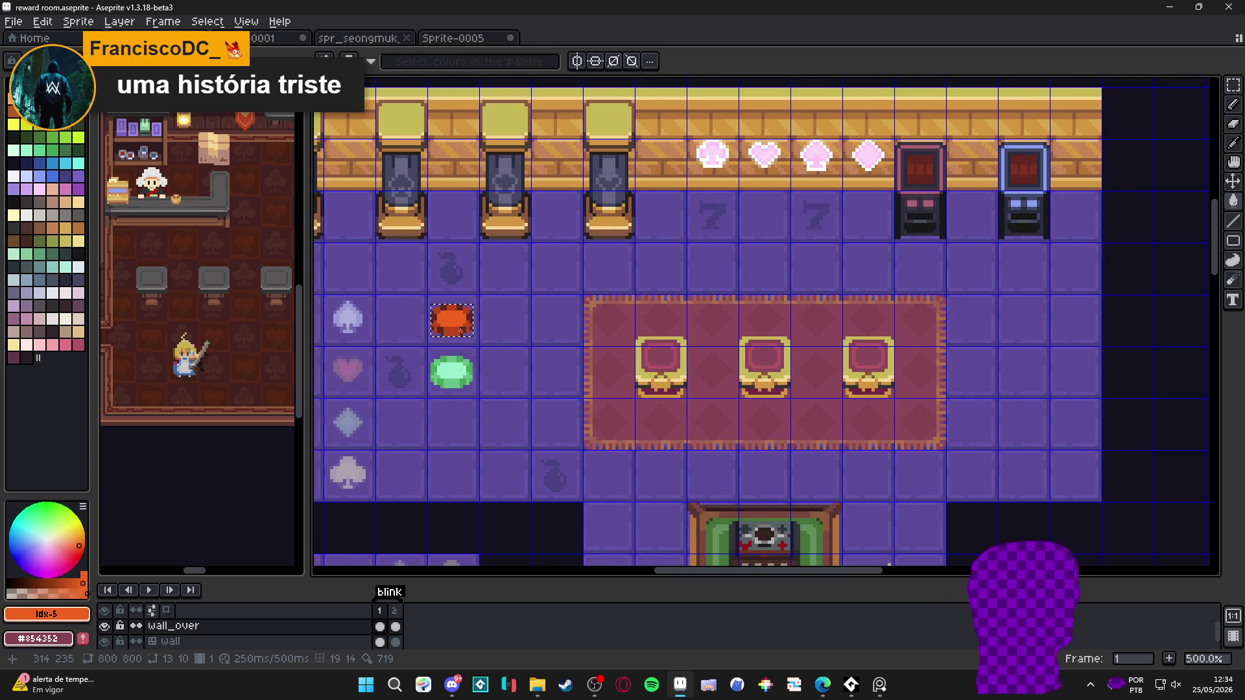
scroll(461, 331, up, 4)
scroll(426, 330, up, 1)
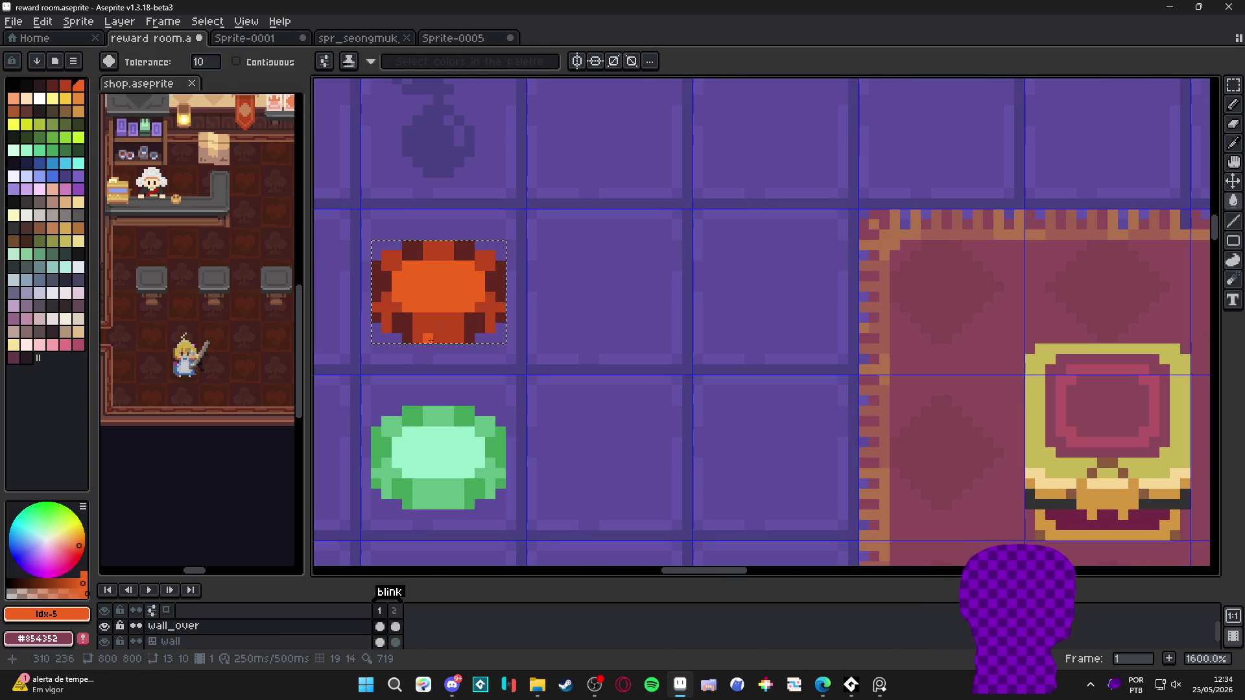
alt+click(426, 330)
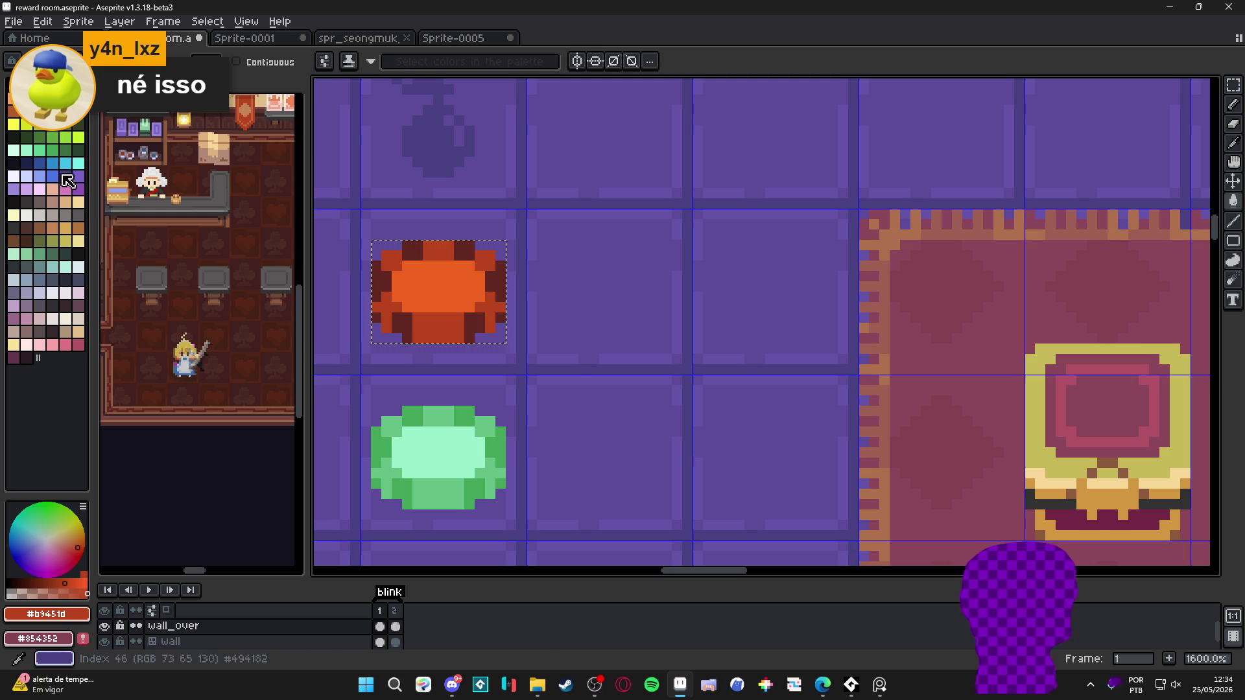
key(bracketright)
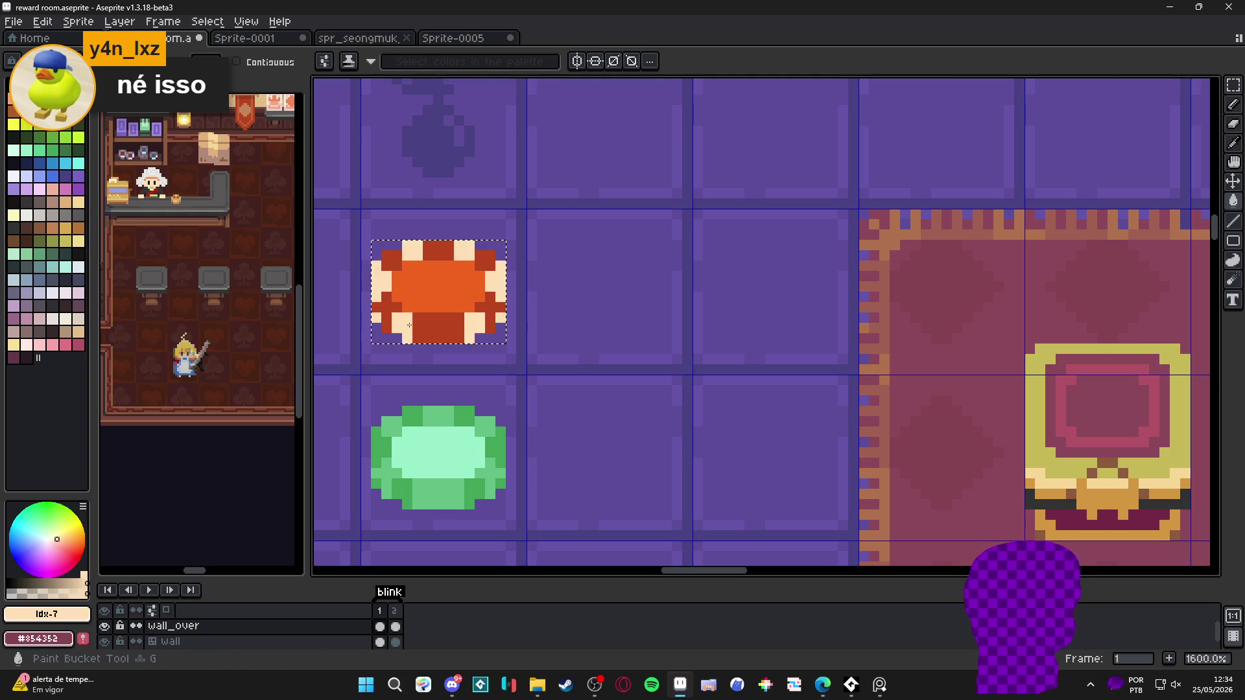
scroll(409, 325, down, 4)
scroll(428, 318, up, 3)
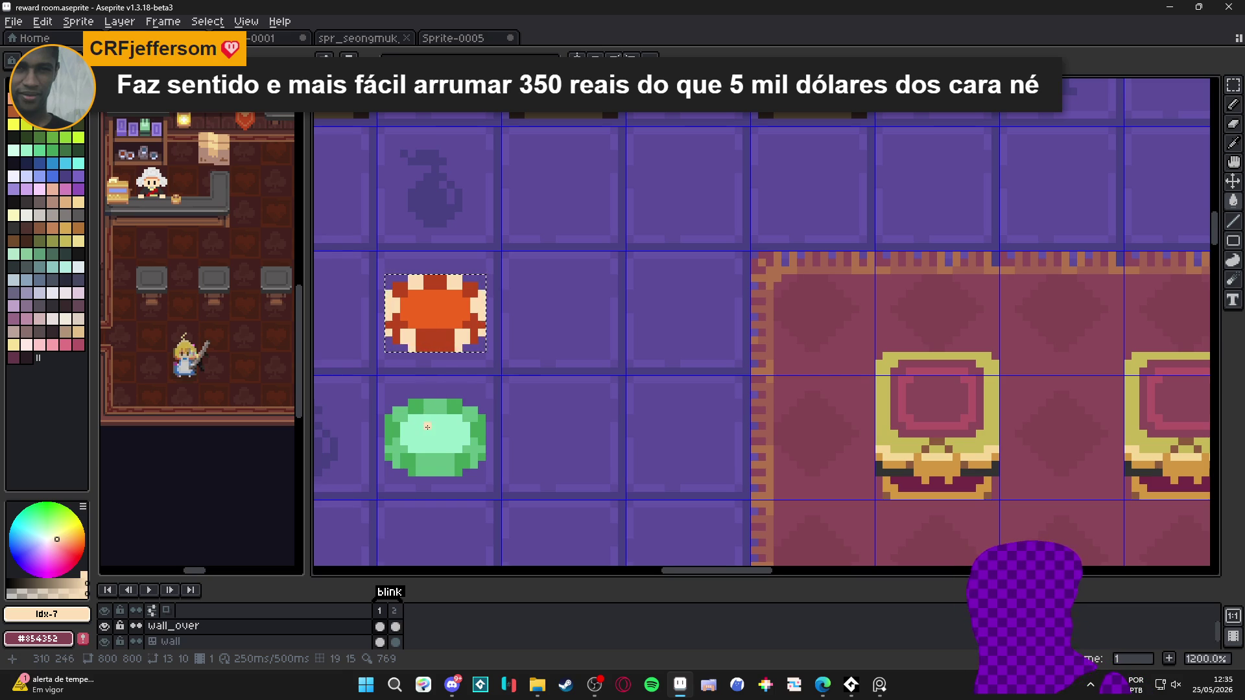
Select the green chip and flood its darker shading with its light green centre colour
key(ctrl+d)
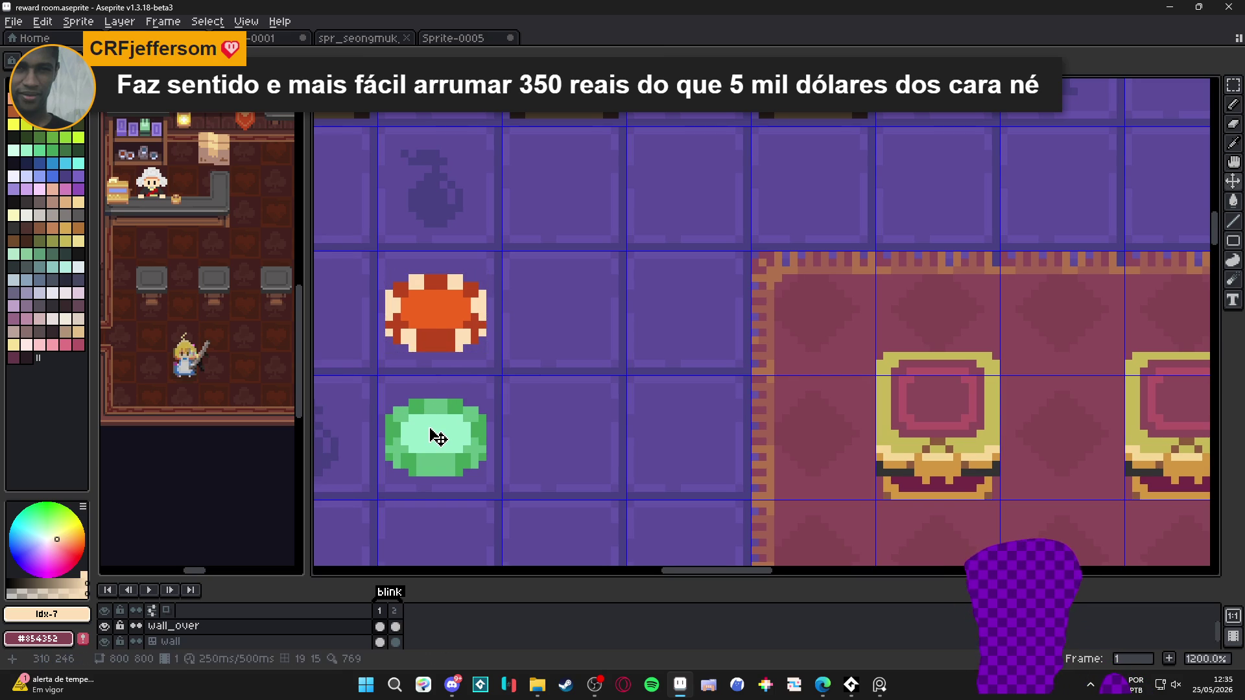
drag(378, 391, 517, 507)
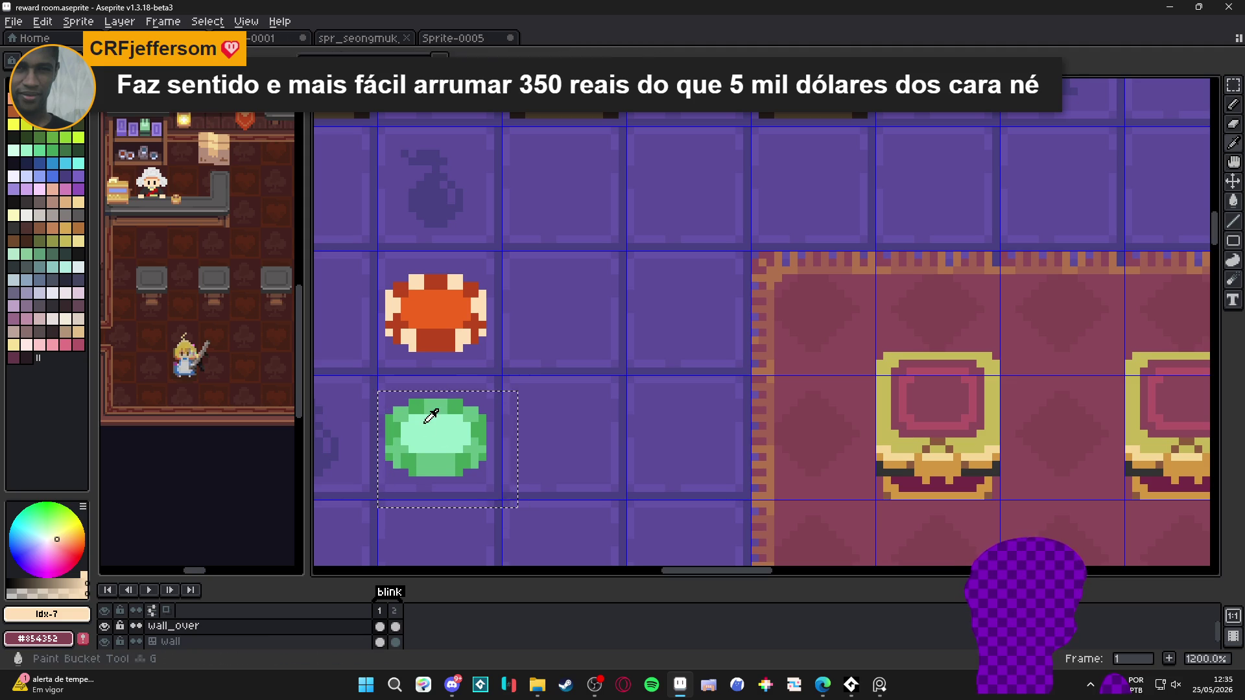
alt+click(432, 415)
click(393, 430)
click(413, 469)
click(443, 465)
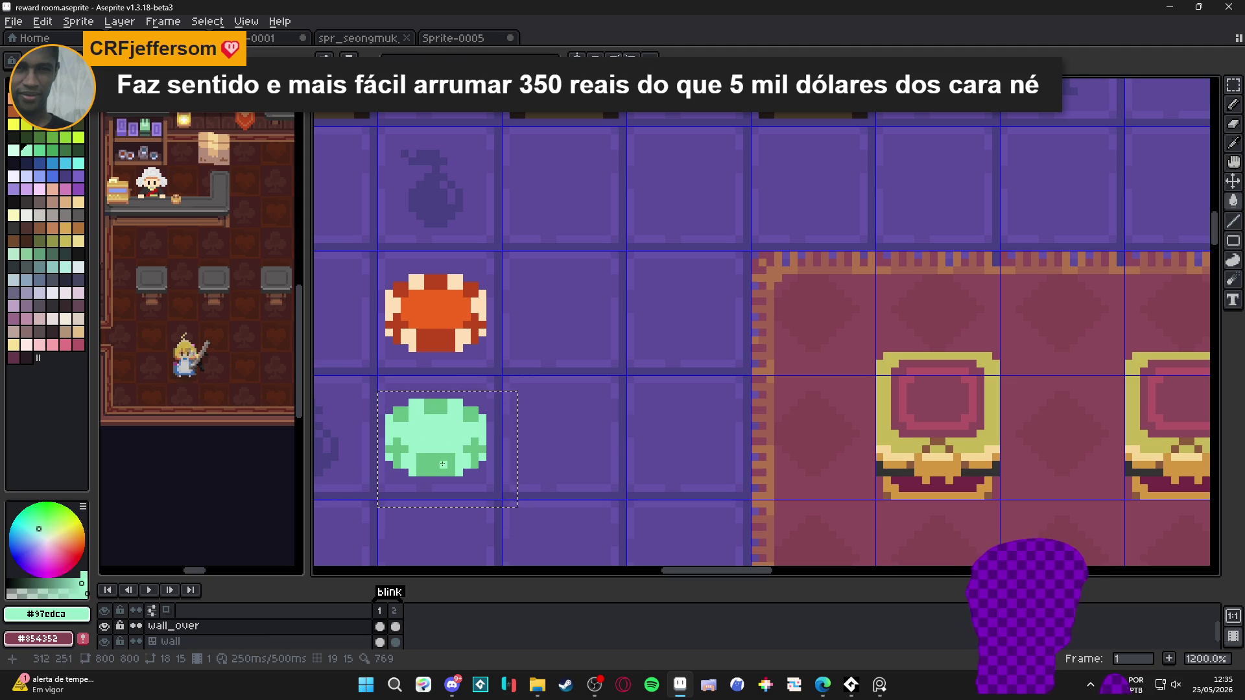
Undo the light-green fill and the cream notches, restoring the red chip's dark-red notches
key(ctrl+z)
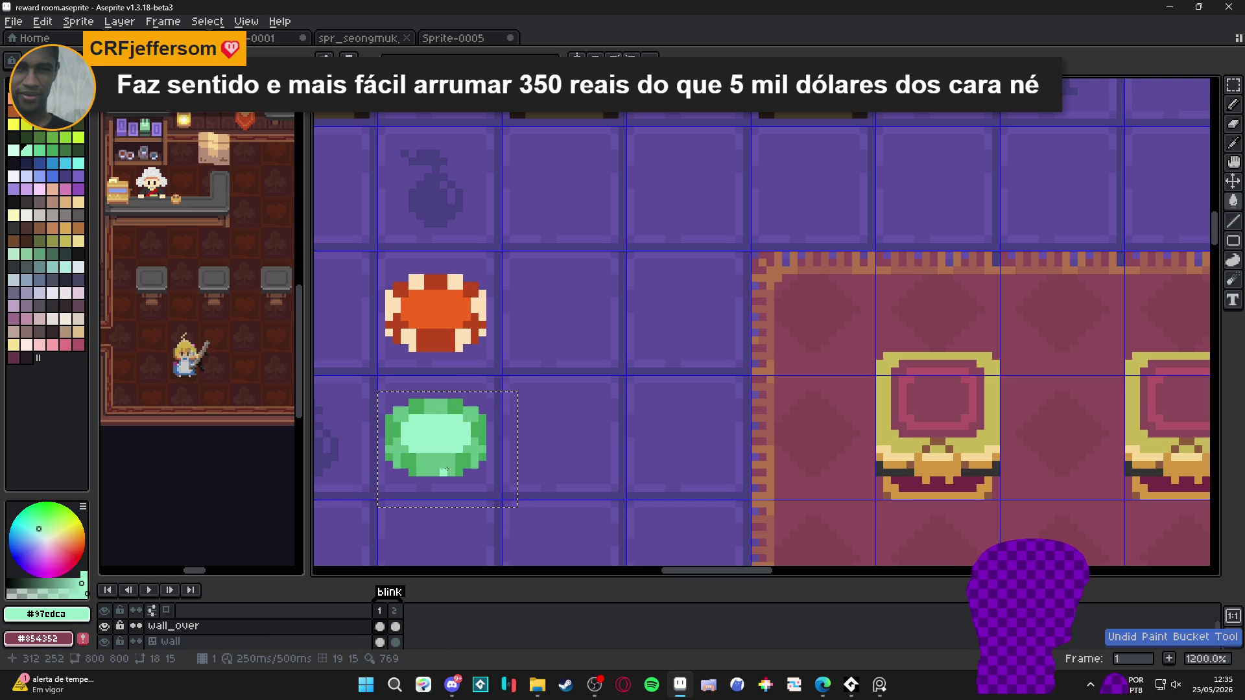
key(ctrl+z)
key(ctrl+z)
key(ctrl+z)
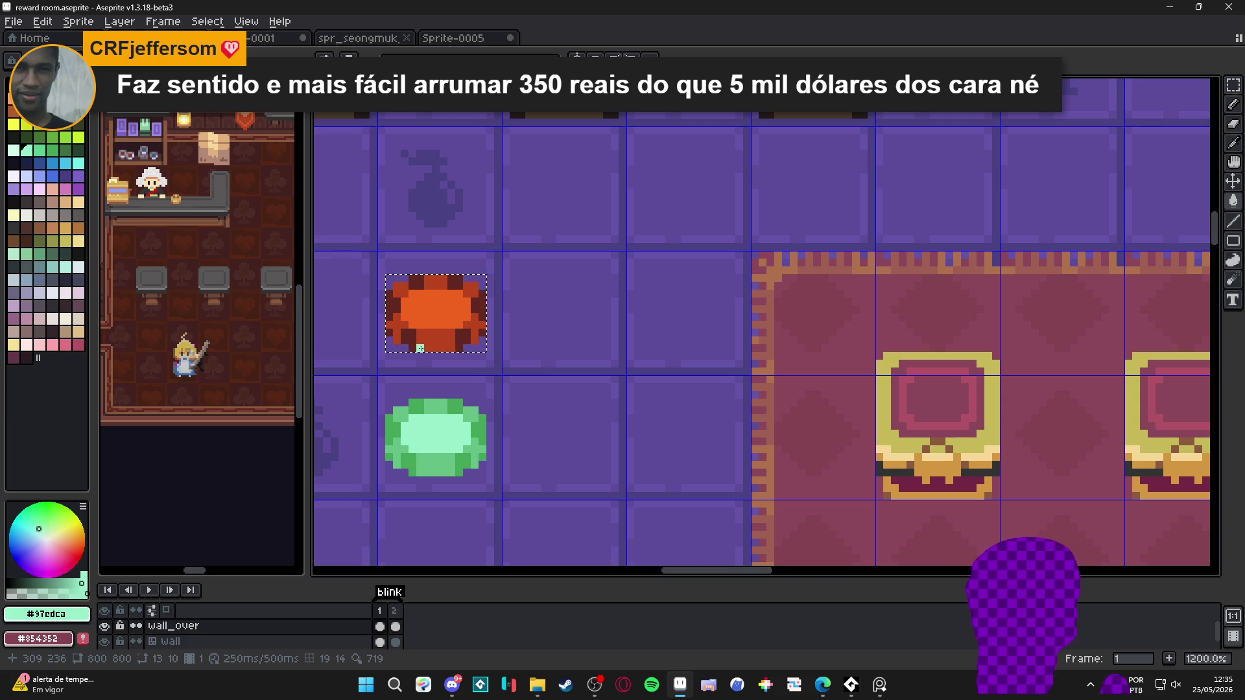
scroll(420, 348, down, 3)
scroll(434, 346, up, 3)
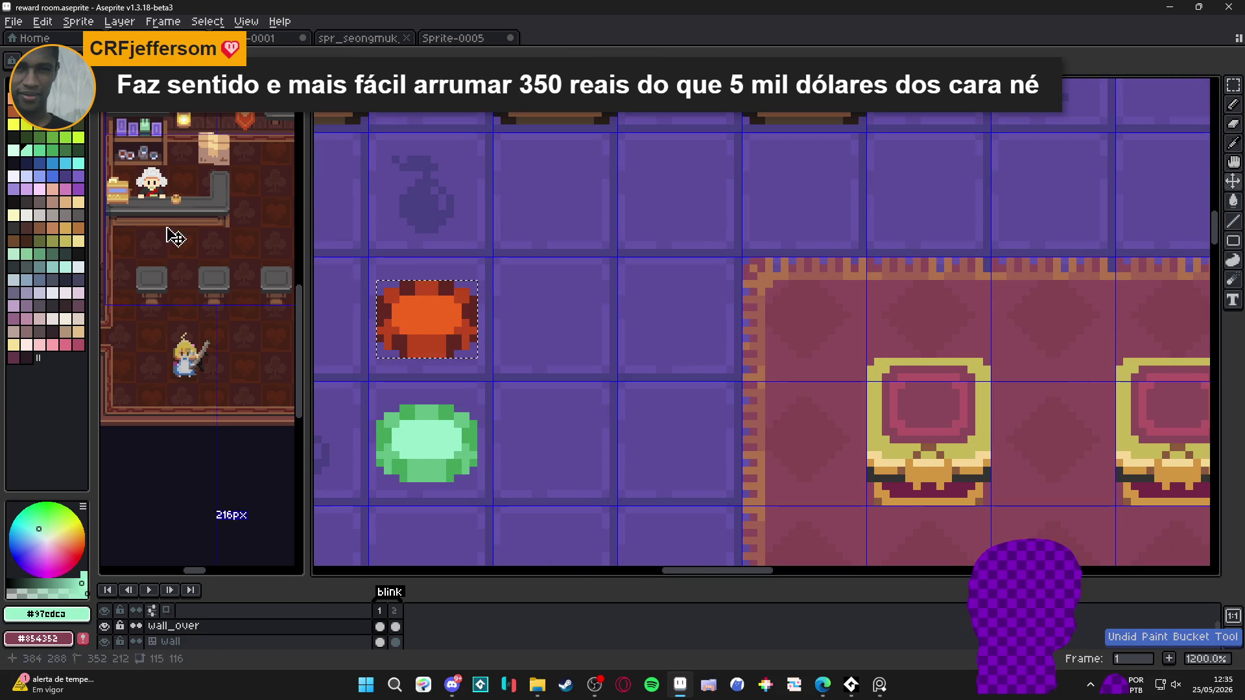
Flood the orange chip's centre with mint, undoing fills that spread too wide
scroll(380, 344, down, 1)
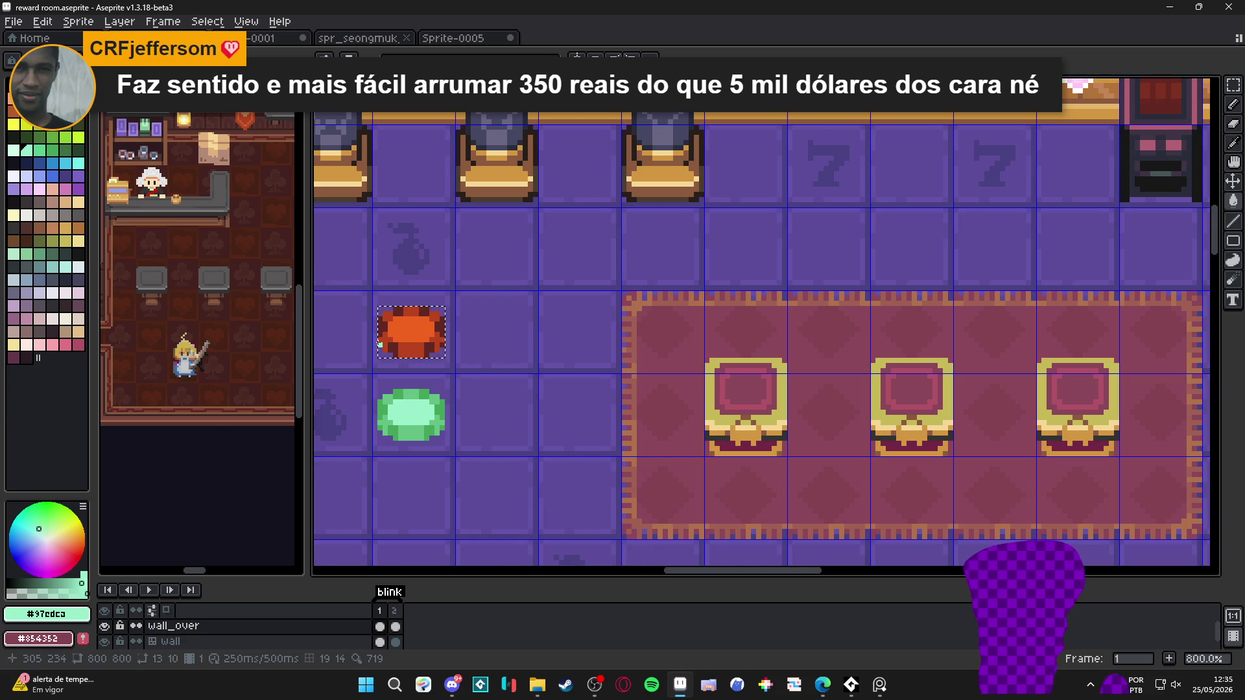
scroll(418, 344, down, 1)
scroll(402, 331, up, 1)
scroll(409, 325, up, 1)
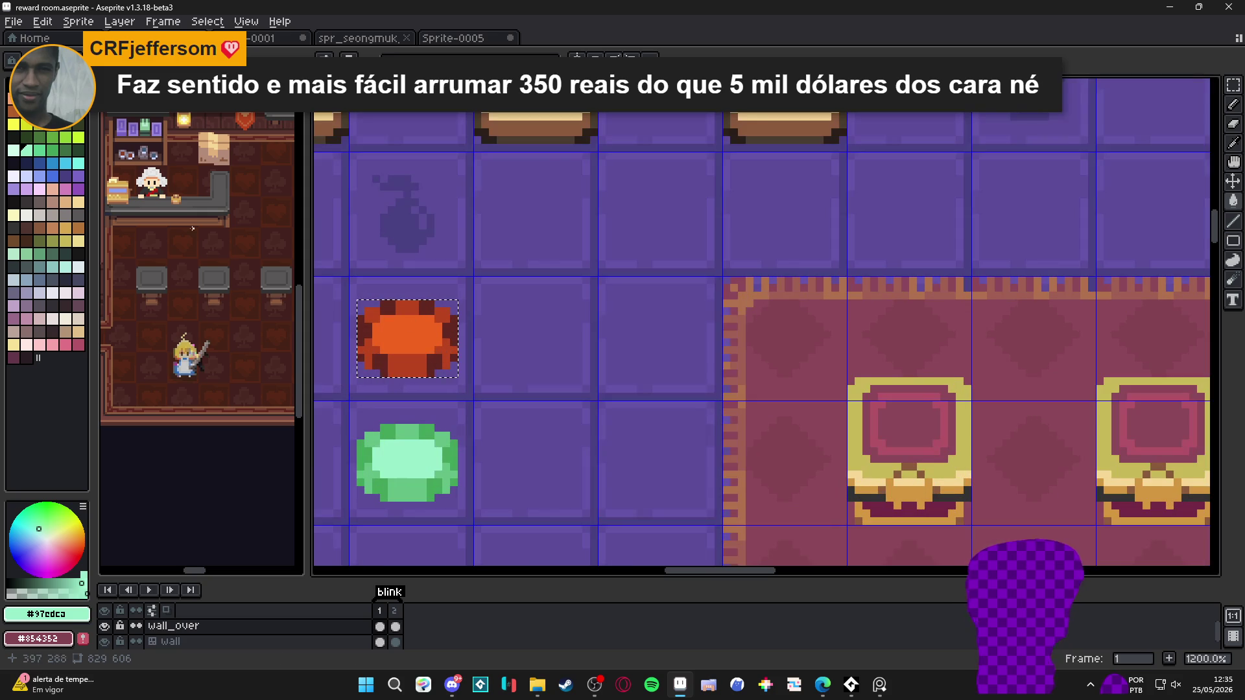
click(402, 334)
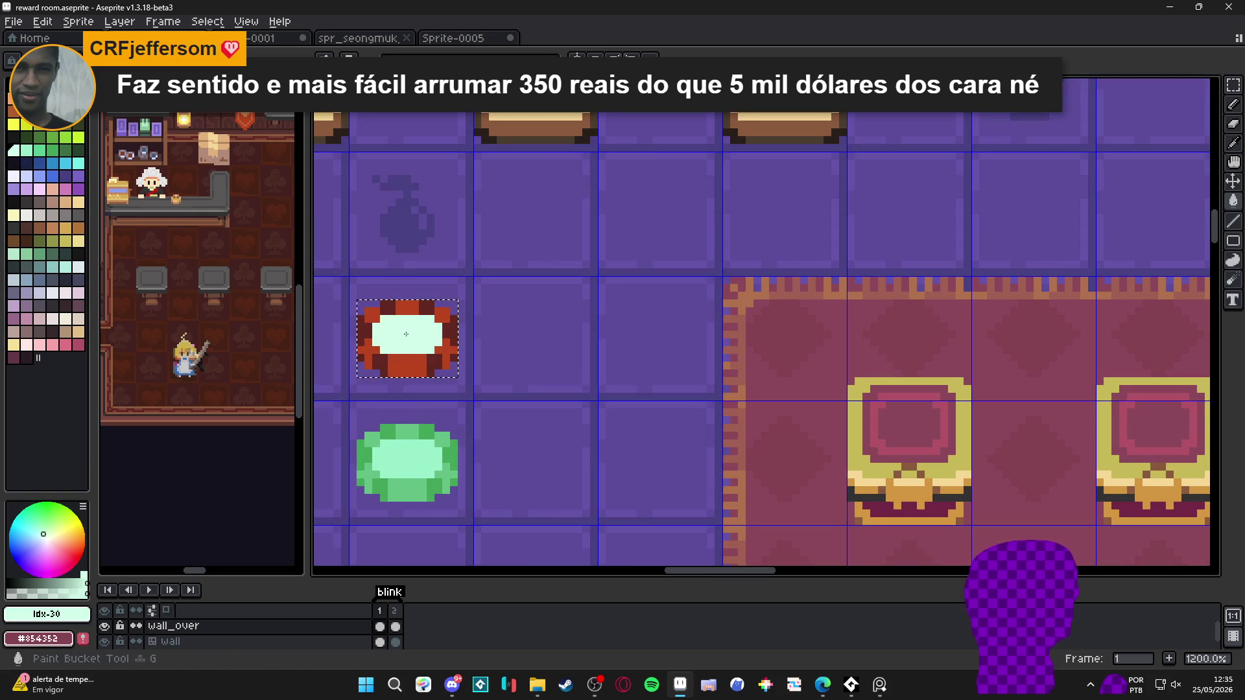
click(406, 358)
key(ctrl+z)
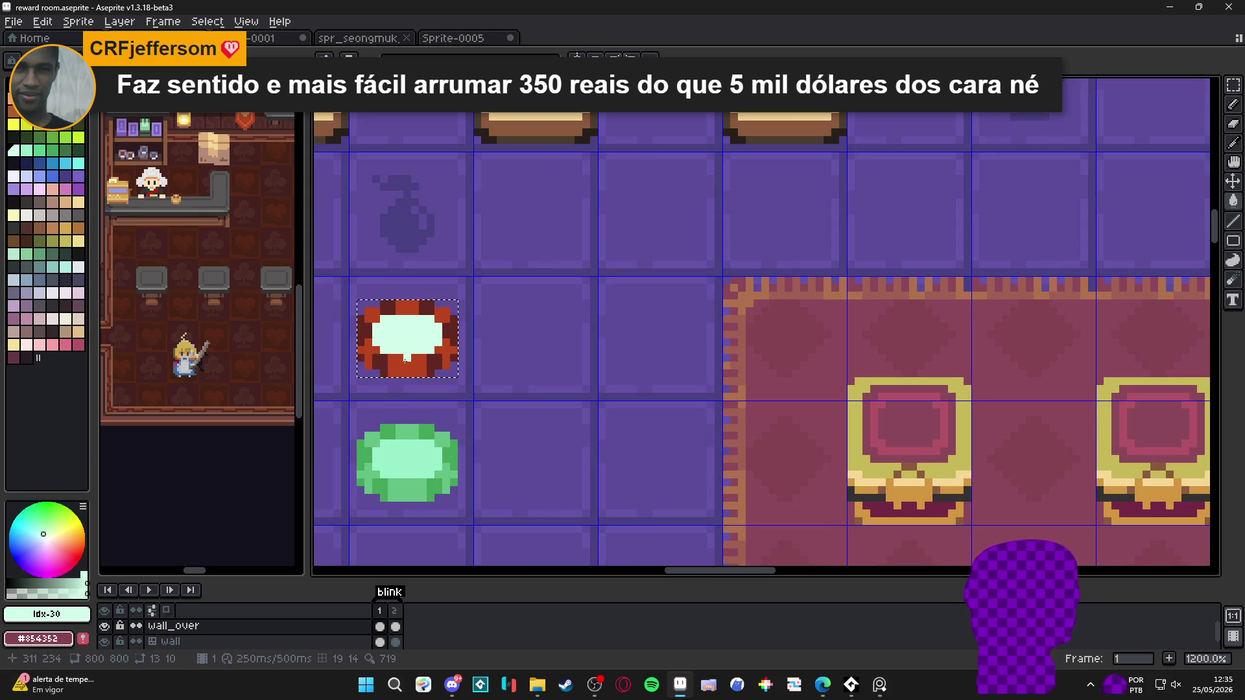
scroll(393, 356, up, 2)
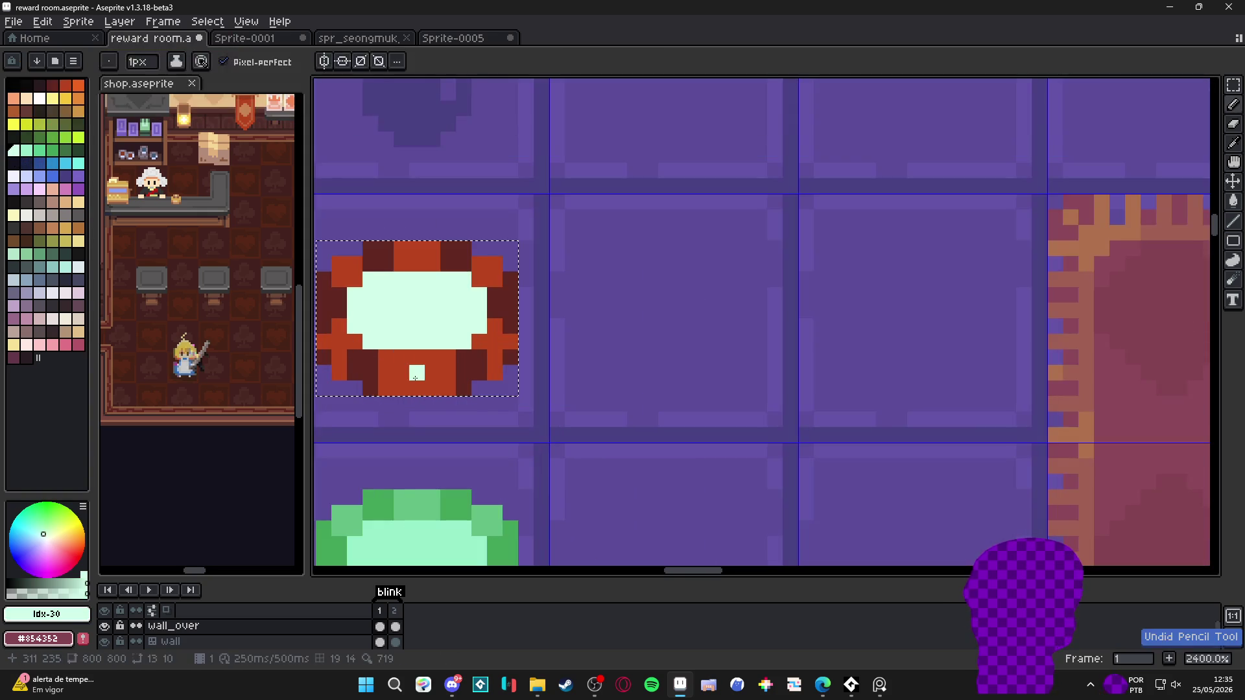
click(415, 378)
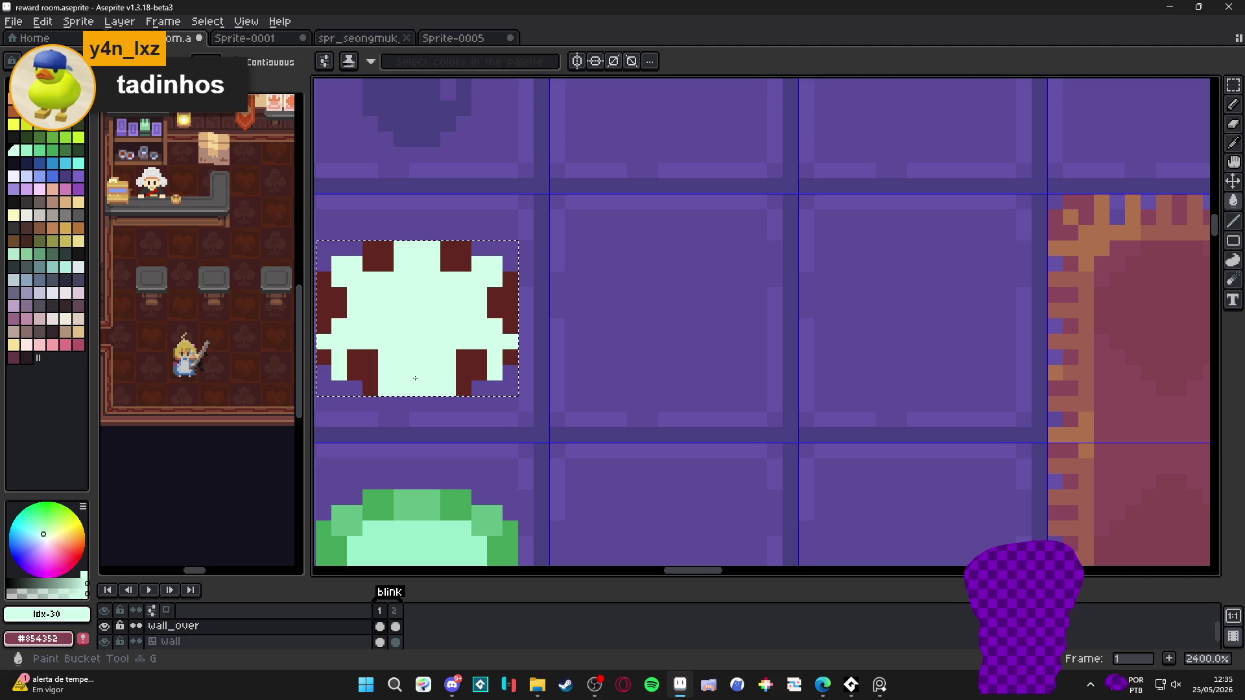
key(b)
key(ctrl+z)
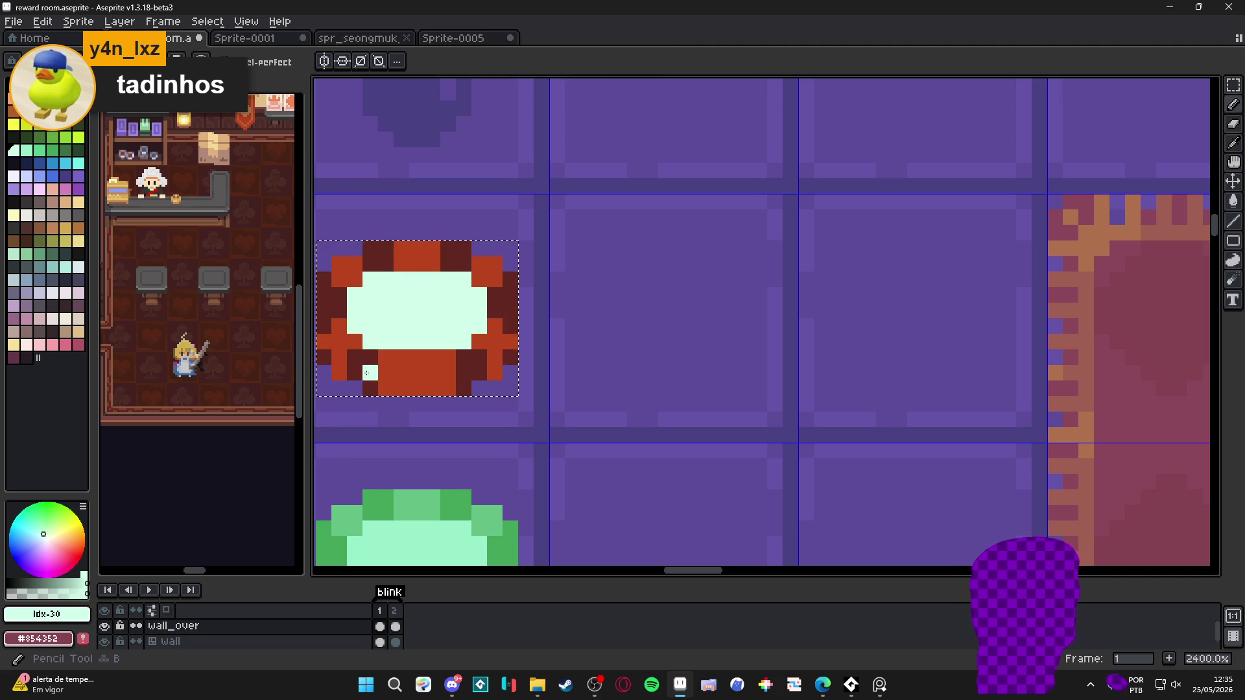
Repaint the chip's bottom, right and left ring edges in dark red with the Pencil
alt+click(371, 352)
drag(392, 342, 467, 280)
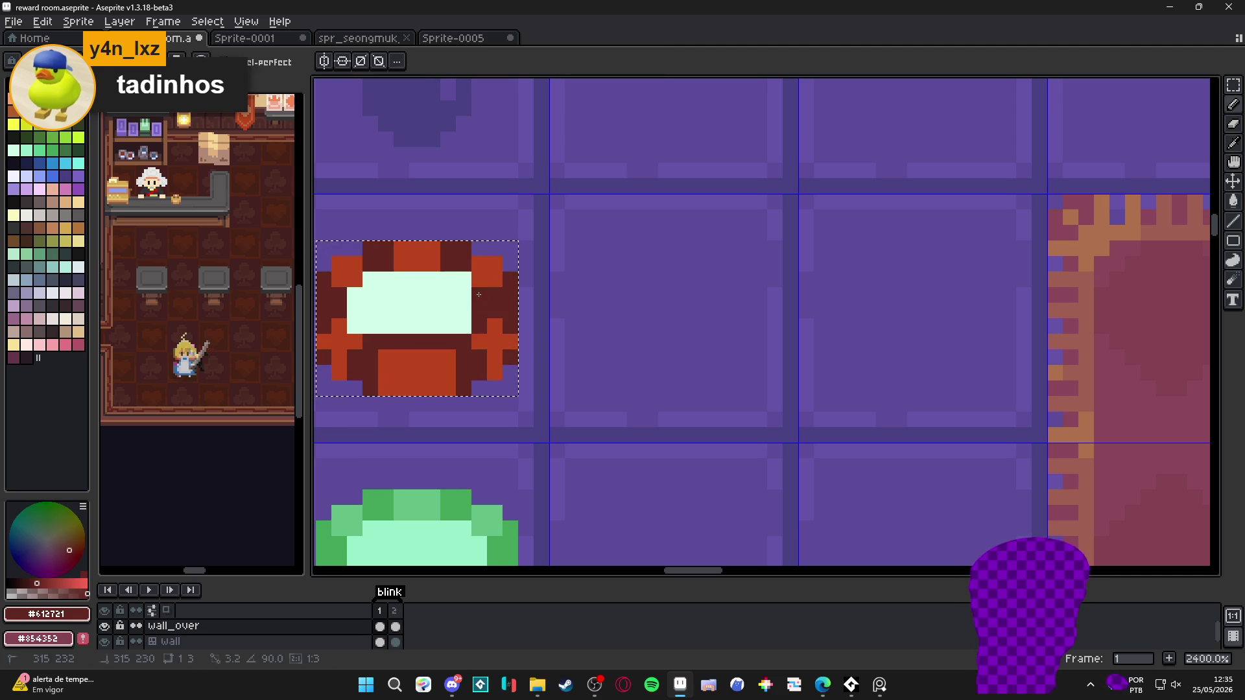
drag(355, 295, 355, 326)
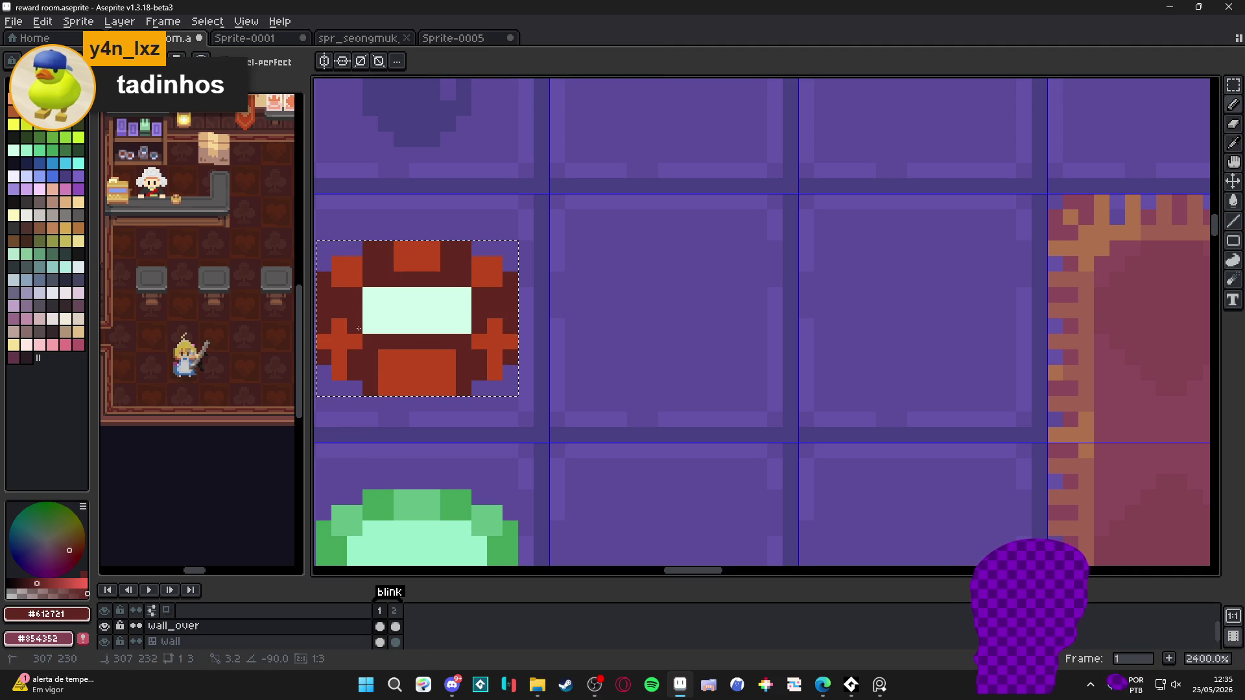
alt+click(396, 340)
alt+click(411, 311)
key(g)
click(415, 370)
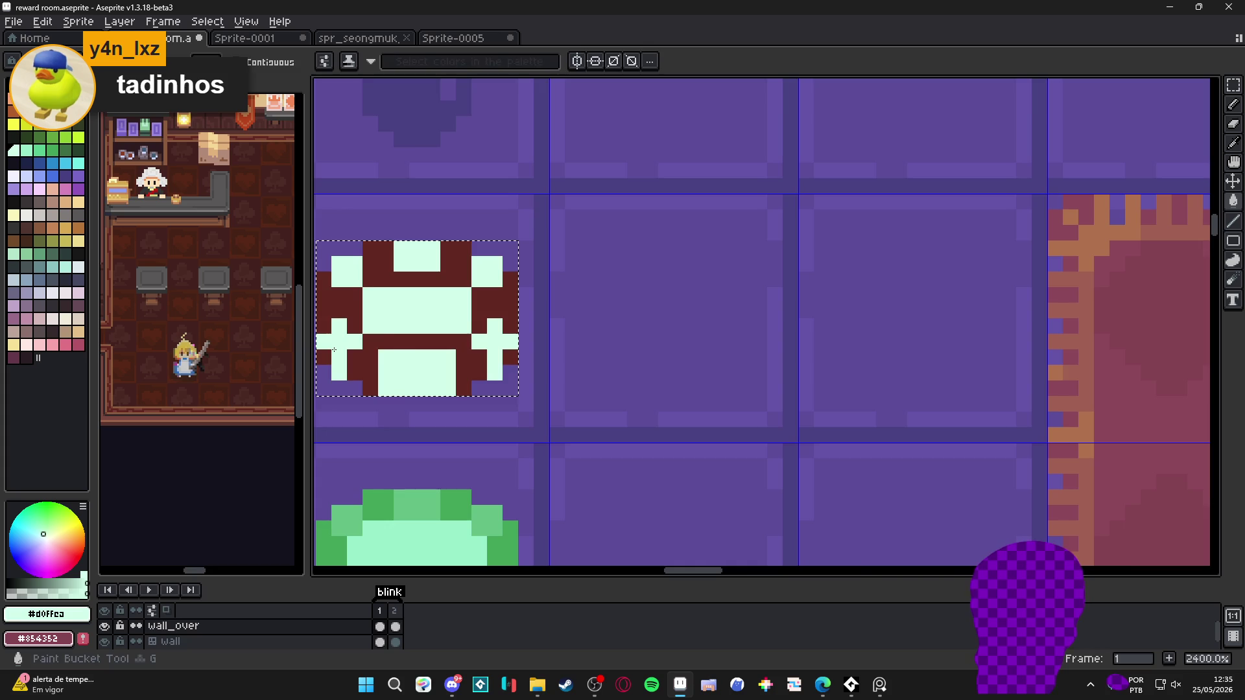
scroll(438, 373, down, 5)
key(ctrl+z)
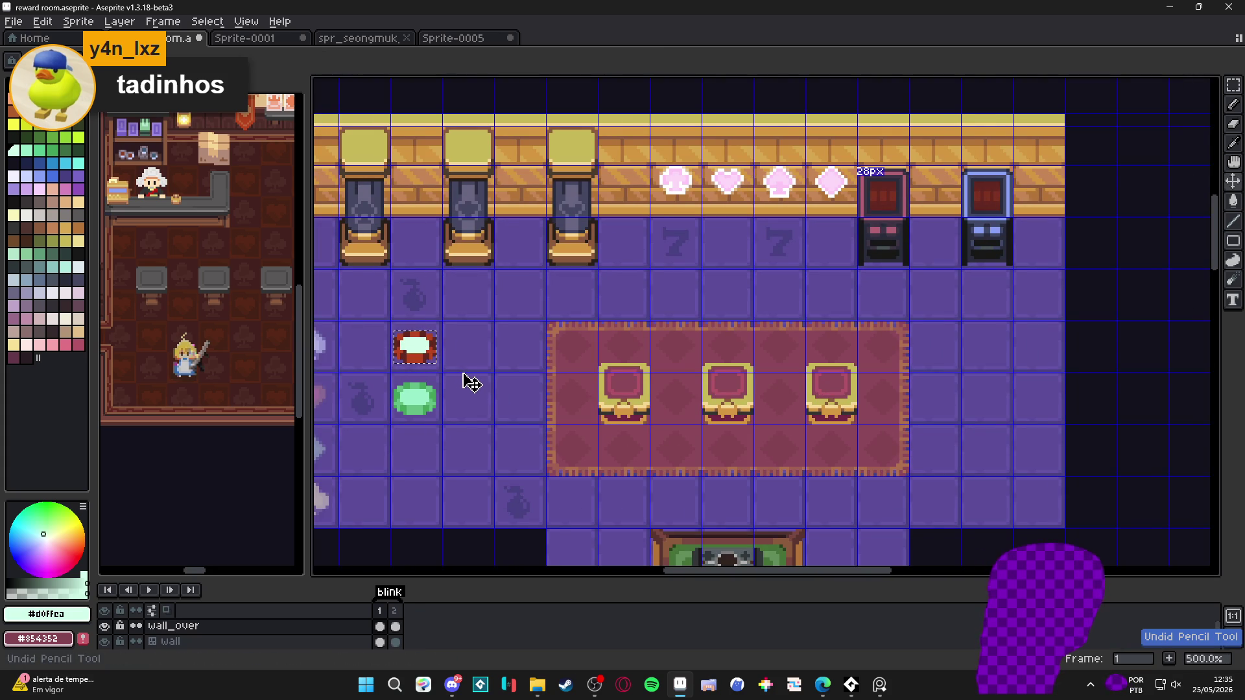
Zoom around the reward room floor to inspect the red and green chips
scroll(462, 386, down, 2)
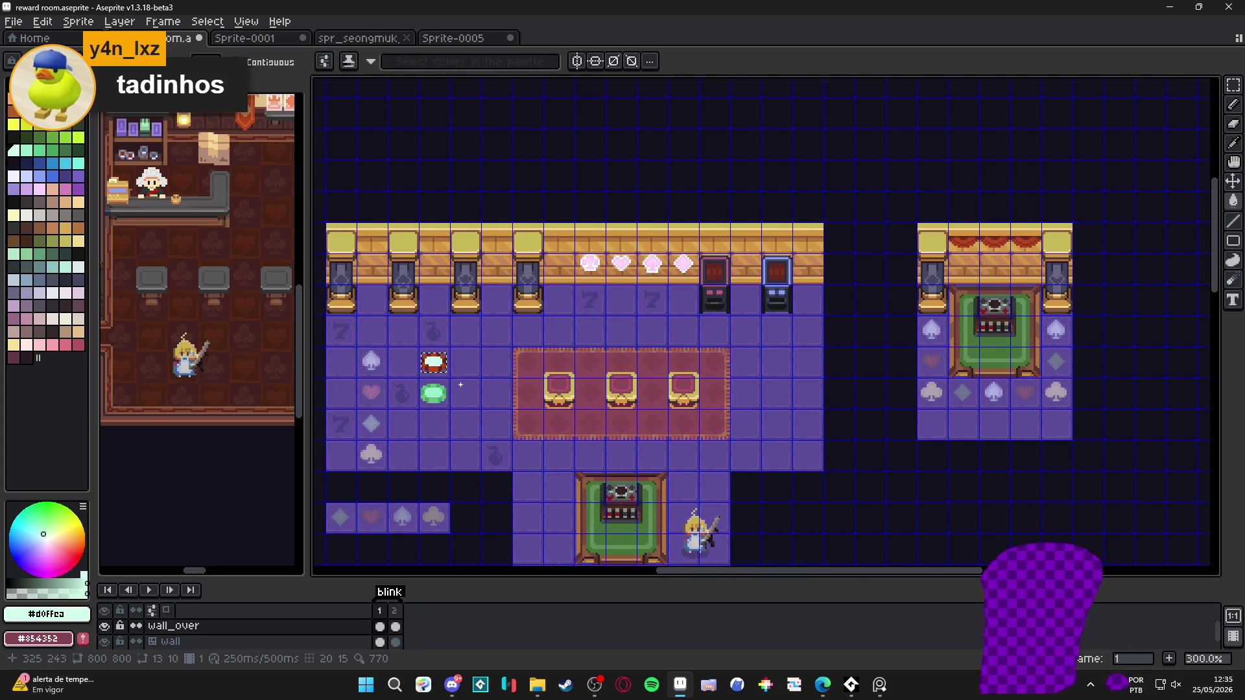
scroll(461, 384, up, 4)
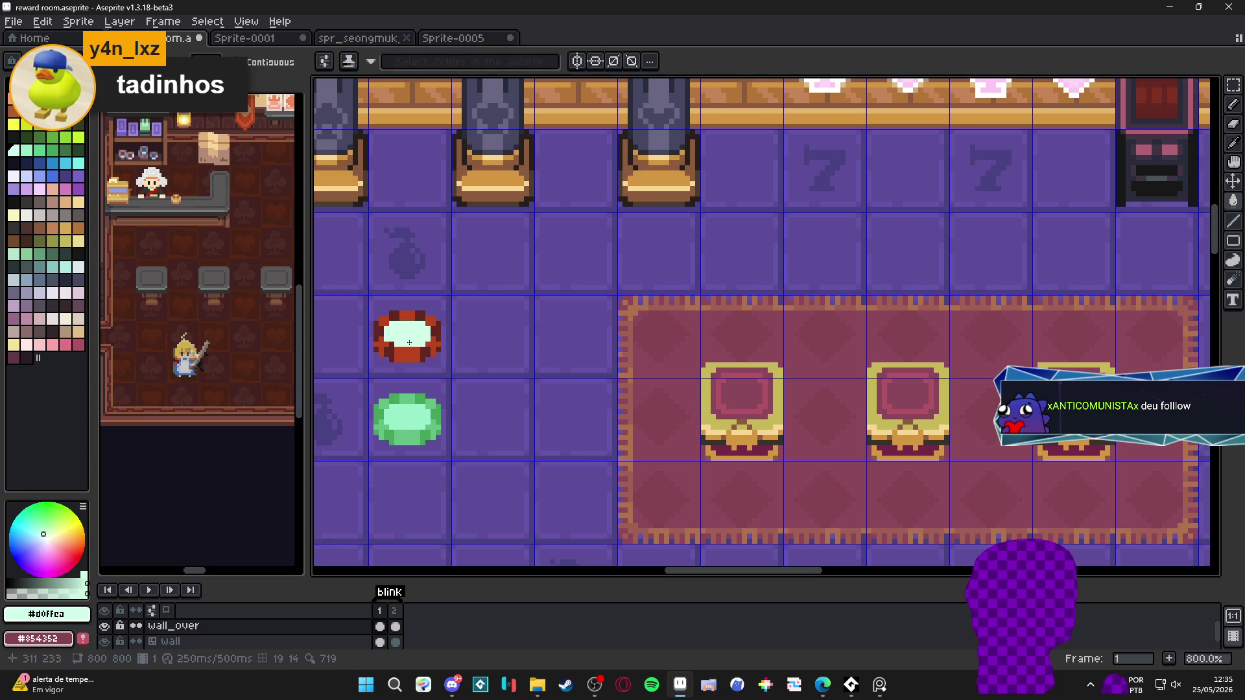
scroll(396, 354, up, 5)
key(b)
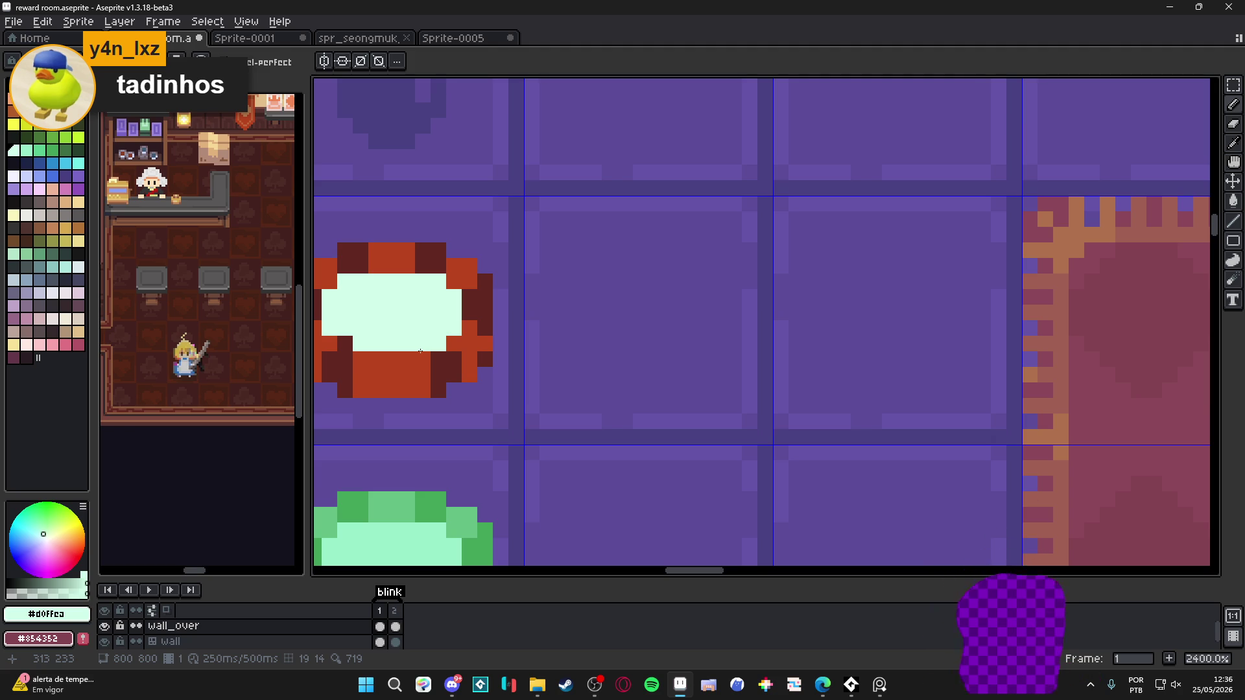
scroll(490, 382, down, 5)
scroll(485, 354, up, 2)
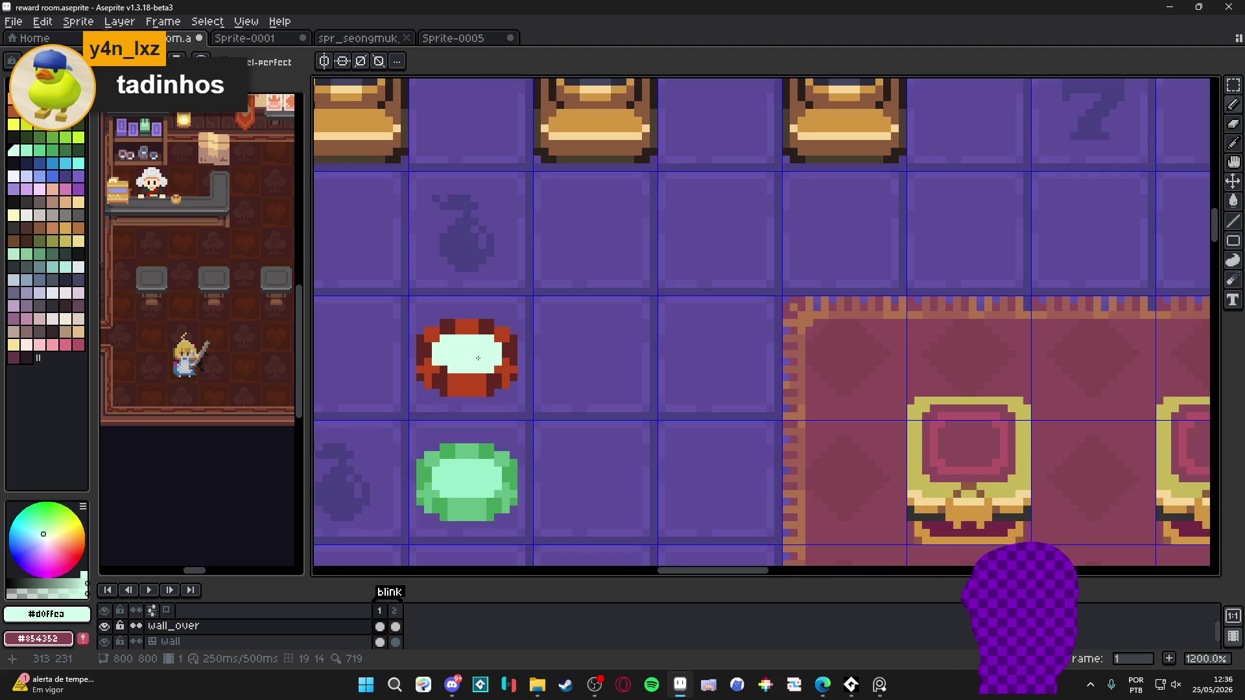
scroll(461, 367, up, 3)
scroll(462, 367, down, 1)
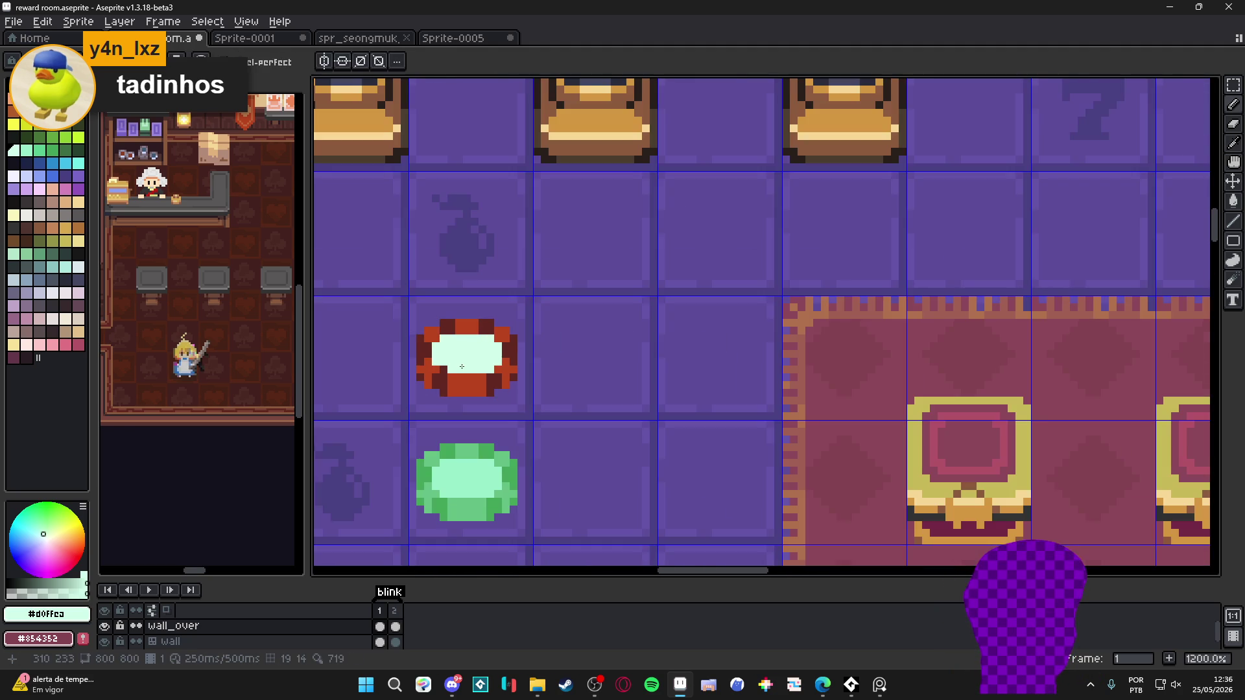
scroll(502, 374, down, 2)
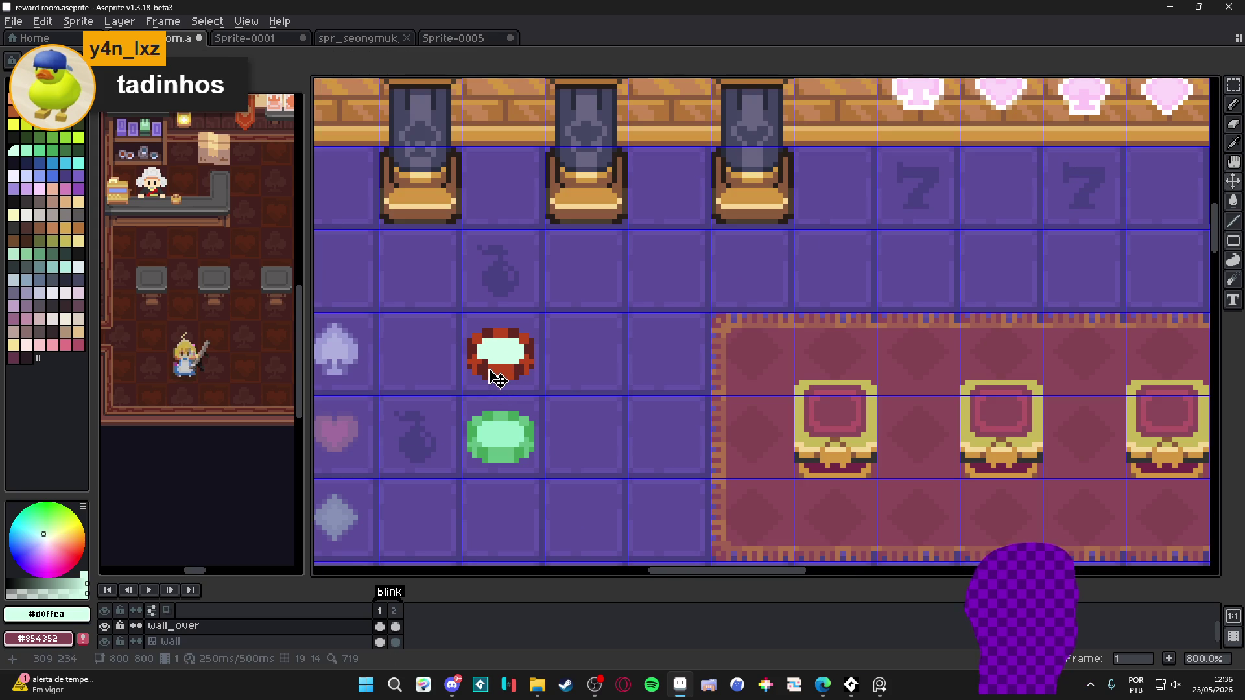
Marquee-select the red chip's tile and delete it, then zoom in on the green chip
key(m)
mouse_move(441, 309)
mouse_down()
mouse_move(556, 385)
mouse_move(503, 417)
mouse_up()
key(Delete)
scroll(484, 437, up, 3)
scroll(519, 434, up, 2)
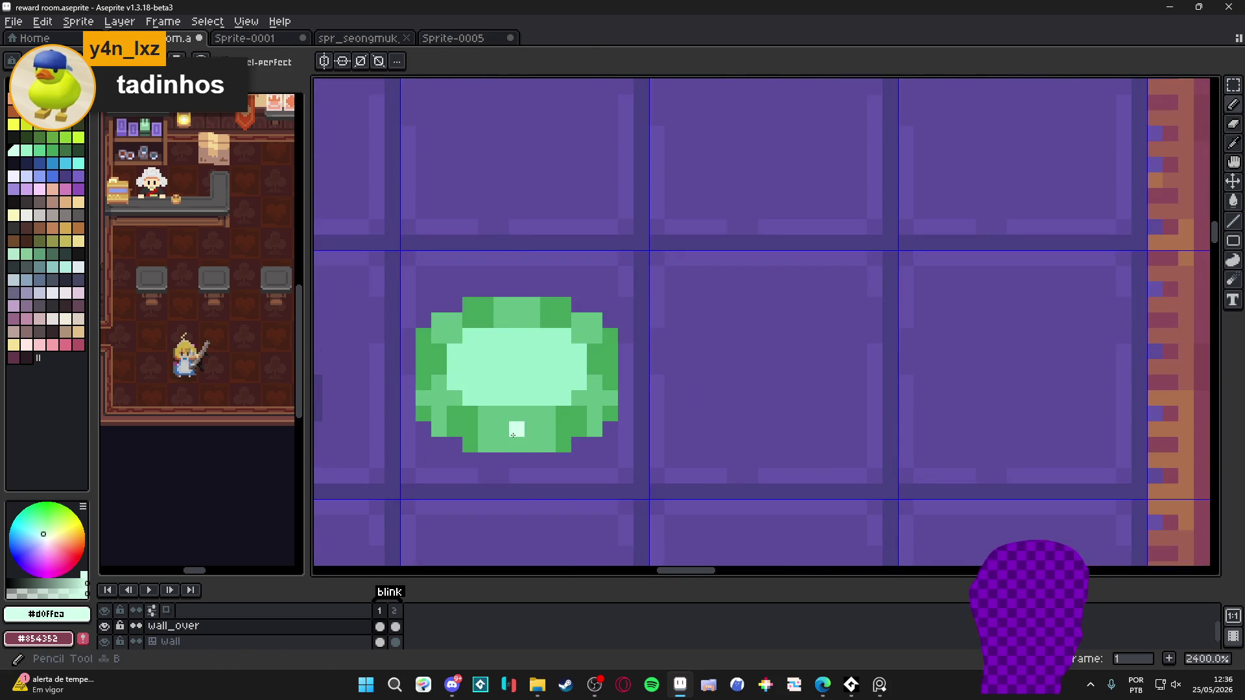
Fill the green chip's light centre with cream from the palette
key(i)
click(439, 413)
key(b)
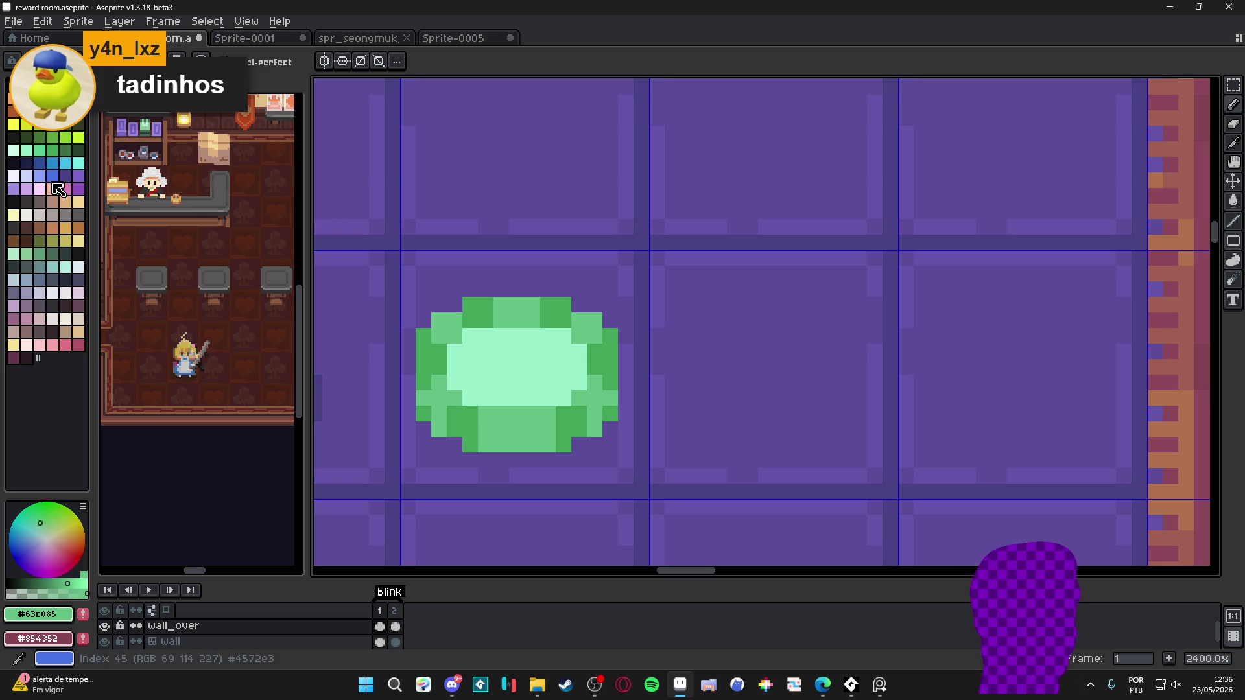
click(65, 319)
key(g)
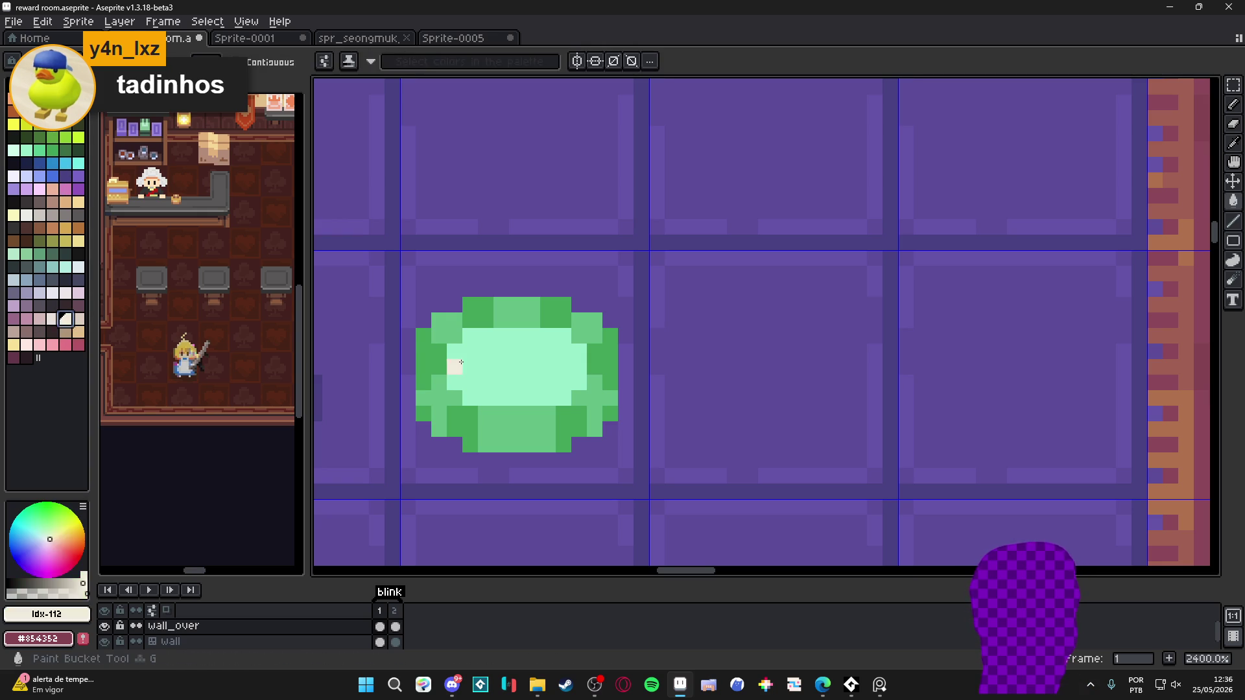
click(498, 402)
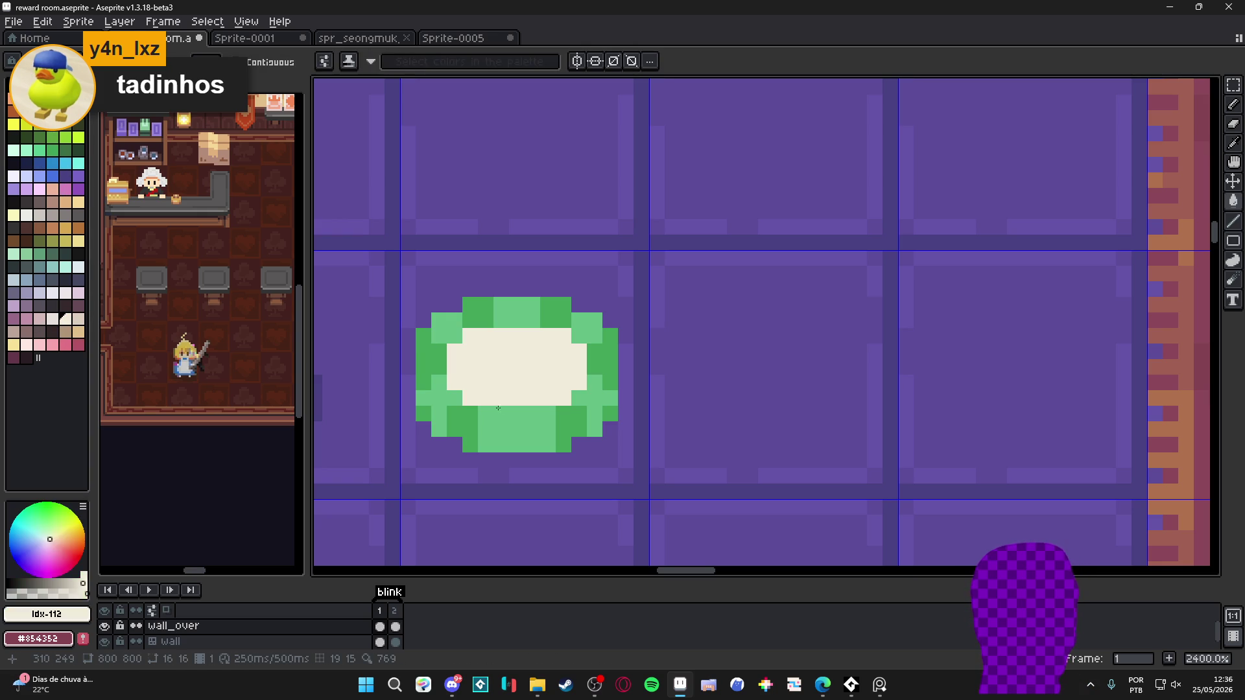
Paint a darker cream band along the chip's bottom row and lower edges with a 1-pixel pencil
click(78, 319)
key(b)
mouse_move(485, 444)
mouse_down()
mouse_move(564, 444)
mouse_move(548, 443)
mouse_up()
key(minus)
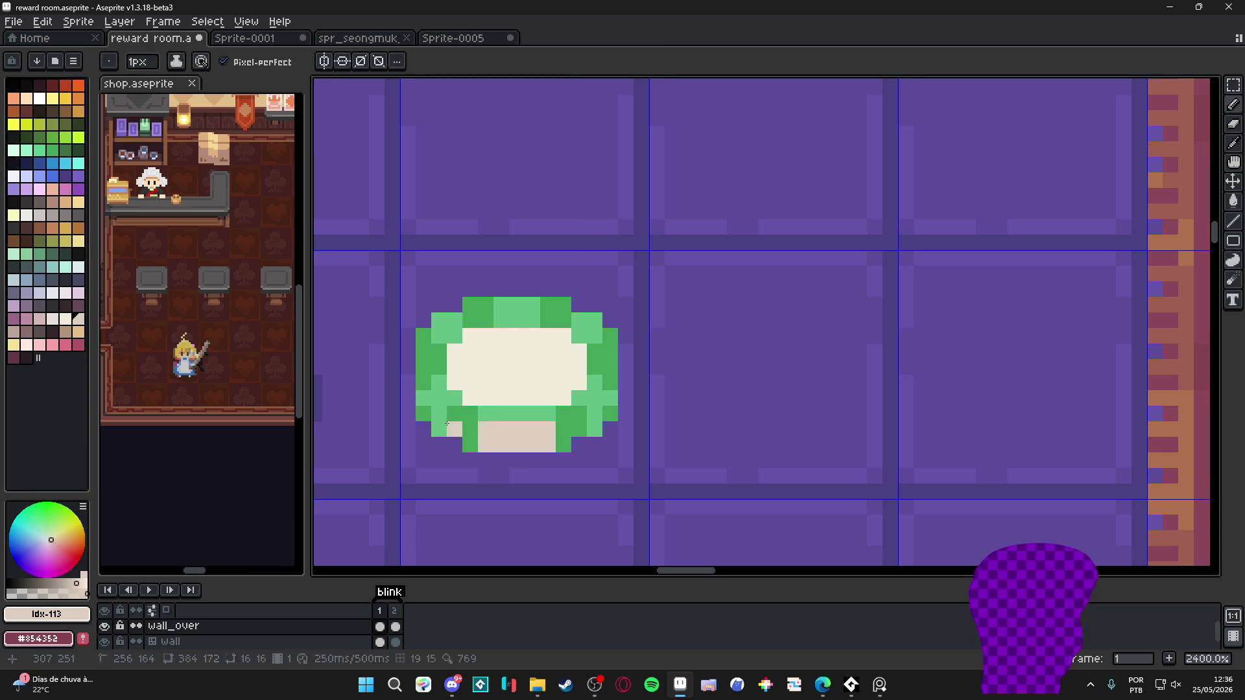
drag(439, 429, 433, 399)
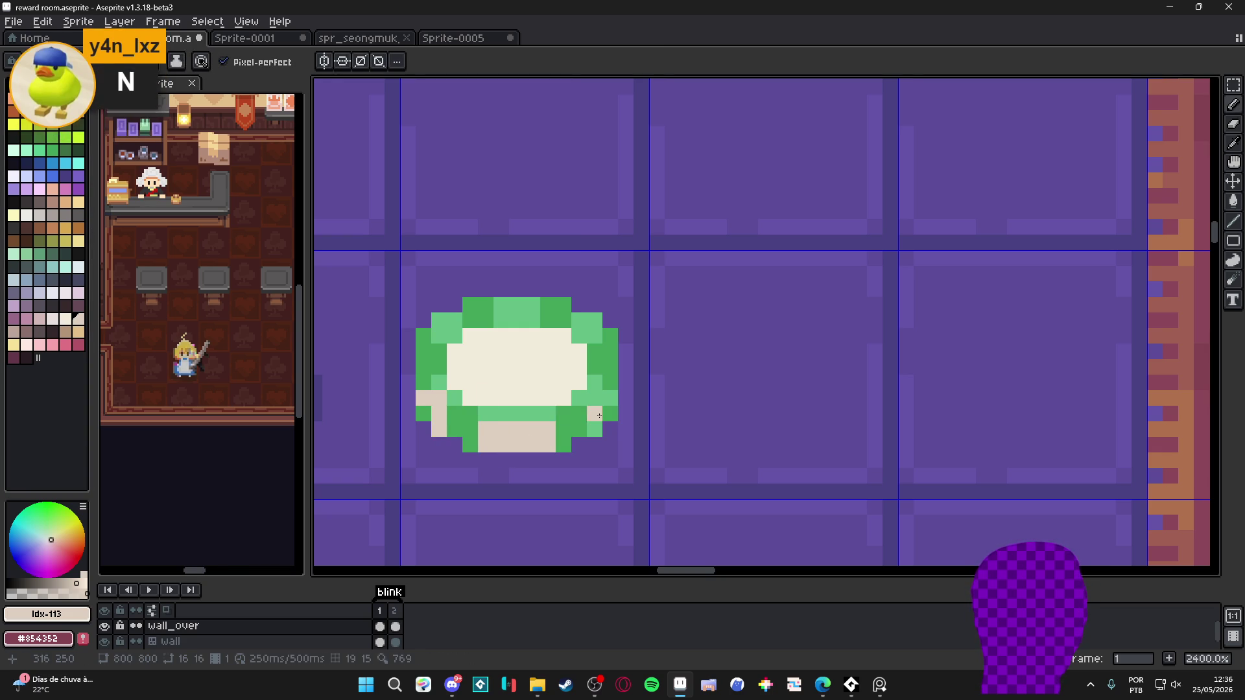
drag(595, 431, 611, 382)
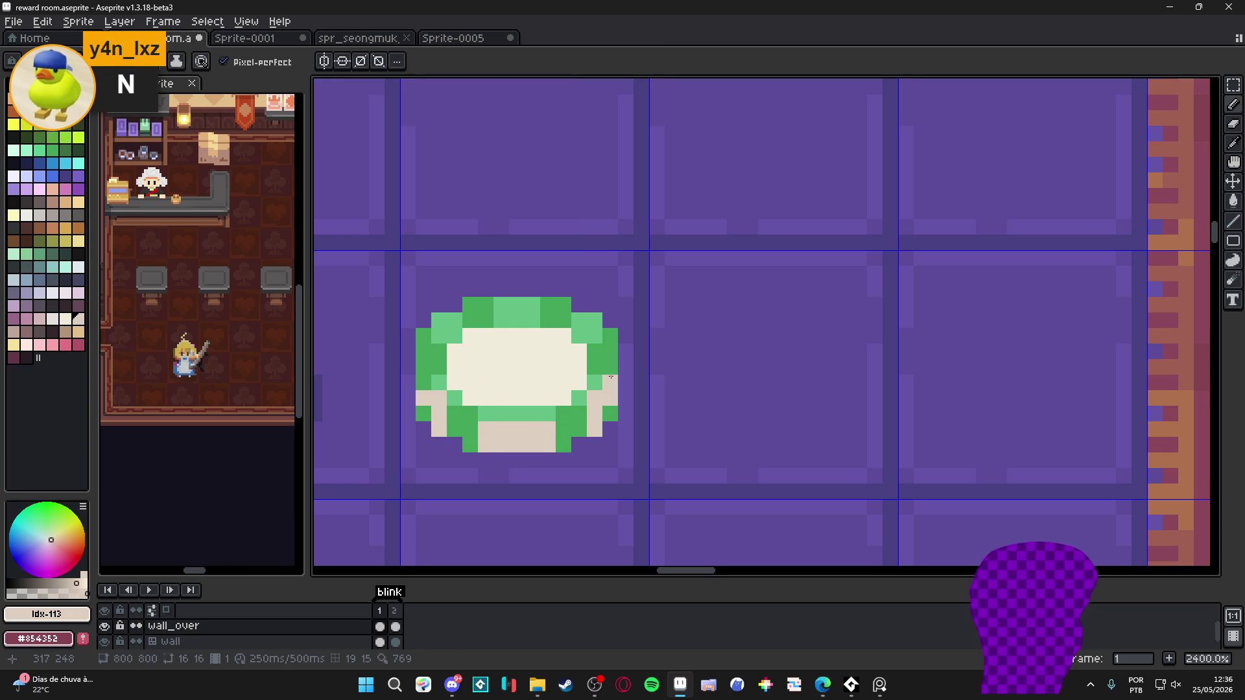
key(ctrl+z)
Add pale cream pixels along the chip's top-left and top-right rim
key(g)
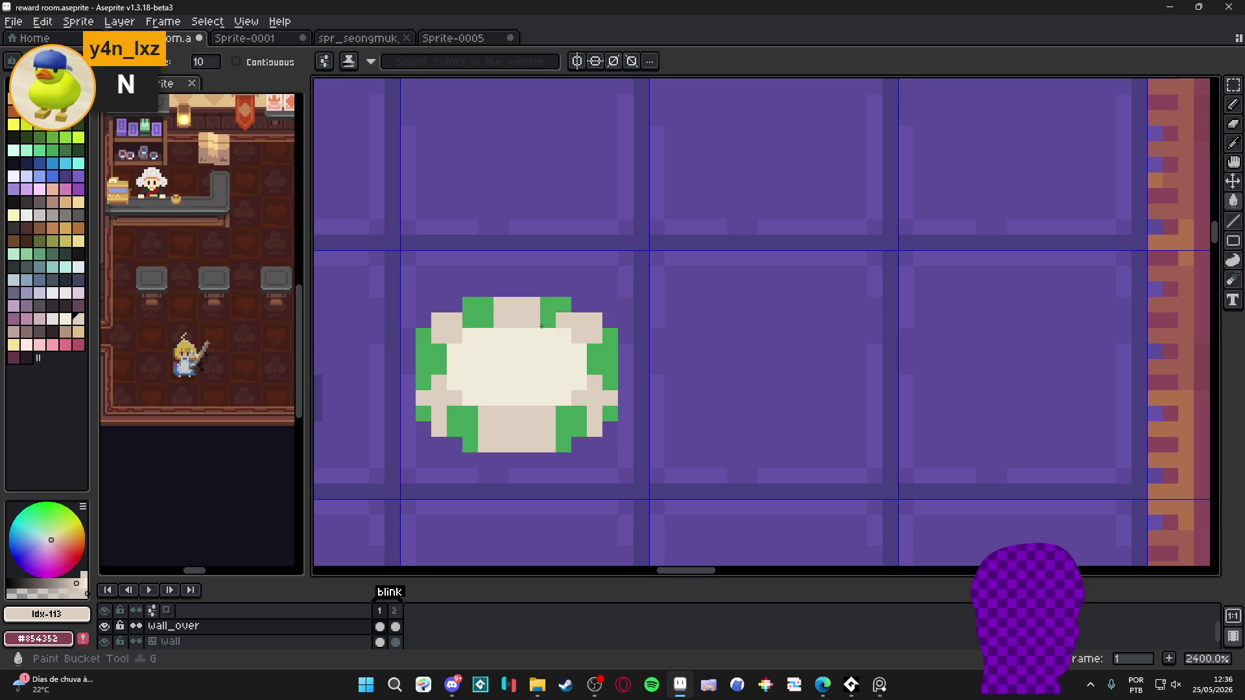
click(452, 326)
key(ctrl+z)
click(435, 332)
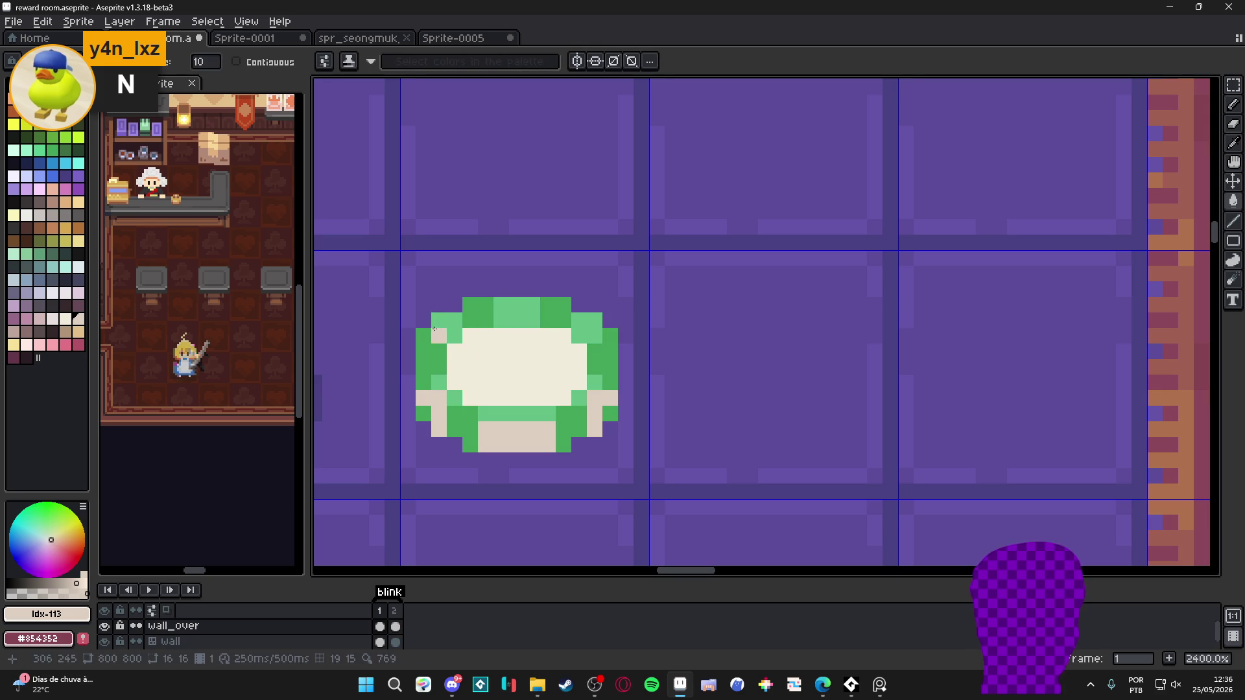
key(ctrl+z)
alt+click(512, 399)
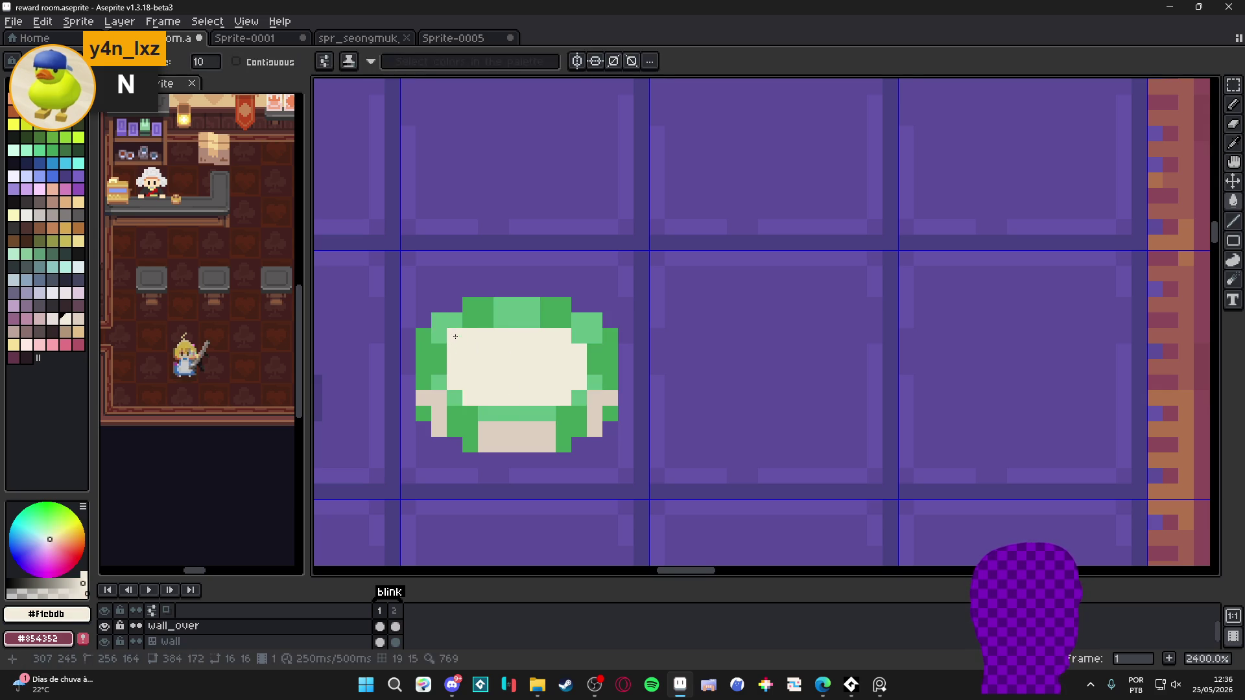
key(b)
click(456, 324)
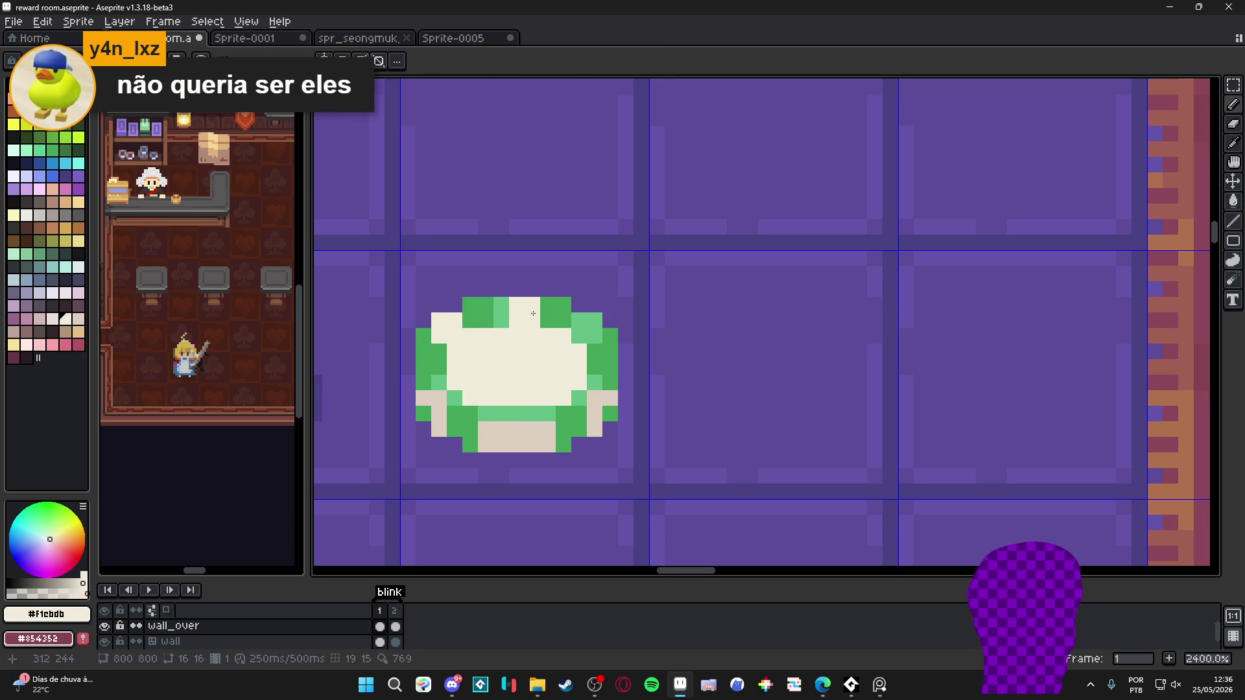
click(525, 314)
click(587, 329)
Sample the chip's darker green and move a green edge pixel one pixel right
key(alt)
click(599, 367)
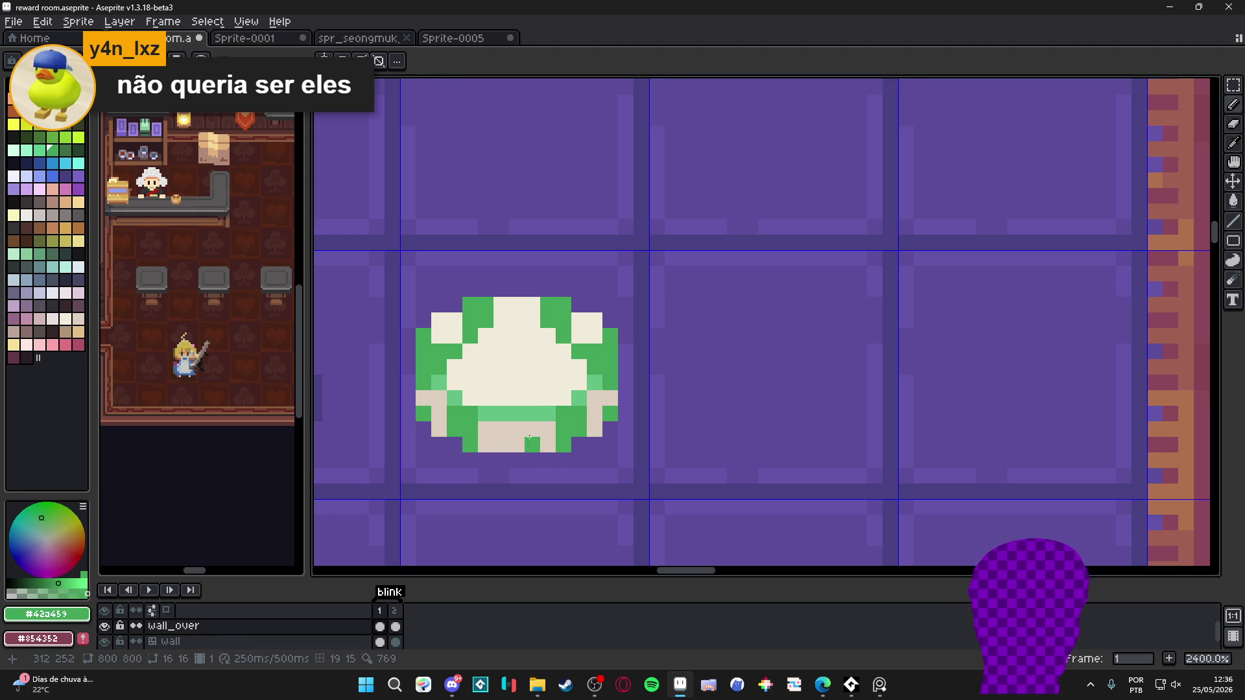
key(ctrl+z)
click(579, 336)
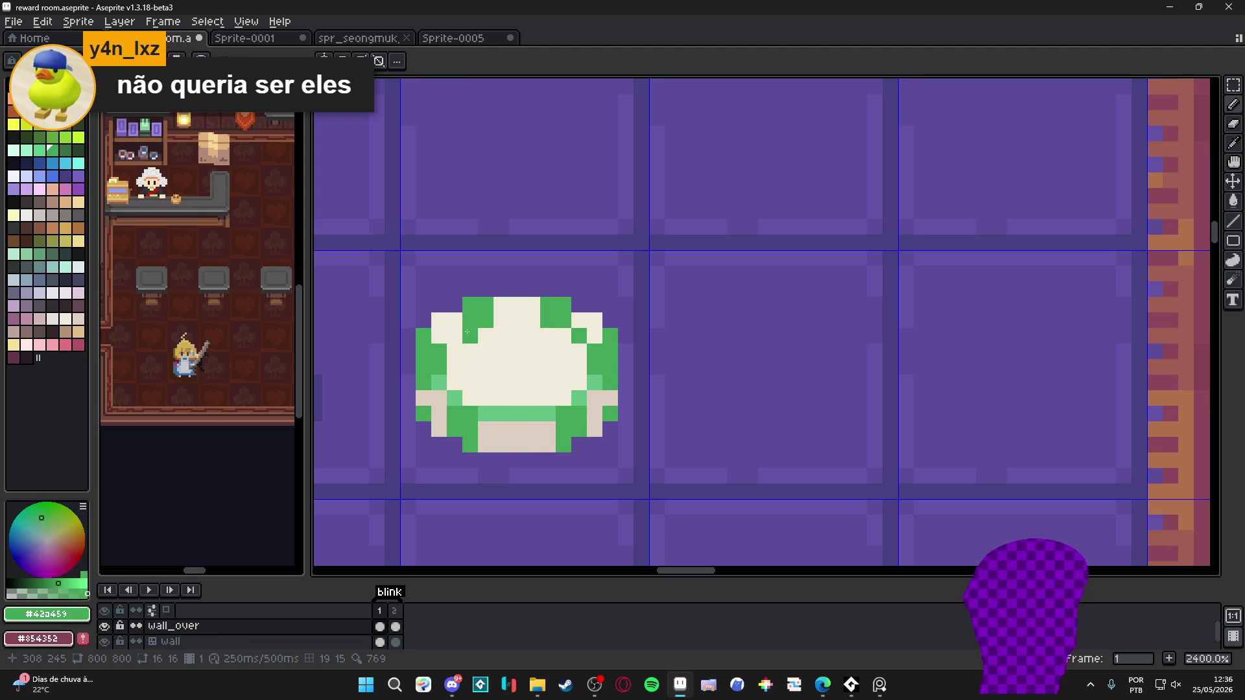
scroll(453, 334, down, 5)
scroll(505, 404, up, 5)
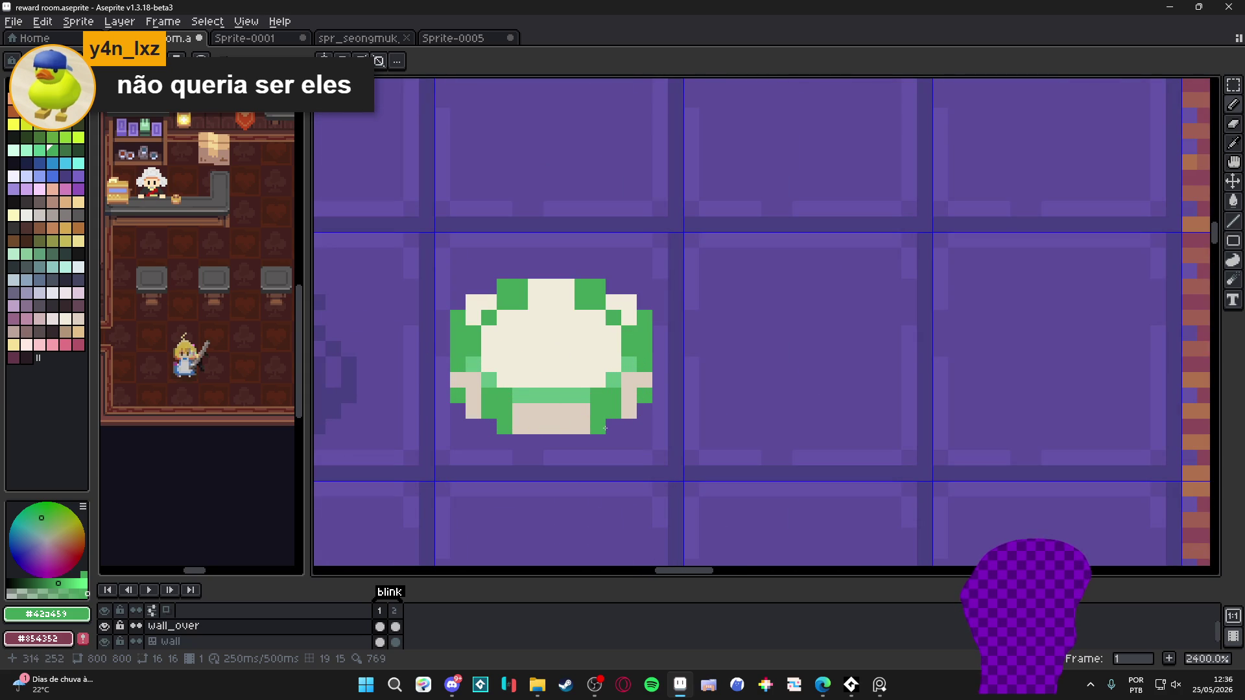
Repaint the chip's dark top blocks and left-edge pixels light green (#63c085)
alt+click(629, 365)
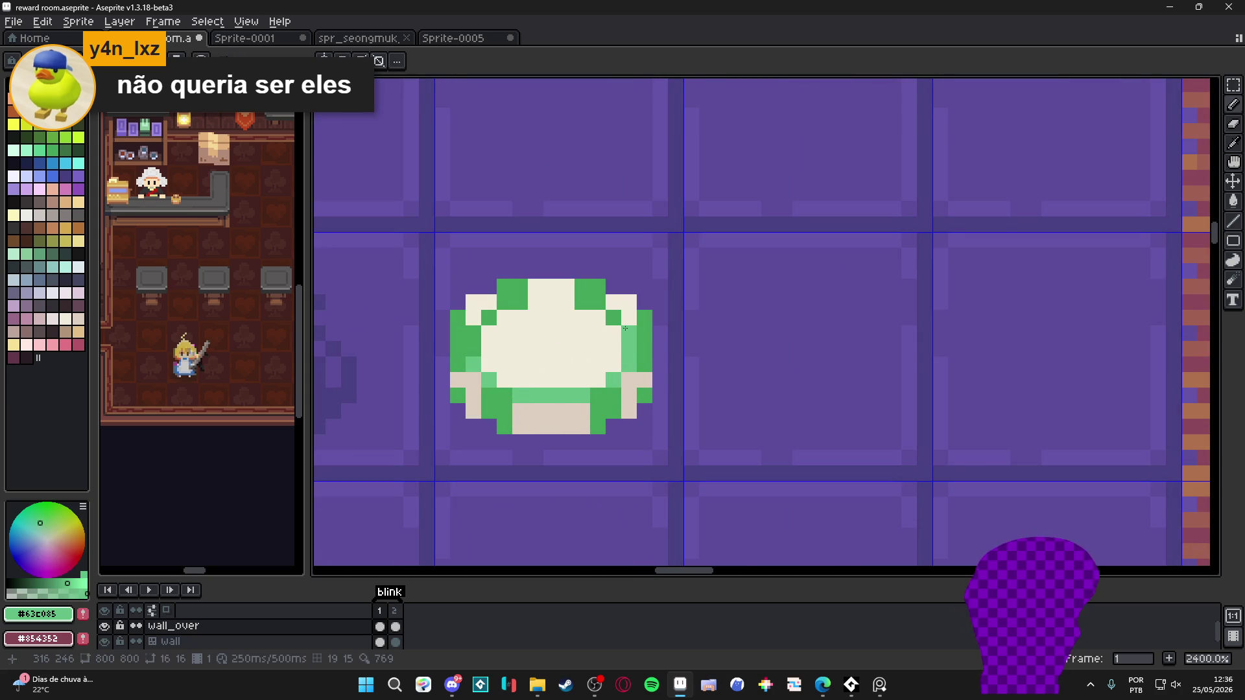
mouse_move(576, 301)
mouse_down()
mouse_move(598, 302)
mouse_move(582, 287)
mouse_move(598, 286)
mouse_up()
drag(504, 286, 513, 307)
click(488, 317)
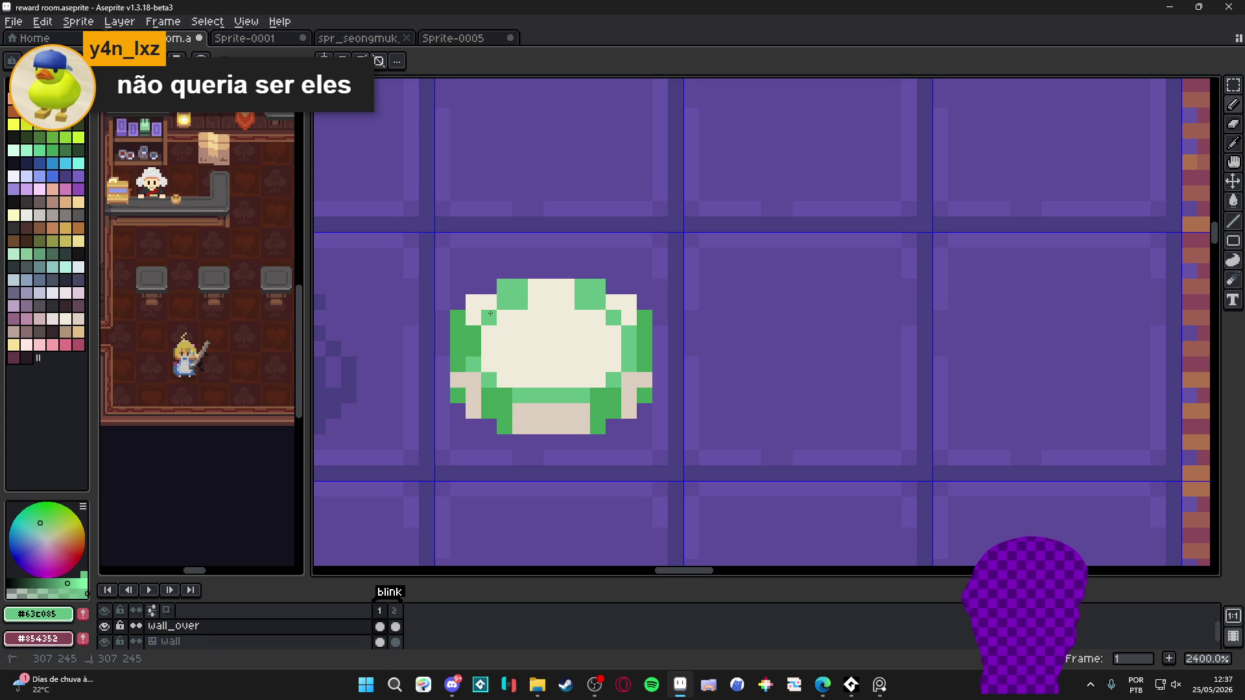
click(474, 347)
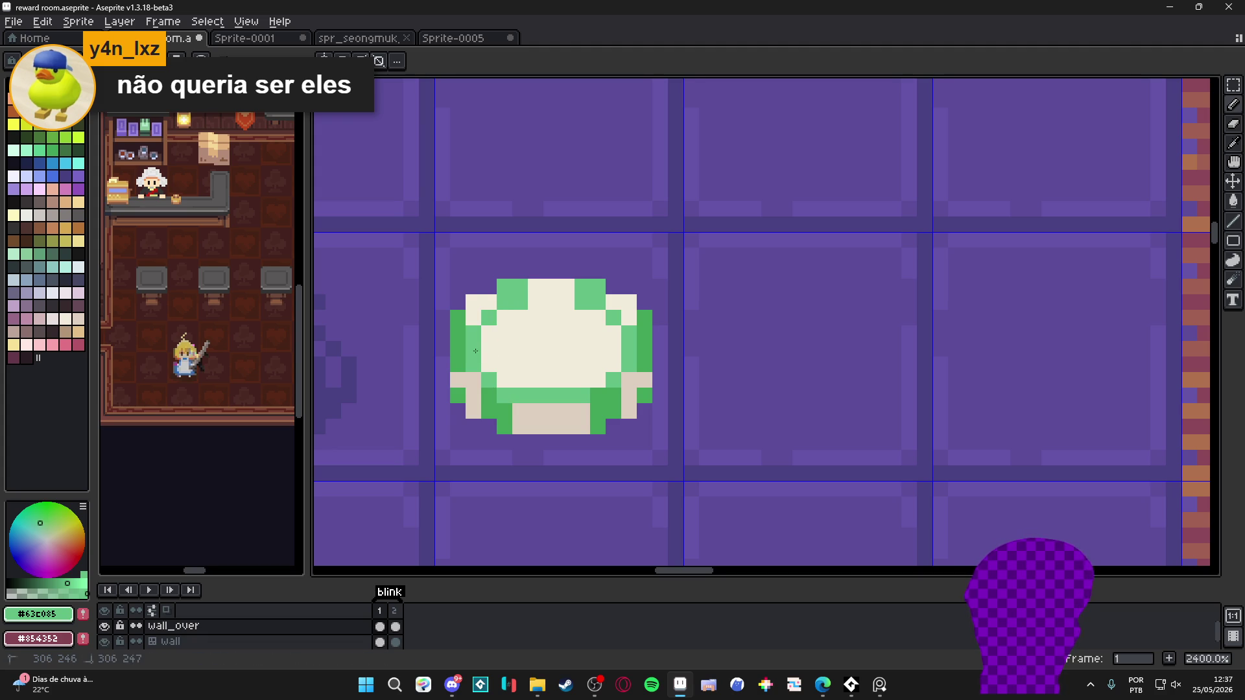
scroll(574, 416, down, 2)
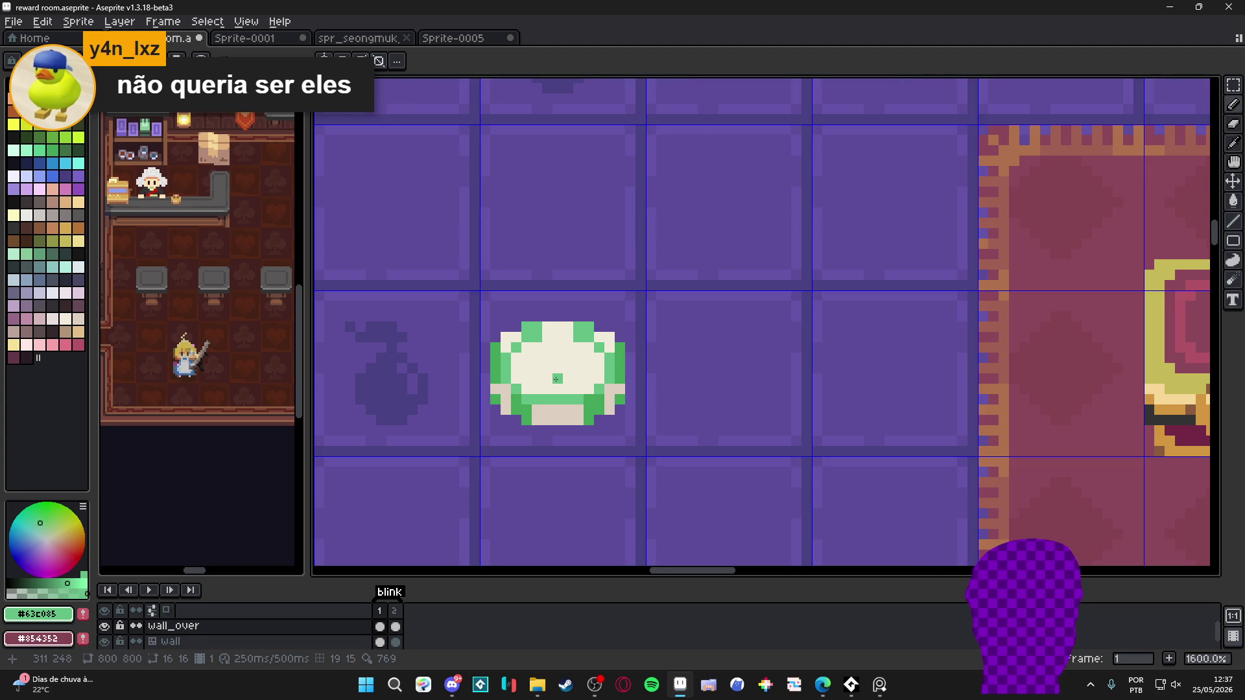
scroll(557, 377, up, 2)
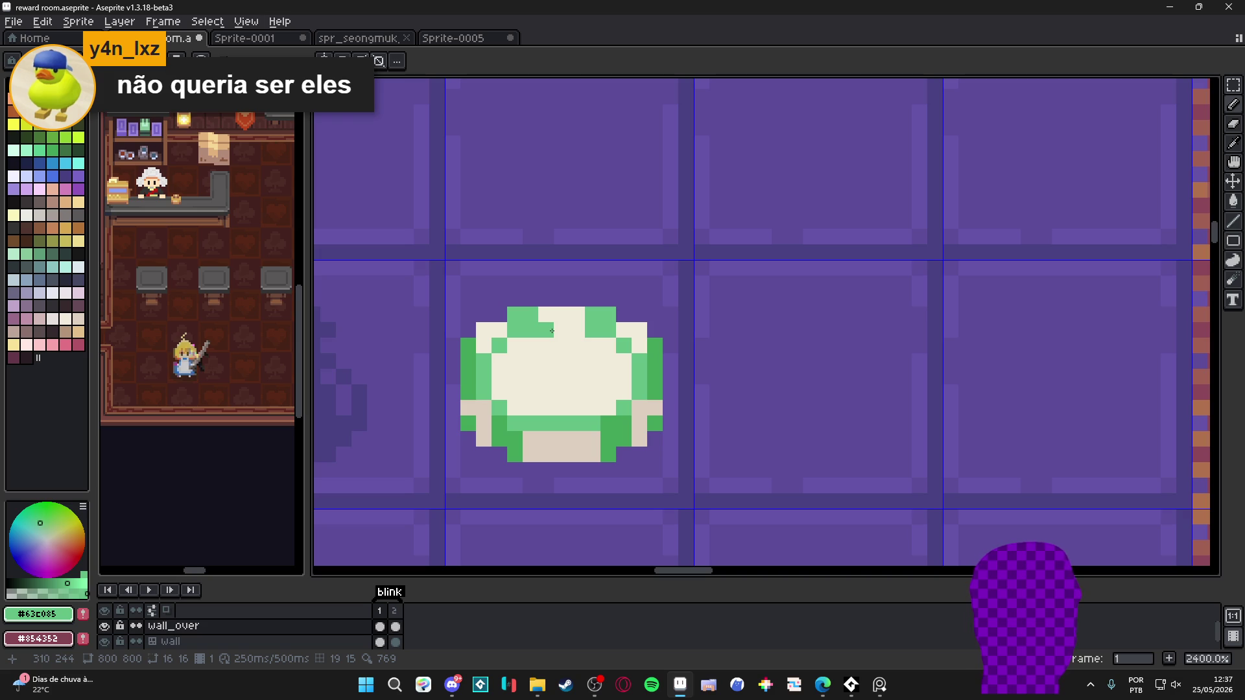
Paint a paler green (#a3d4ac) highlight along the top of the chip
click(51, 583)
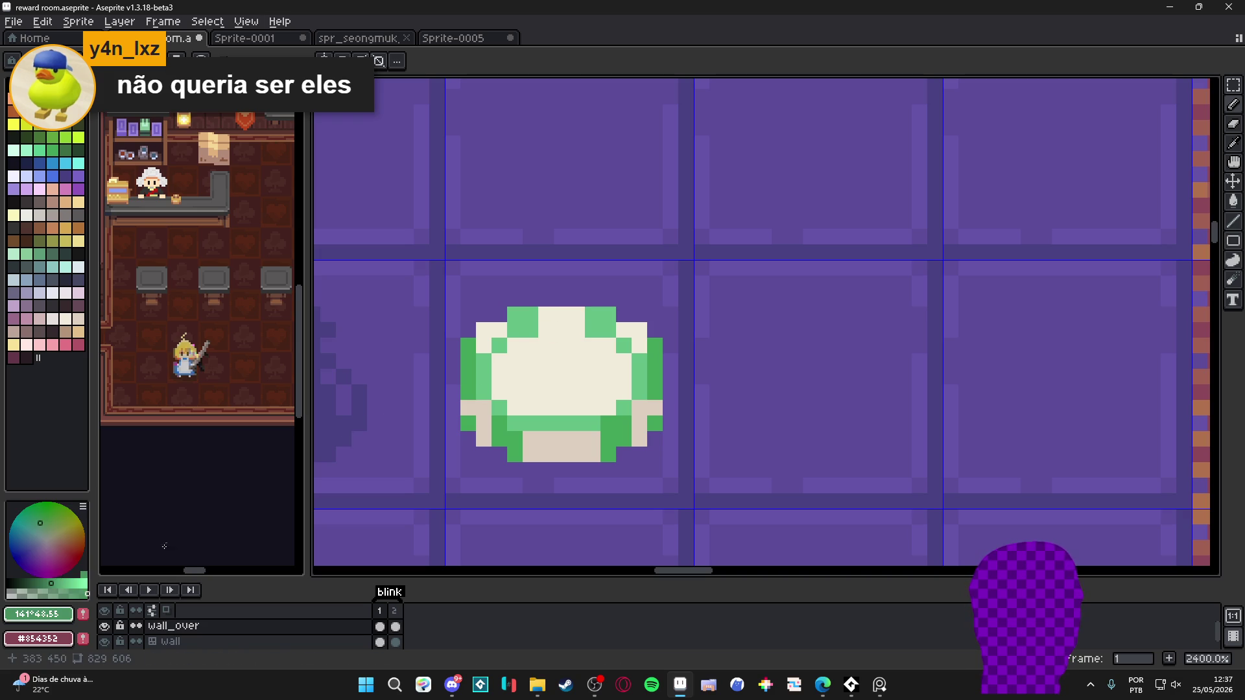
alt+click(533, 325)
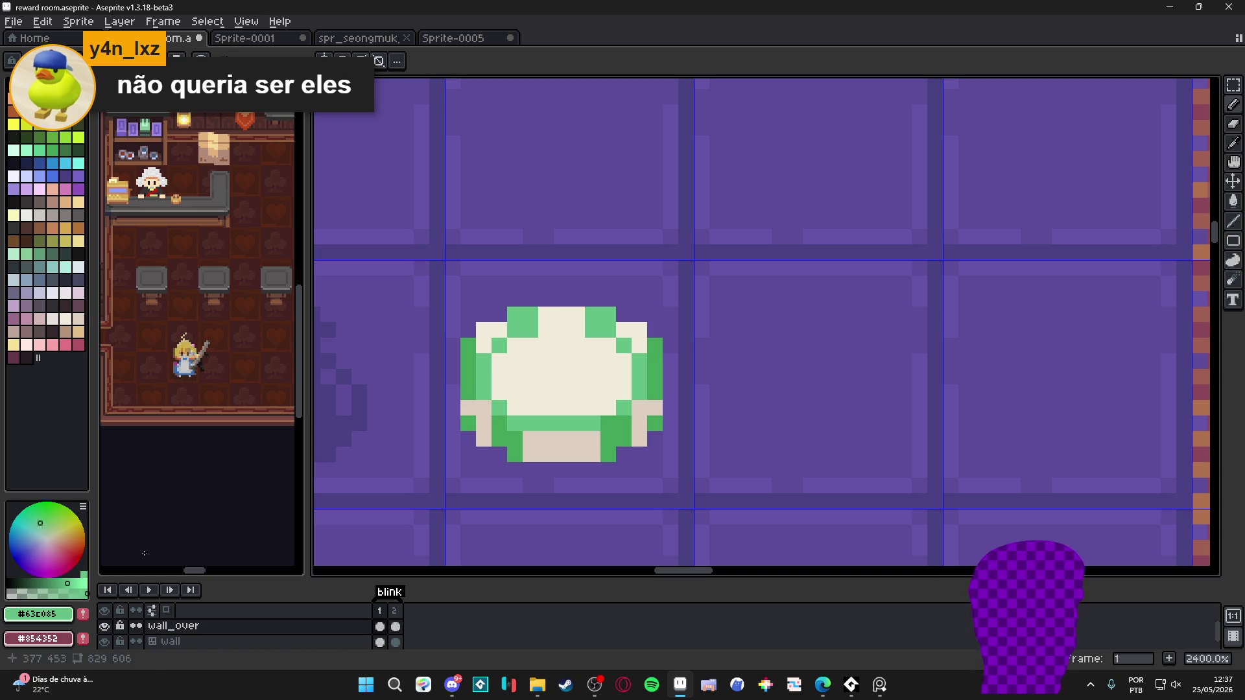
alt+click(546, 329)
drag(547, 330, 573, 329)
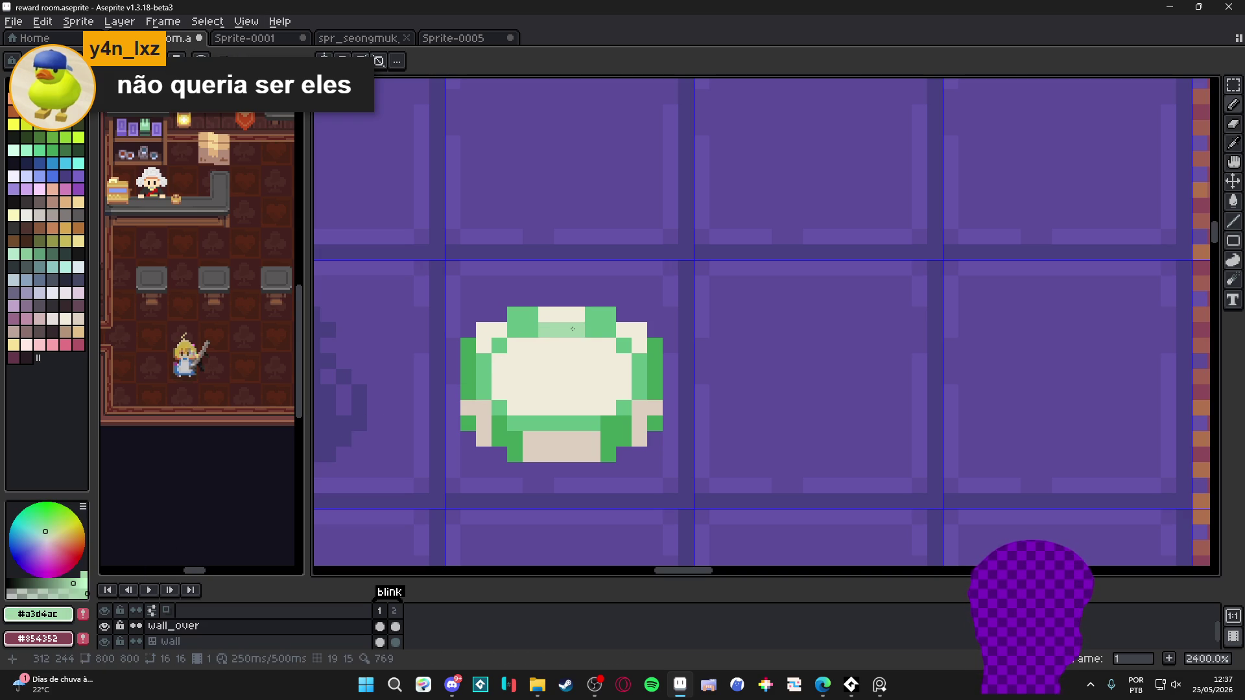
scroll(625, 408, down, 4)
scroll(609, 409, up, 3)
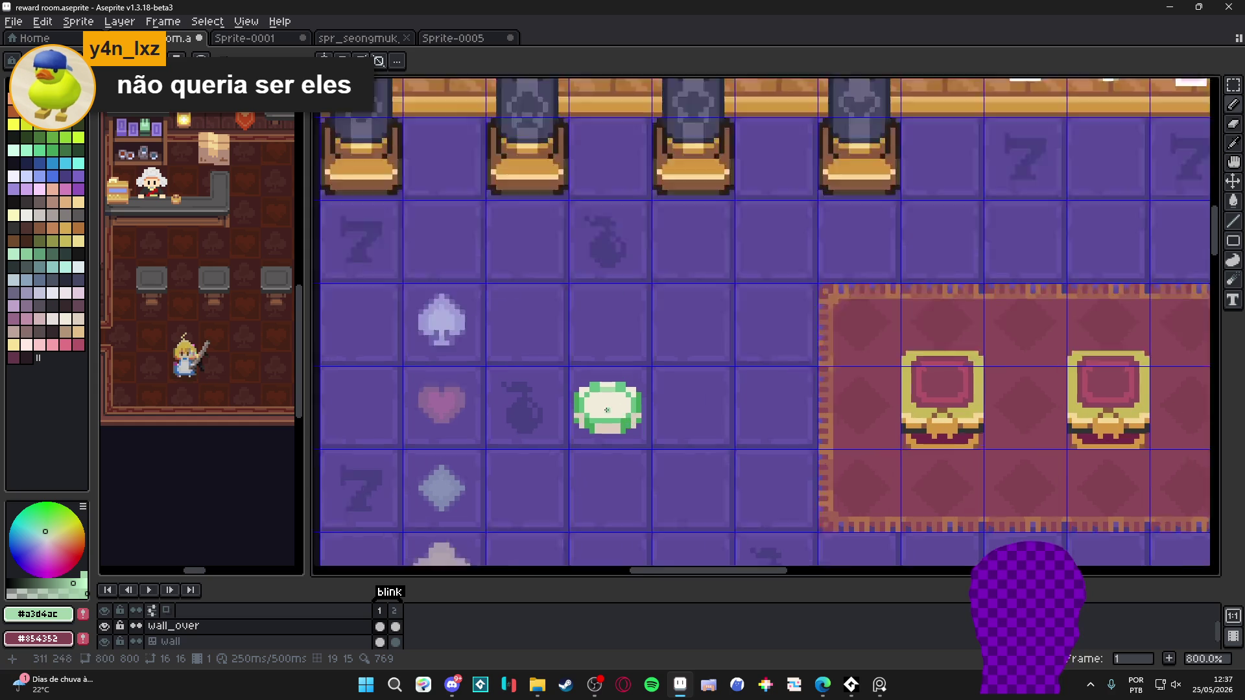
scroll(610, 410, down, 4)
scroll(646, 422, up, 7)
Repaint a row of chip pixels in the chip's cream colour
alt+click(558, 348)
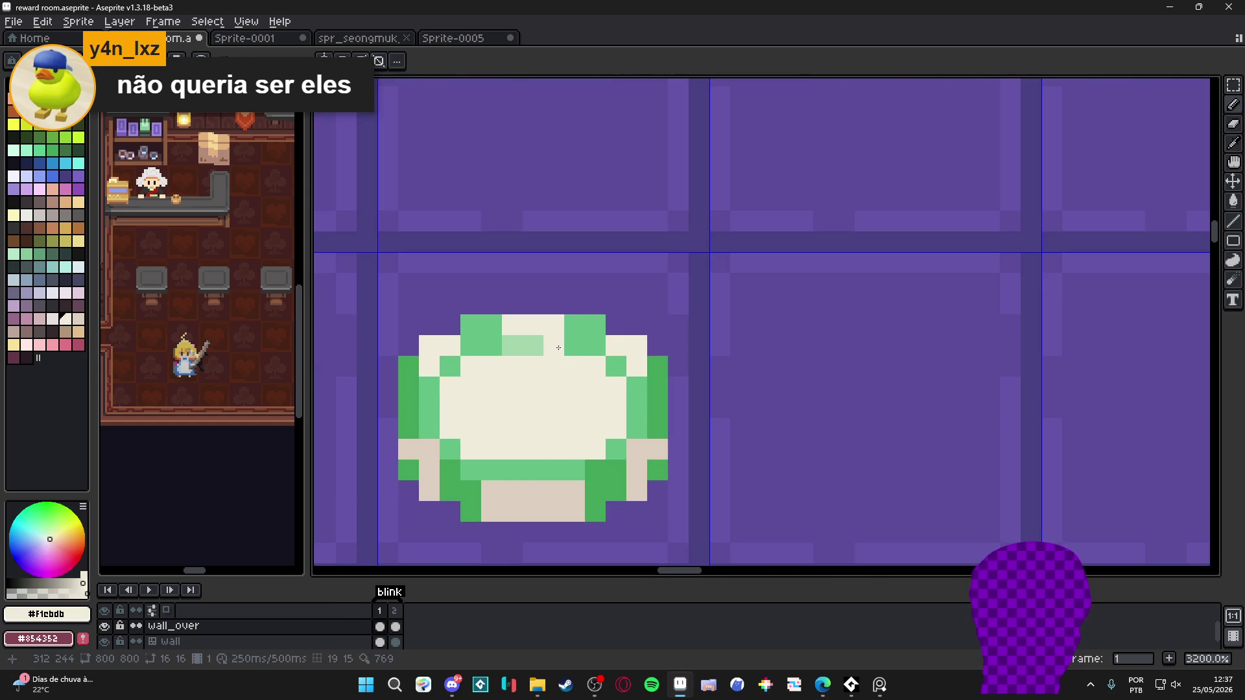
drag(558, 348, 512, 345)
scroll(473, 224, down, 1)
scroll(555, 448, up, 1)
Add beige (#ddcbbf) pixels along the chip's top, left and right edges
alt+click(506, 425)
drag(487, 253, 500, 273)
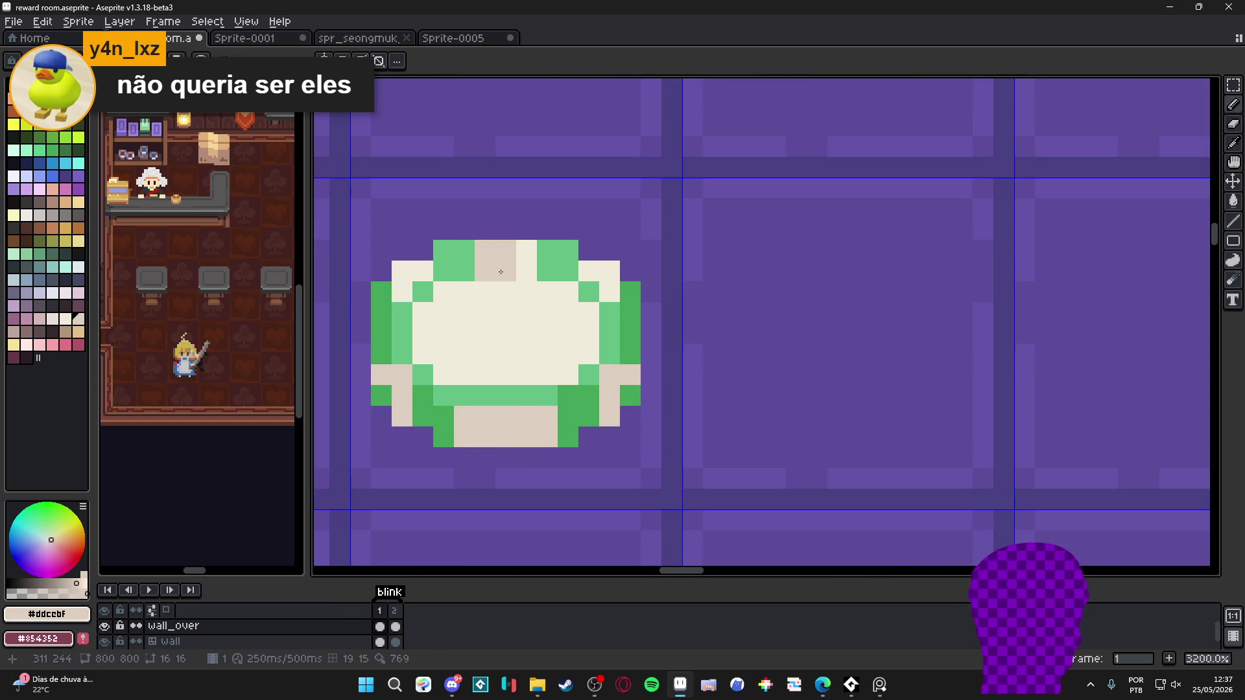
click(526, 266)
click(609, 271)
click(609, 292)
click(431, 269)
click(402, 271)
click(402, 292)
scroll(494, 376, down, 8)
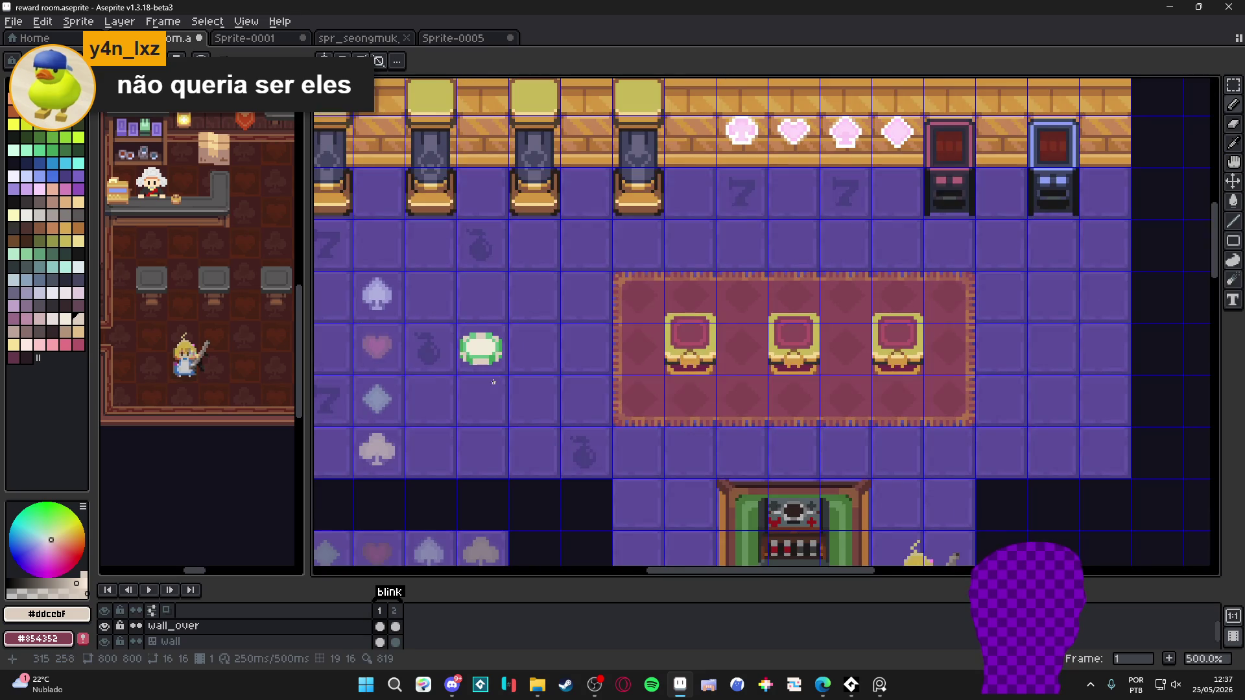
scroll(462, 363, up, 5)
Darken three pixels on the chip's right column with dark green
alt+click(459, 314)
scroll(458, 313, up, 2)
click(623, 340)
click(622, 325)
click(622, 309)
scroll(623, 333, down, 6)
scroll(623, 333, down, 1)
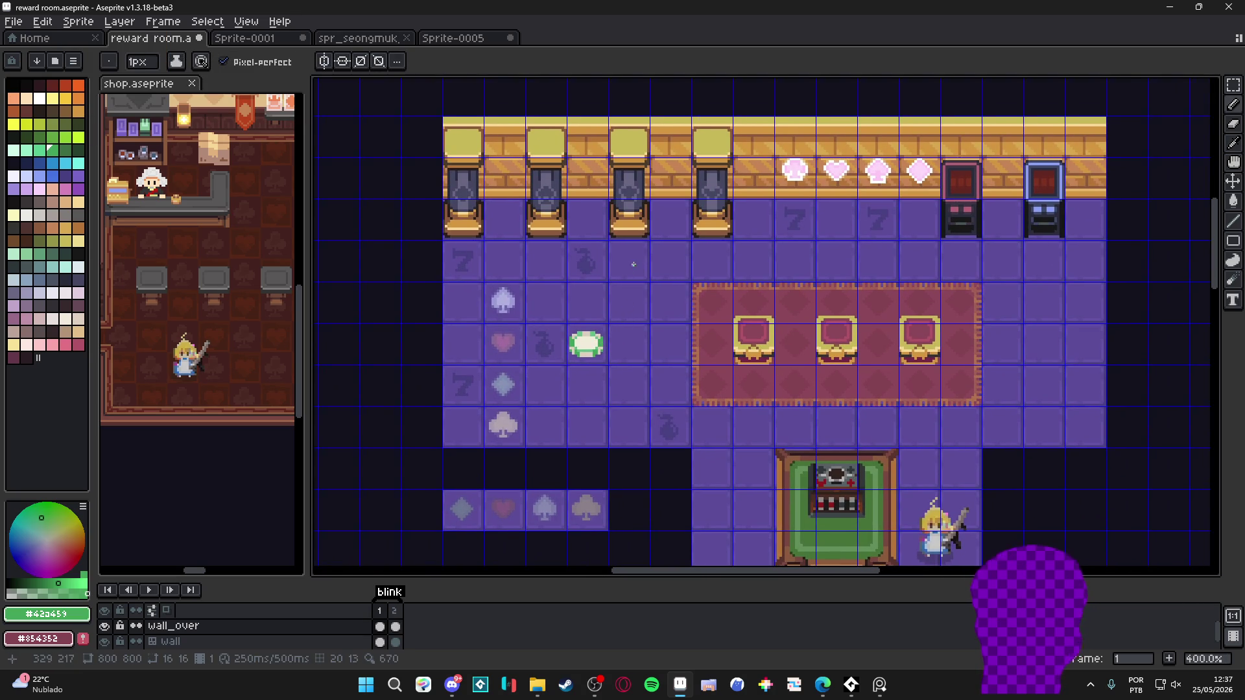
scroll(635, 190, up, 5)
scroll(623, 190, down, 4)
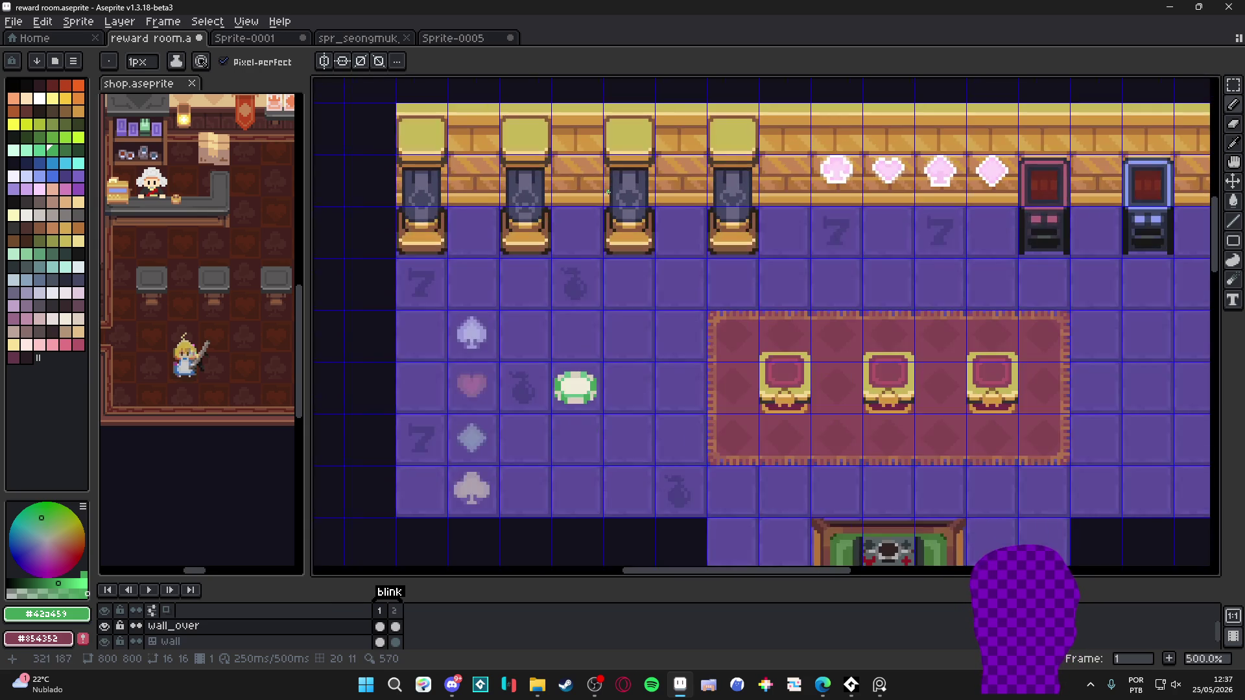
scroll(610, 192, up, 1)
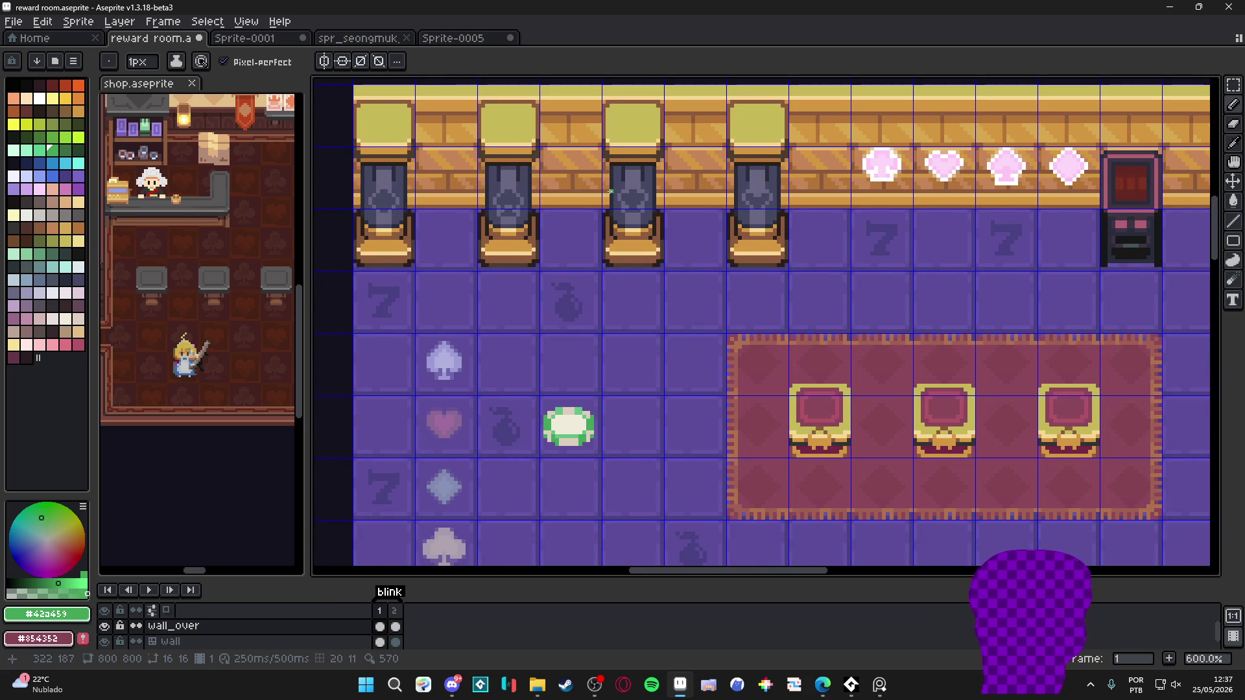
scroll(610, 191, down, 1)
scroll(603, 209, down, 1)
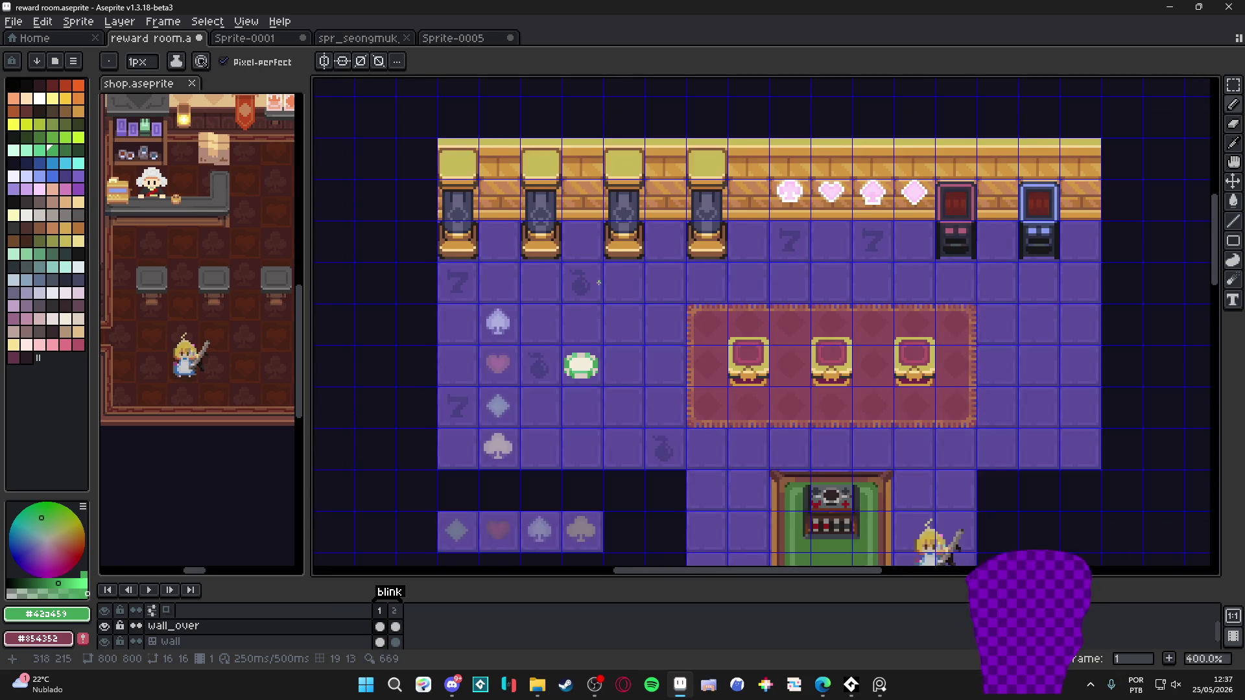
scroll(603, 209, up, 2)
key(v)
scroll(583, 373, up, 4)
scroll(577, 363, down, 4)
scroll(577, 370, up, 4)
Return to the Pencil, sample the chip's beige and undo the last stroke
key(b)
alt+click(573, 380)
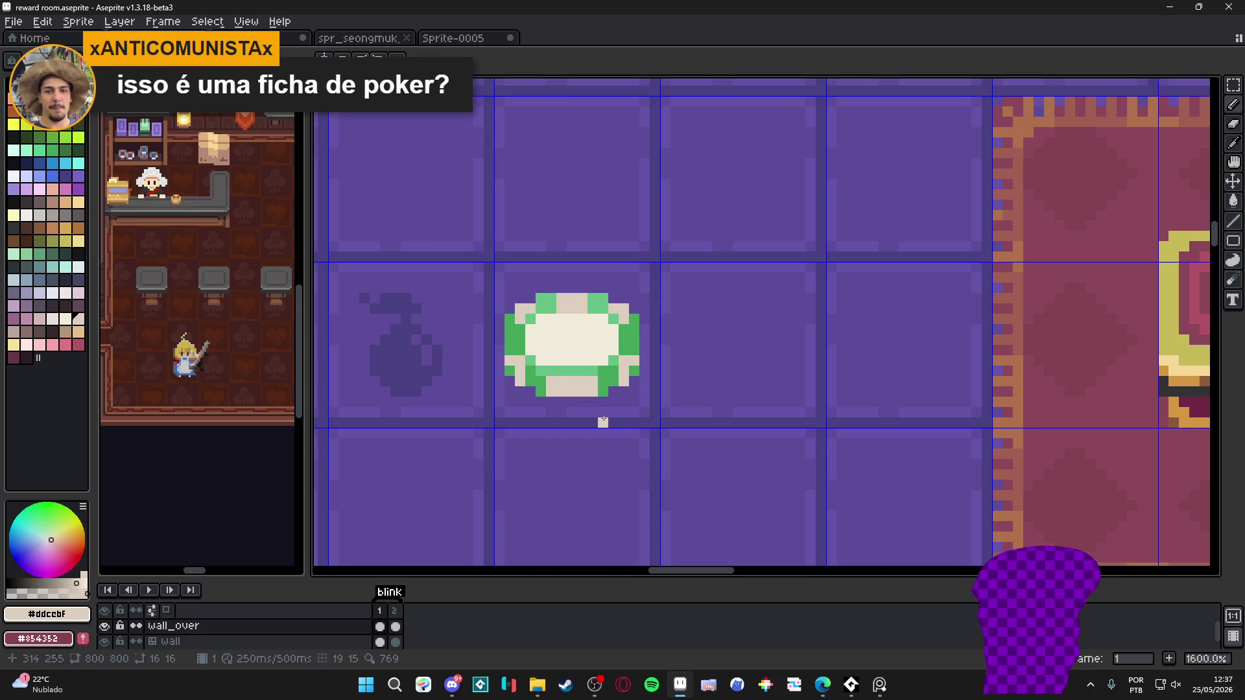
scroll(602, 413, down, 2)
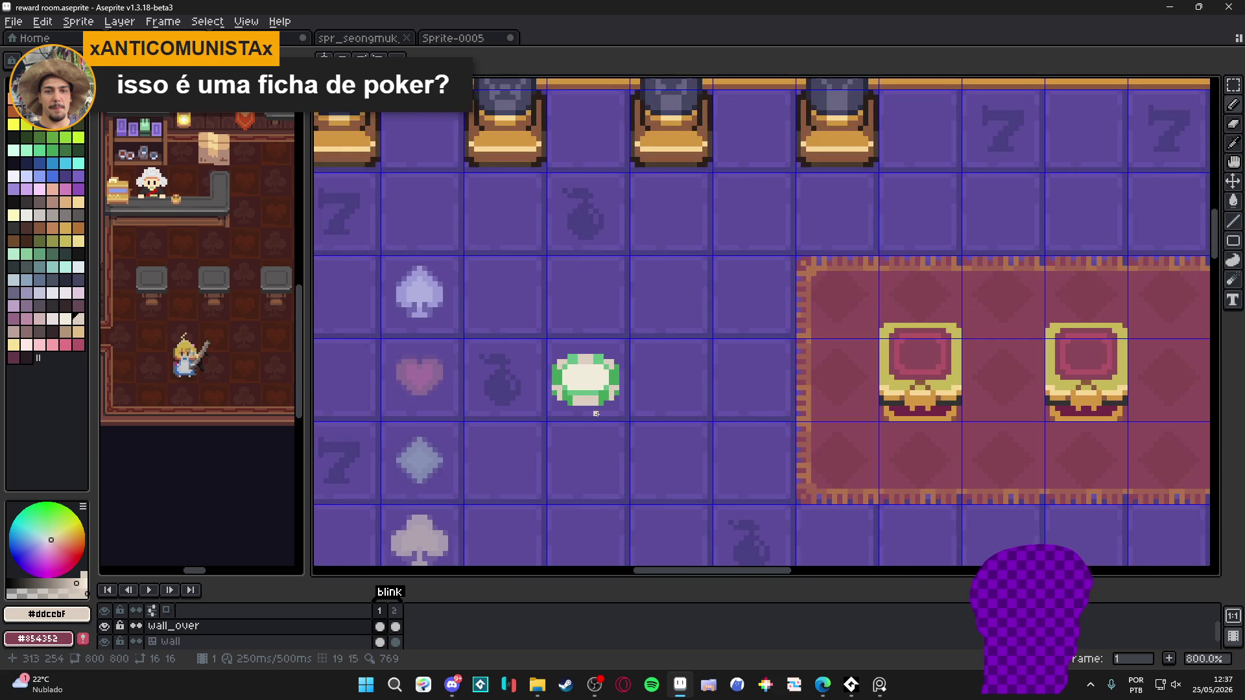
scroll(596, 413, up, 2)
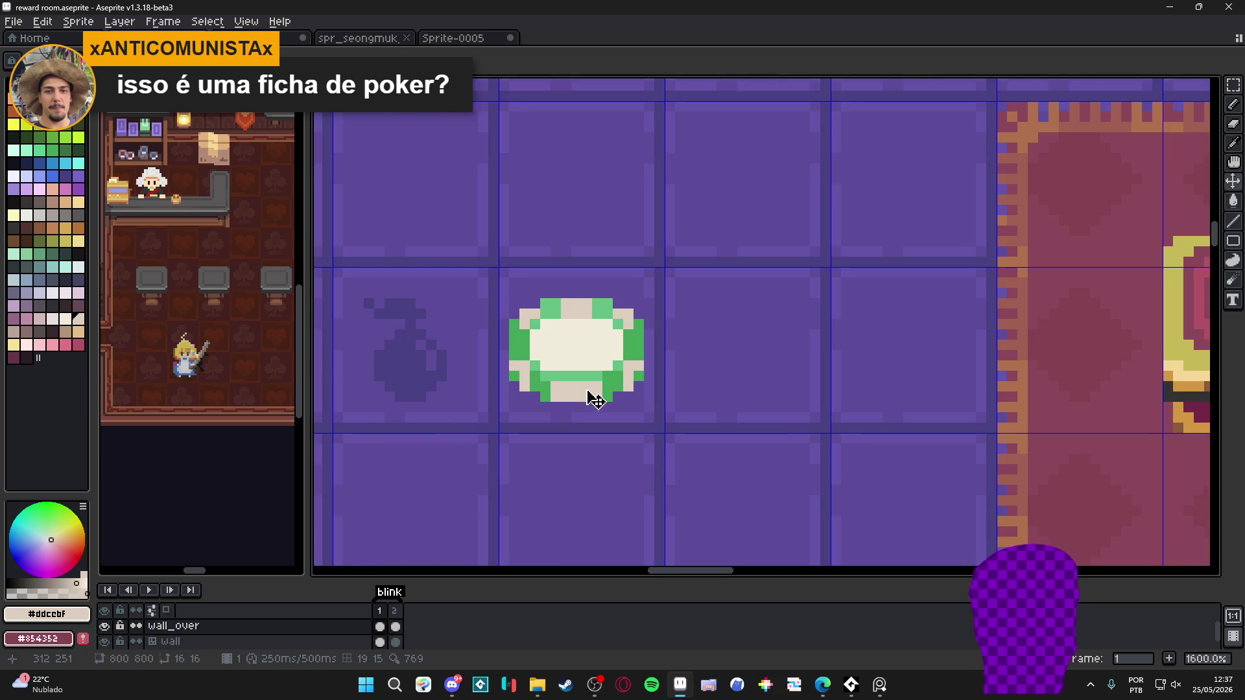
scroll(589, 397, up, 2)
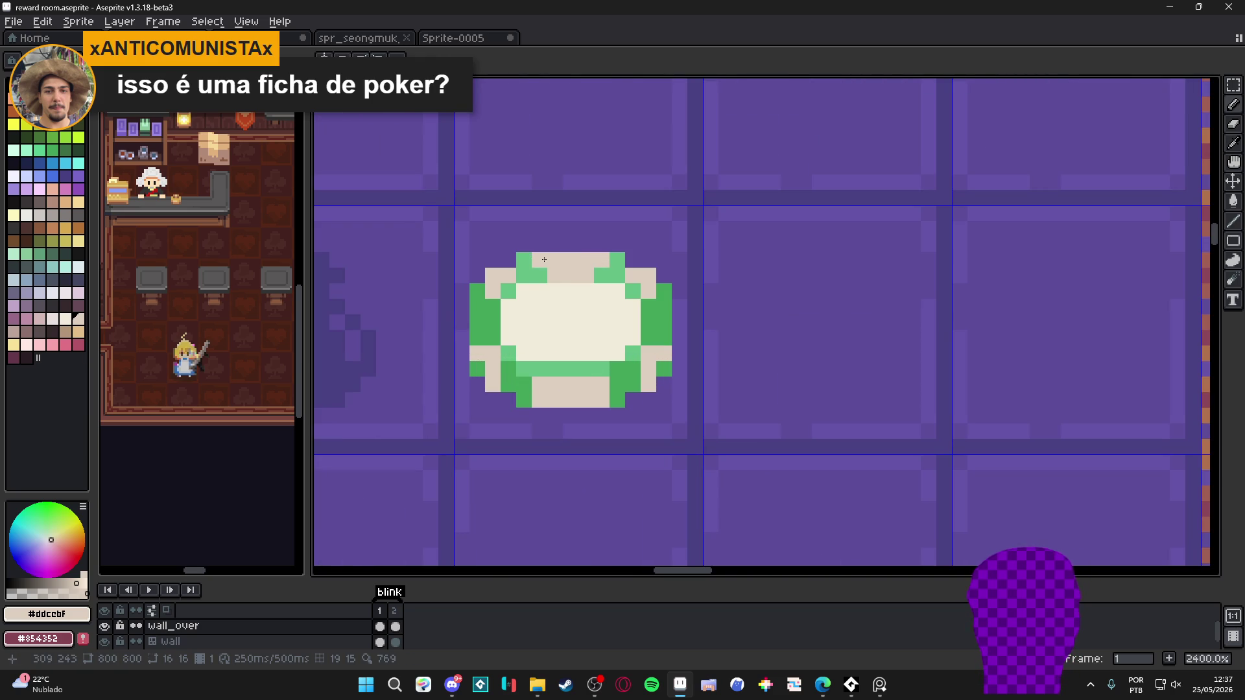
scroll(601, 262, down, 5)
key(ctrl+z)
scroll(603, 316, up, 3)
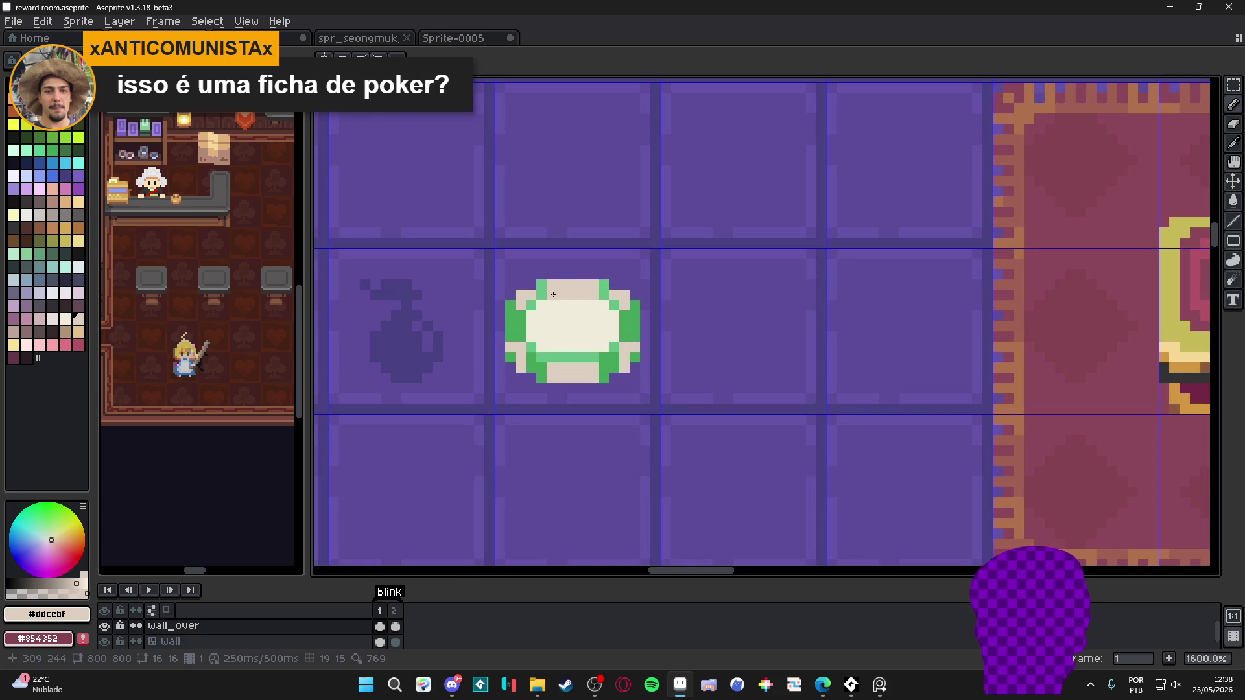
scroll(554, 287, down, 3)
scroll(584, 295, up, 5)
Paint light-green columns at the chip's top and repaint its bottom pixels dark green
alt+click(611, 307)
drag(583, 293, 583, 314)
drag(499, 293, 500, 314)
click(583, 457)
click(583, 480)
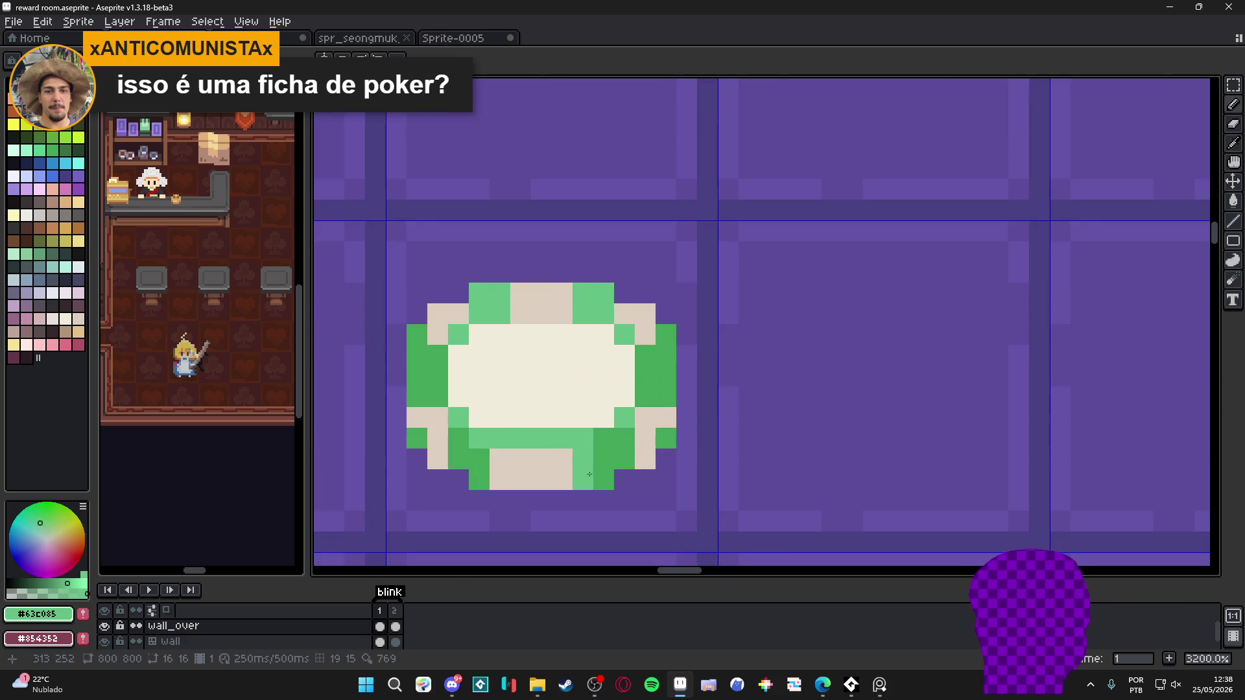
alt+click(603, 459)
drag(583, 459, 583, 480)
click(521, 459)
click(500, 459)
click(500, 480)
scroll(498, 467, down, 4)
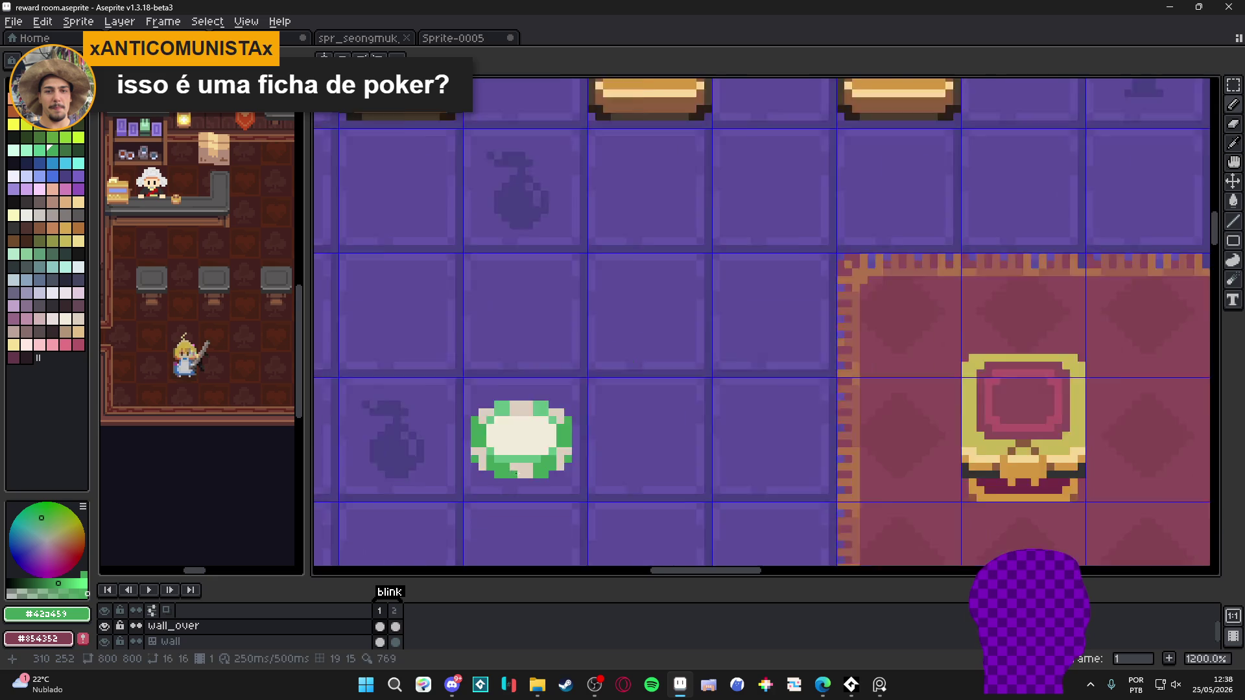
scroll(467, 464, up, 3)
Sample the chip's beige, green and cream shades to compare them
alt+click(452, 461)
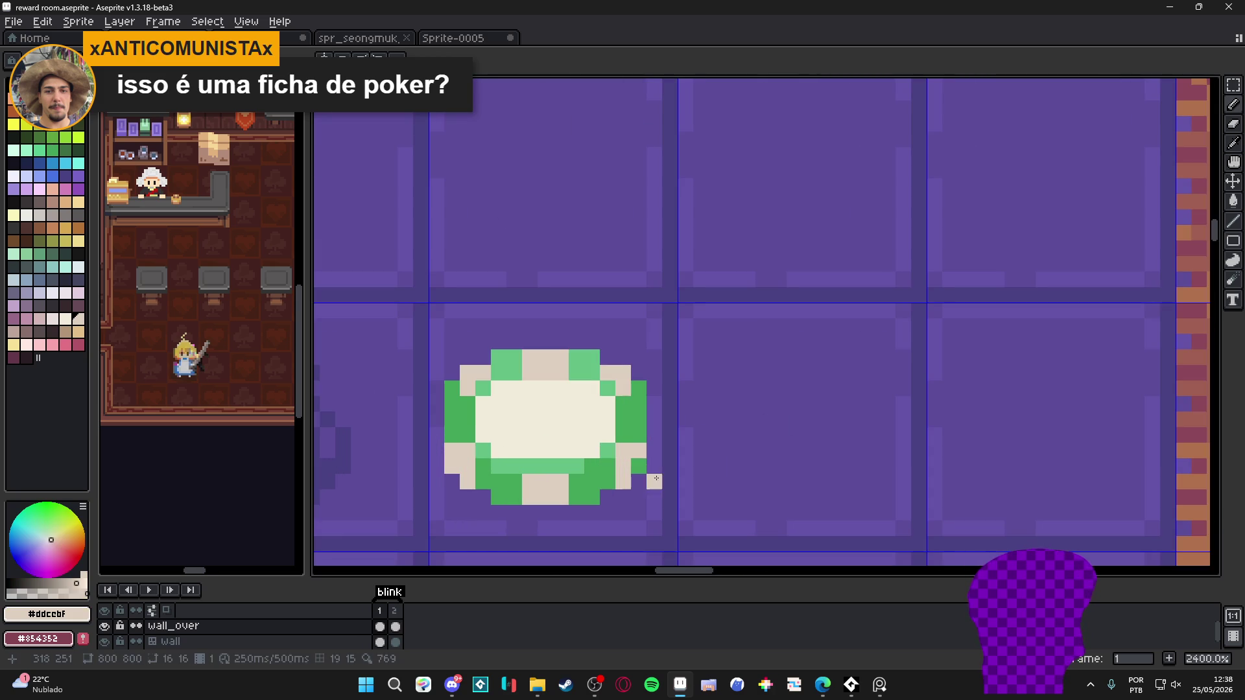
scroll(646, 412, down, 3)
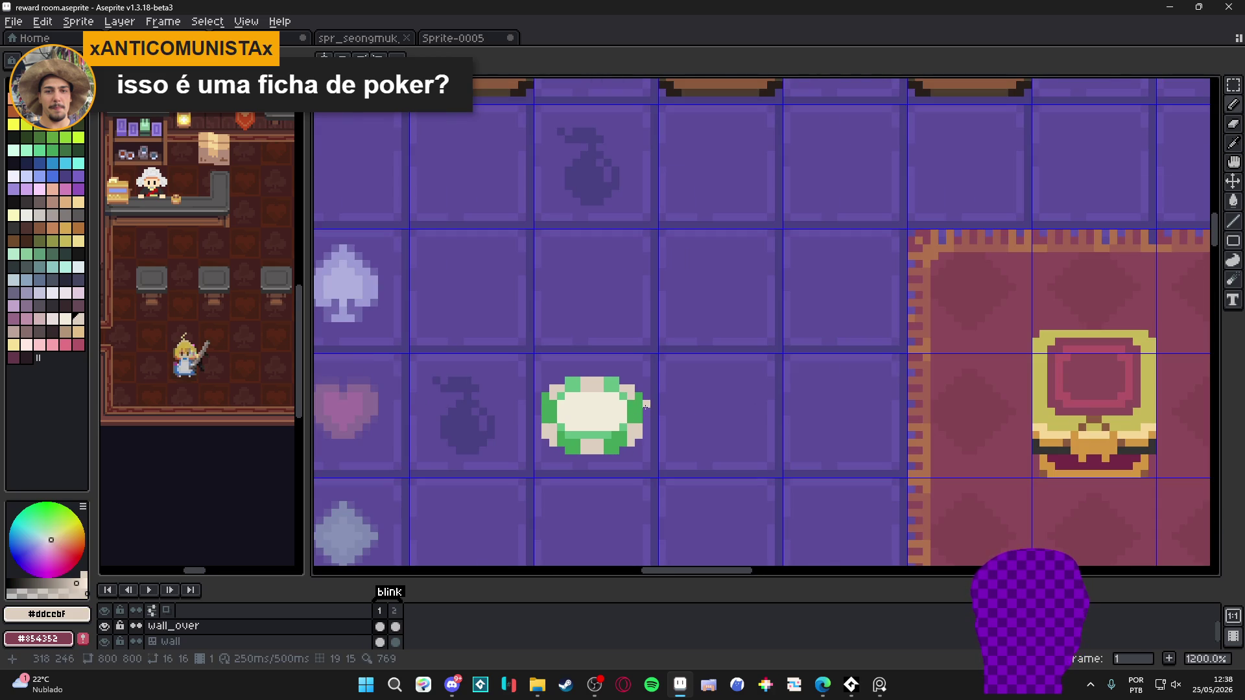
scroll(646, 405, down, 3)
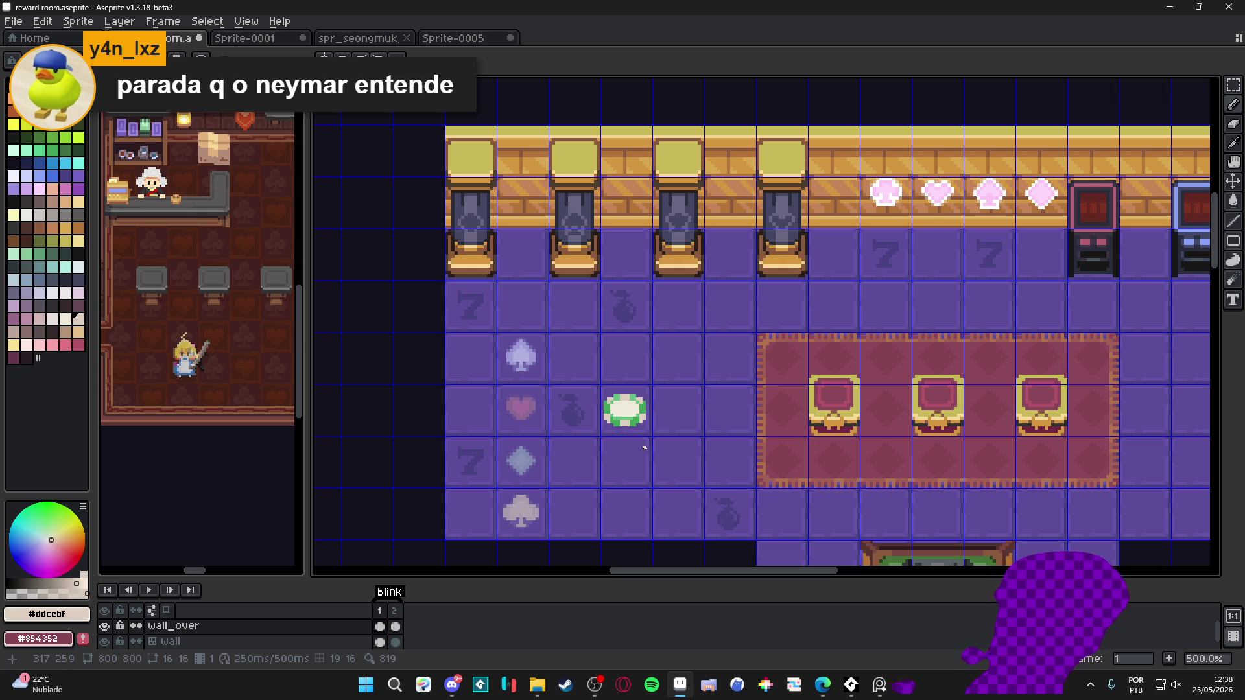
scroll(624, 445, up, 4)
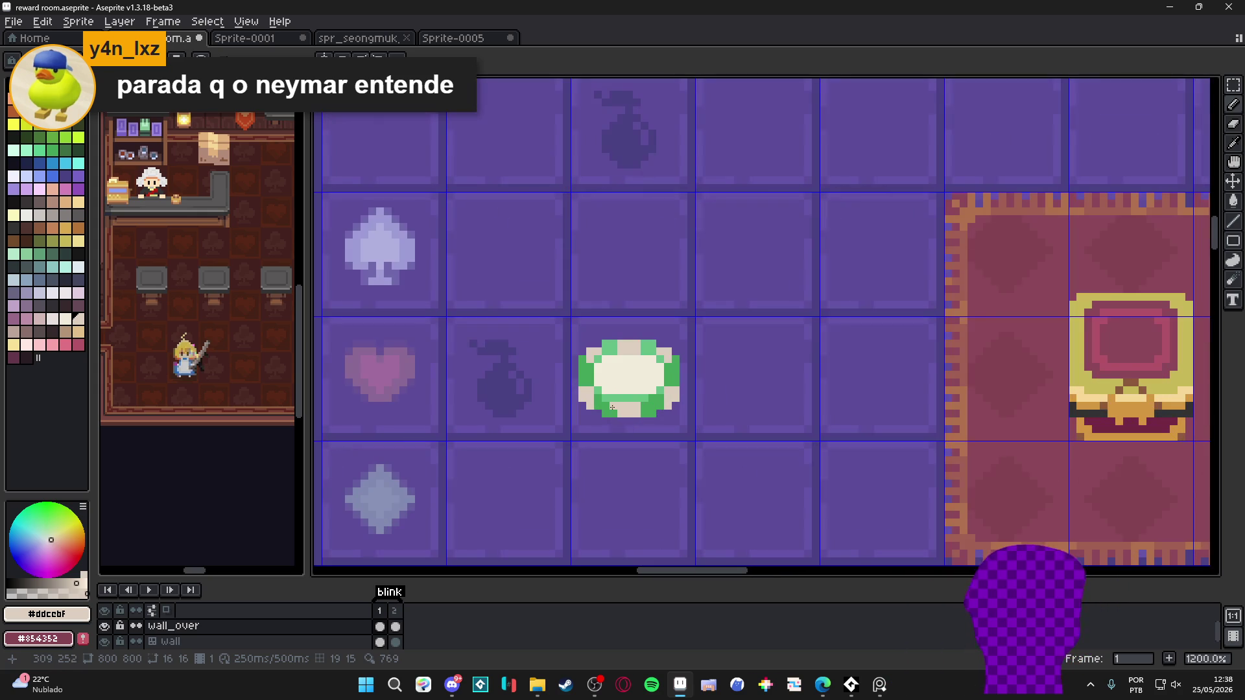
scroll(610, 399, down, 2)
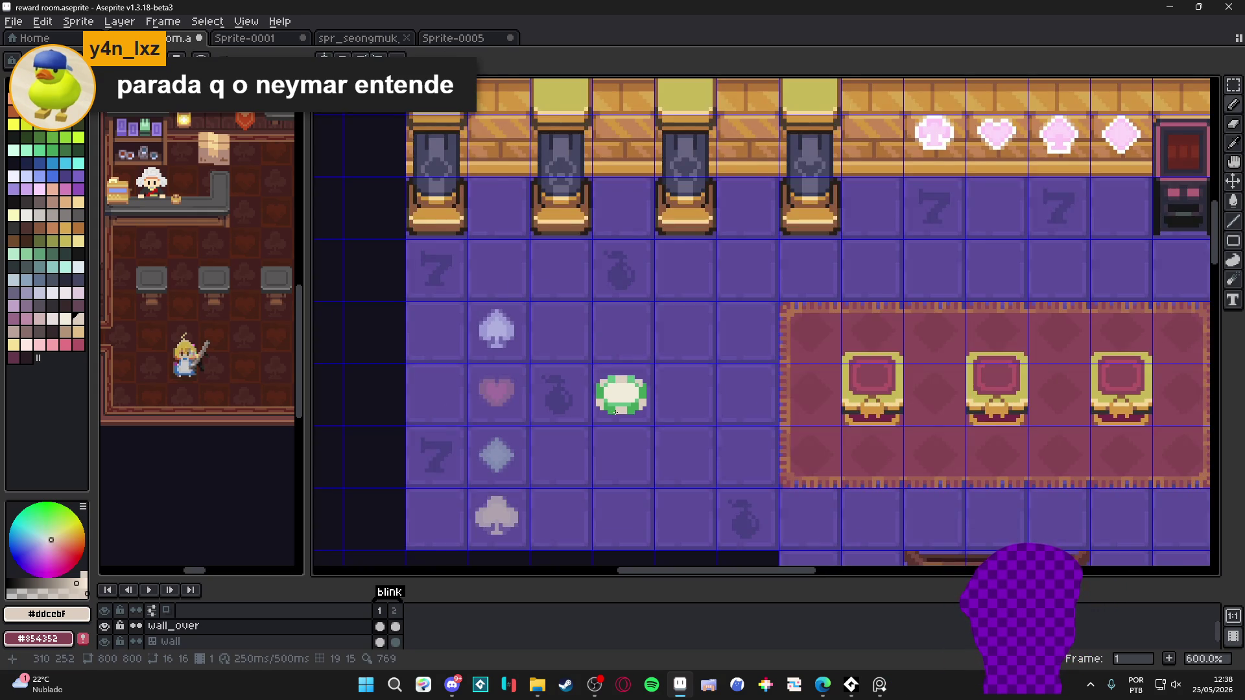
scroll(607, 407, up, 2)
alt+click(621, 404)
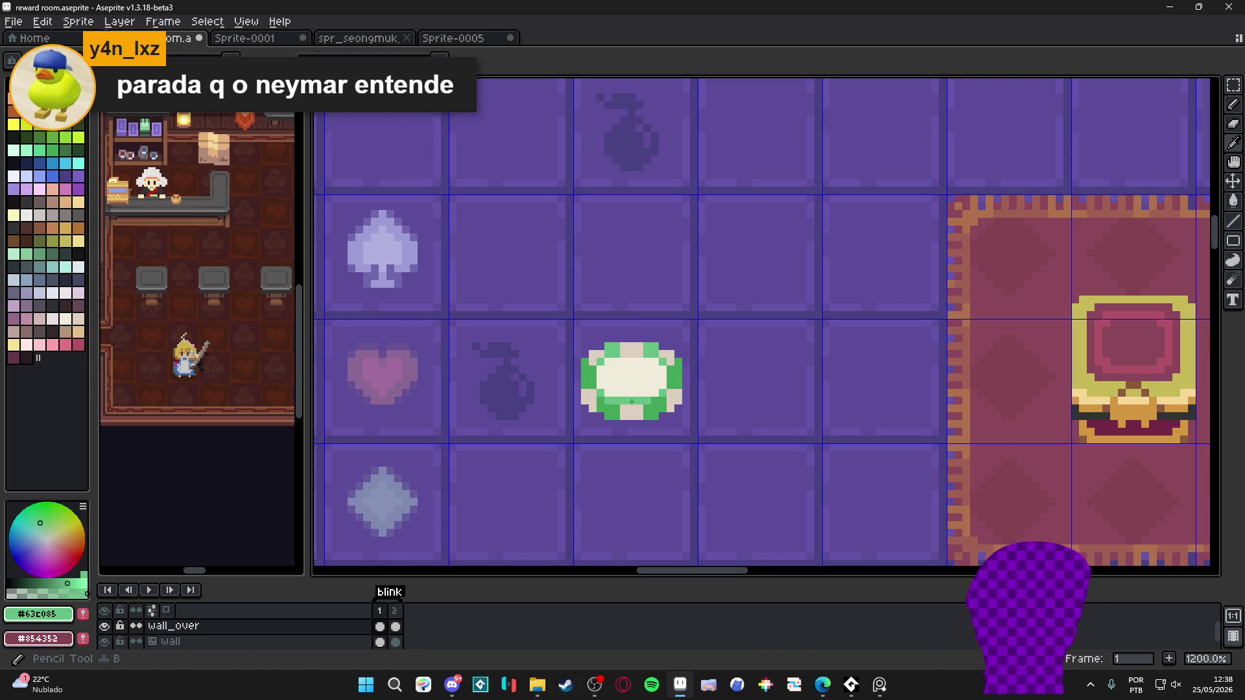
scroll(621, 393, up, 3)
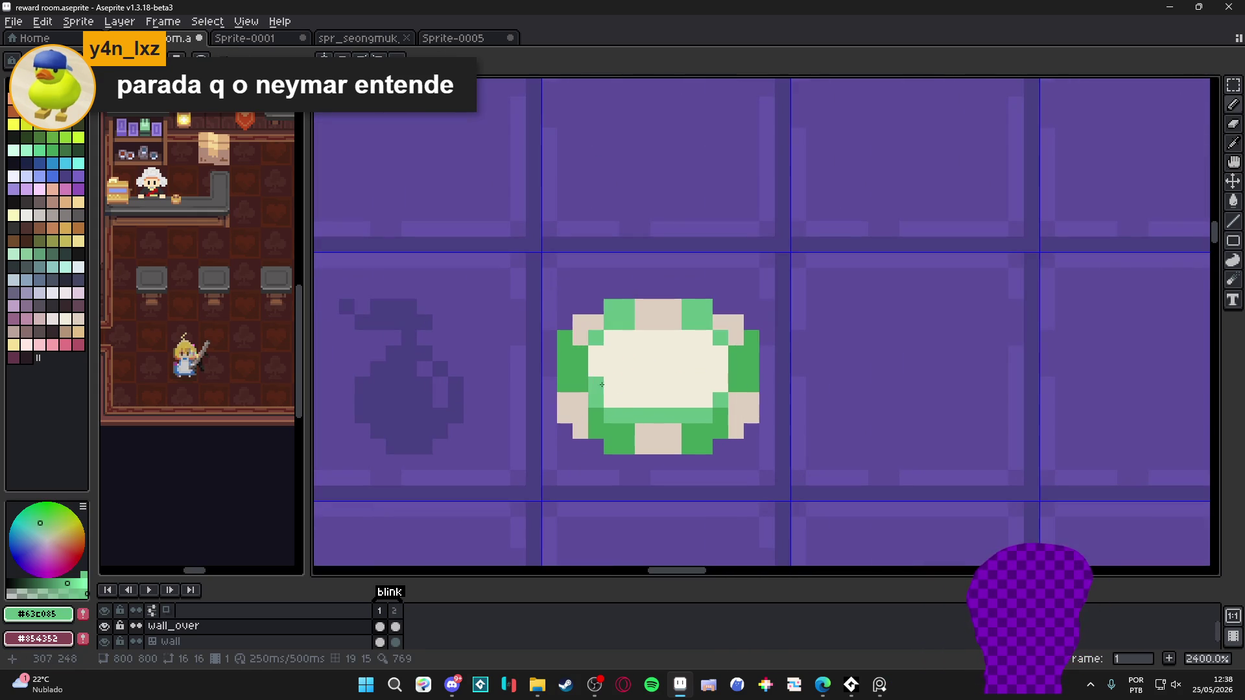
scroll(603, 350, down, 3)
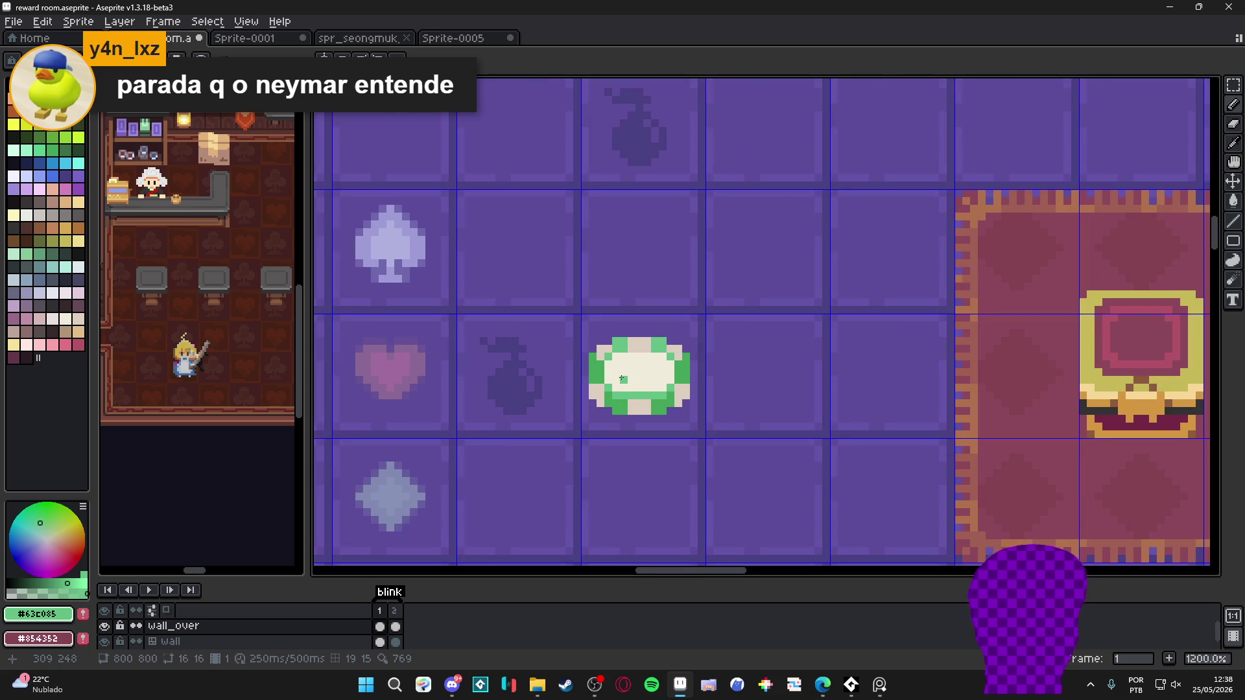
scroll(623, 376, up, 1)
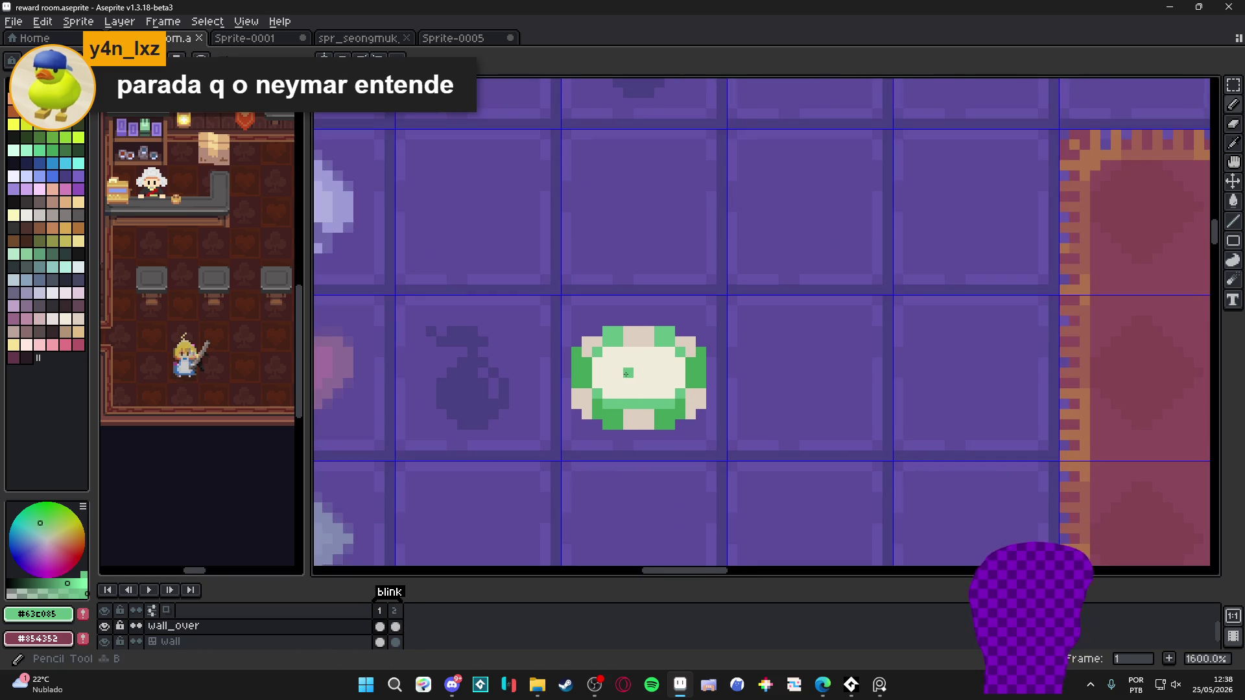
alt+click(626, 375)
scroll(626, 374, down, 1)
scroll(626, 374, up, 1)
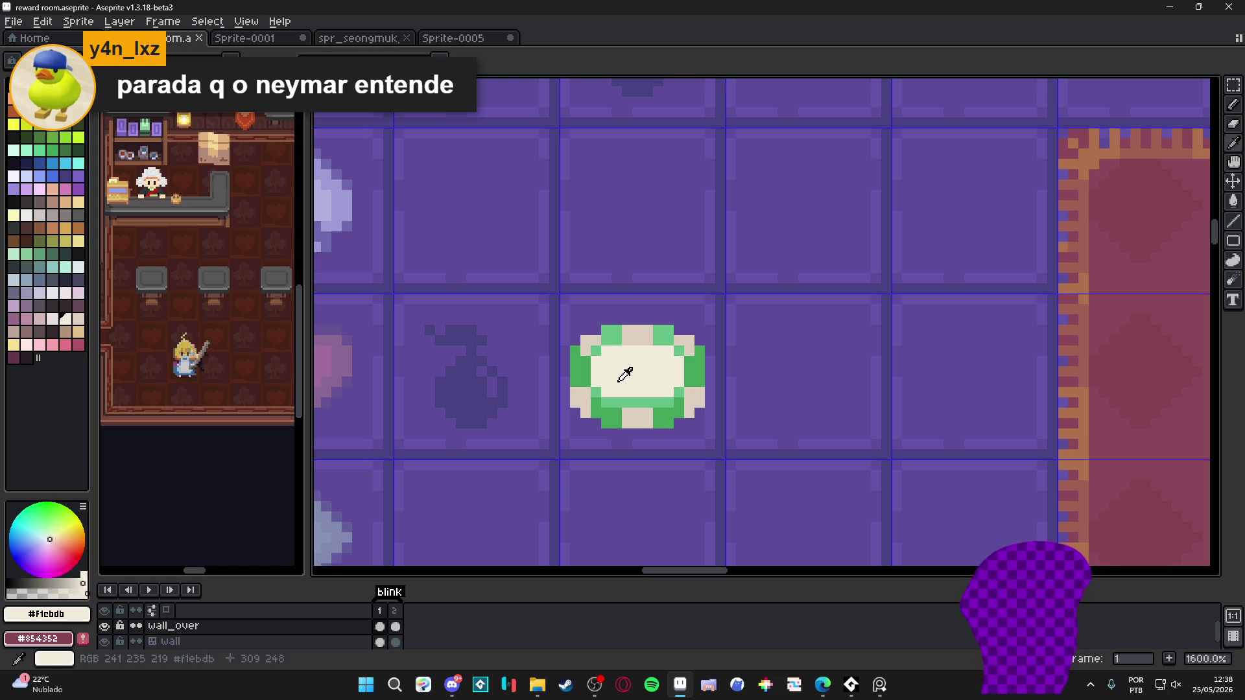
Draw a pale #ddcebf patch across the chip's centre and paste a chip copy
alt+click(634, 348)
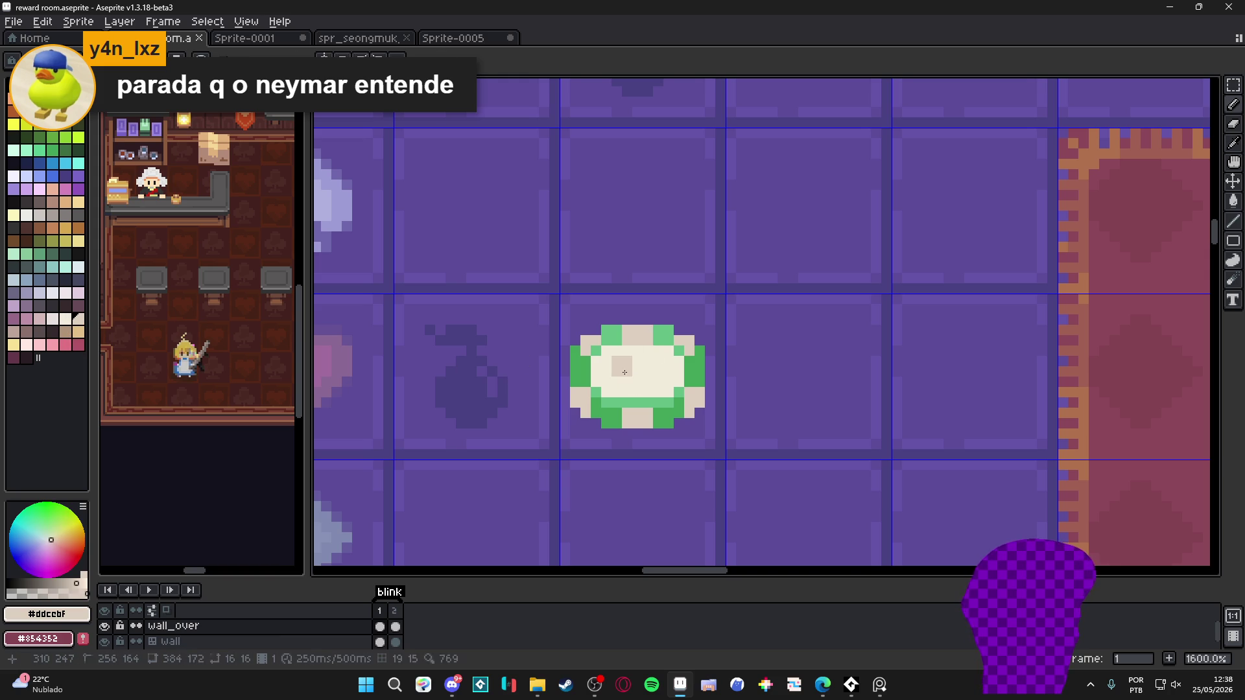
click(628, 374)
drag(628, 373, 660, 373)
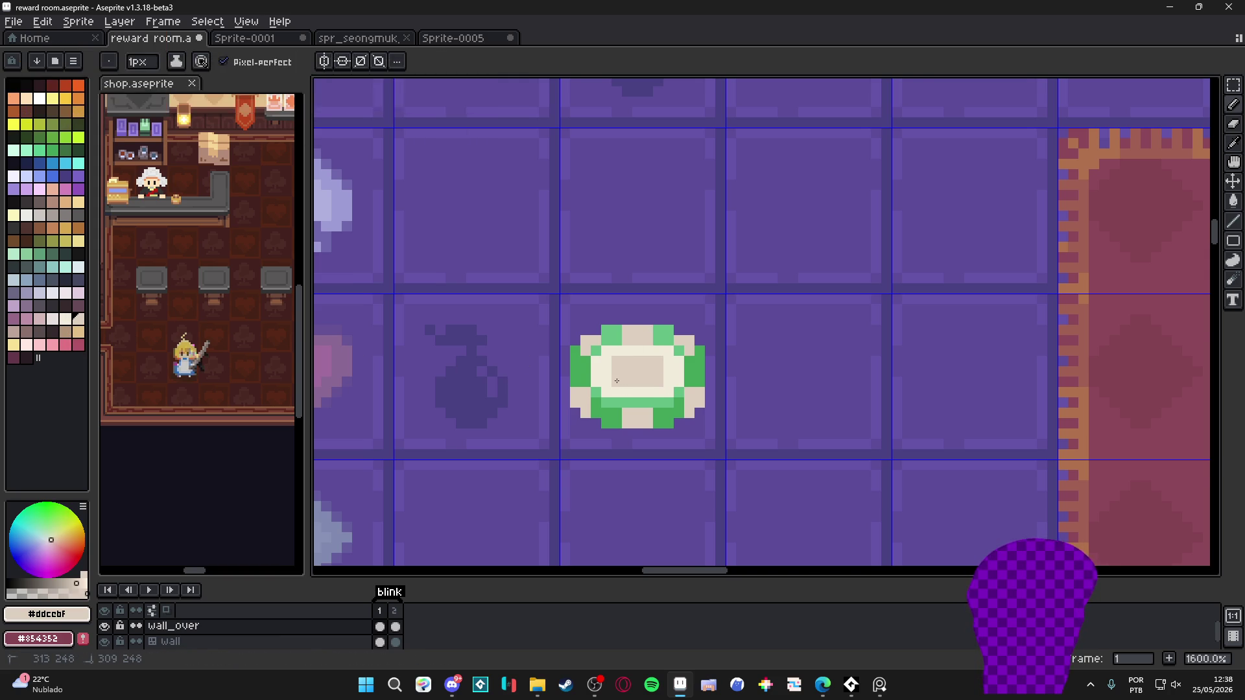
scroll(661, 462, down, 3)
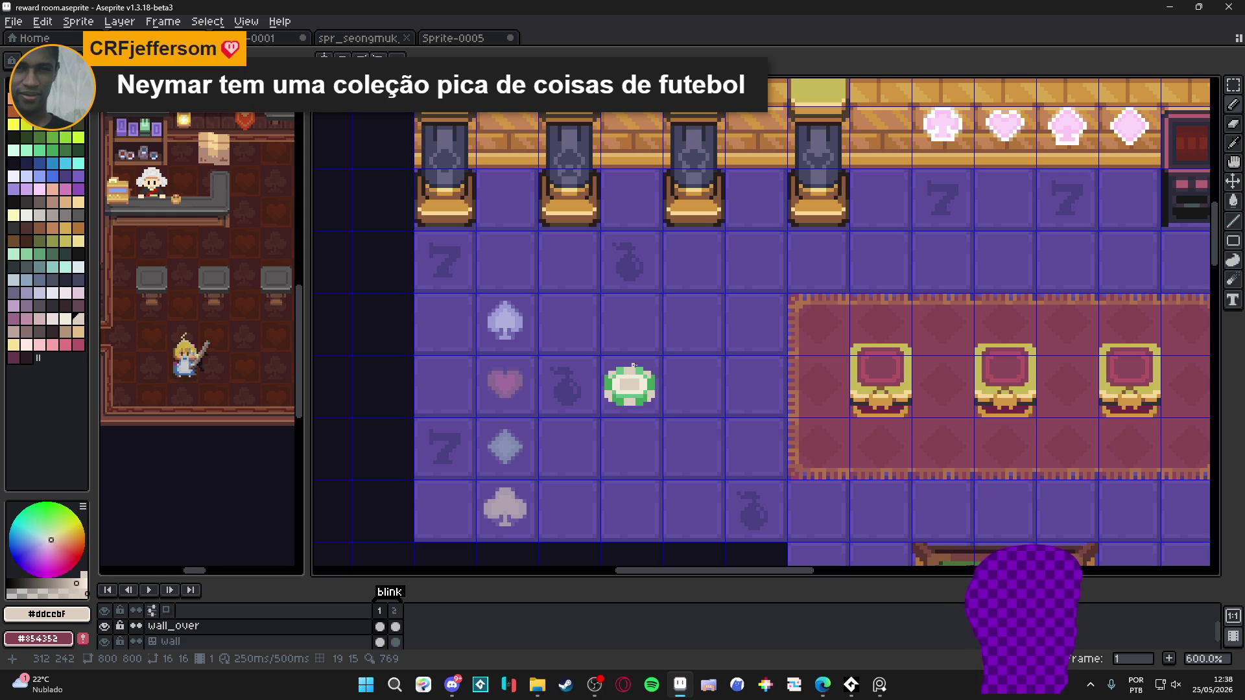
scroll(653, 361, up, 5)
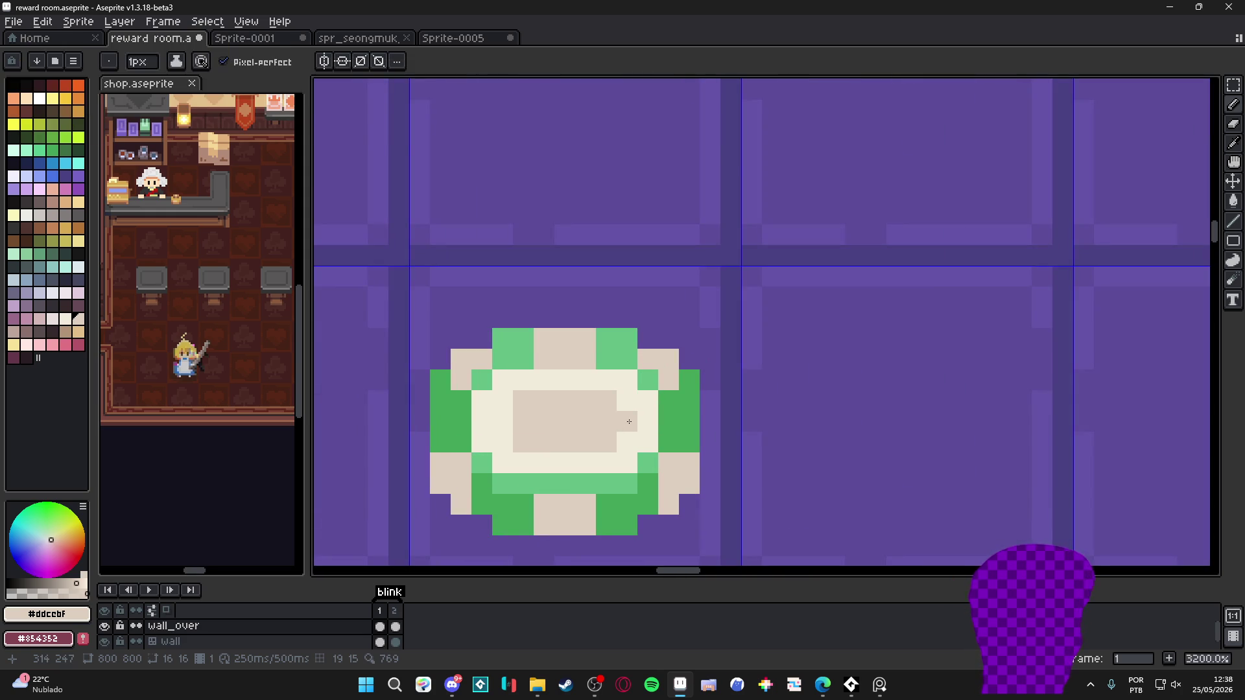
scroll(519, 428, down, 5)
scroll(564, 458, up, 3)
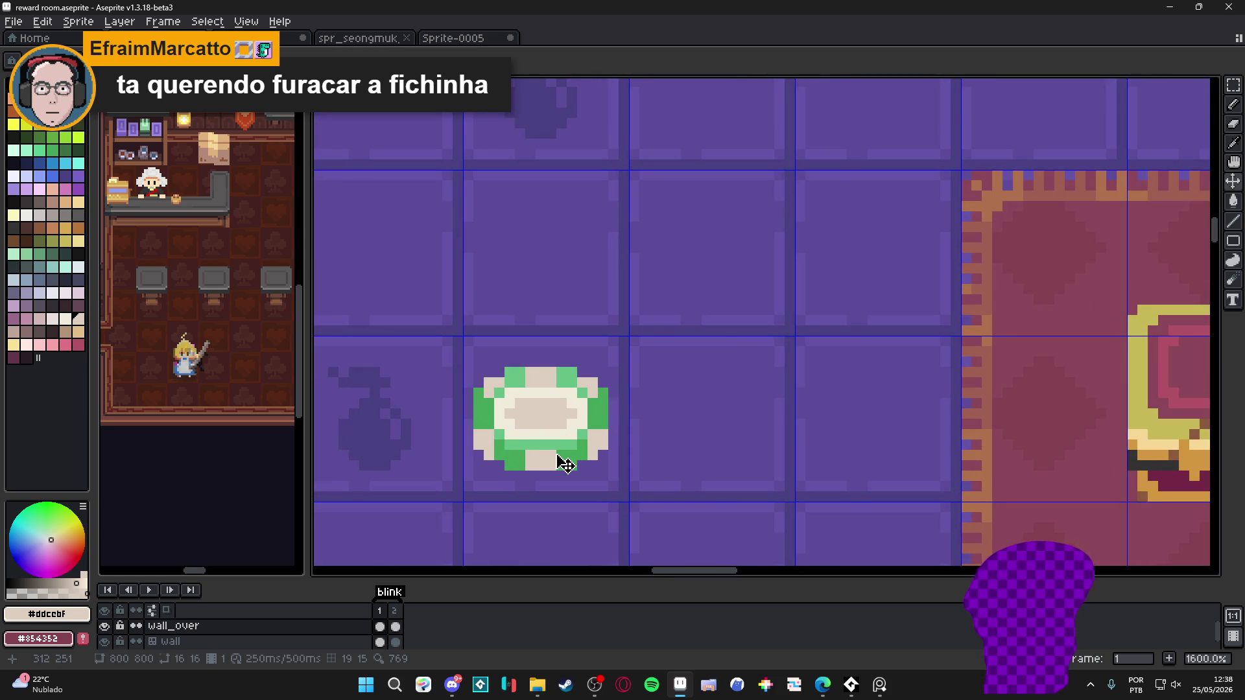
scroll(565, 464, down, 3)
scroll(591, 488, down, 2)
key(ctrl+v)
Recolour the pasted chip copy red, with orange tops and dark red edges
scroll(570, 470, up, 3)
scroll(648, 461, up, 3)
key(b)
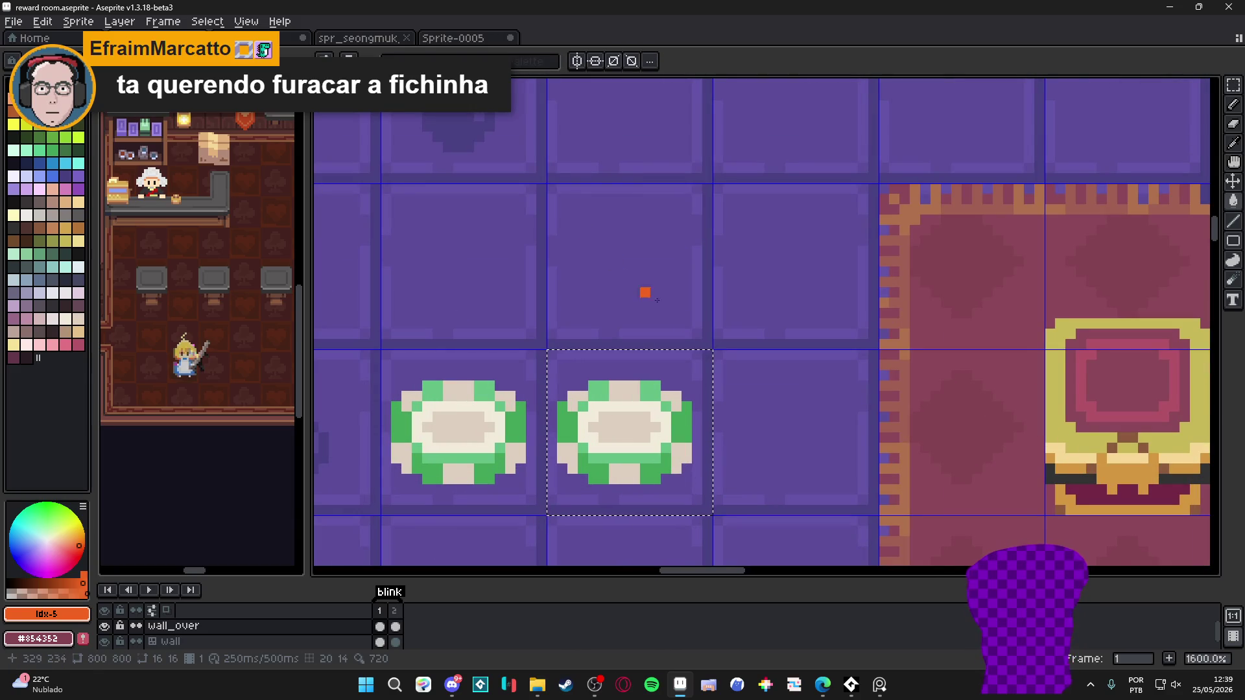
click(649, 449)
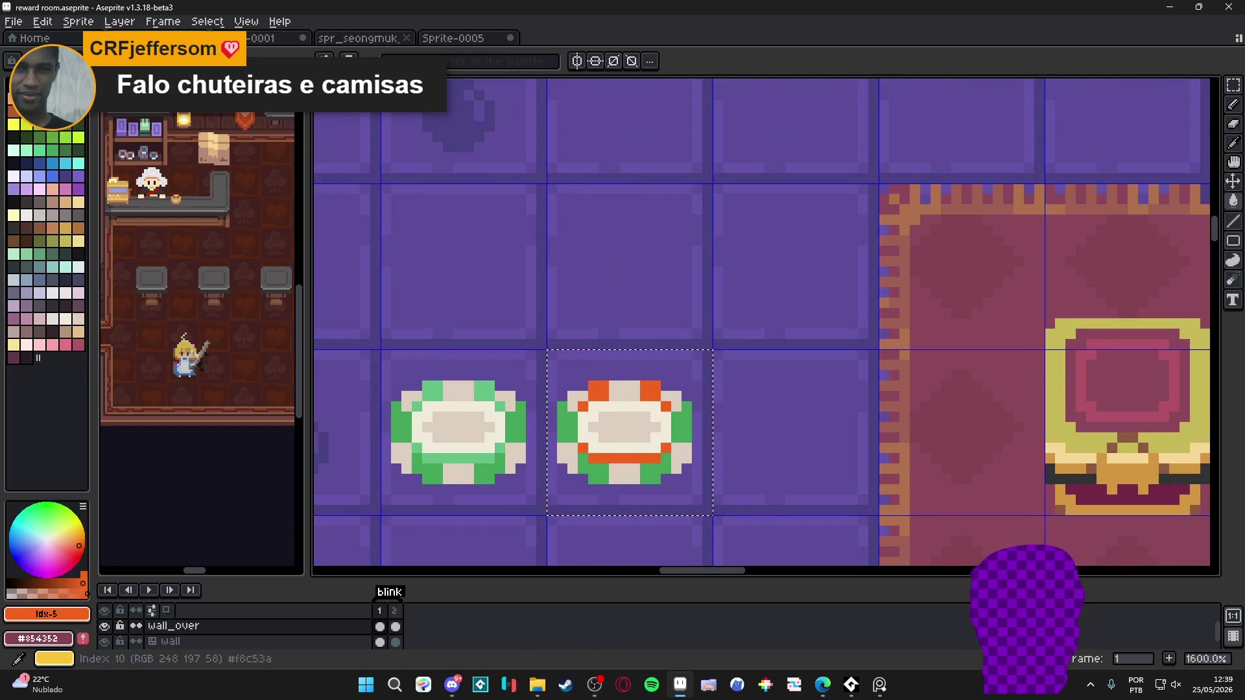
key([)
click(686, 448)
click(654, 476)
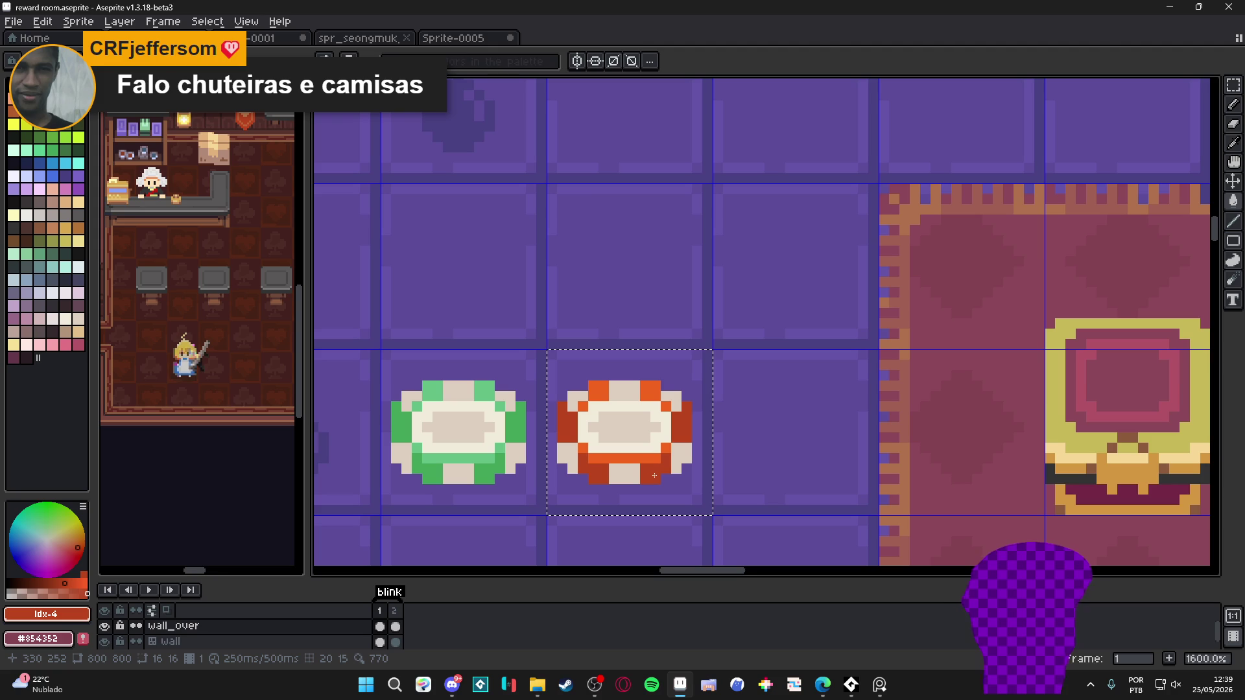
scroll(653, 472, down, 4)
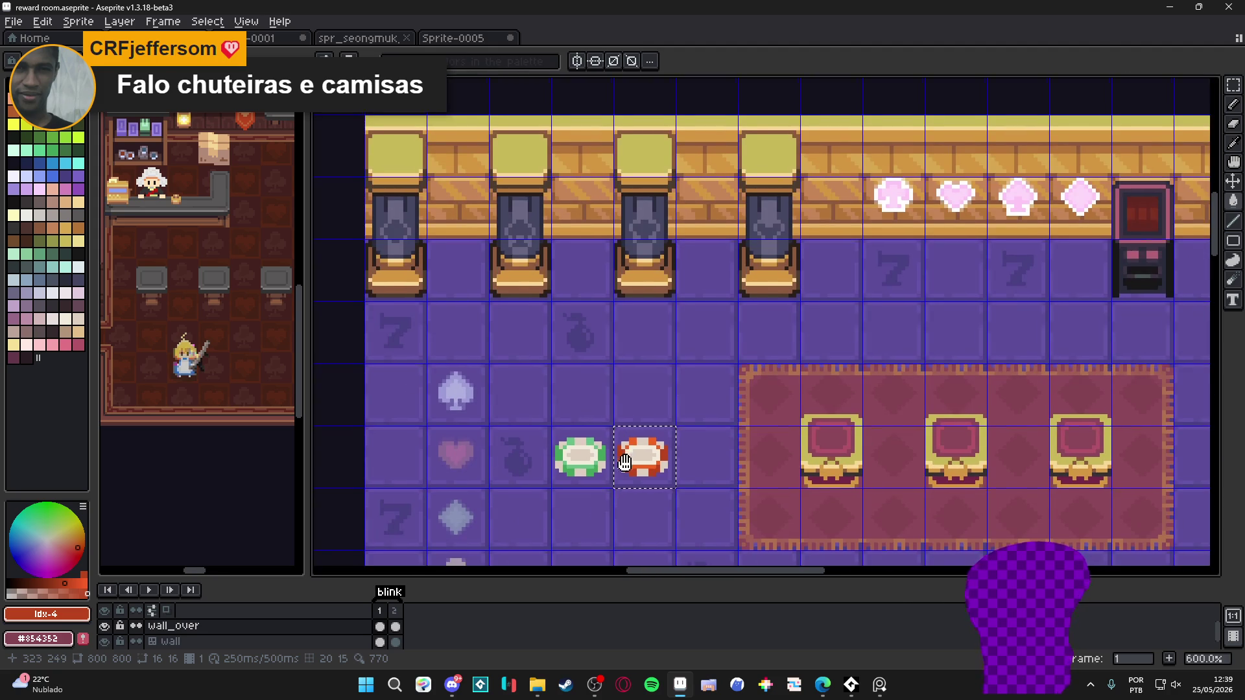
drag(624, 463, 603, 403)
Duplicate the red chip one tile down and bucket-fill it light and dark blue
key(ctrl+c)
key(ctrl+v)
key(shift+Down)
scroll(615, 407, down, 2)
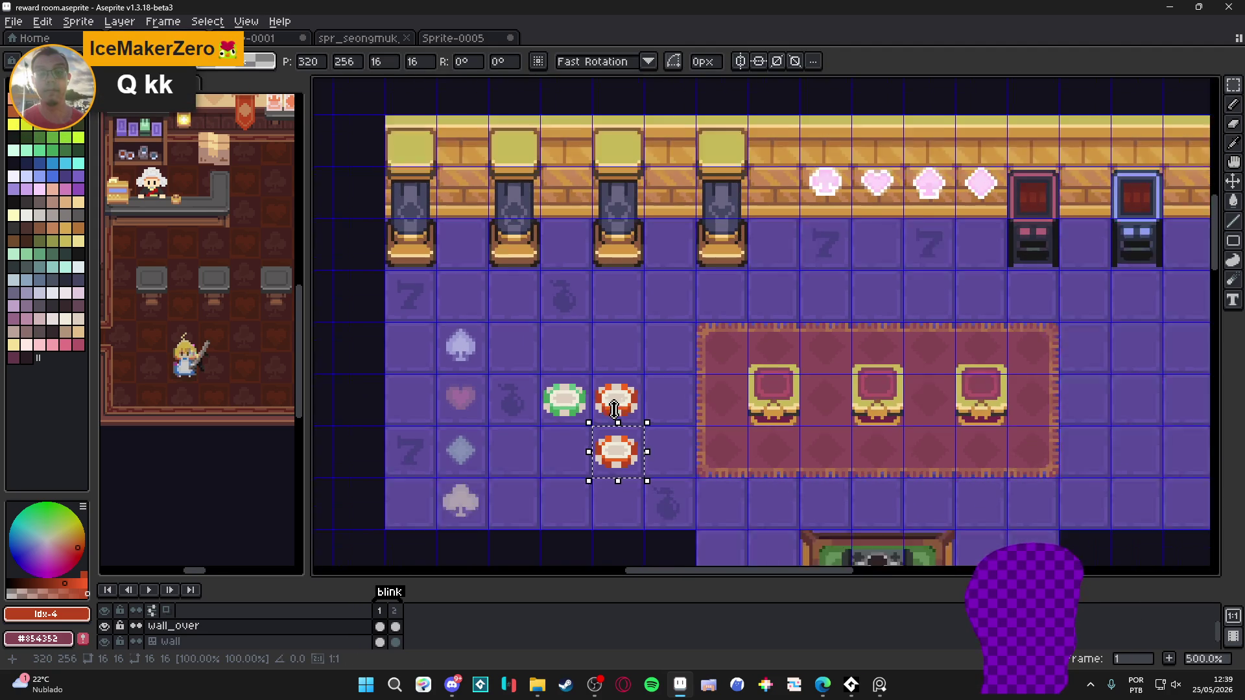
scroll(620, 431, up, 2)
scroll(622, 439, up, 1)
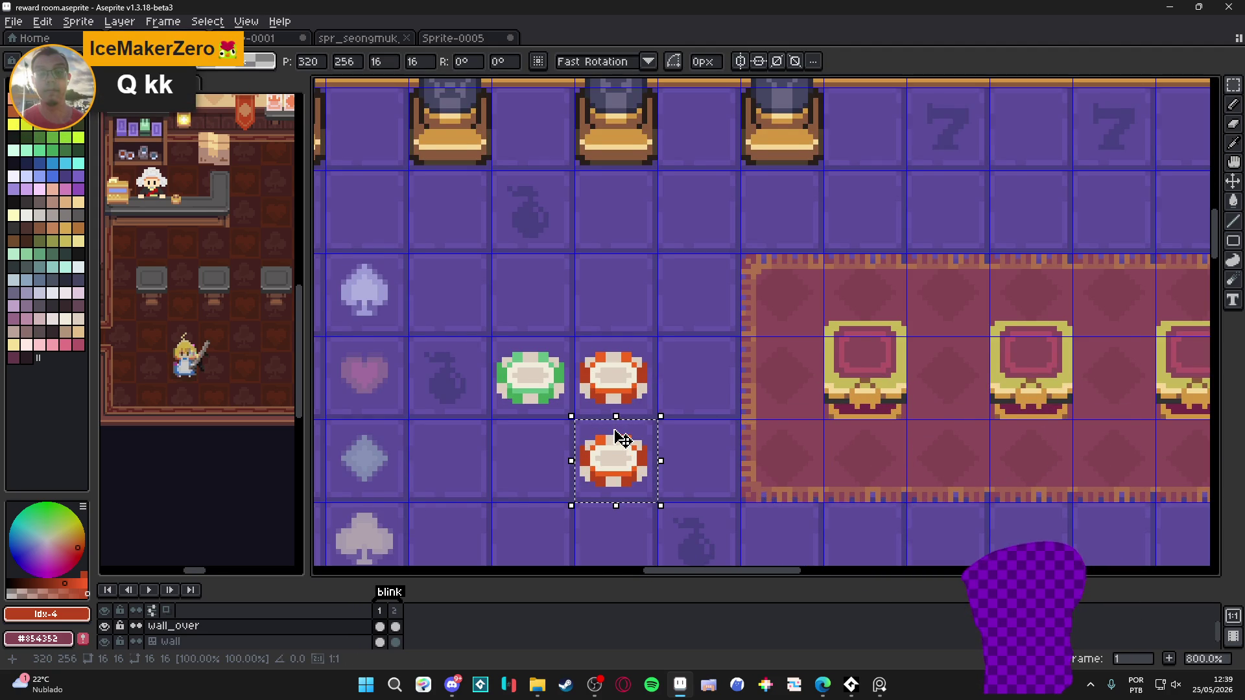
click(72, 175)
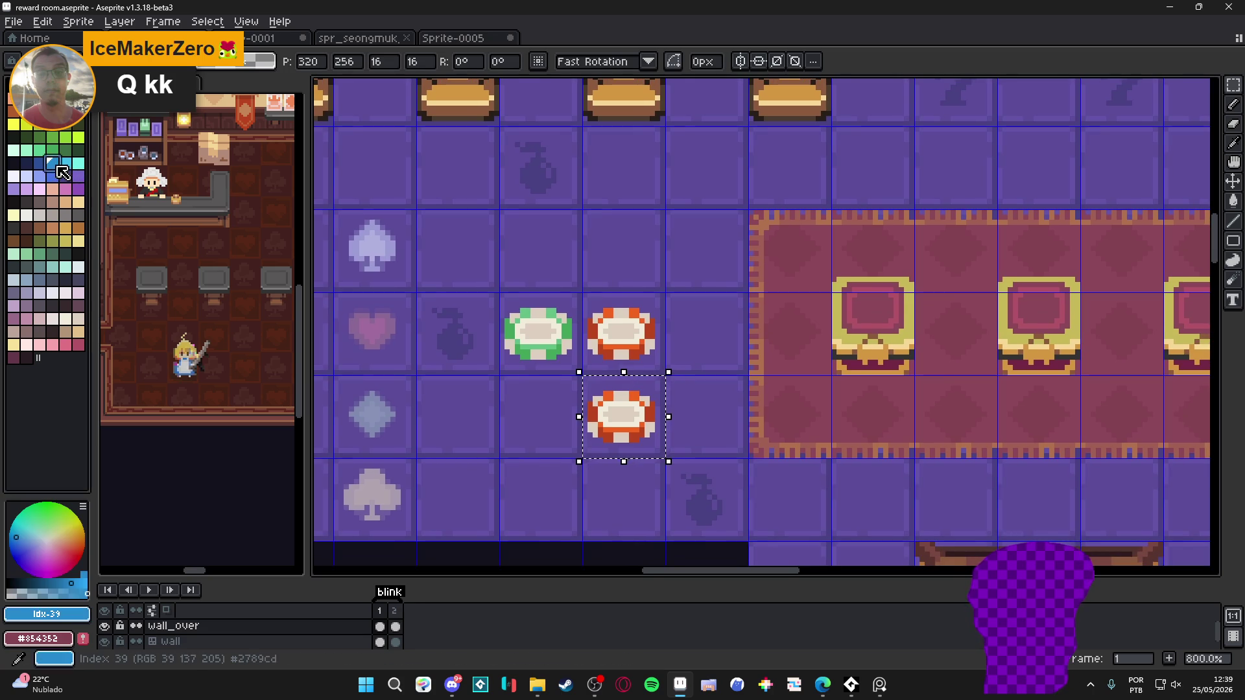
scroll(658, 417, up, 1)
key(g)
click(614, 447)
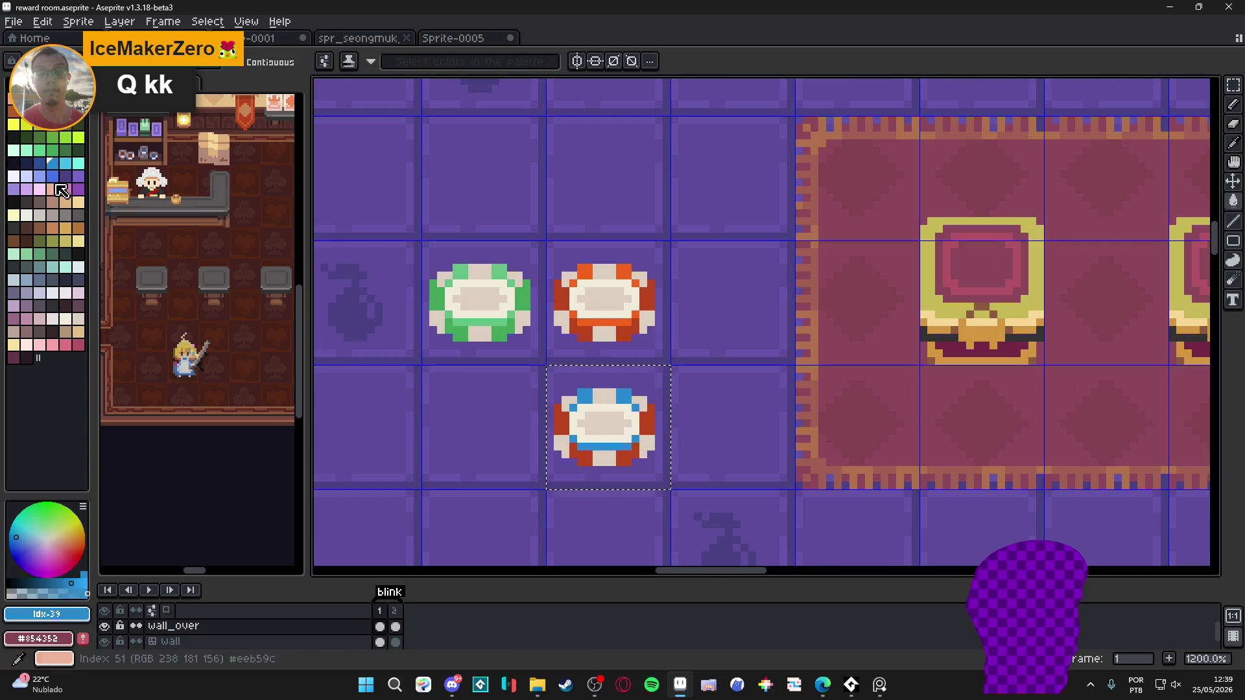
click(39, 162)
click(626, 458)
scroll(626, 459, down, 3)
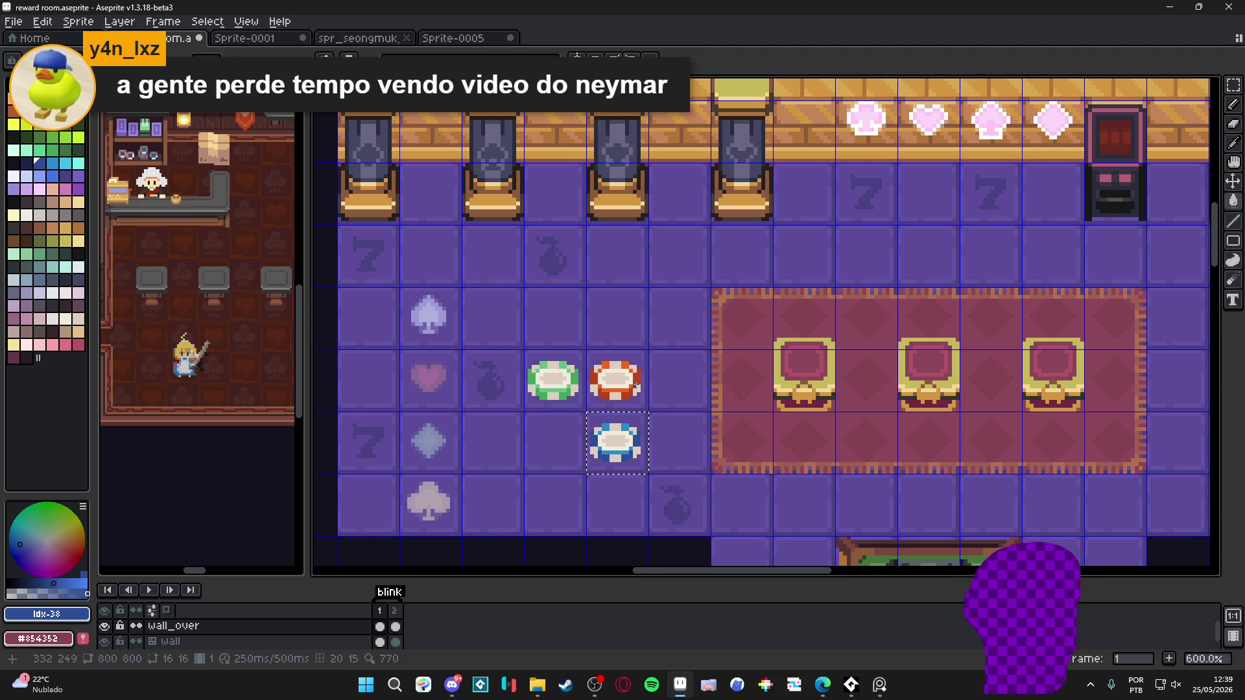
Save the room and paste a copy of the red and blue chips one tile down-left
key(ctrl+s)
scroll(645, 394, down, 1)
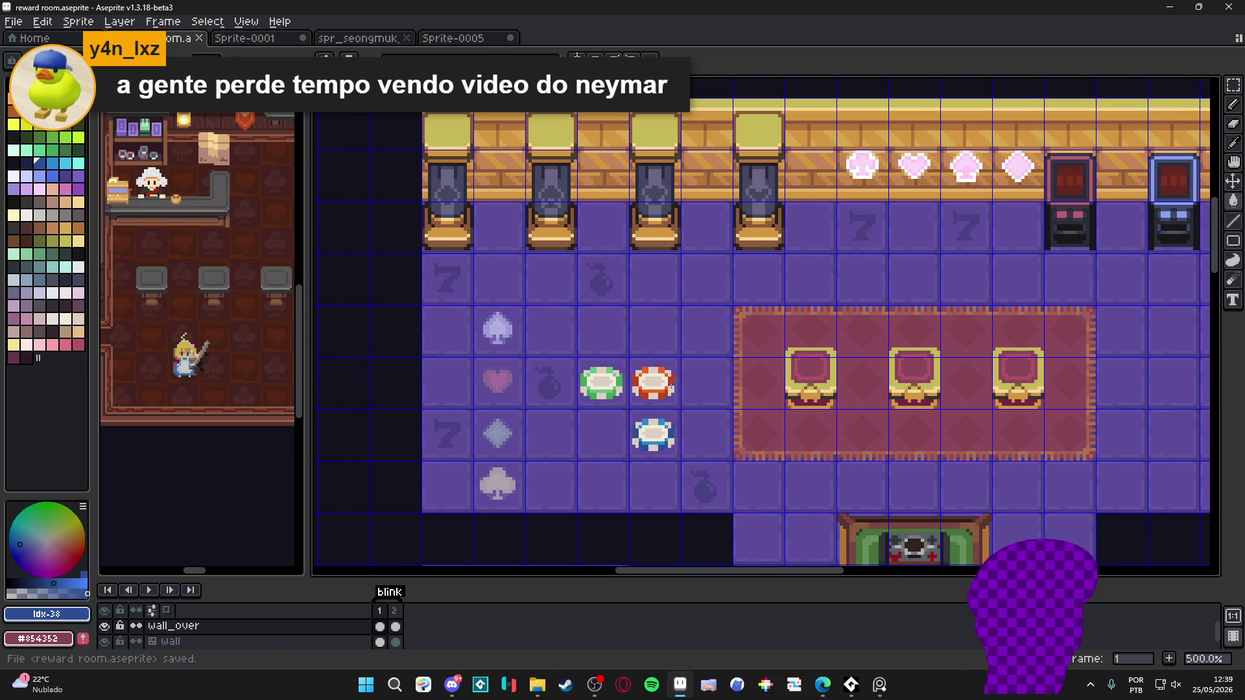
key(m)
drag(656, 390, 657, 433)
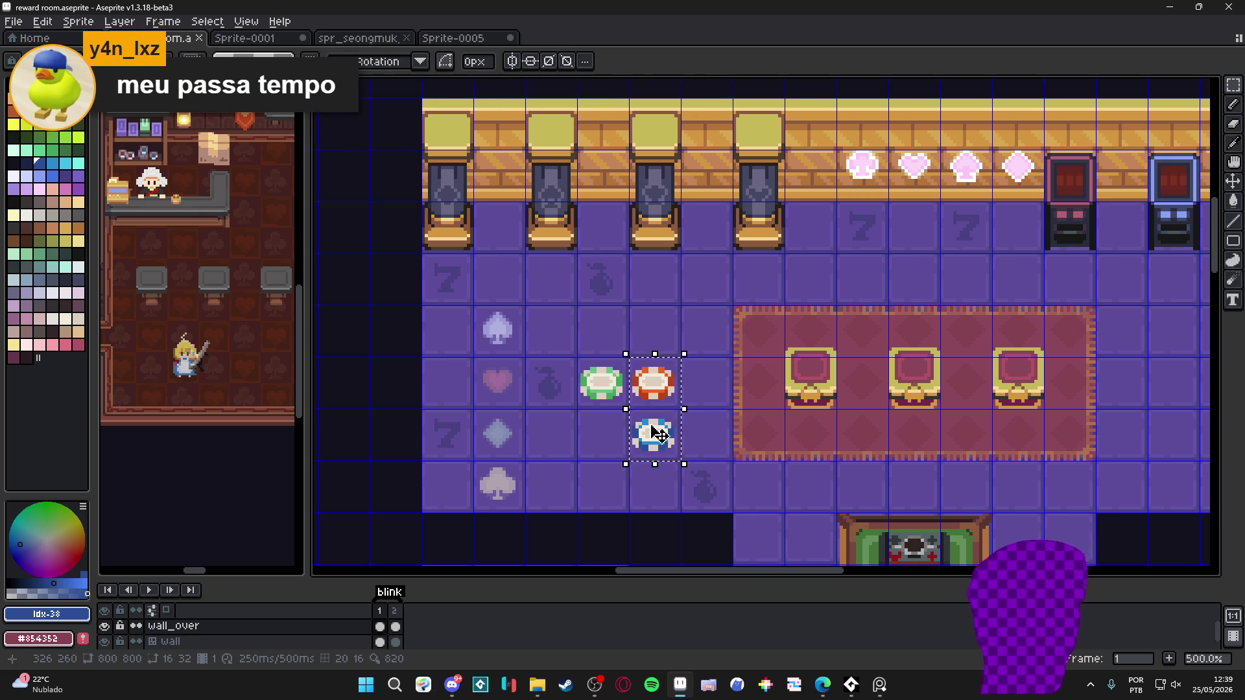
key(ctrl+v)
key(Down)
key(Left)
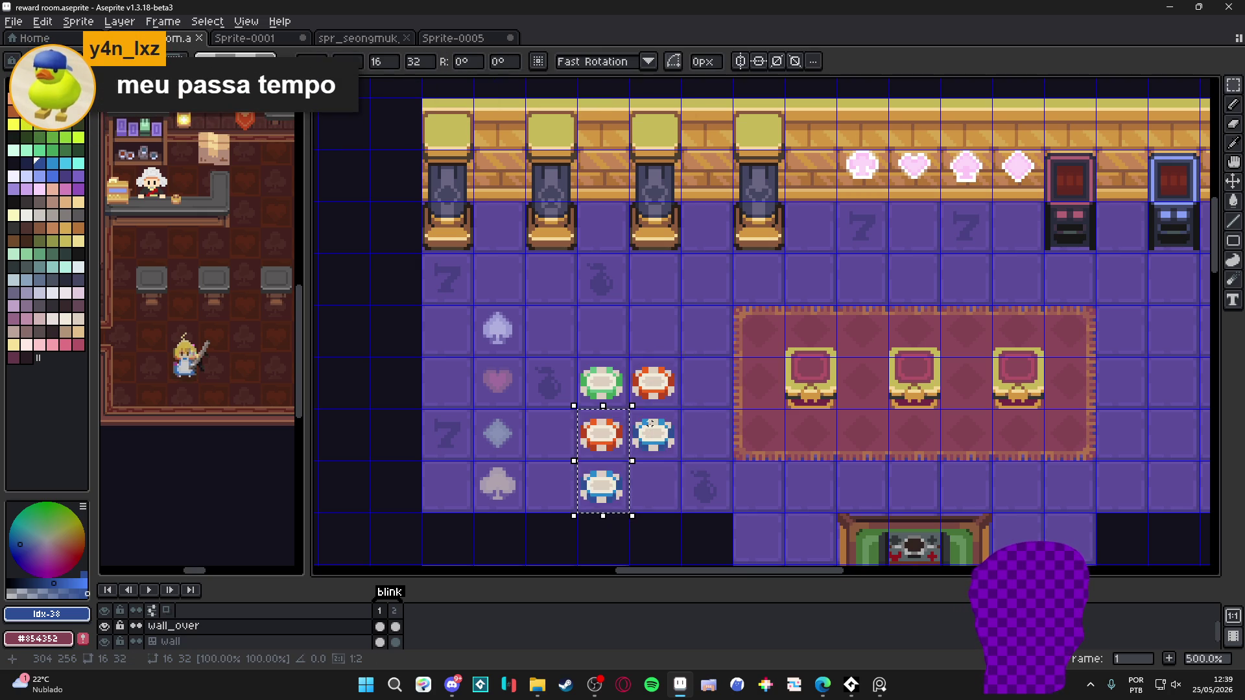
click(601, 391)
Move the three-chip column one tile left and up beside the floor
drag(589, 388, 601, 476)
key(Left)
key(Left)
key(Left)
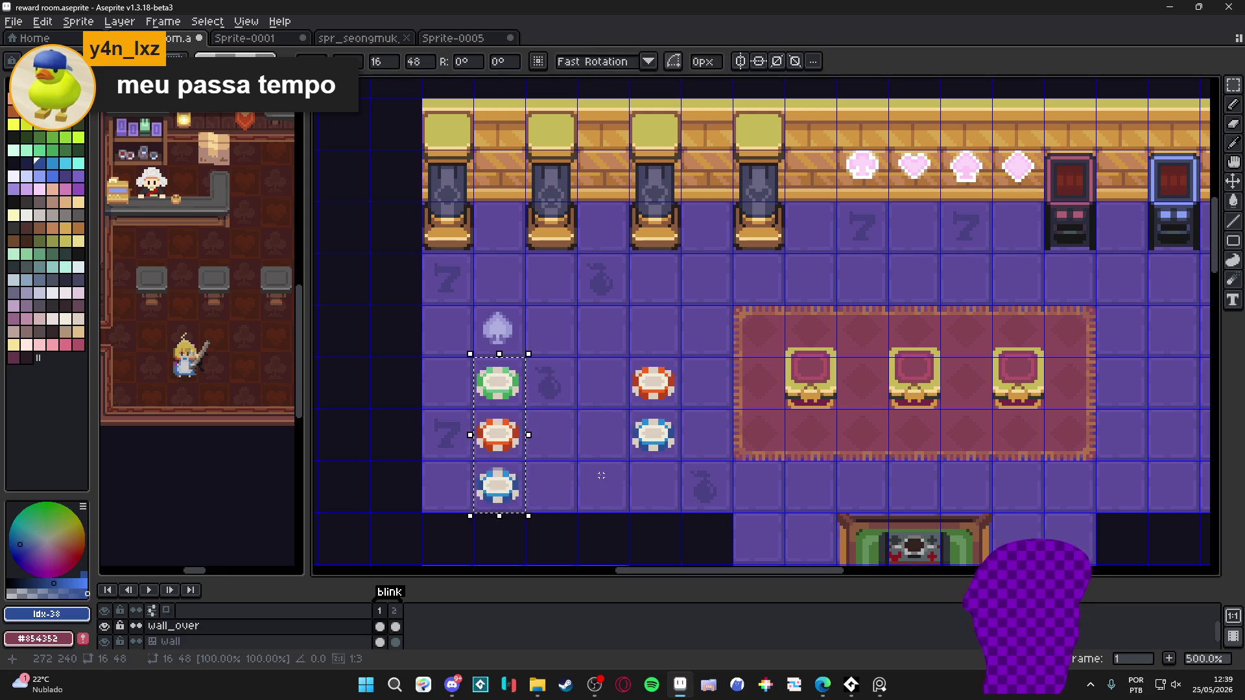
key(Up)
click(601, 475)
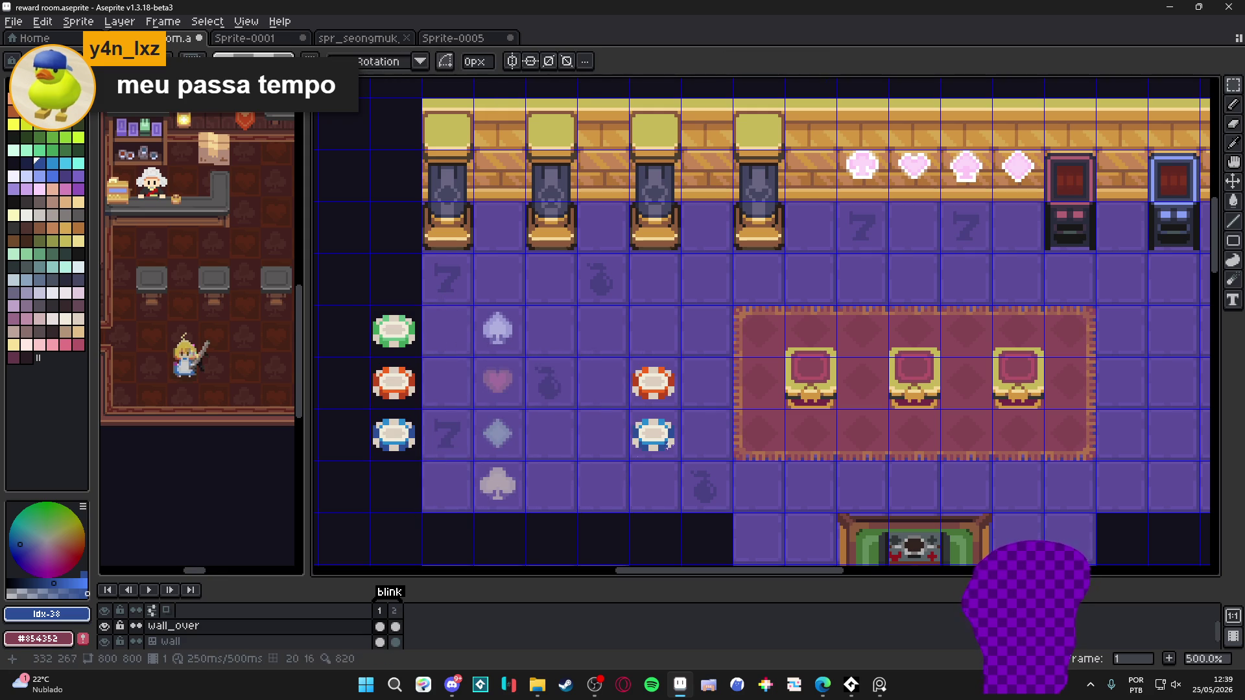
Copy the set-aside green chip onto the floor beside the blue chip
drag(389, 321, 409, 344)
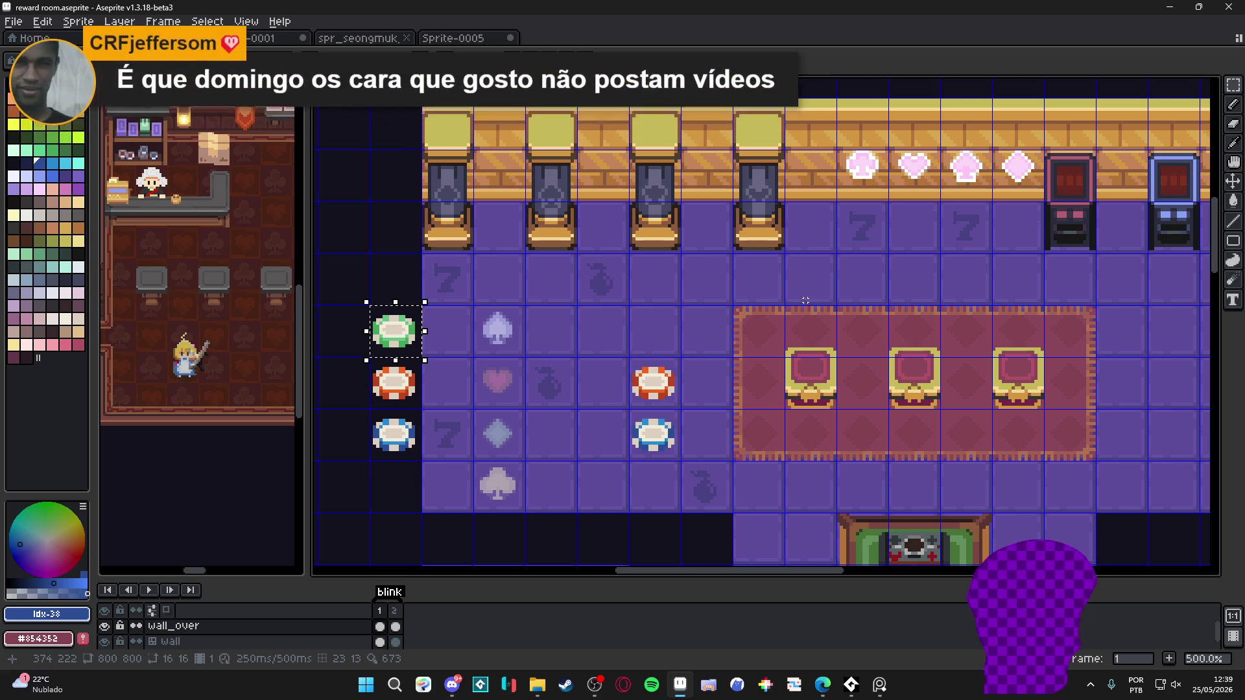
drag(394, 331, 601, 331)
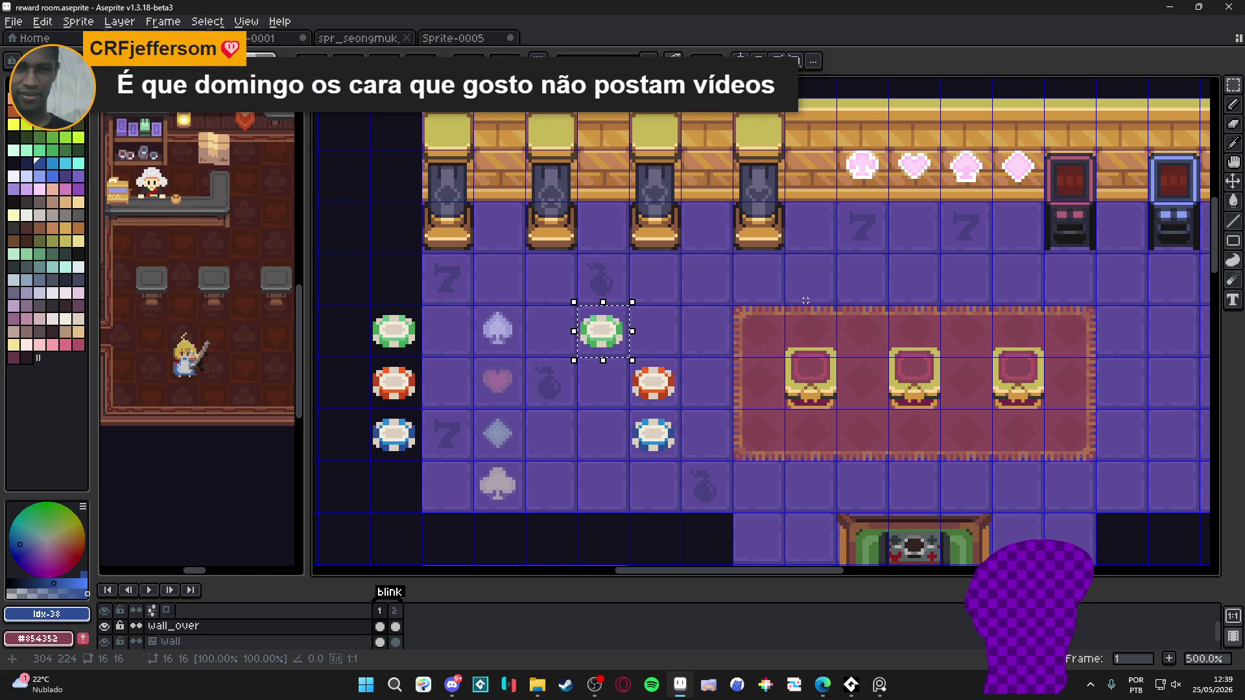
key(Down)
key(Down)
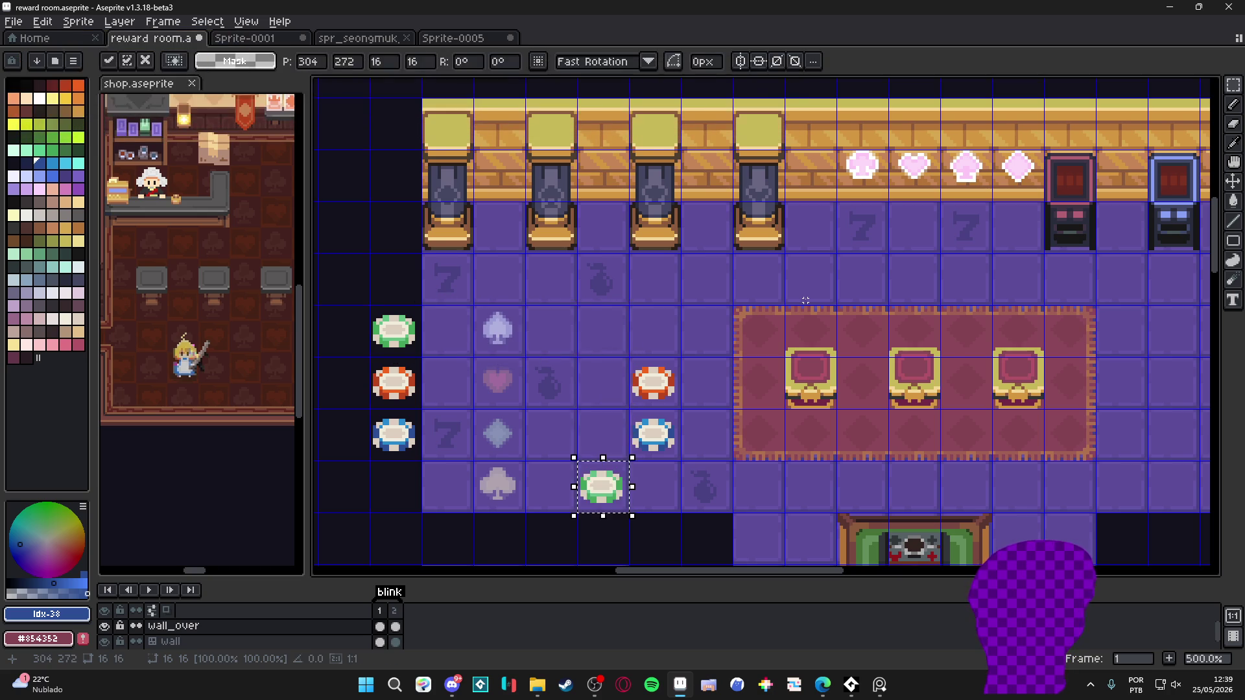
key(Left)
key(Right)
Turn the selected blue chip tile into a custom brush with Ctrl+B
scroll(780, 248, up, 2)
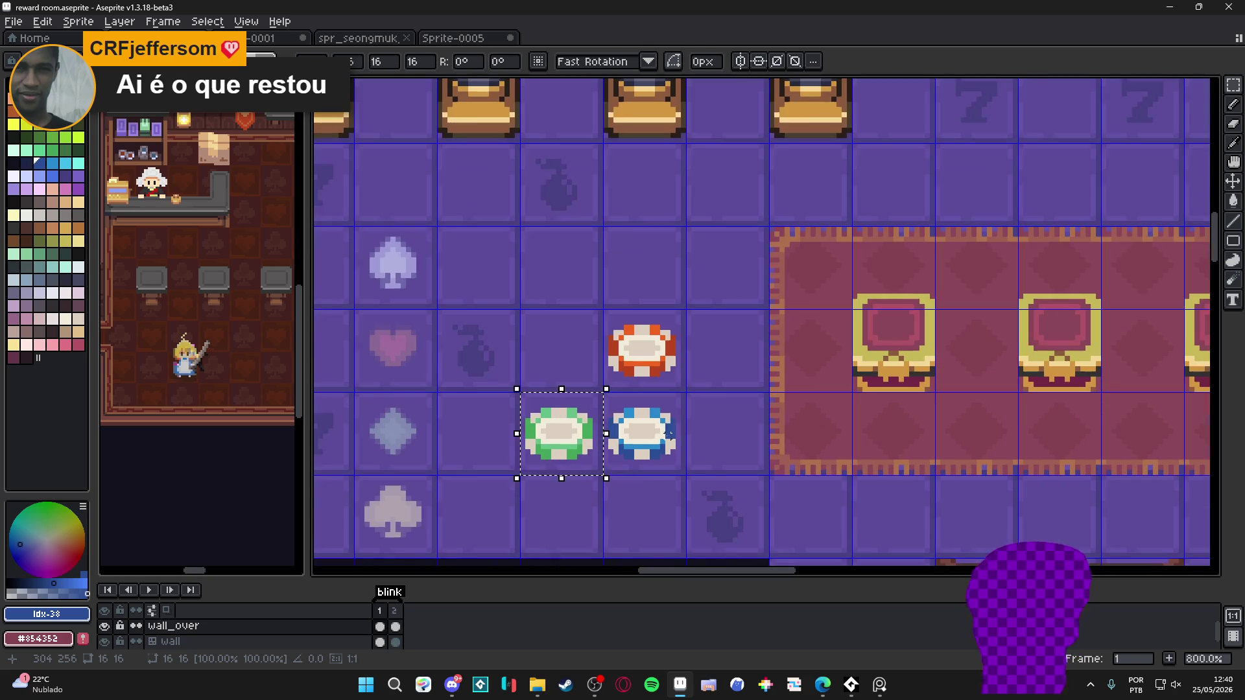
drag(607, 395, 684, 473)
key(ctrl+b)
scroll(548, 407, up, 2)
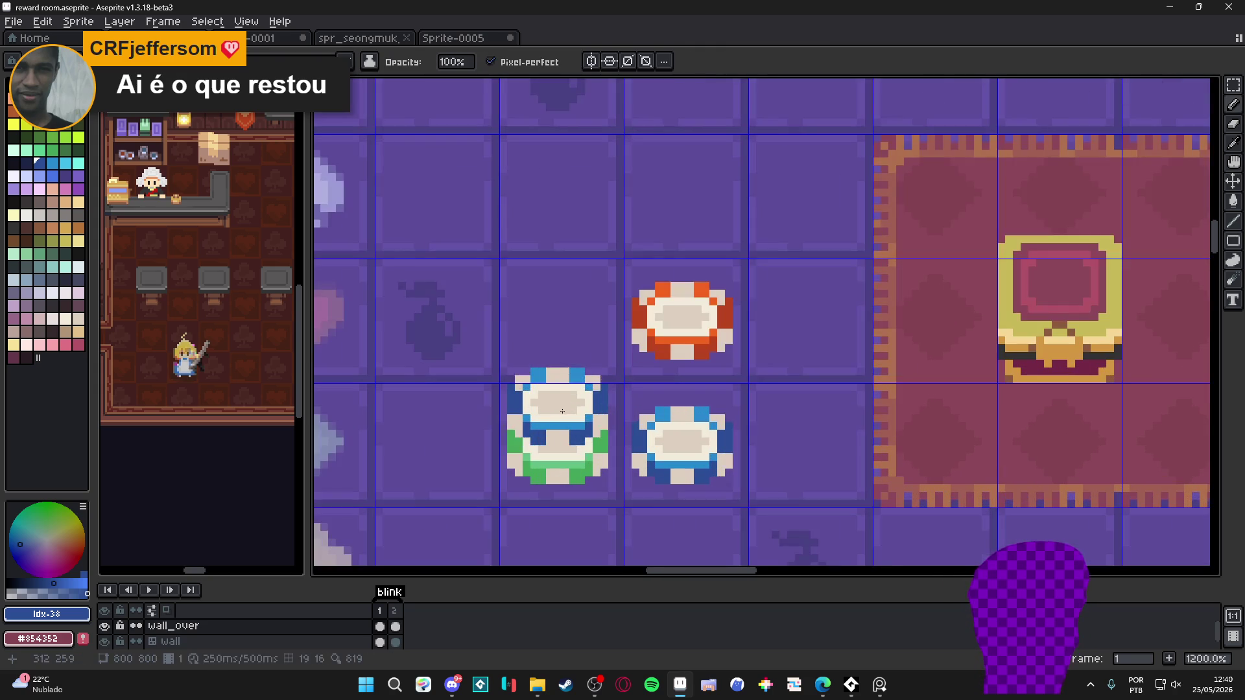
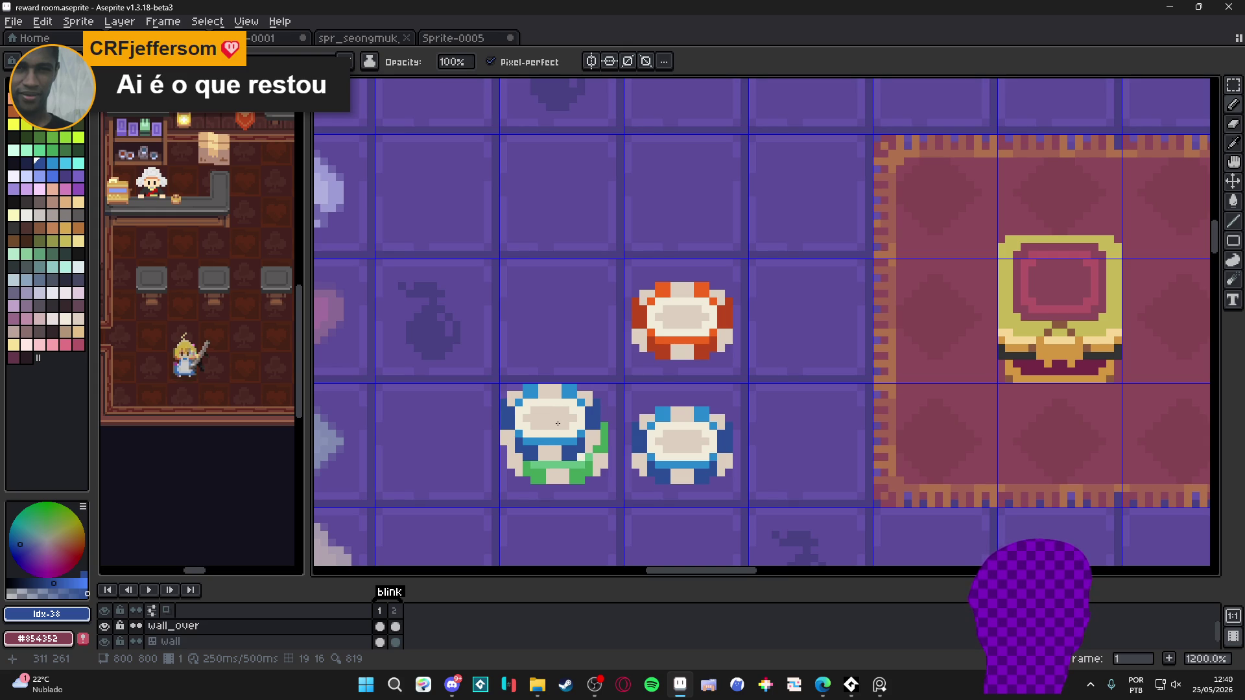
Stamp a blue chip on top of the green chip in the stack
click(557, 423)
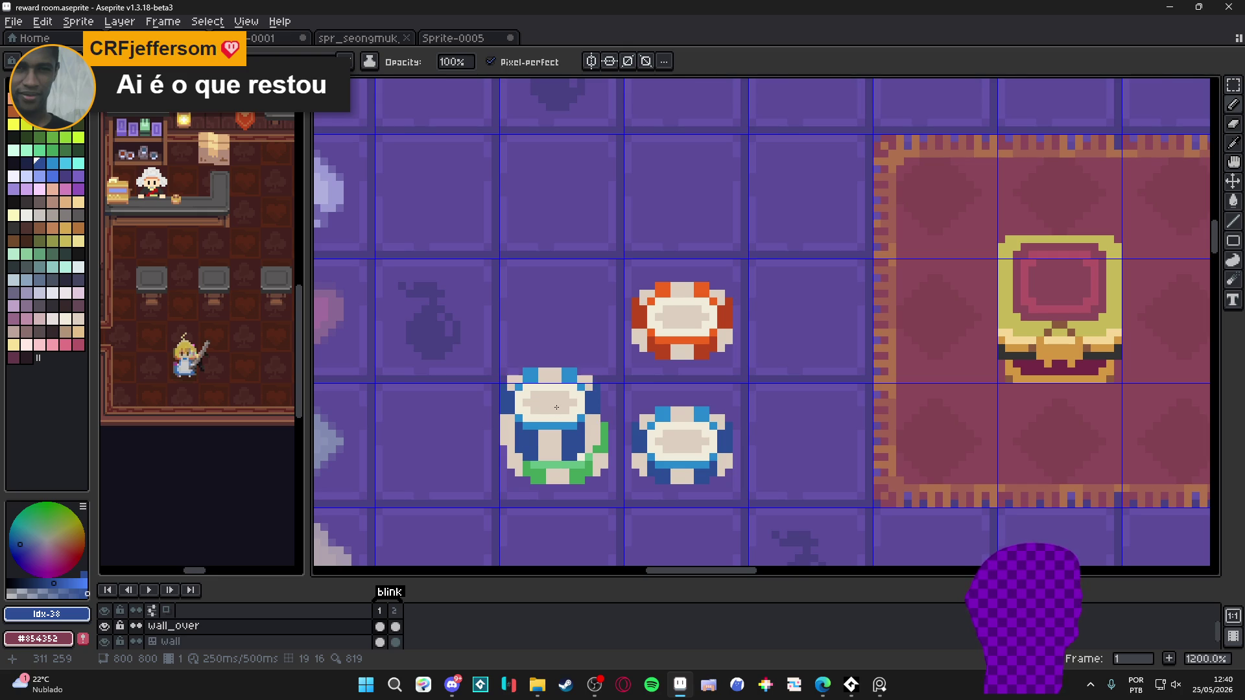
scroll(556, 404, down, 4)
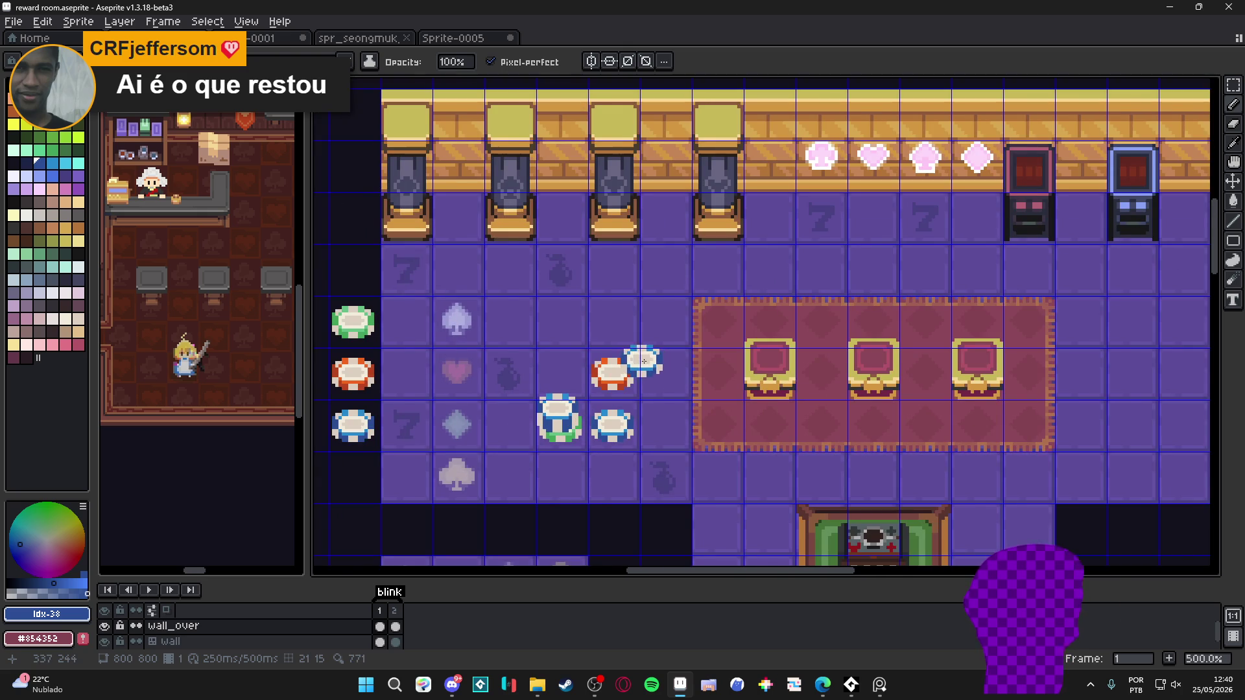
scroll(619, 361, up, 2)
key(l)
Stamp a red chip onto the stack with the red chip brush
key(ctrl+b)
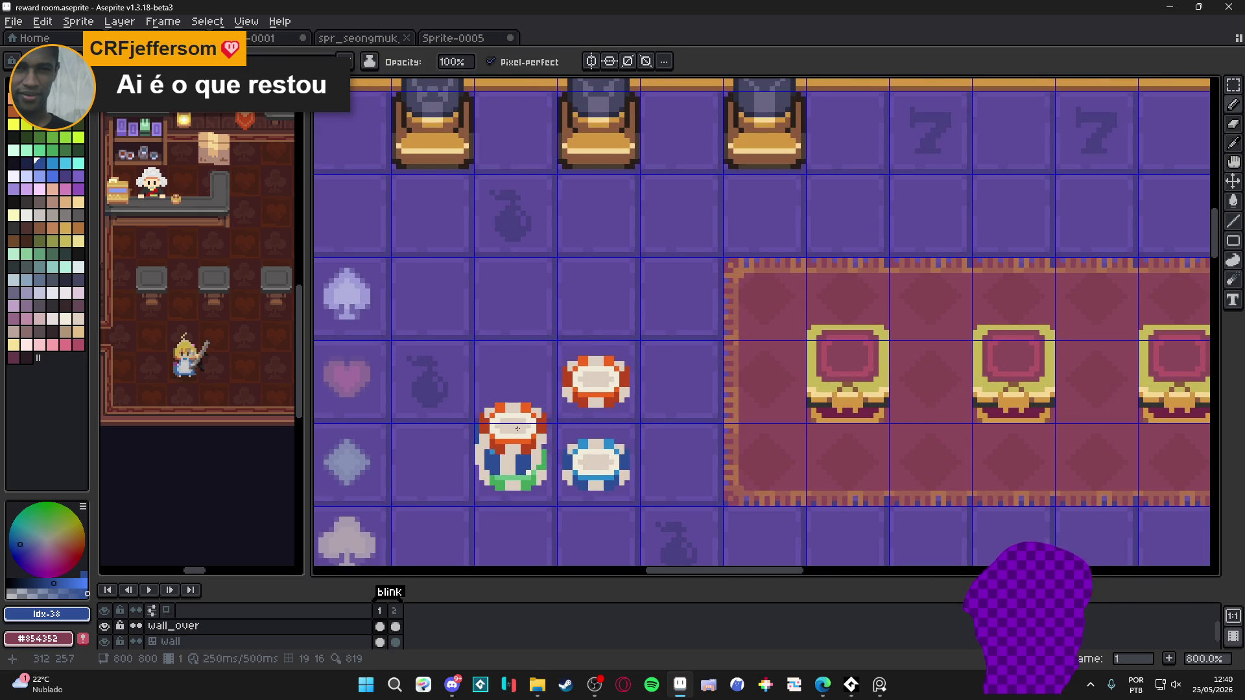
click(517, 429)
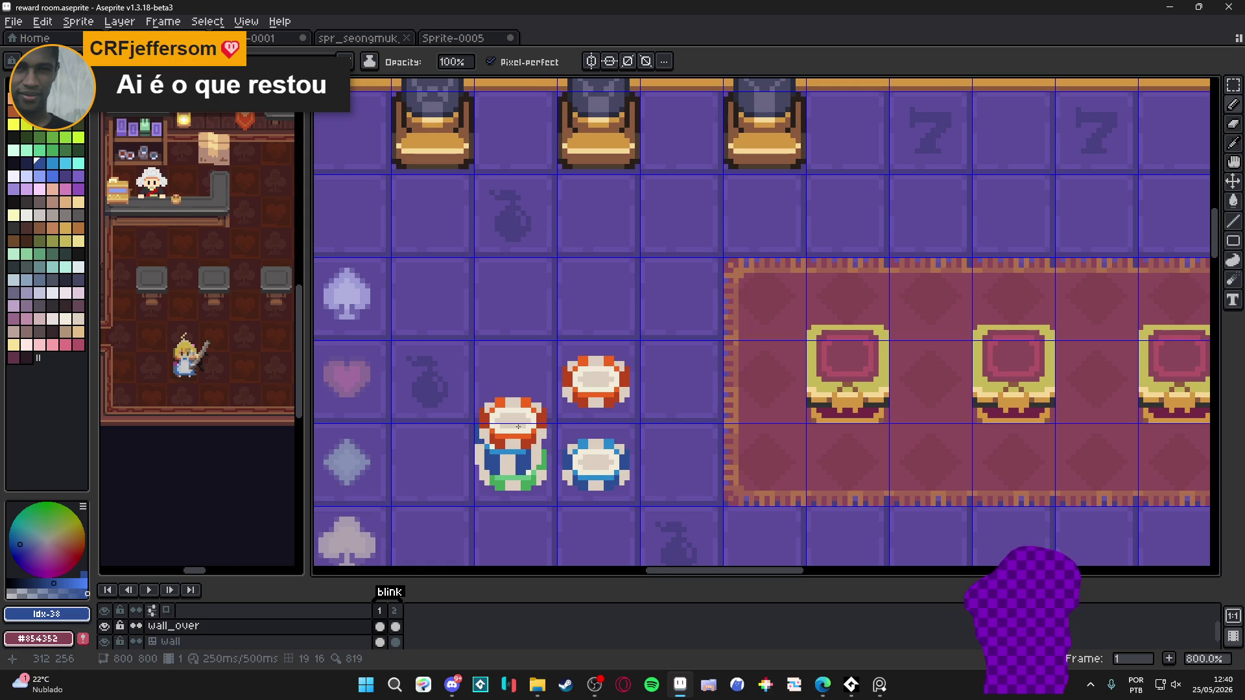
scroll(526, 428, down, 3)
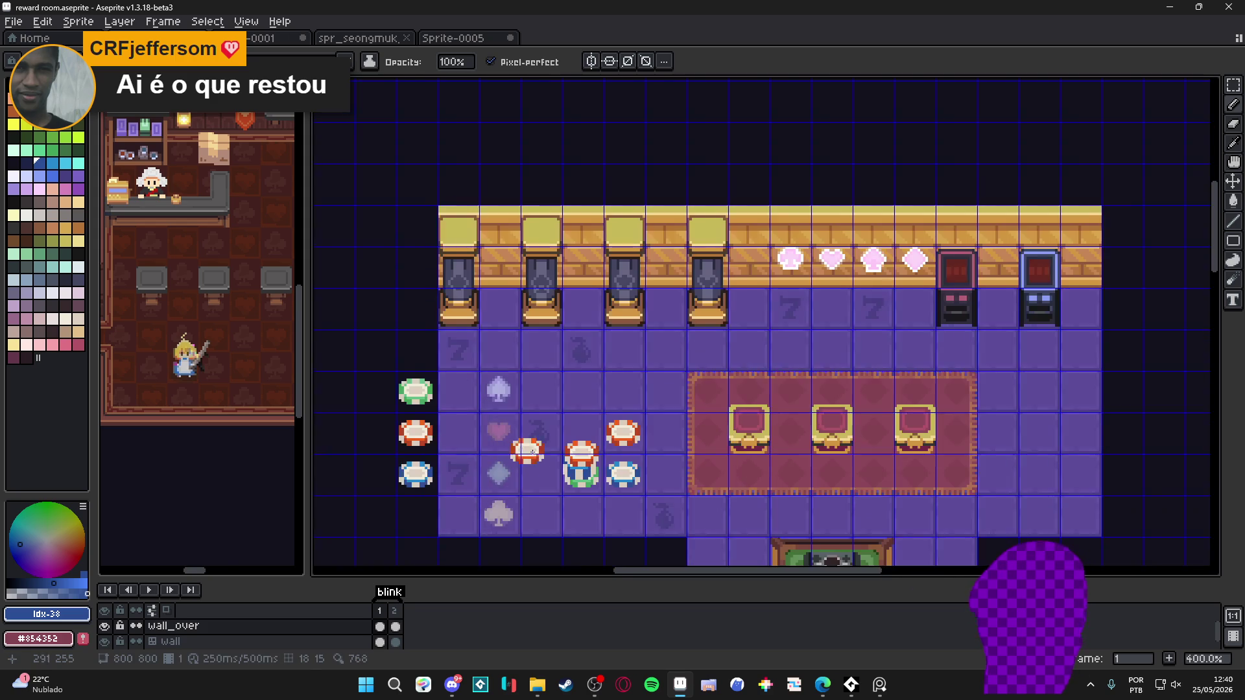
scroll(432, 332, up, 1)
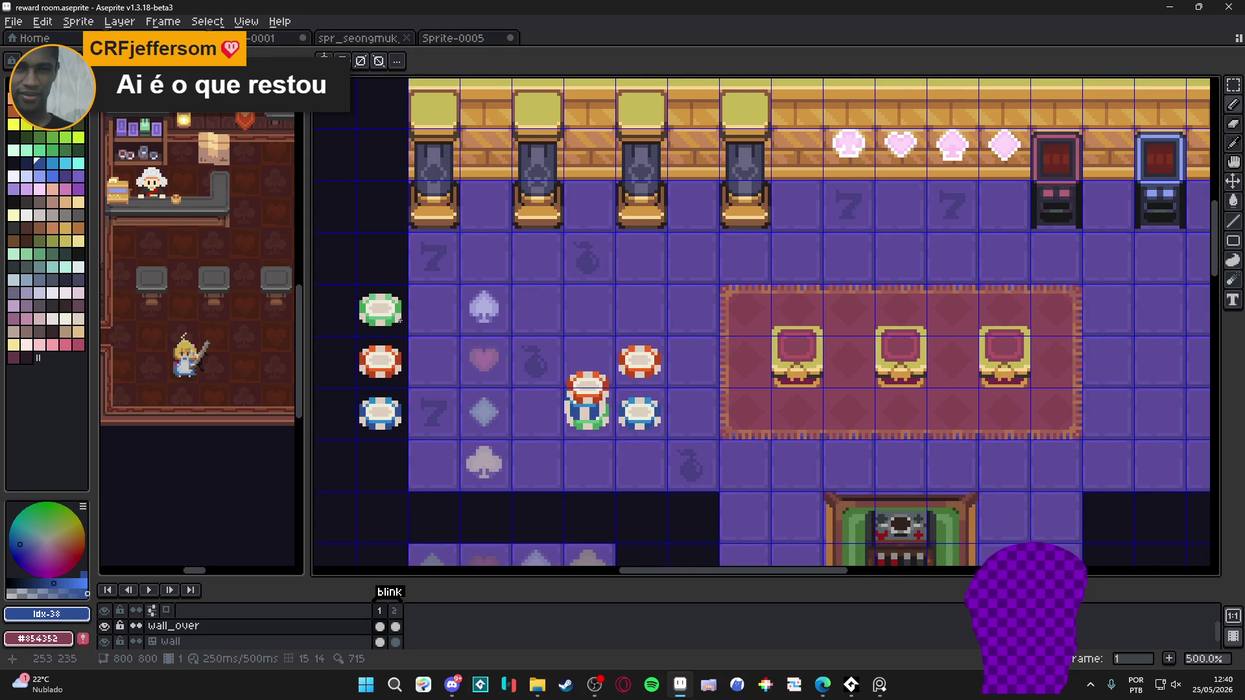
Shift the room view up and left and return to the blue chip brush
key(b)
scroll(592, 367, up, 2)
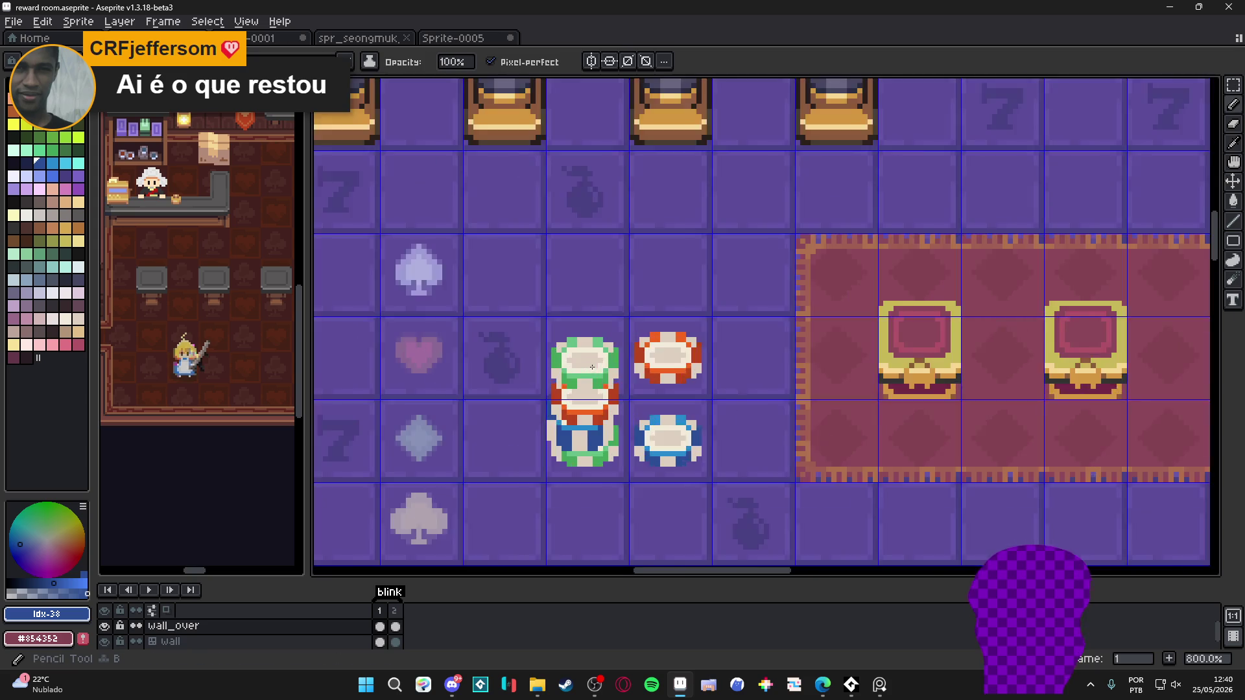
scroll(592, 367, up, 3)
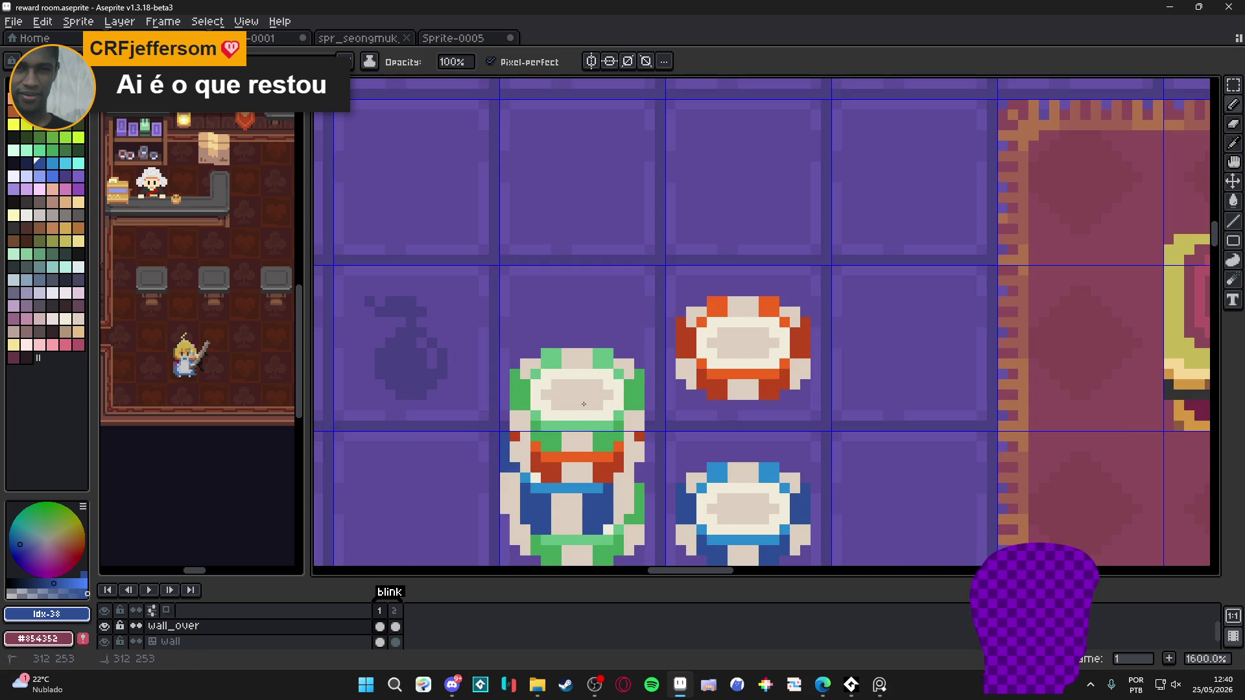
scroll(583, 404, down, 6)
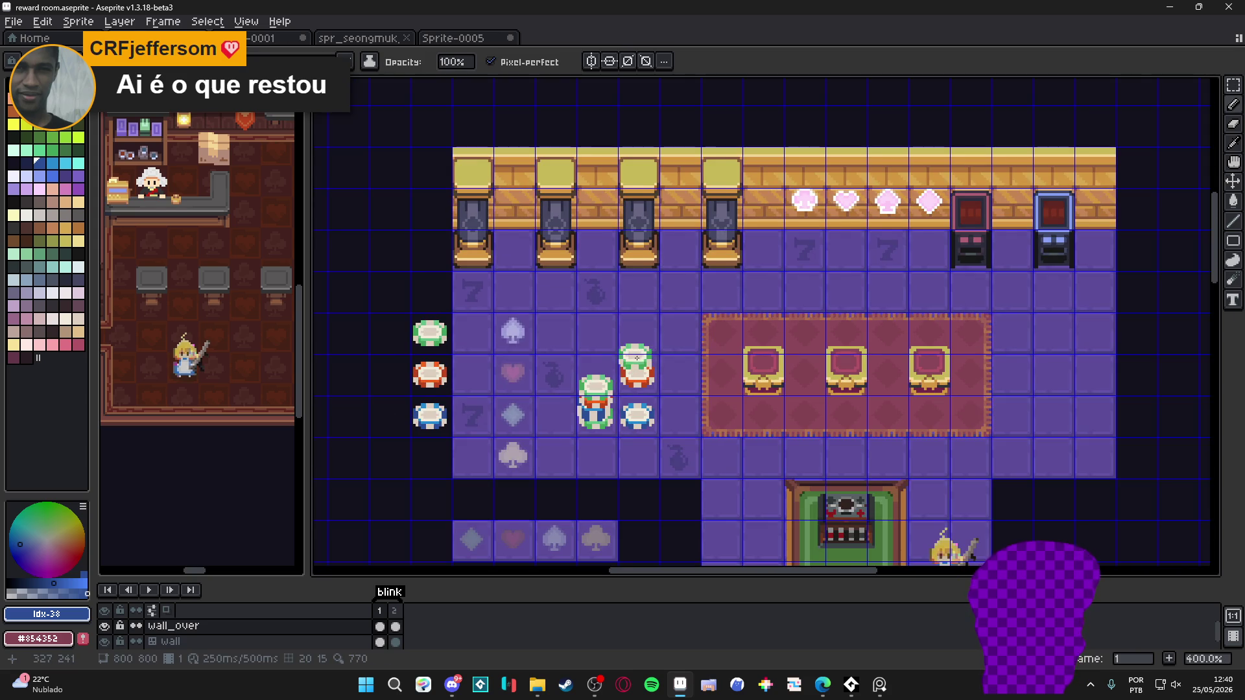
mouse_move(637, 355)
mouse_down()
mouse_move(545, 284)
mouse_move(567, 298)
mouse_move(567, 341)
mouse_up()
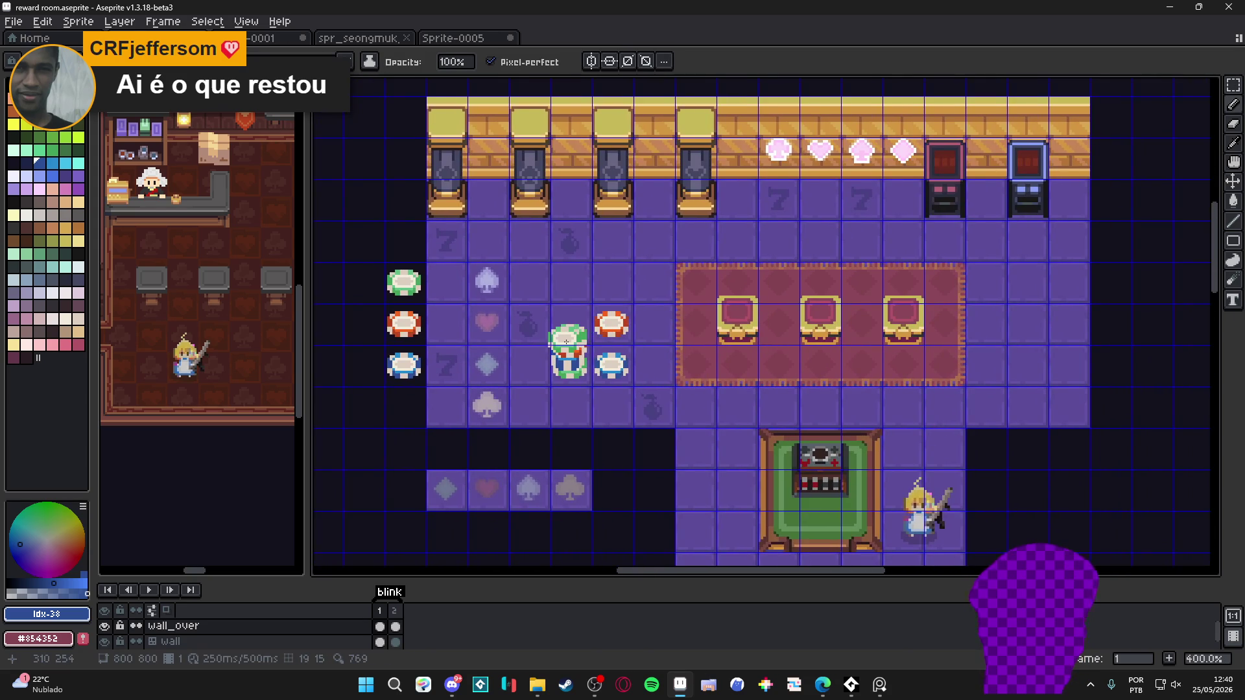
scroll(567, 341, up, 1)
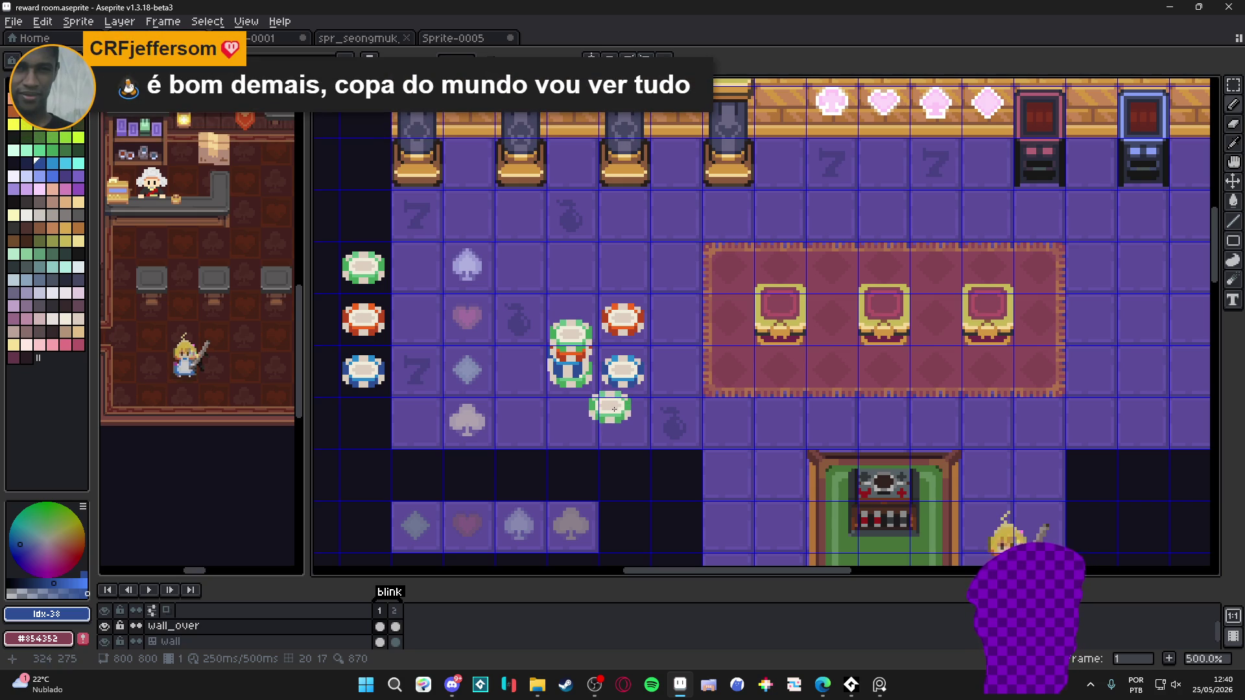
scroll(612, 409, up, 1)
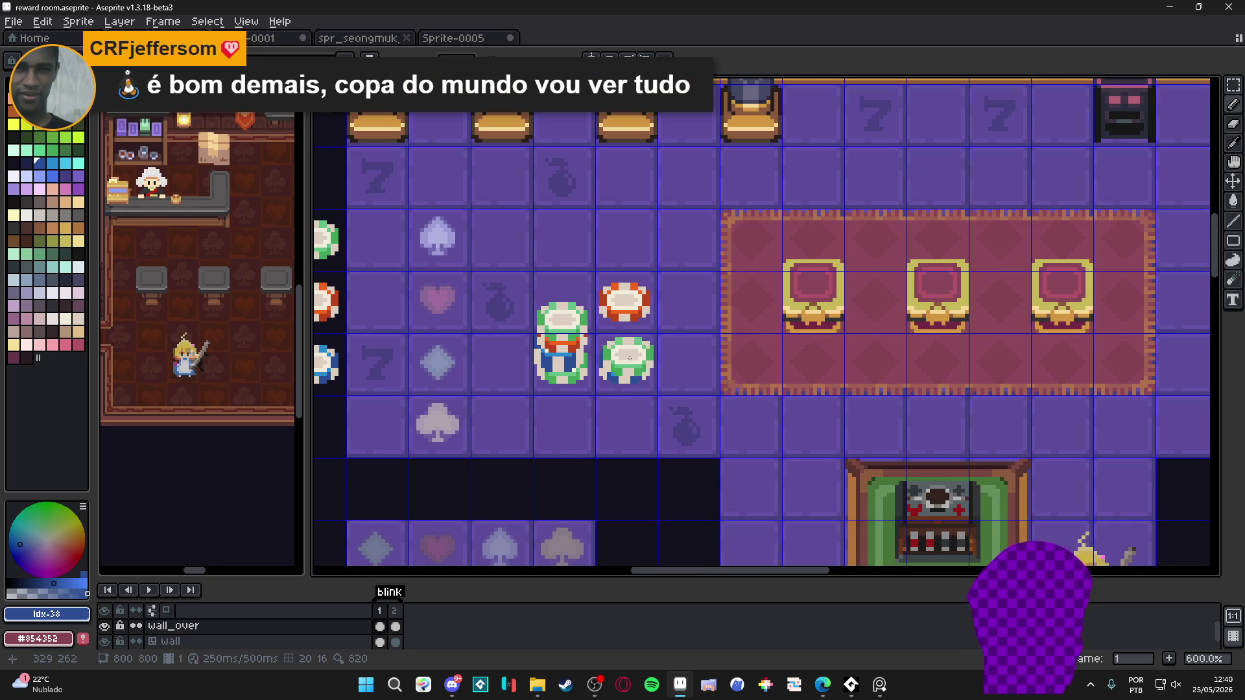
scroll(627, 344, up, 3)
key(b)
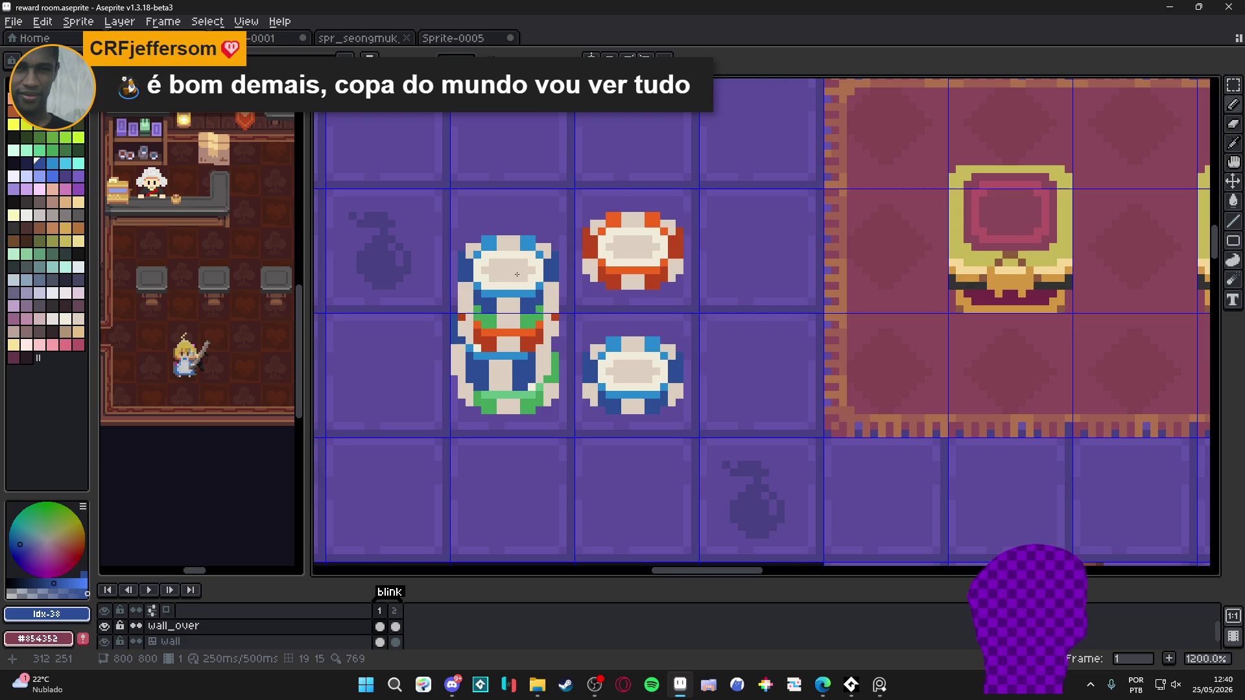
scroll(516, 274, down, 3)
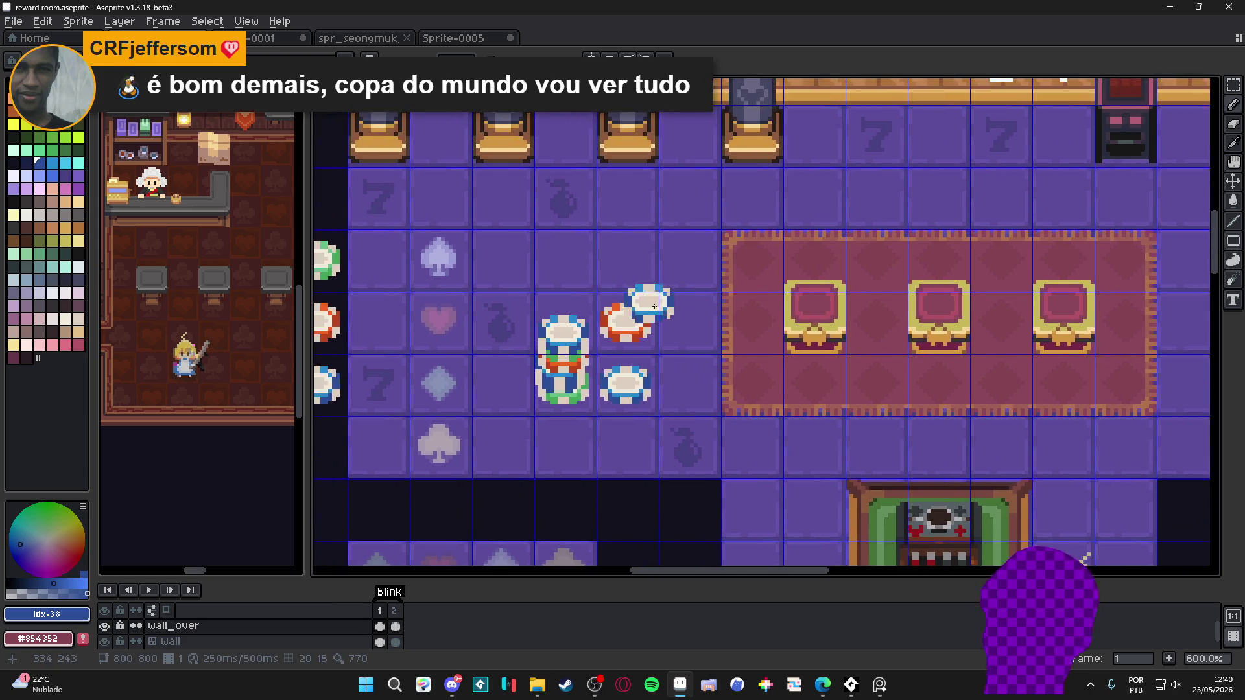
Marquee-copy the red chip one tile left so it tops the stack
key(m)
scroll(629, 326, up, 1)
mouse_move(587, 281)
mouse_down()
mouse_move(666, 361)
mouse_move(501, 298)
mouse_move(697, 385)
mouse_move(654, 442)
mouse_move(593, 370)
mouse_move(483, 311)
mouse_up()
scroll(551, 328, up, 1)
scroll(565, 337, down, 4)
scroll(620, 391, up, 4)
scroll(483, 310, up, 2)
alt+click(483, 310)
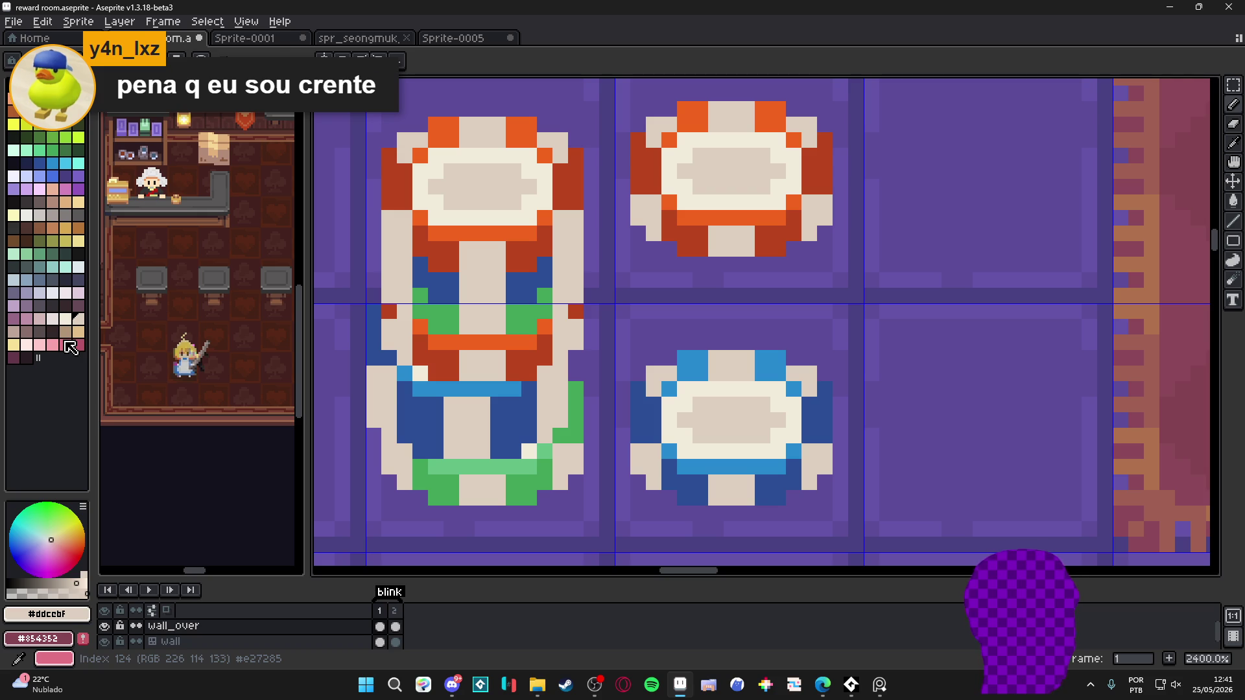
click(14, 331)
mouse_move(483, 435)
mouse_down()
mouse_move(451, 436)
mouse_move(465, 435)
mouse_up()
scroll(465, 436, down, 2)
scroll(479, 395, up, 1)
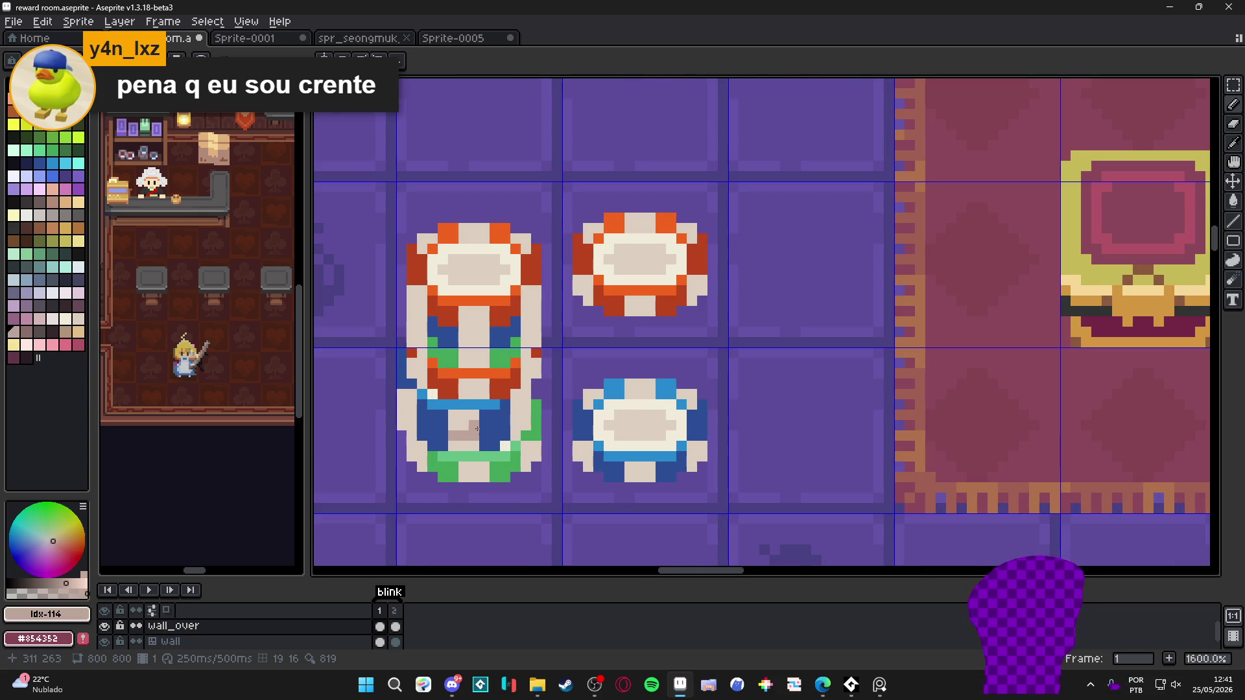
click(468, 353)
scroll(483, 331, down, 2)
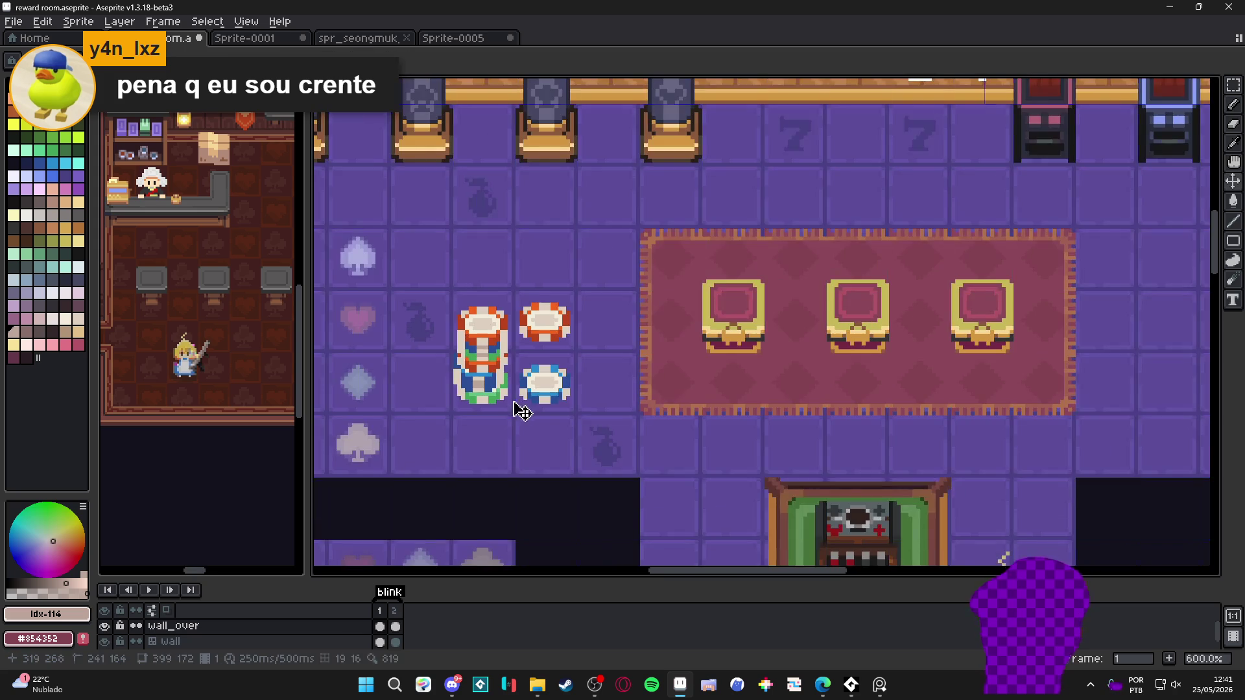
scroll(505, 324, up, 2)
click(515, 301)
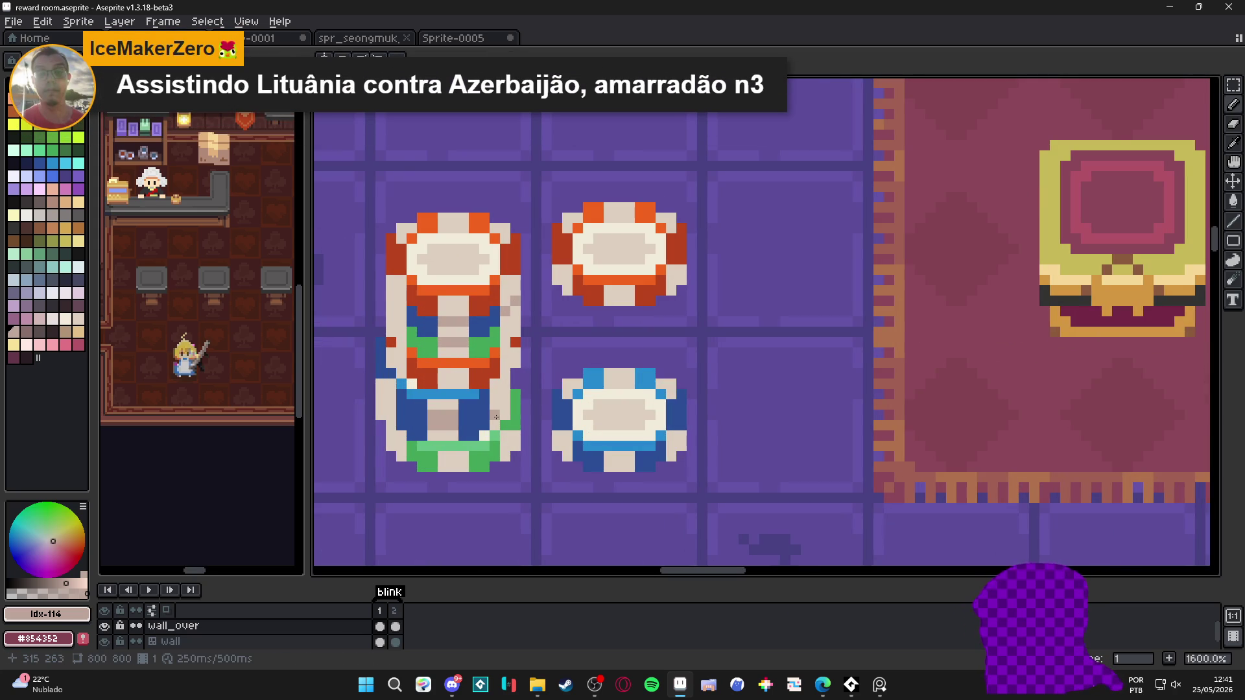
scroll(496, 417, down, 2)
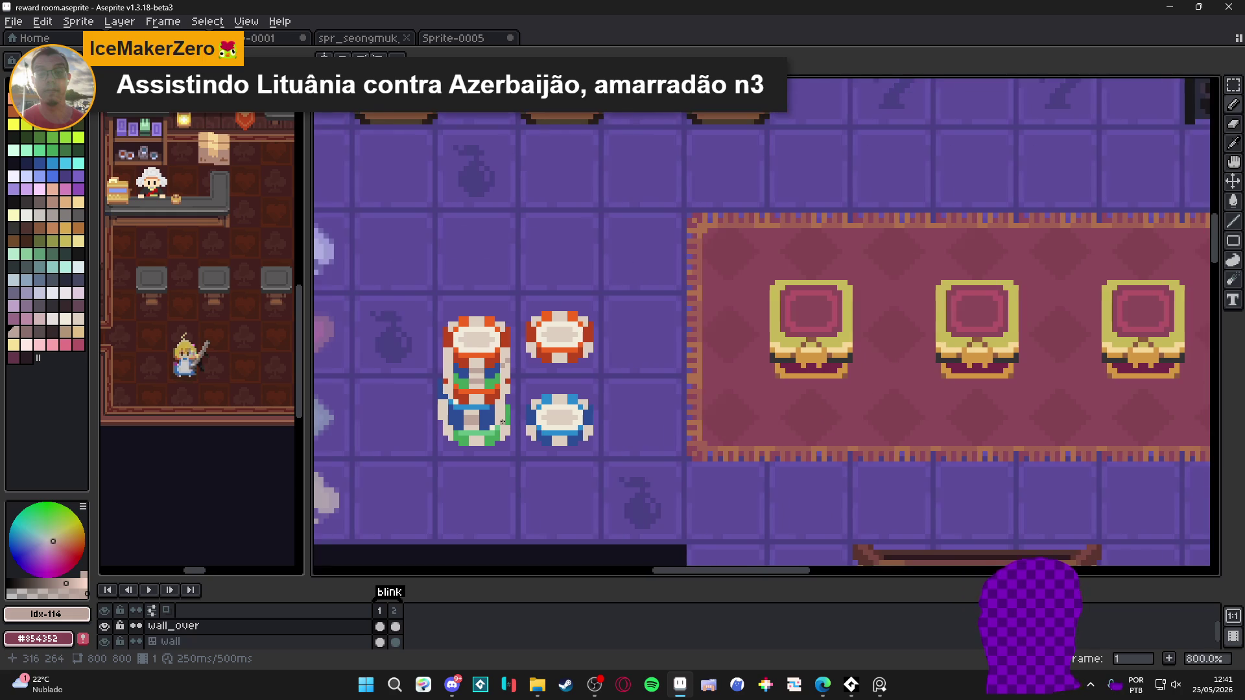
scroll(517, 424, up, 2)
scroll(516, 424, down, 2)
scroll(474, 422, up, 2)
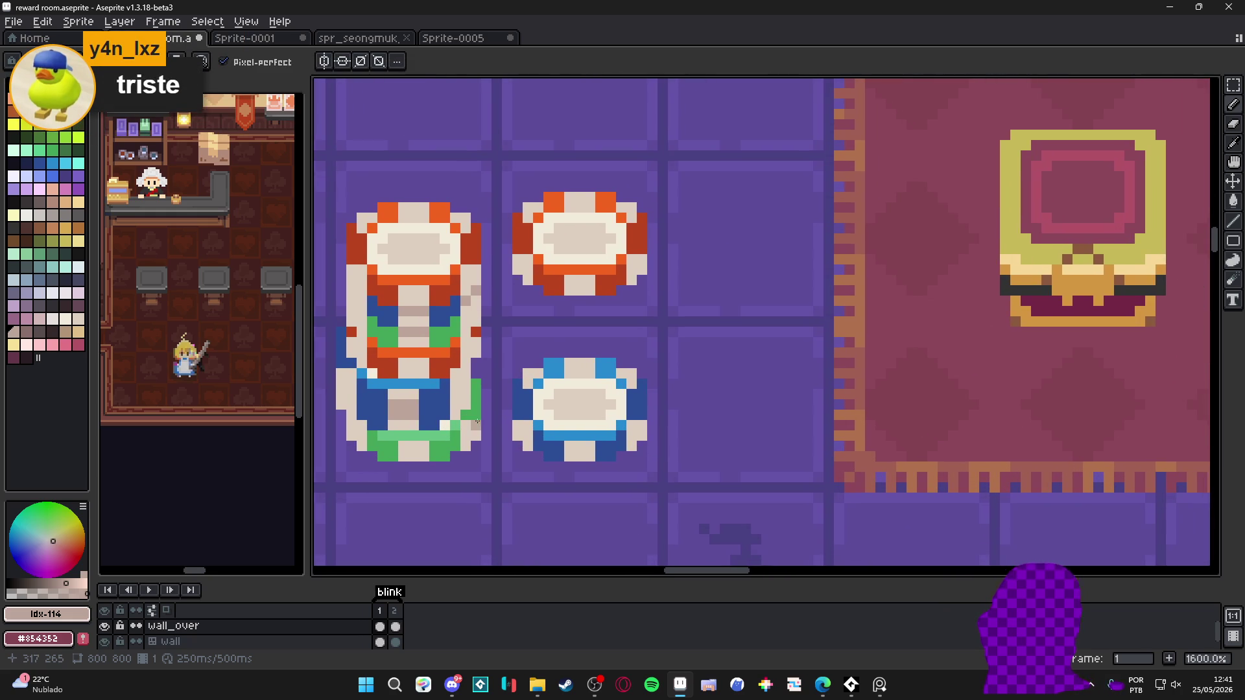
key(ctrl+z)
key(ctrl+z)
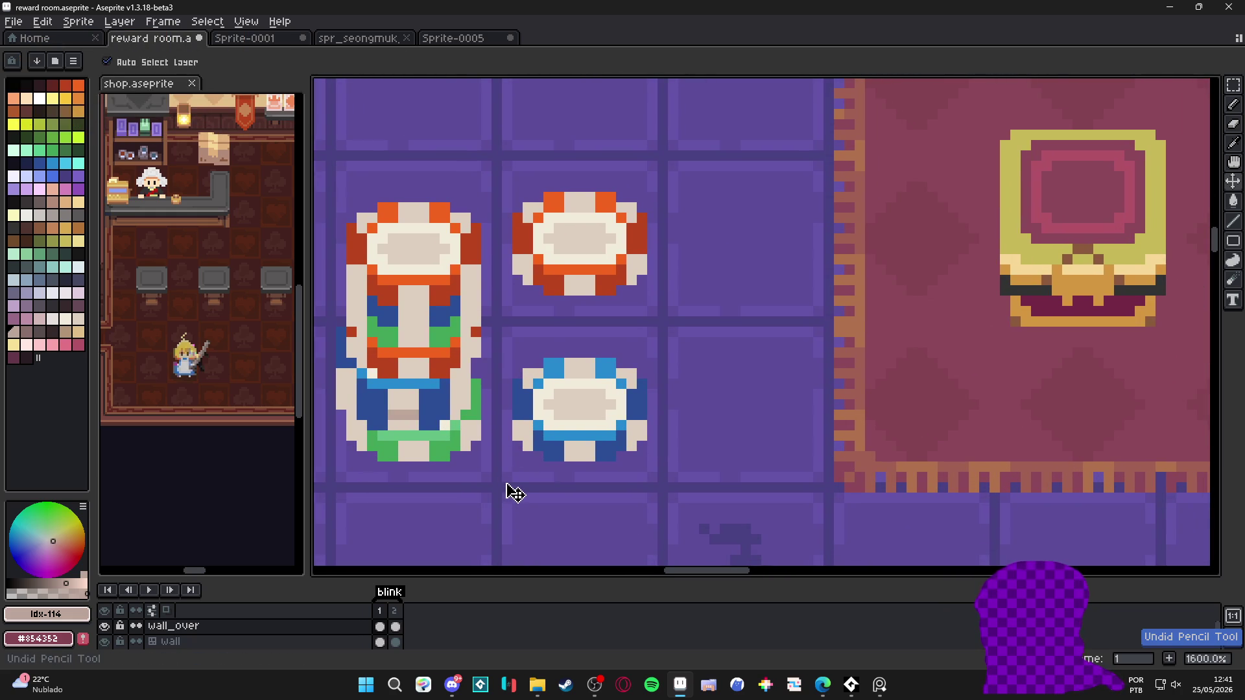
key(ctrl+d)
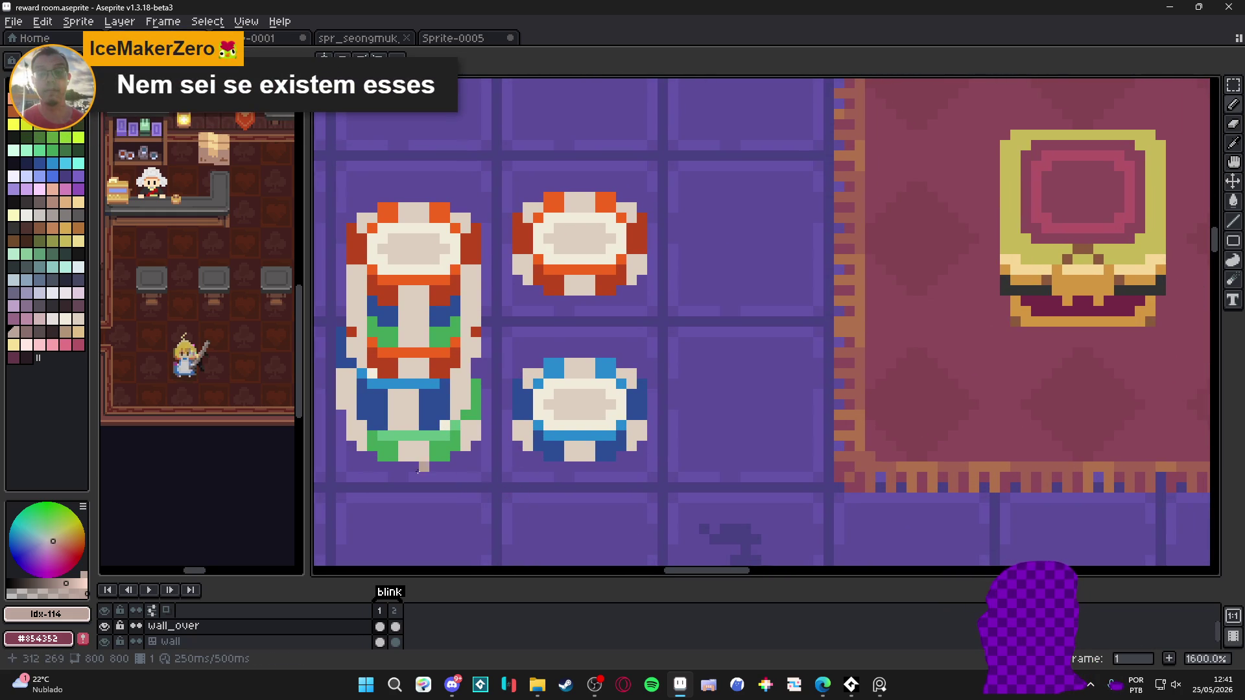
scroll(395, 428, up, 3)
click(432, 402)
click(515, 381)
click(536, 360)
drag(425, 406, 549, 458)
click(438, 429)
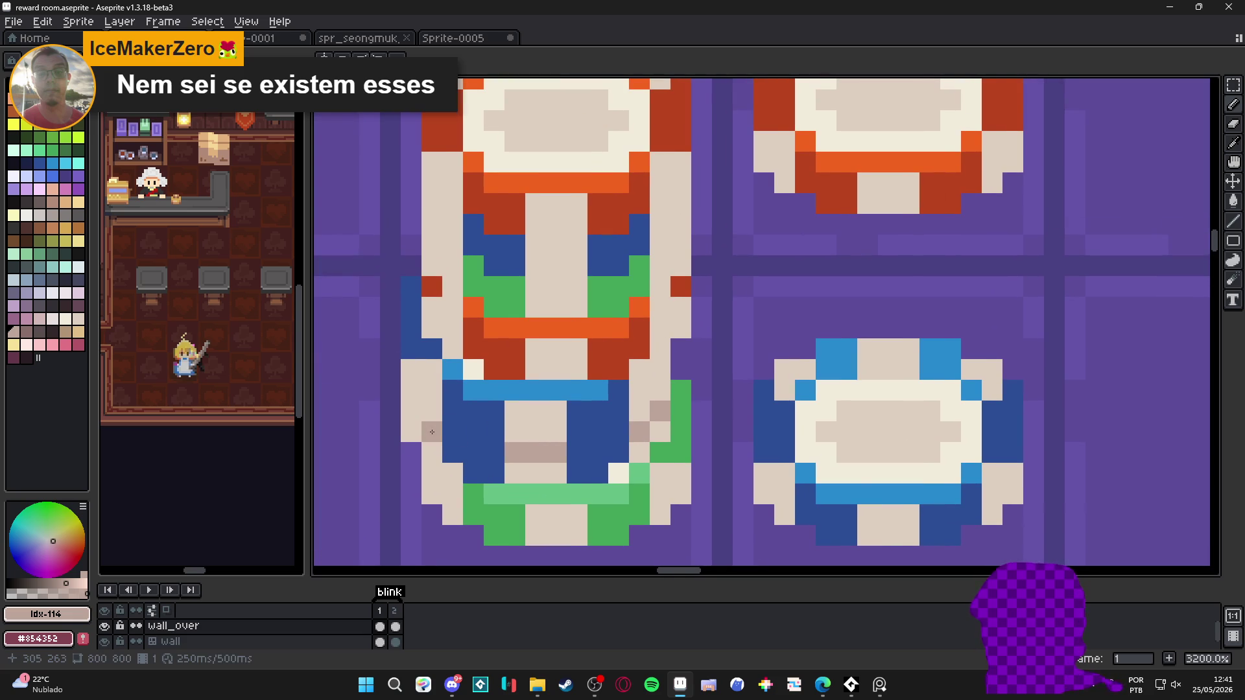
click(411, 411)
scroll(571, 428, down, 3)
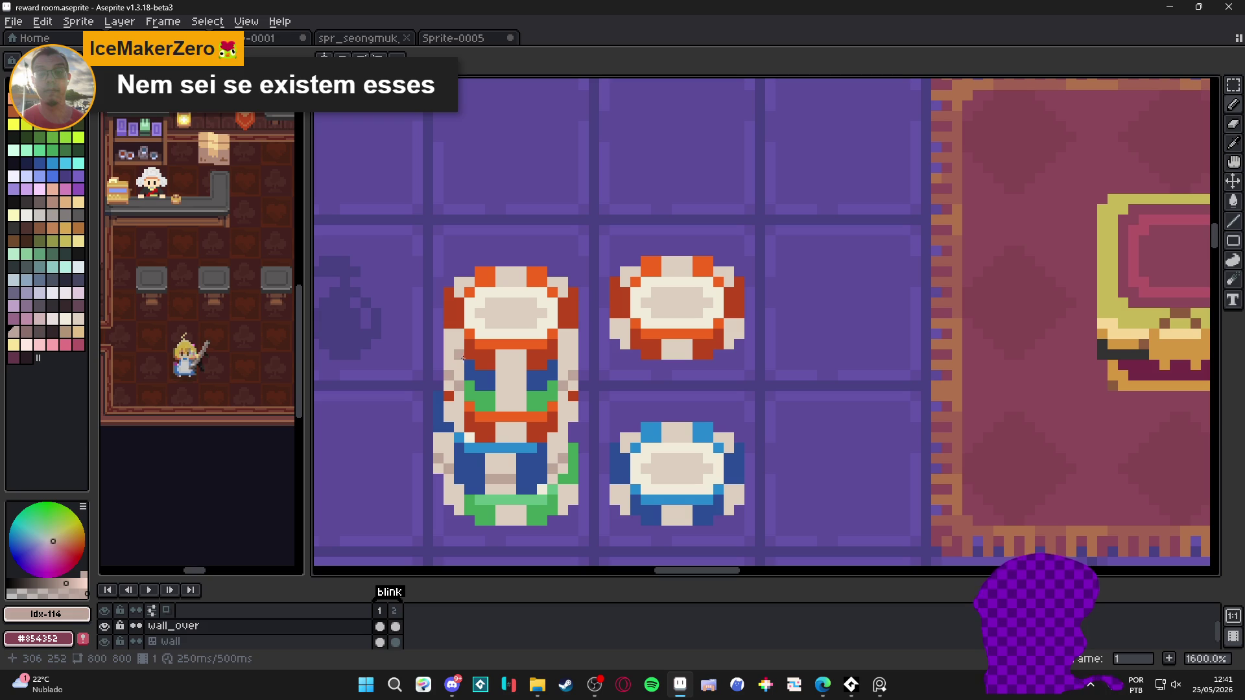
click(561, 362)
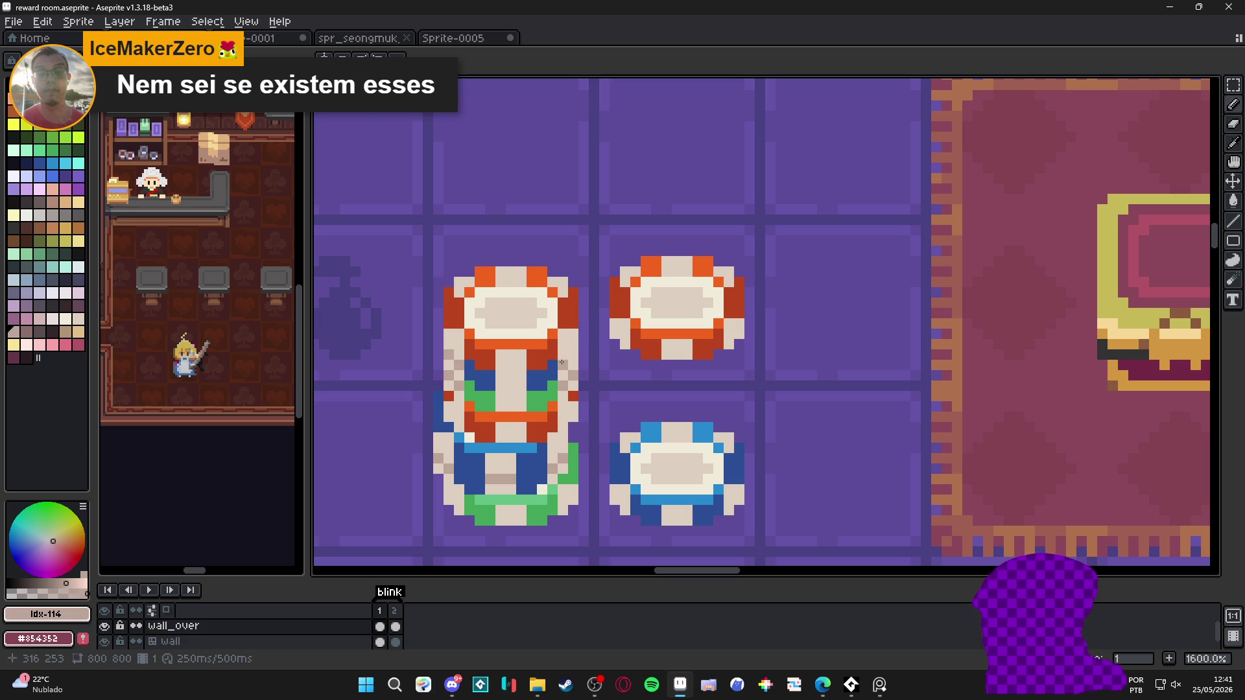
scroll(569, 353, down, 4)
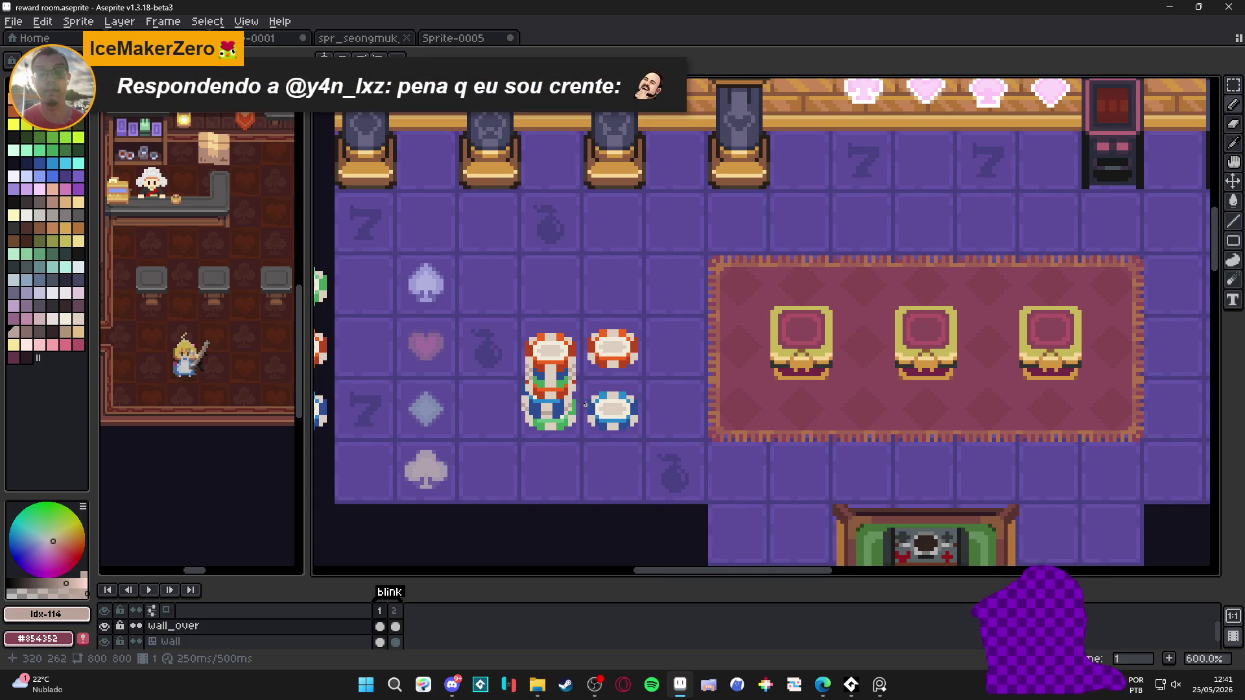
scroll(585, 389, down, 1)
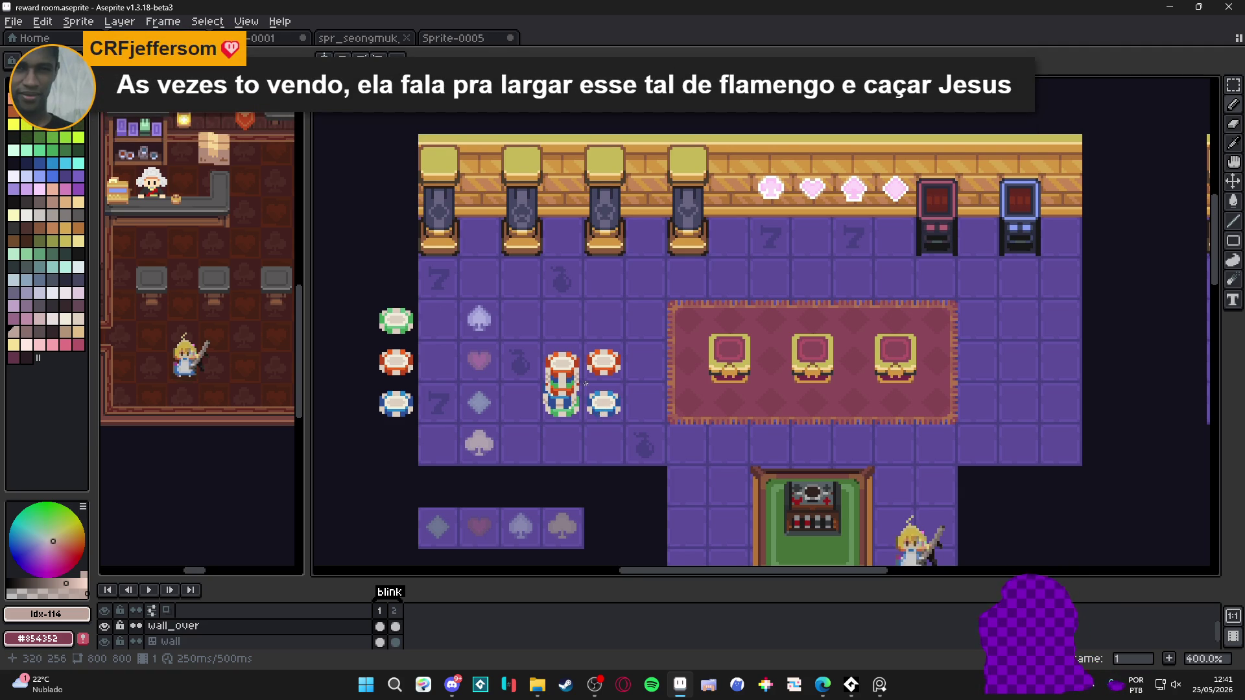
Darken two edge pixels on the chip stack with a darker palette shade
scroll(586, 385, up, 6)
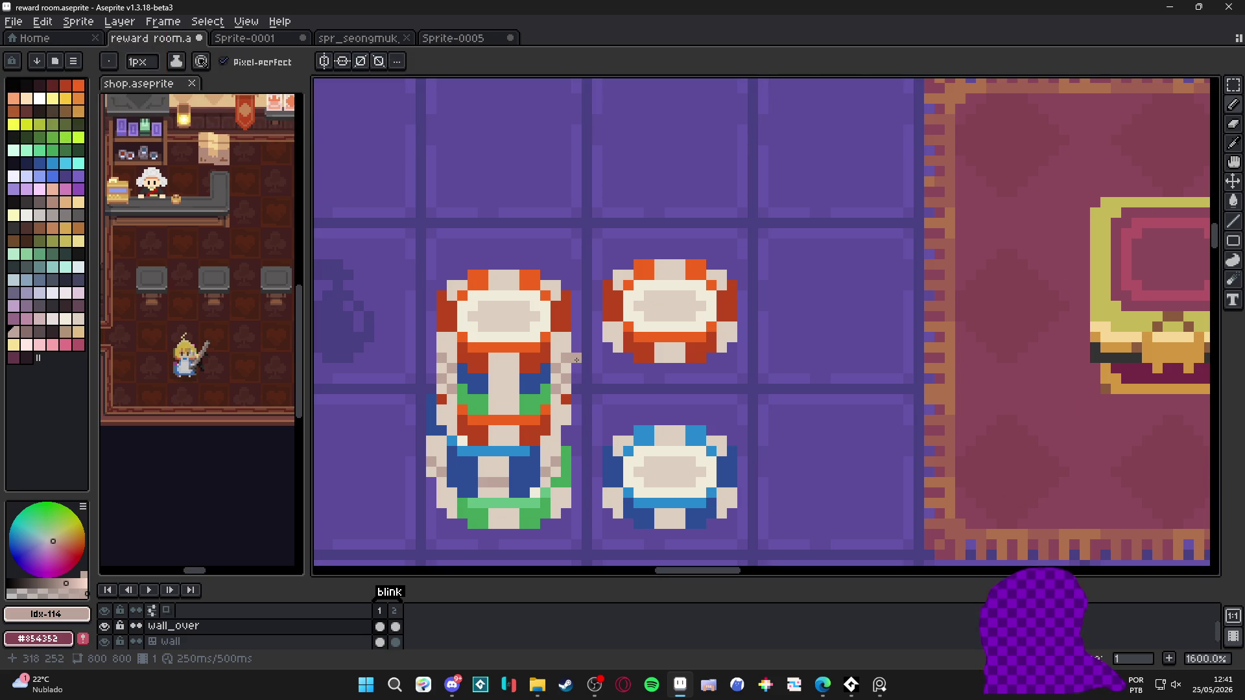
scroll(572, 376, down, 1)
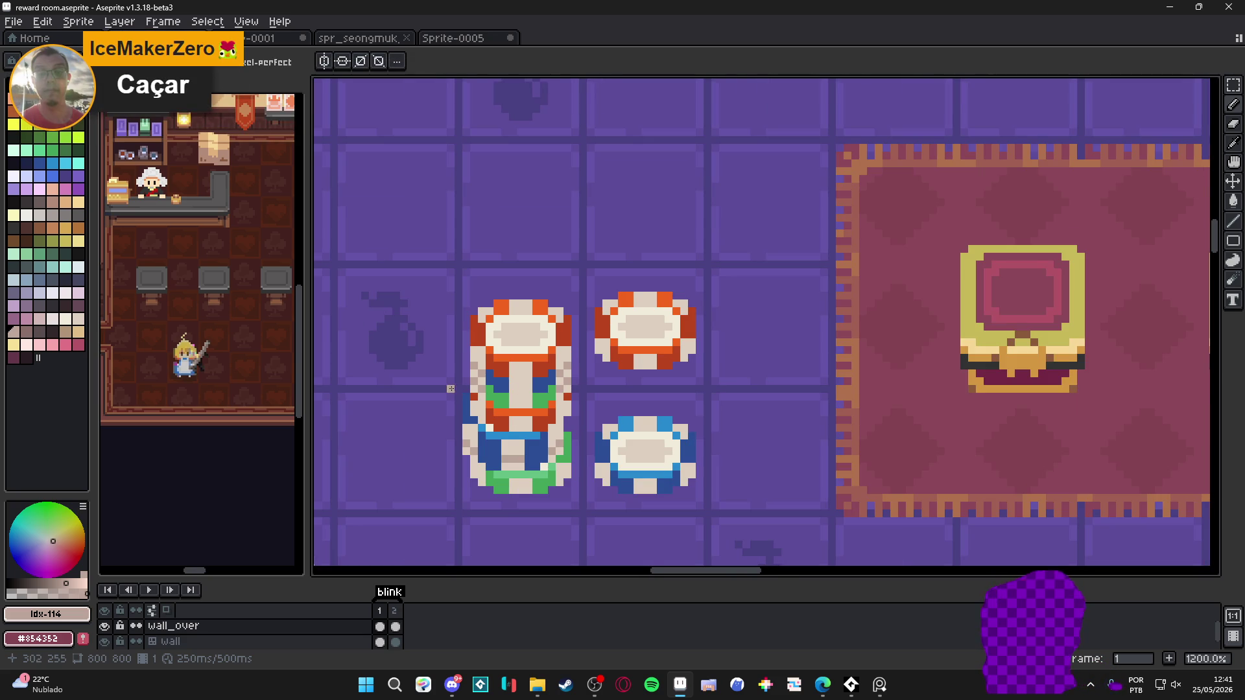
scroll(476, 360, up, 1)
alt+click(476, 357)
click(26, 337)
scroll(455, 384, up, 2)
click(483, 387)
click(465, 512)
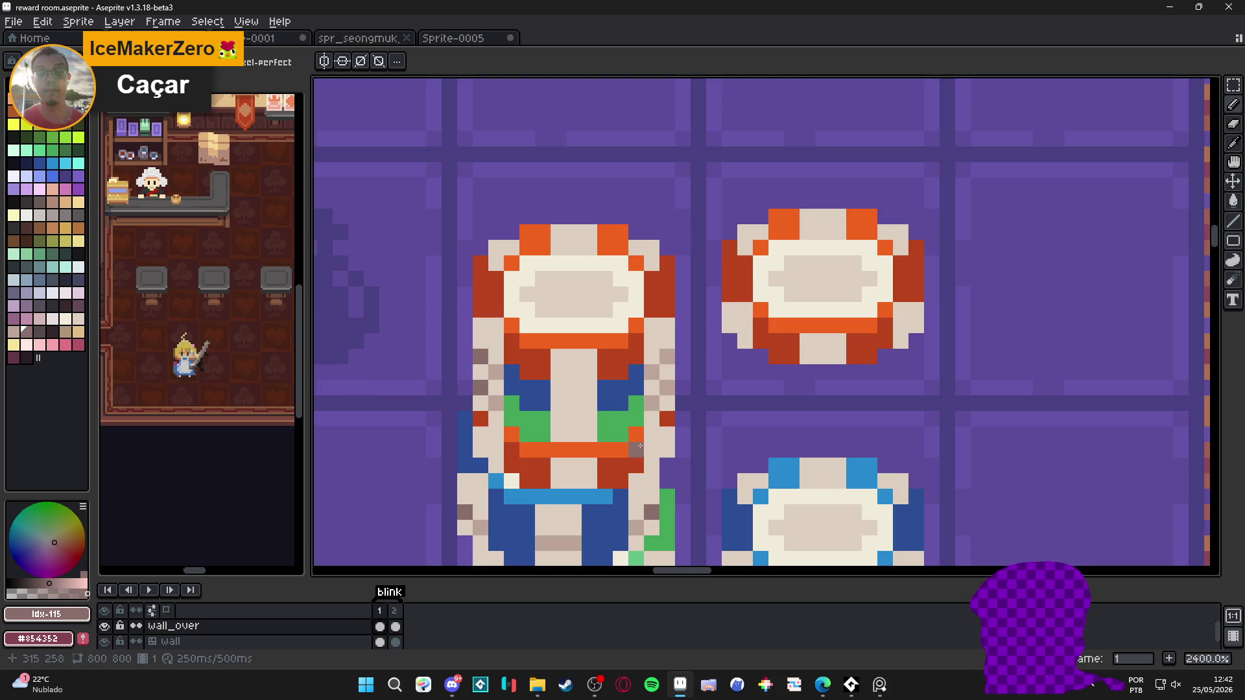
Paint beige #bda499 pixels down the stack's right edge
alt+click(662, 349)
click(668, 325)
click(668, 372)
click(667, 404)
click(668, 448)
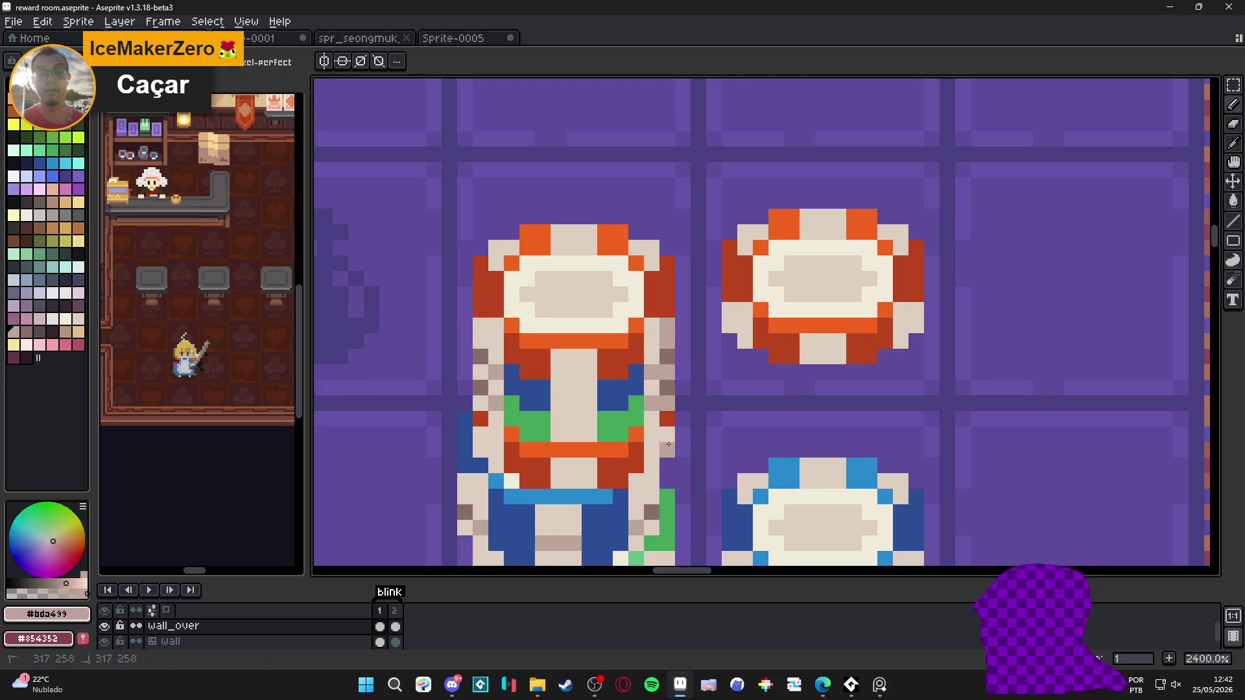
scroll(662, 435, down, 2)
scroll(651, 411, down, 2)
scroll(650, 411, down, 2)
scroll(655, 428, up, 5)
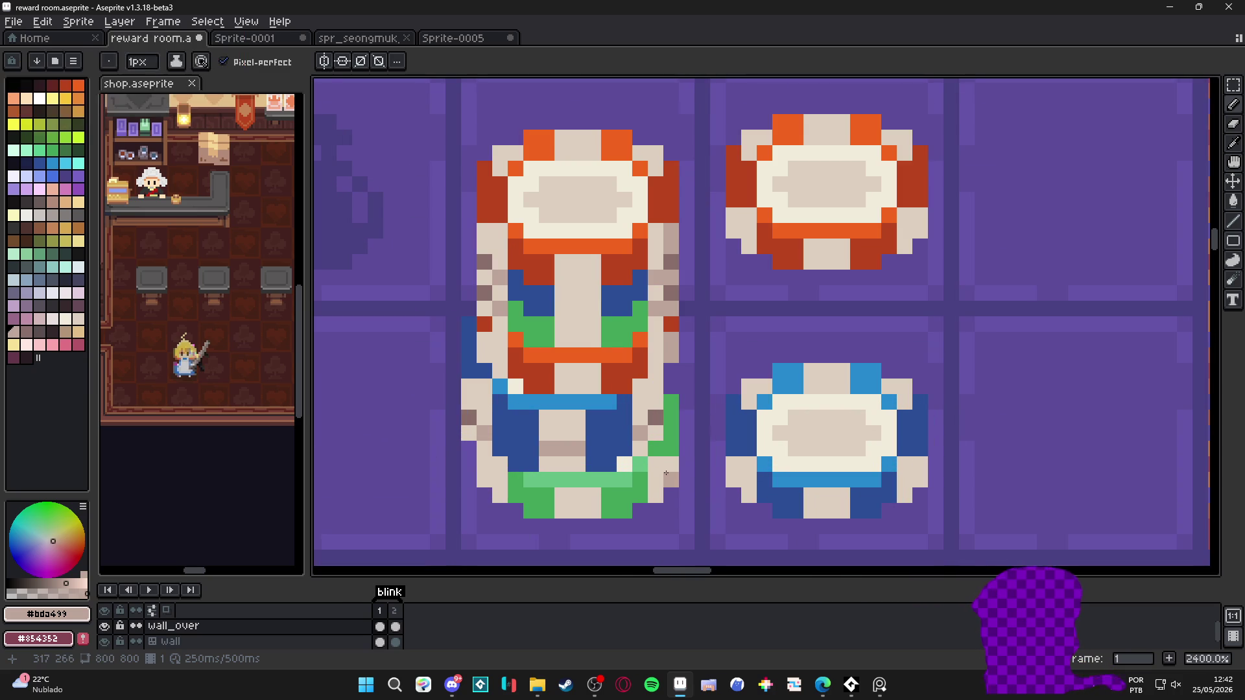
Extend the beige pixels up the stack's right edge from its lower corner
click(657, 473)
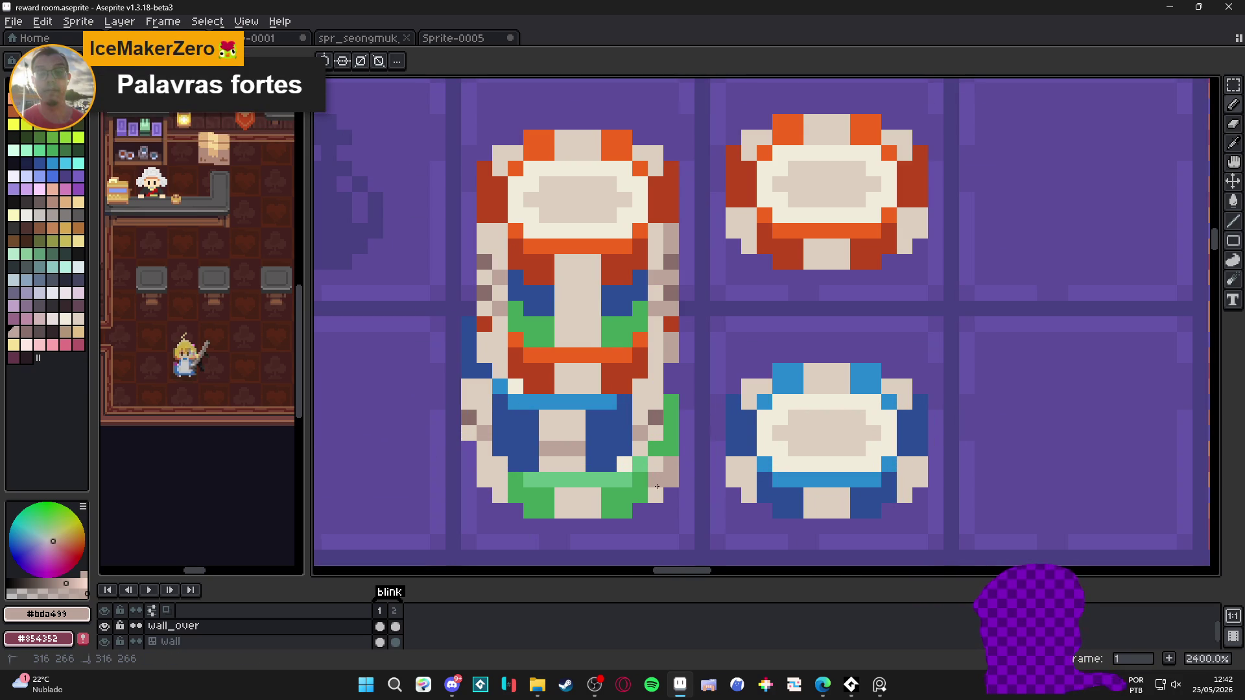
click(657, 463)
click(657, 432)
click(657, 400)
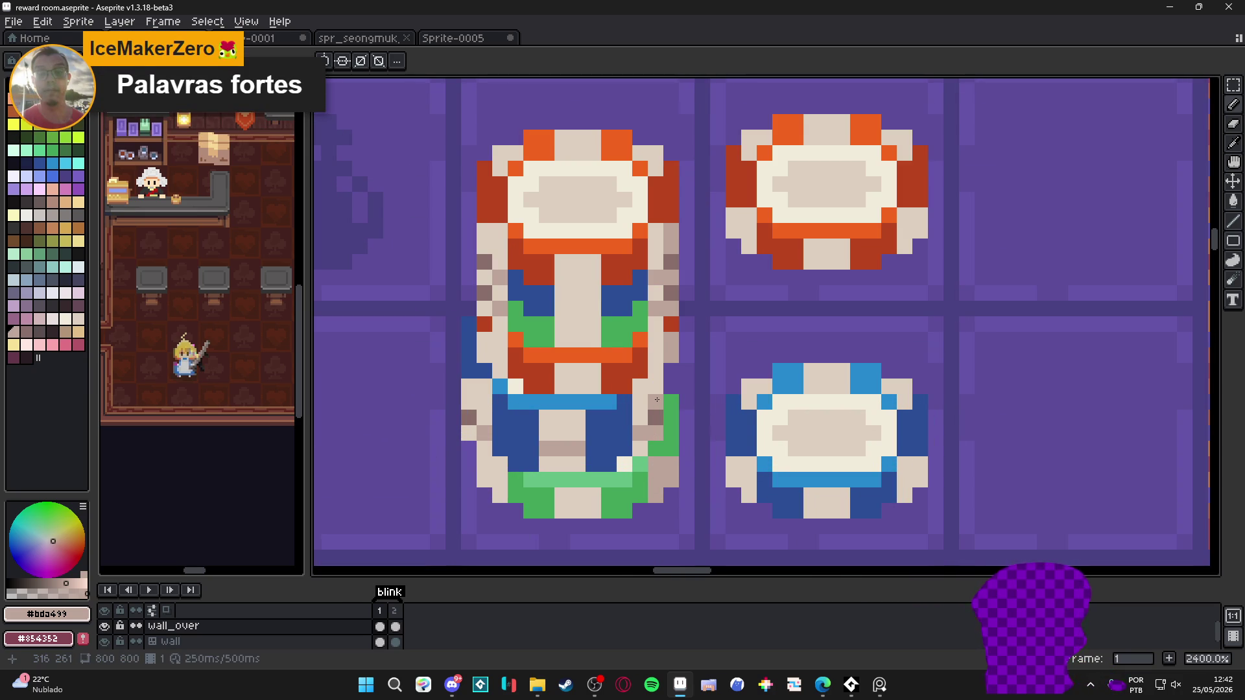
scroll(657, 399, down, 2)
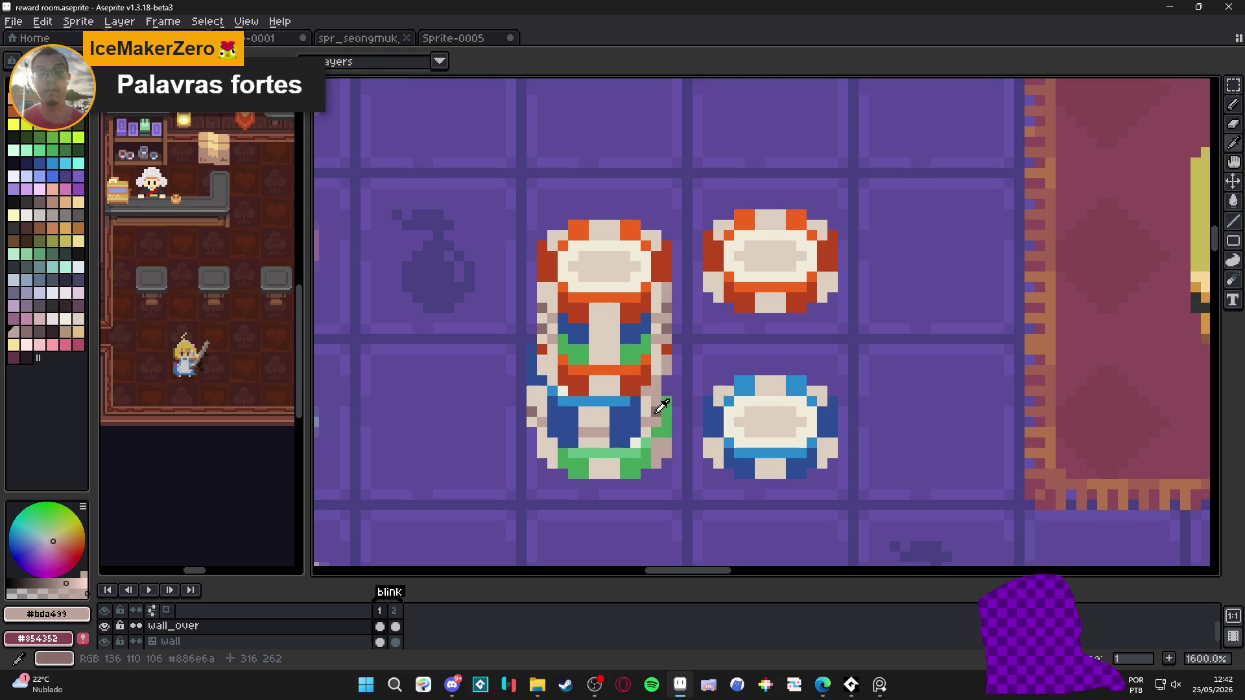
Sample the dark brown-grey #886e6a and beige shades from the stack
alt+click(654, 392)
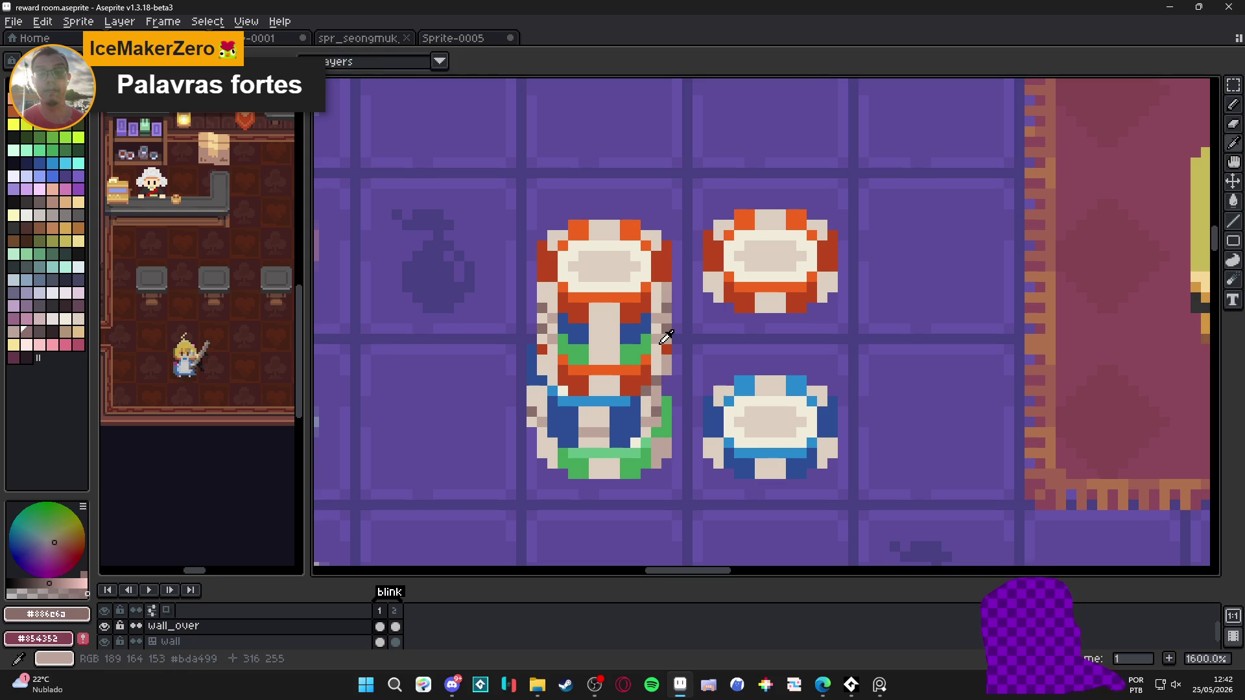
alt+click(660, 348)
alt+click(672, 318)
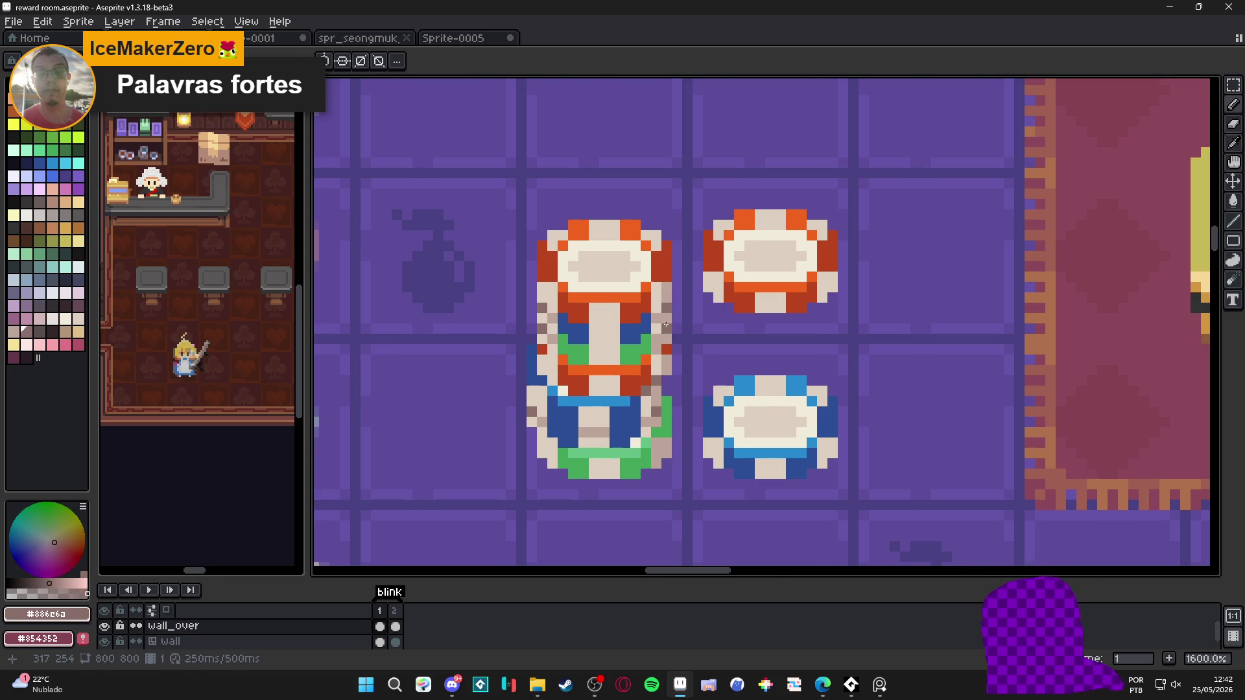
scroll(673, 324, down, 3)
scroll(661, 346, up, 2)
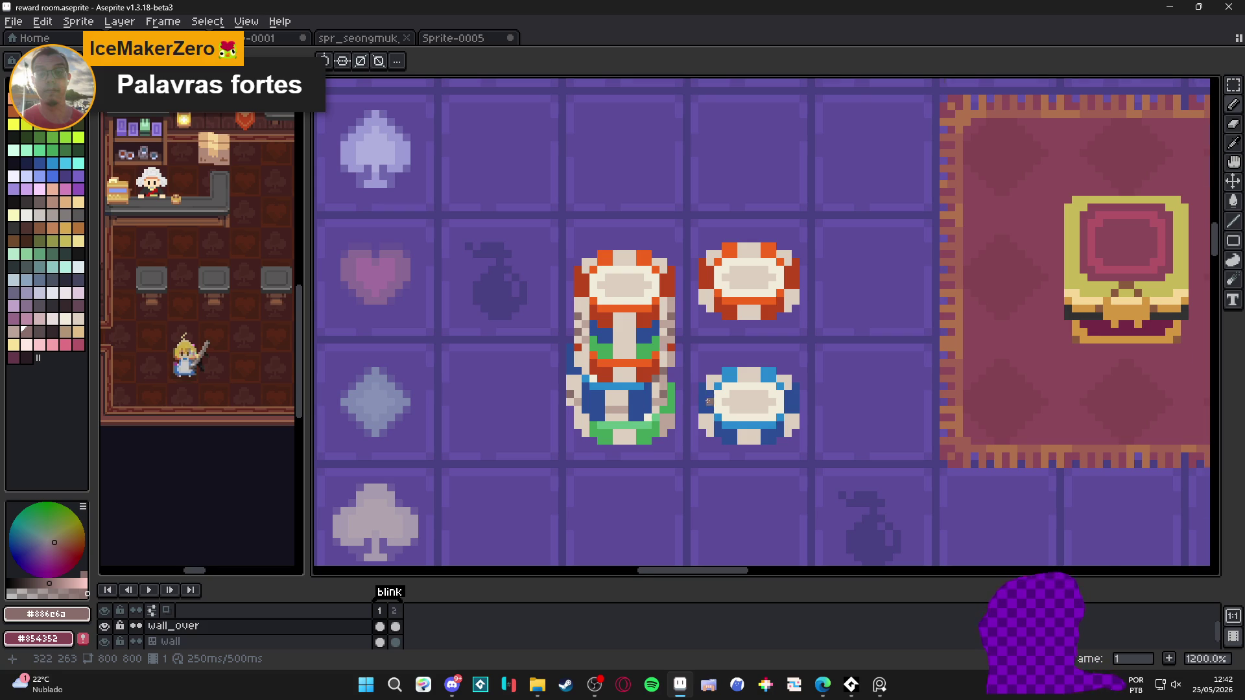
scroll(661, 347, down, 5)
Pan across the room and re-sample the beige and dark shades from the chips
drag(770, 396, 662, 382)
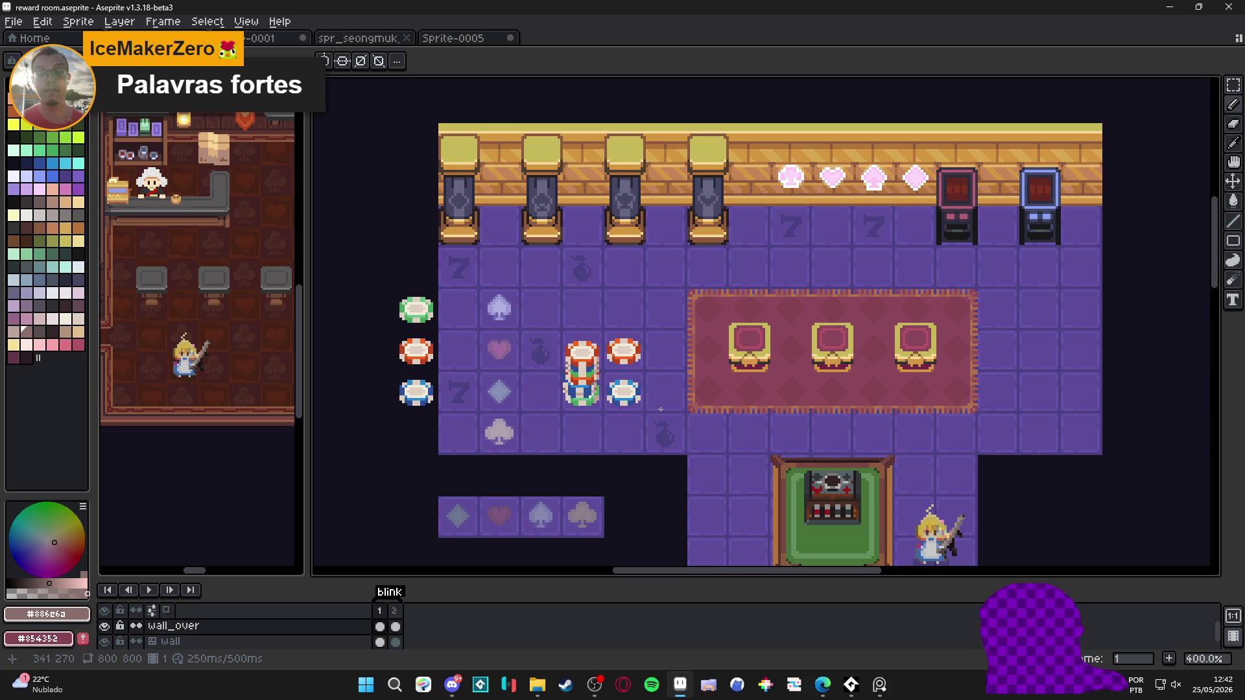
scroll(650, 429, up, 1)
scroll(558, 402, up, 5)
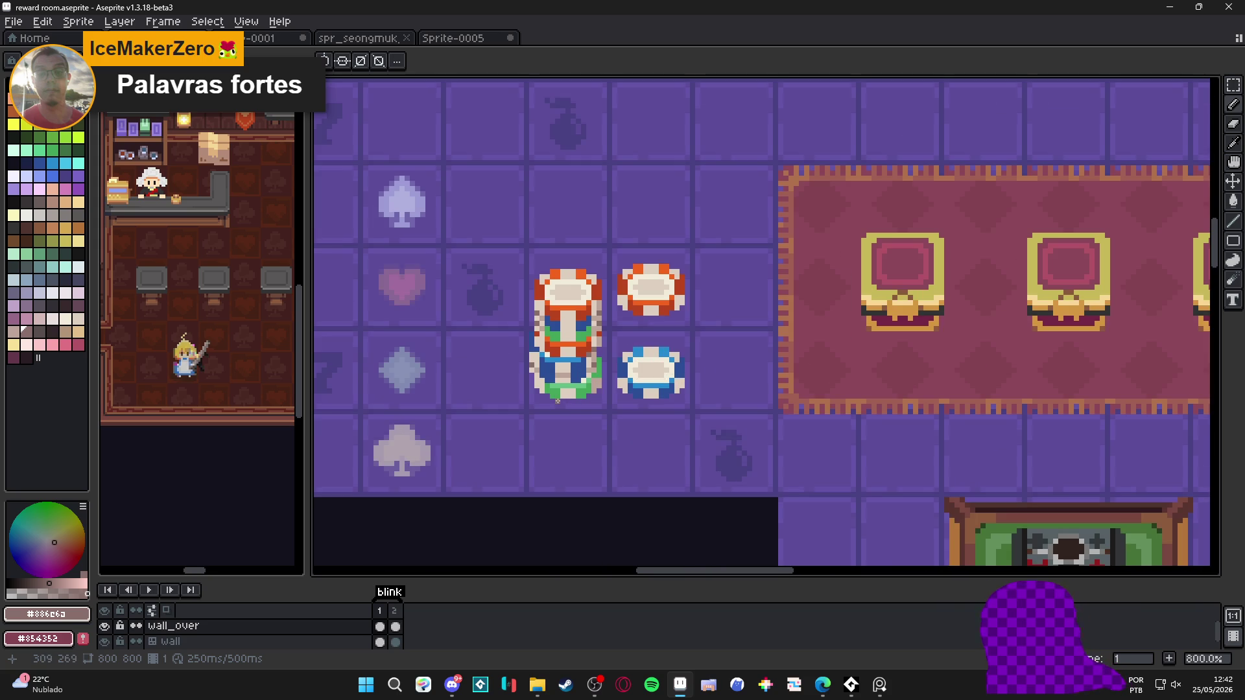
alt+click(513, 359)
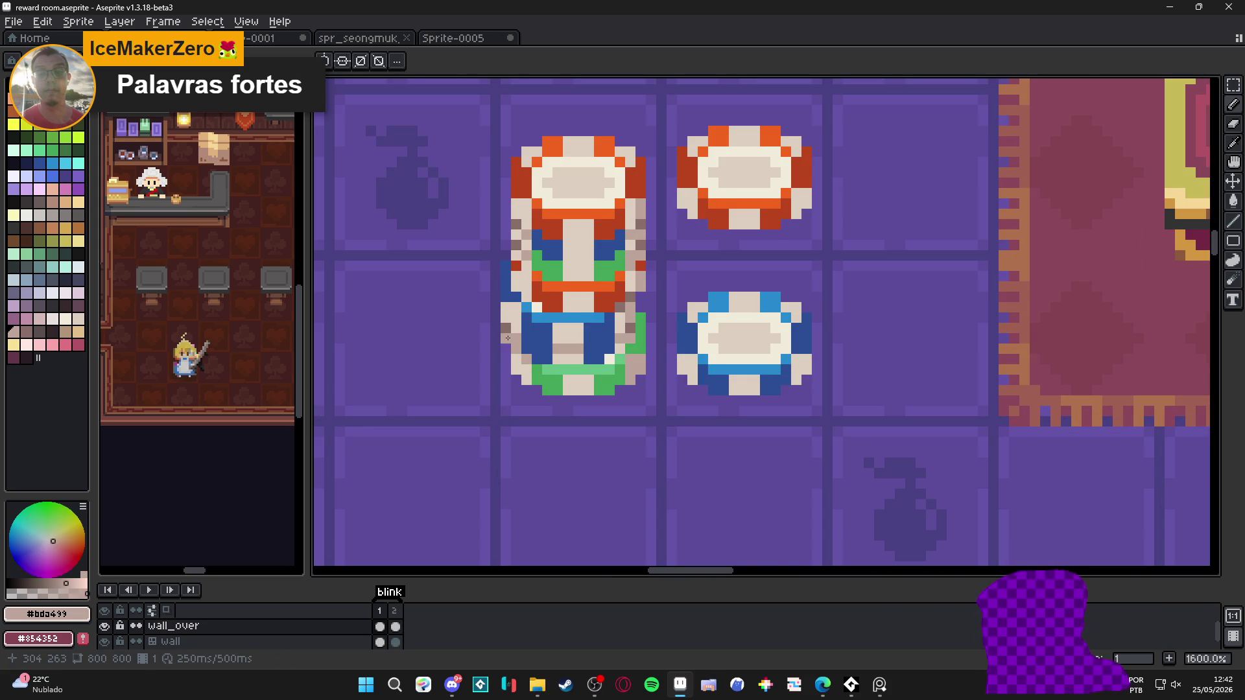
scroll(508, 337, down, 3)
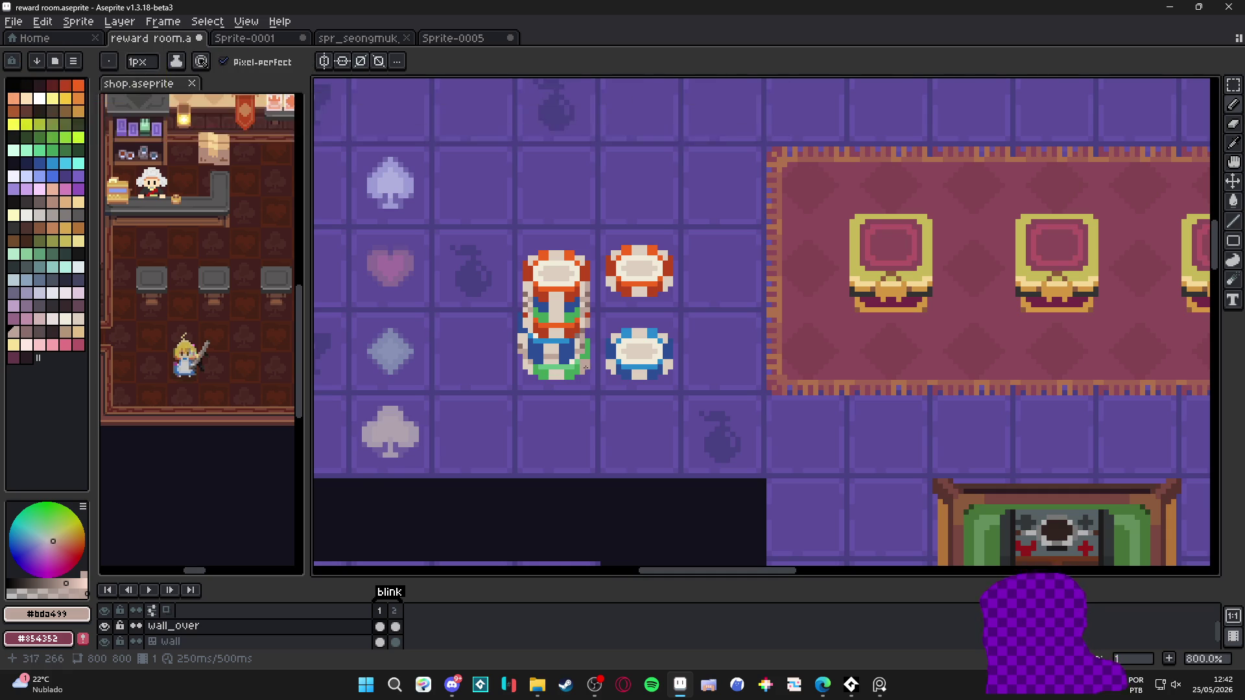
scroll(531, 332, up, 3)
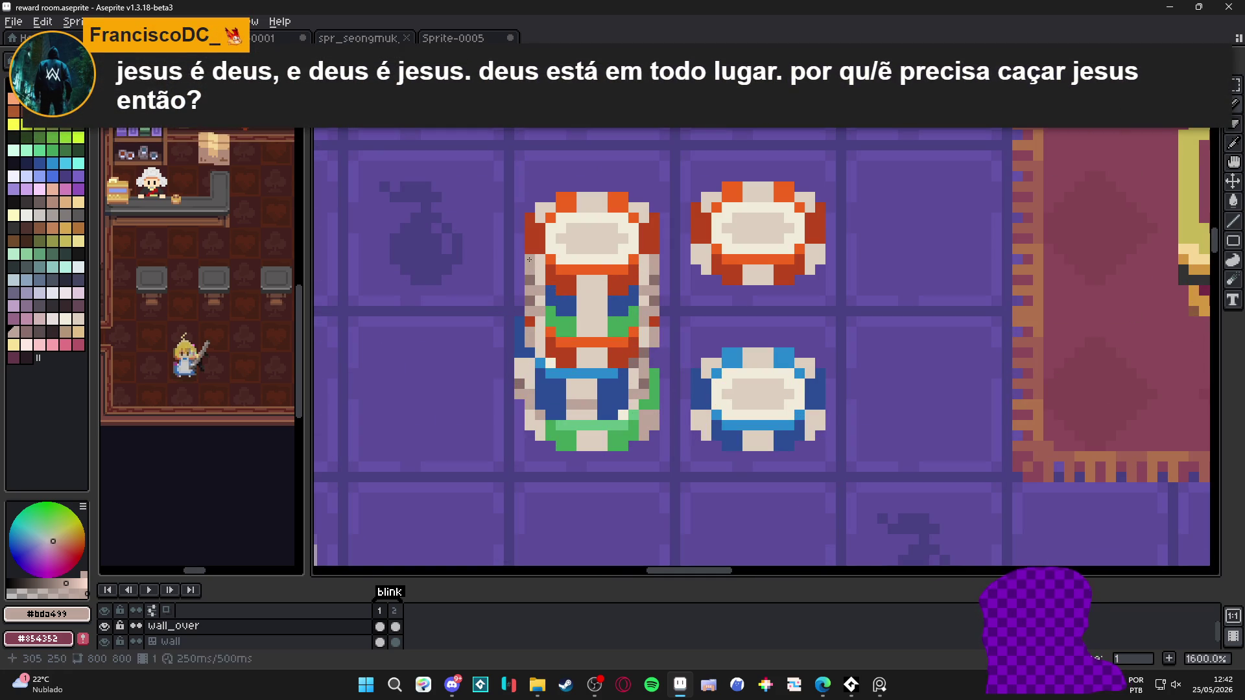
drag(529, 259, 529, 280)
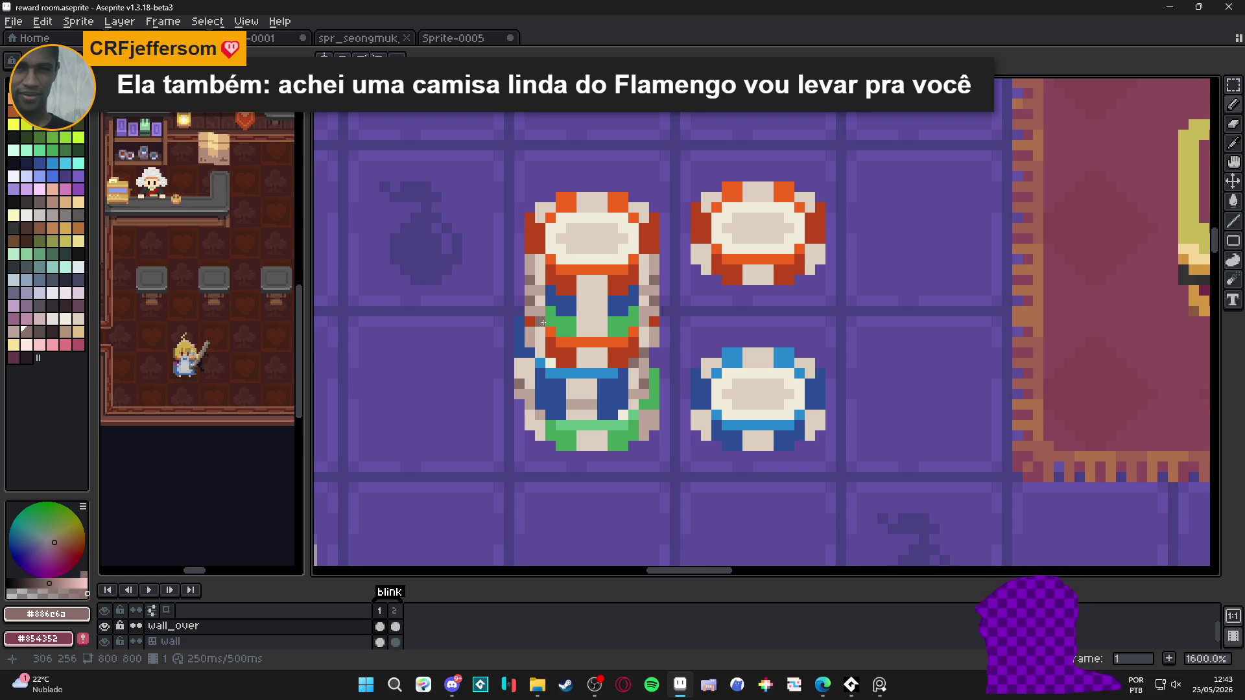
scroll(544, 322, down, 3)
scroll(584, 389, right, 1)
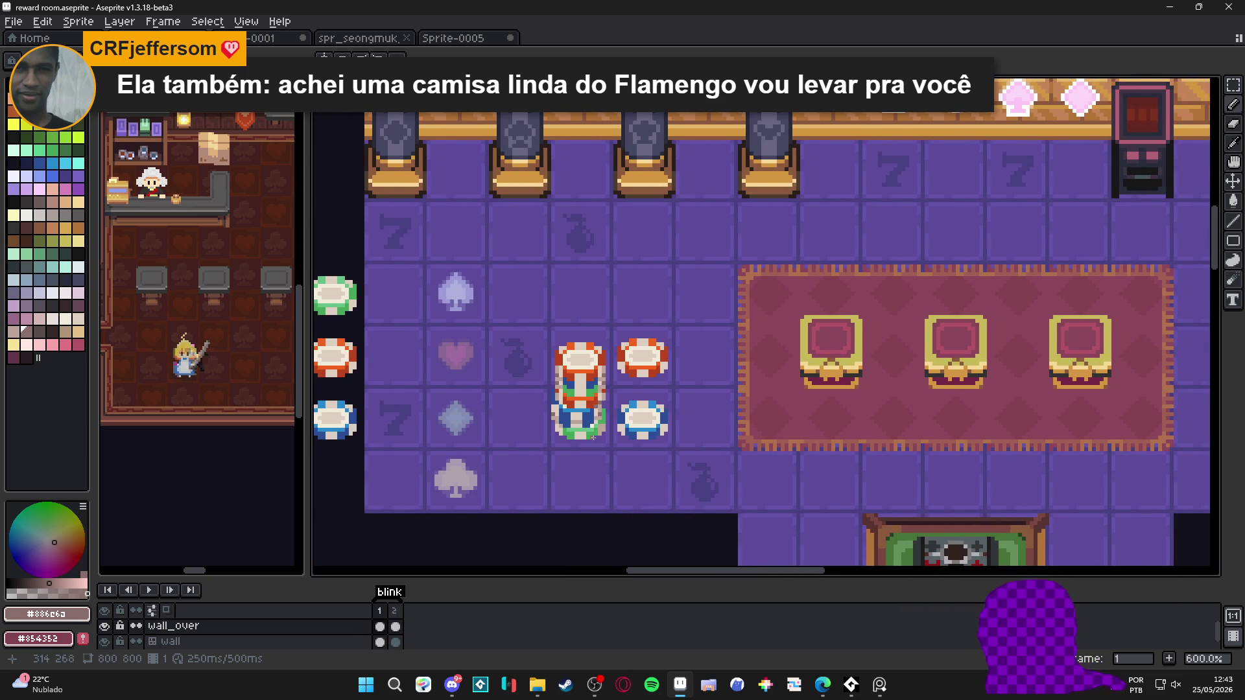
scroll(593, 438, down, 2)
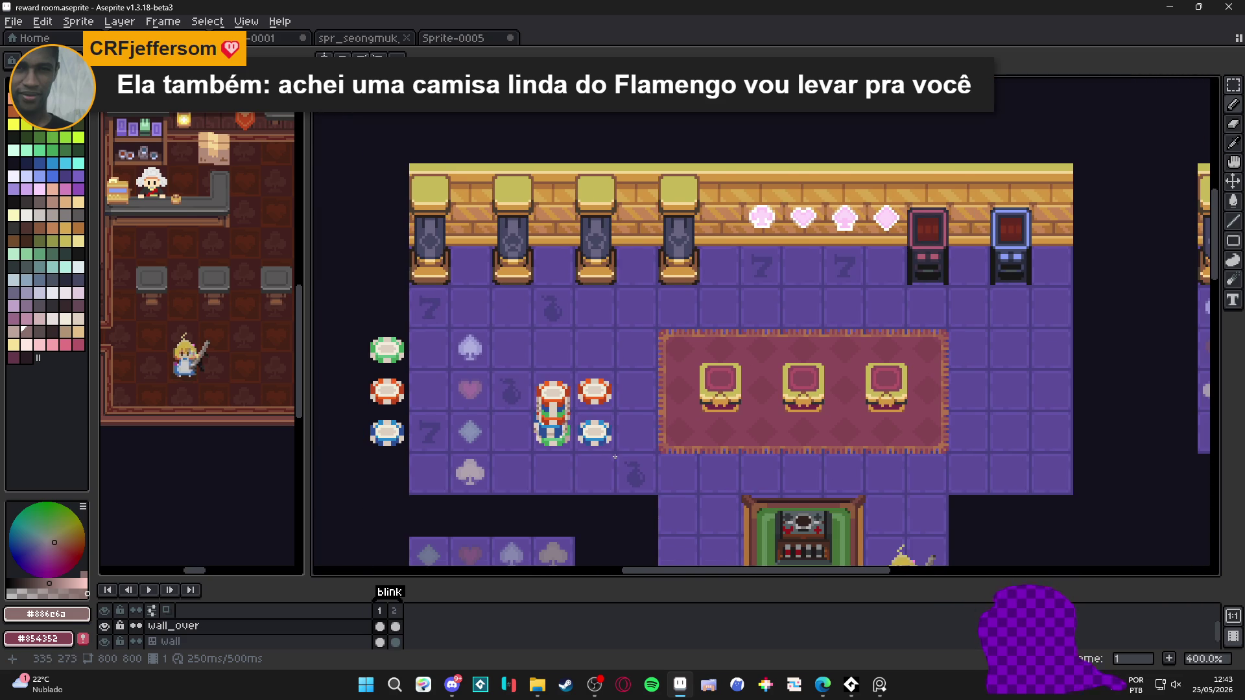
scroll(592, 431, up, 1)
scroll(600, 443, up, 2)
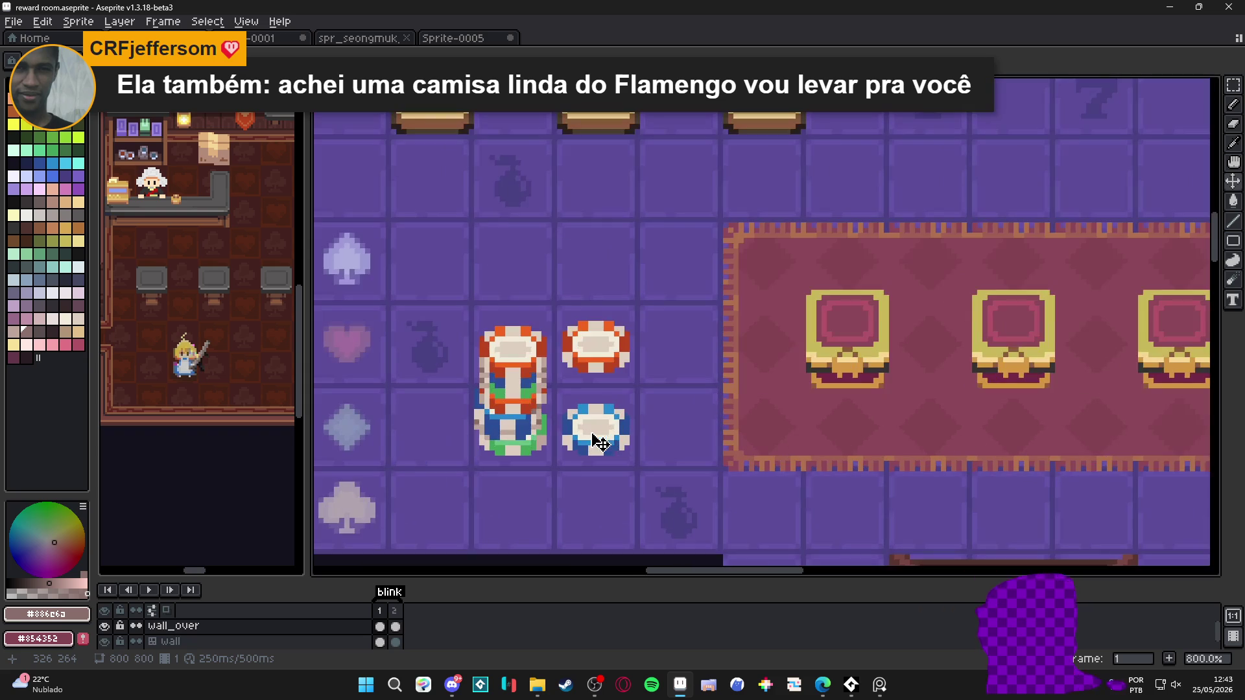
Nudge the blue chip down one tile and move the red chip beside the stack above it
click(596, 440)
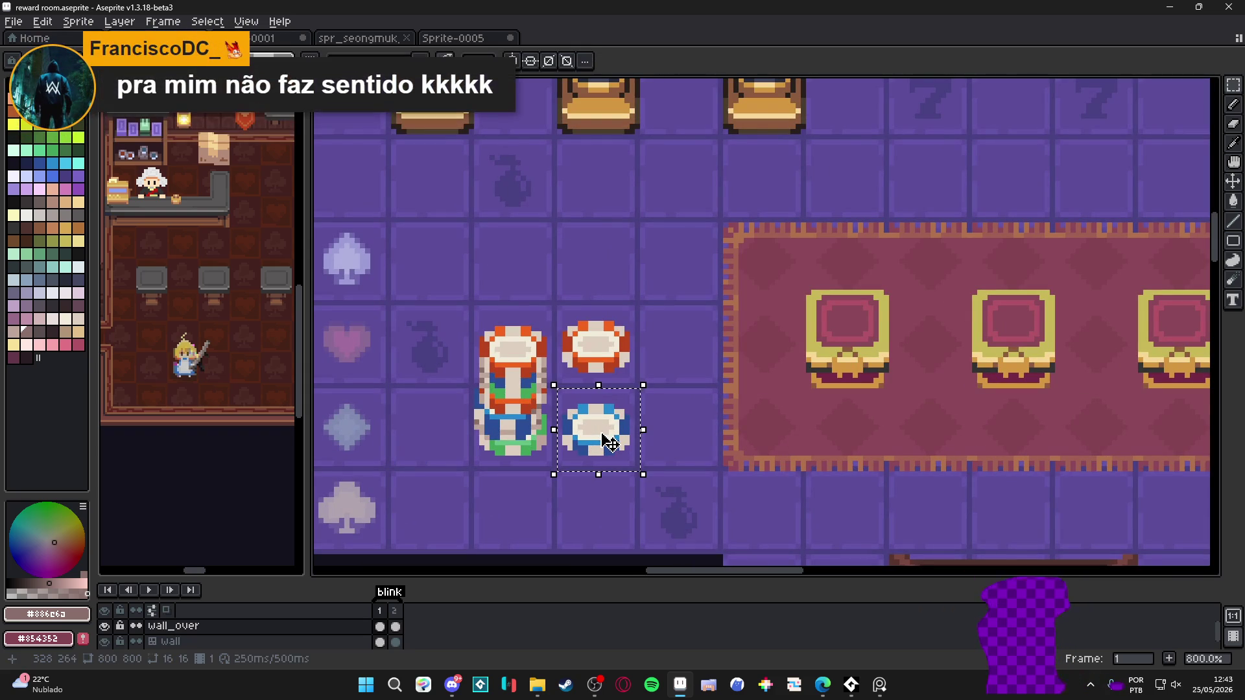
key(shift+Down)
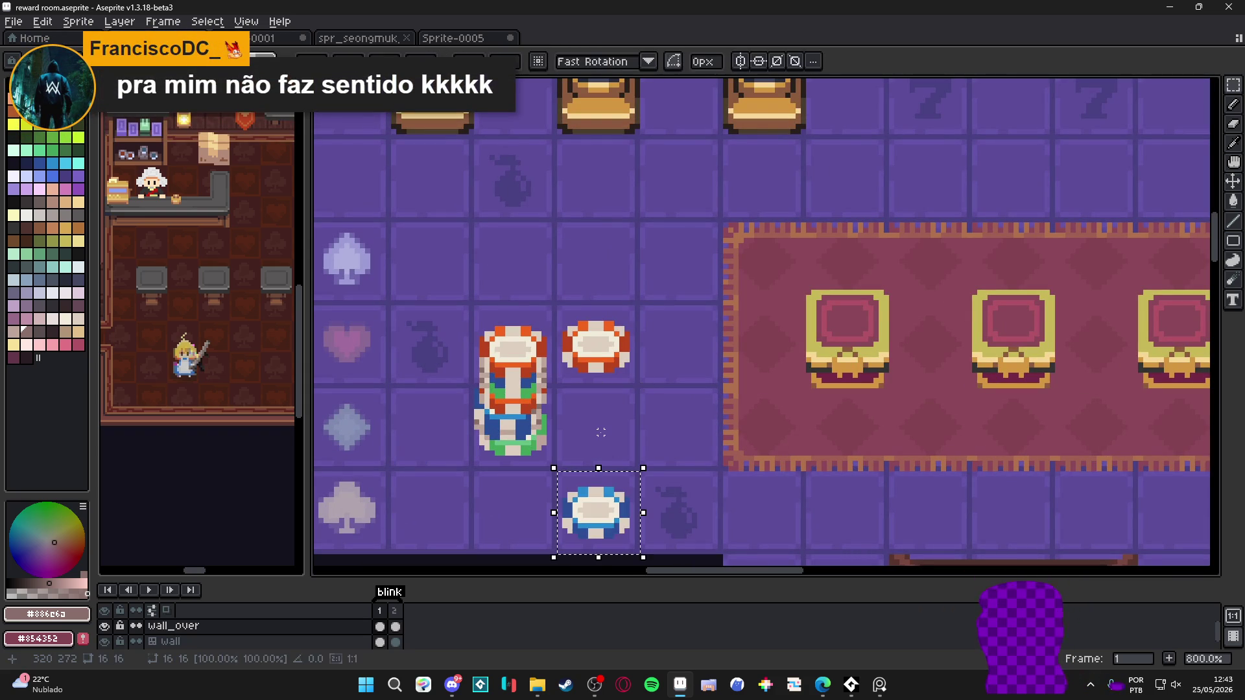
click(596, 336)
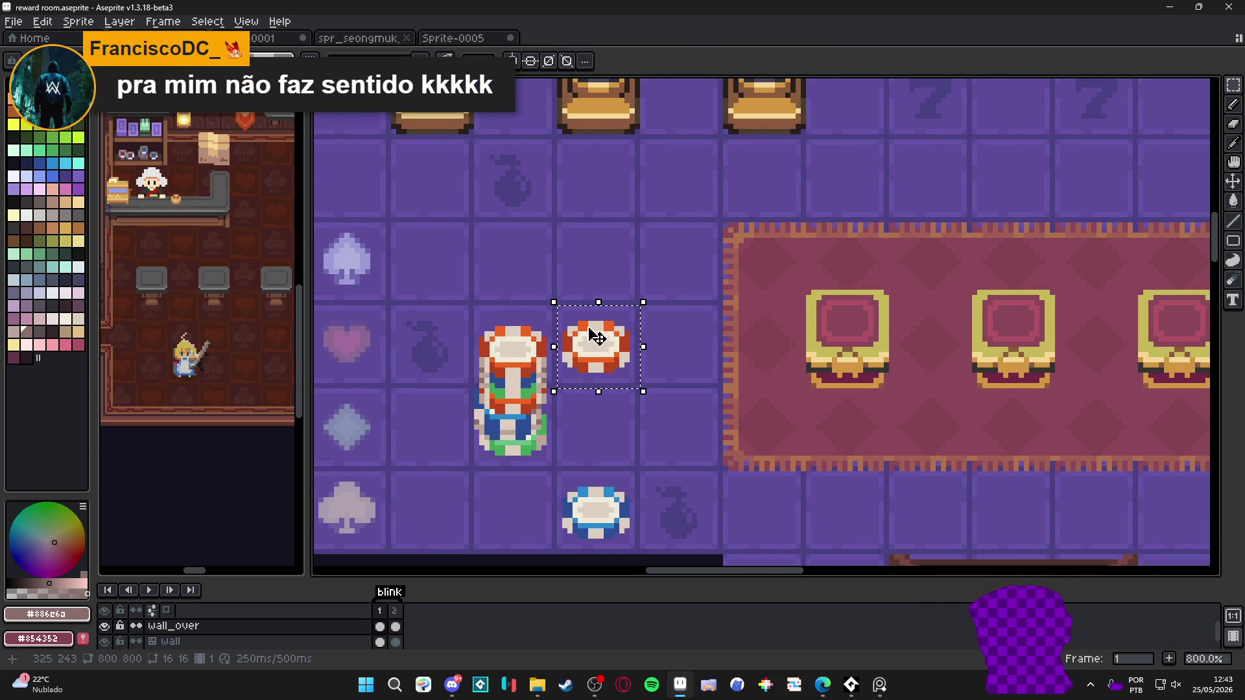
scroll(648, 338, down, 2)
scroll(669, 334, up, 2)
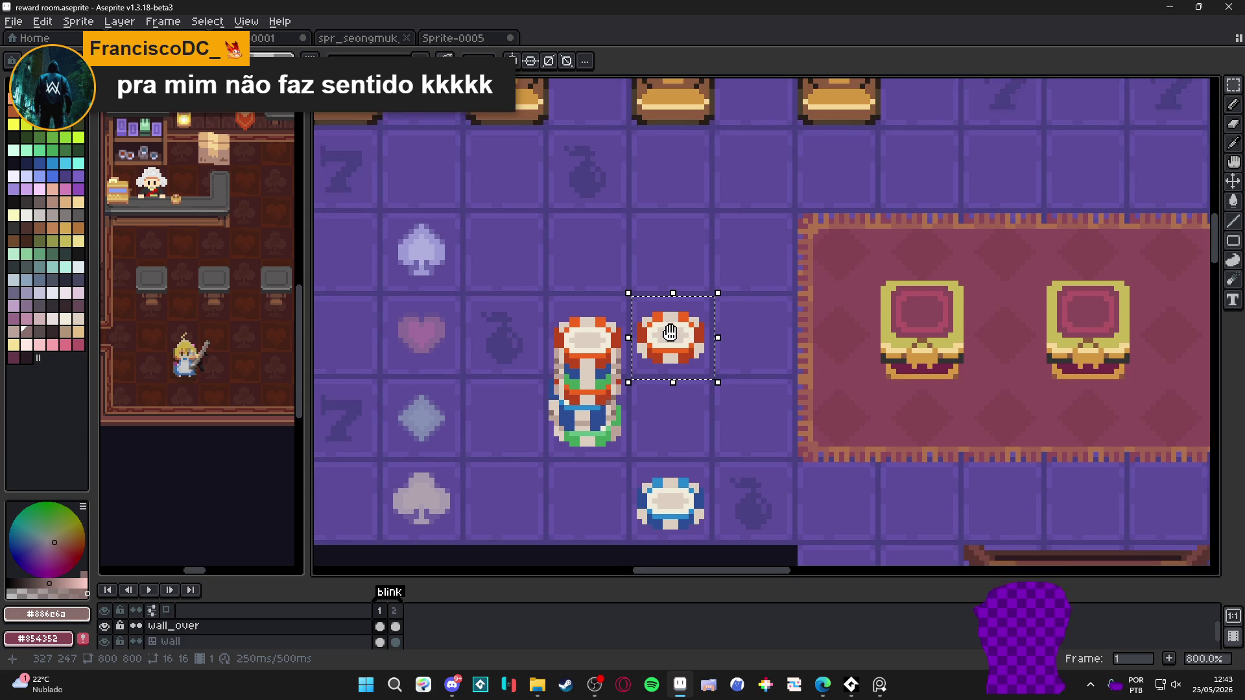
scroll(692, 272, up, 2)
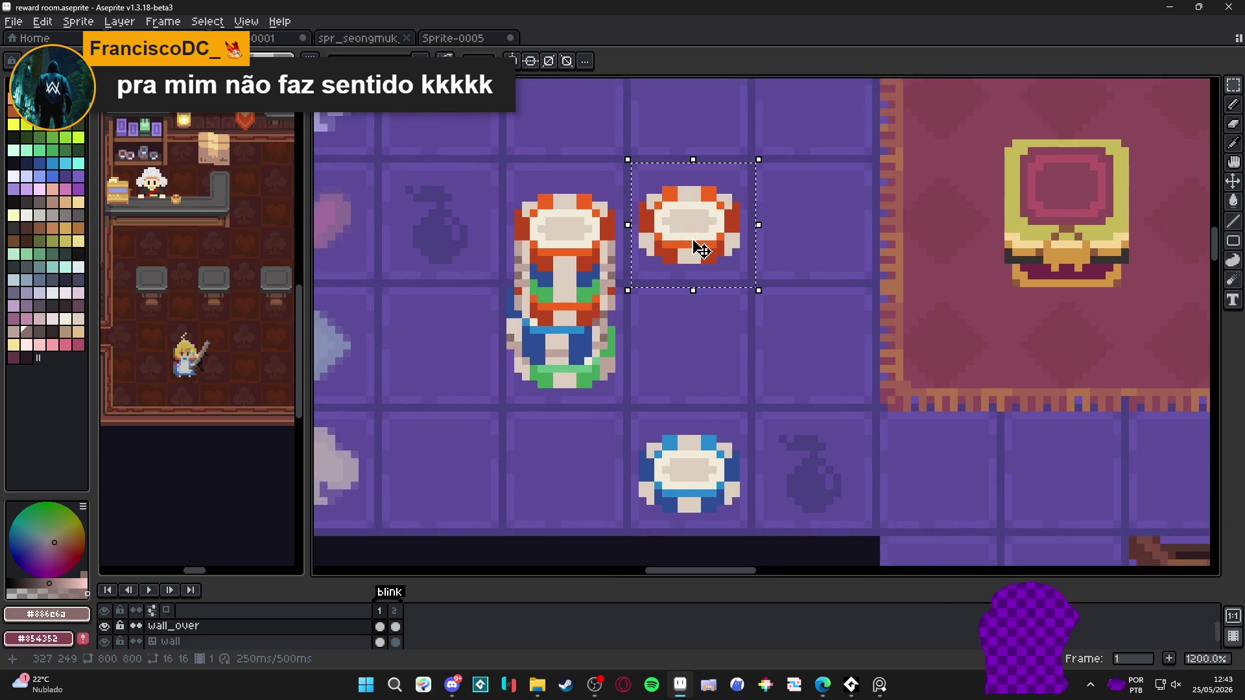
scroll(700, 249, down, 2)
drag(703, 244, 708, 336)
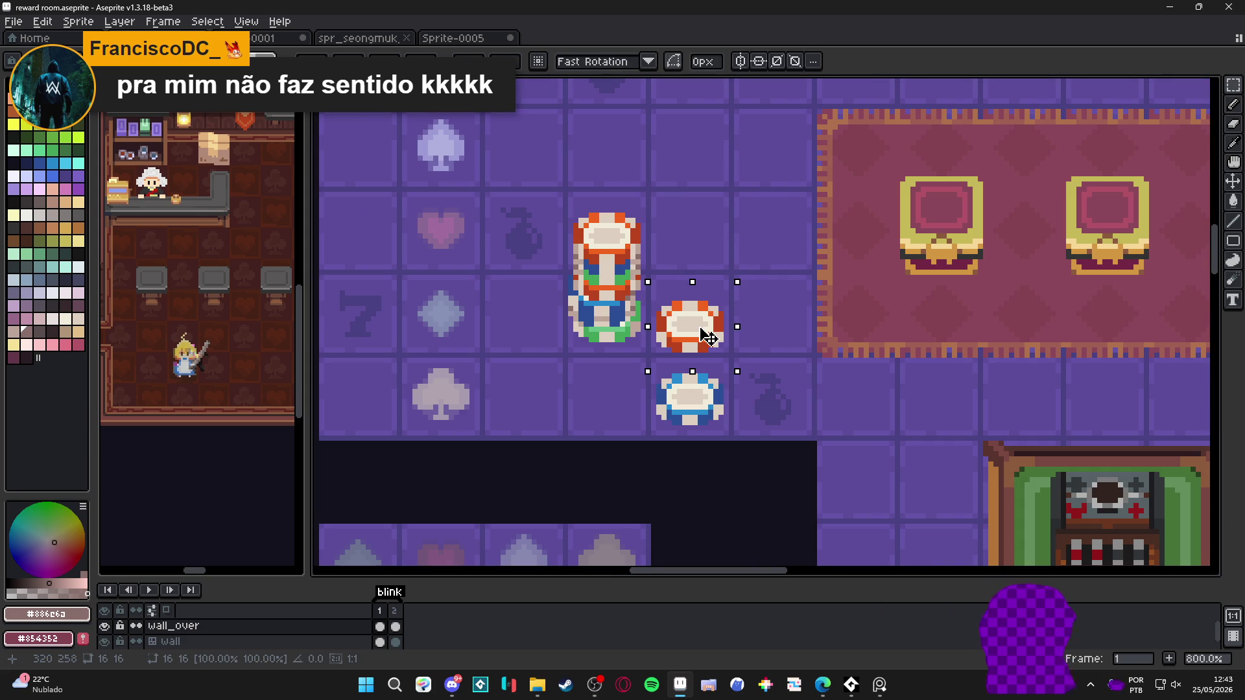
scroll(707, 344, up, 2)
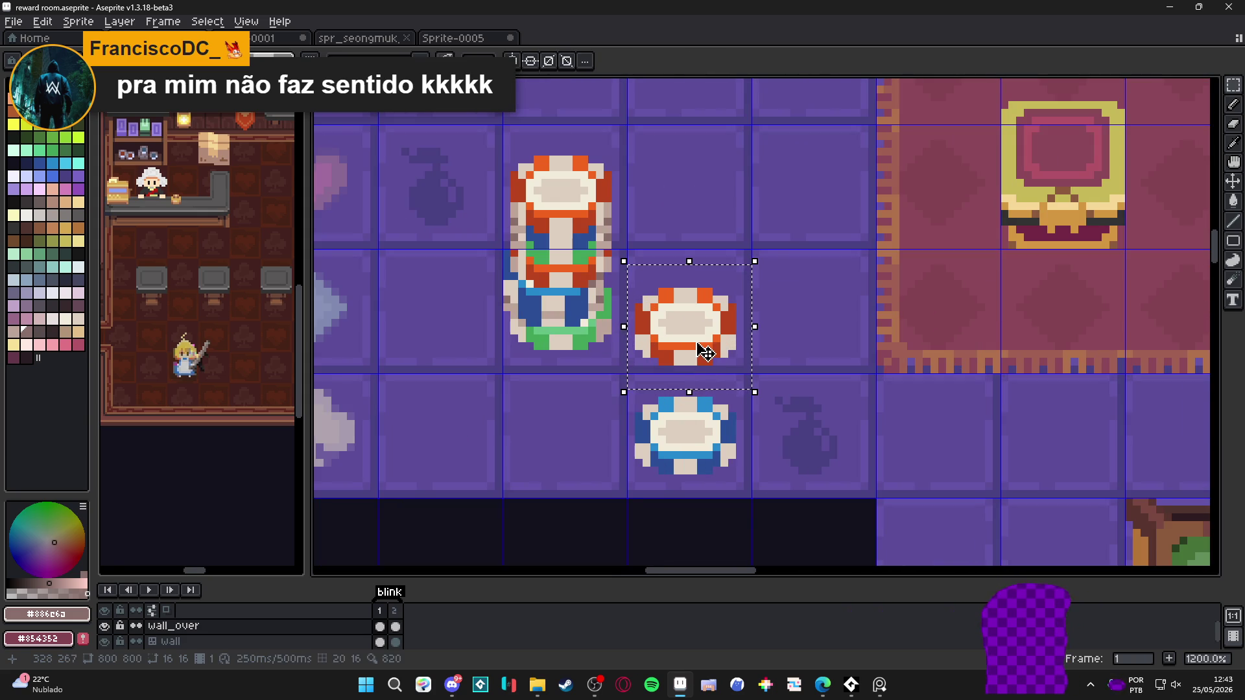
scroll(704, 353, down, 2)
Select the blue chip, drag it up onto the red chip and commit
drag(641, 395, 726, 480)
scroll(681, 447, down, 2)
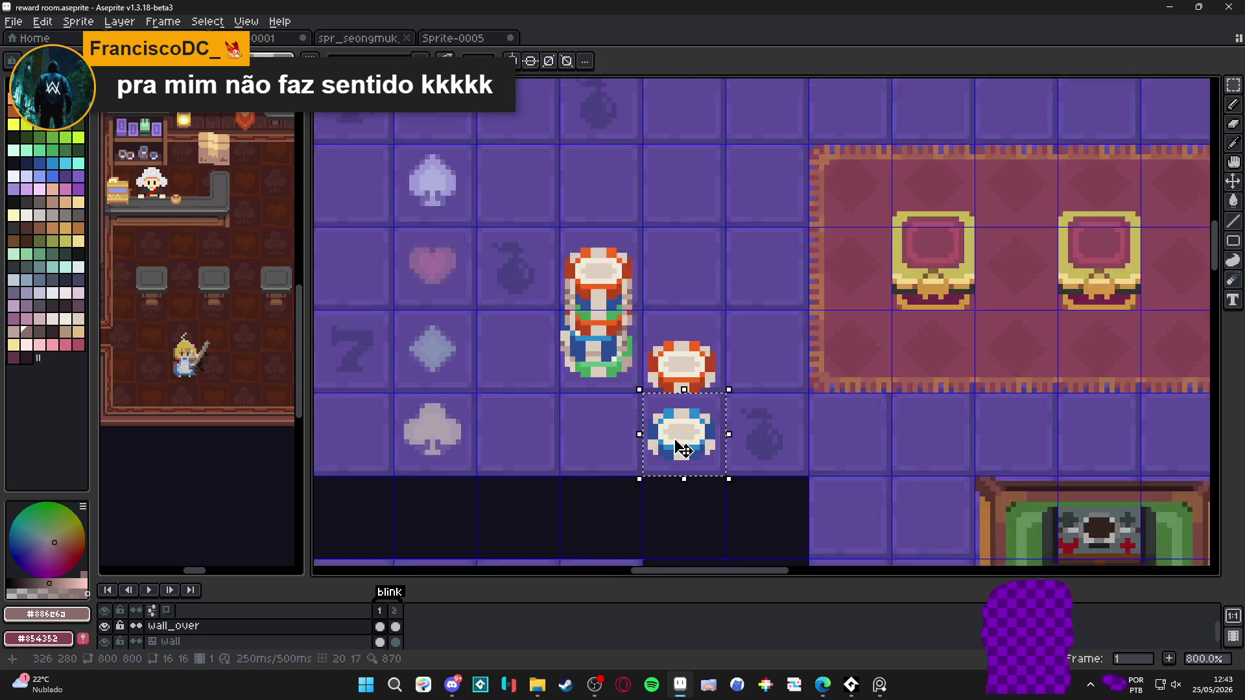
scroll(680, 447, up, 2)
drag(675, 437, 679, 358)
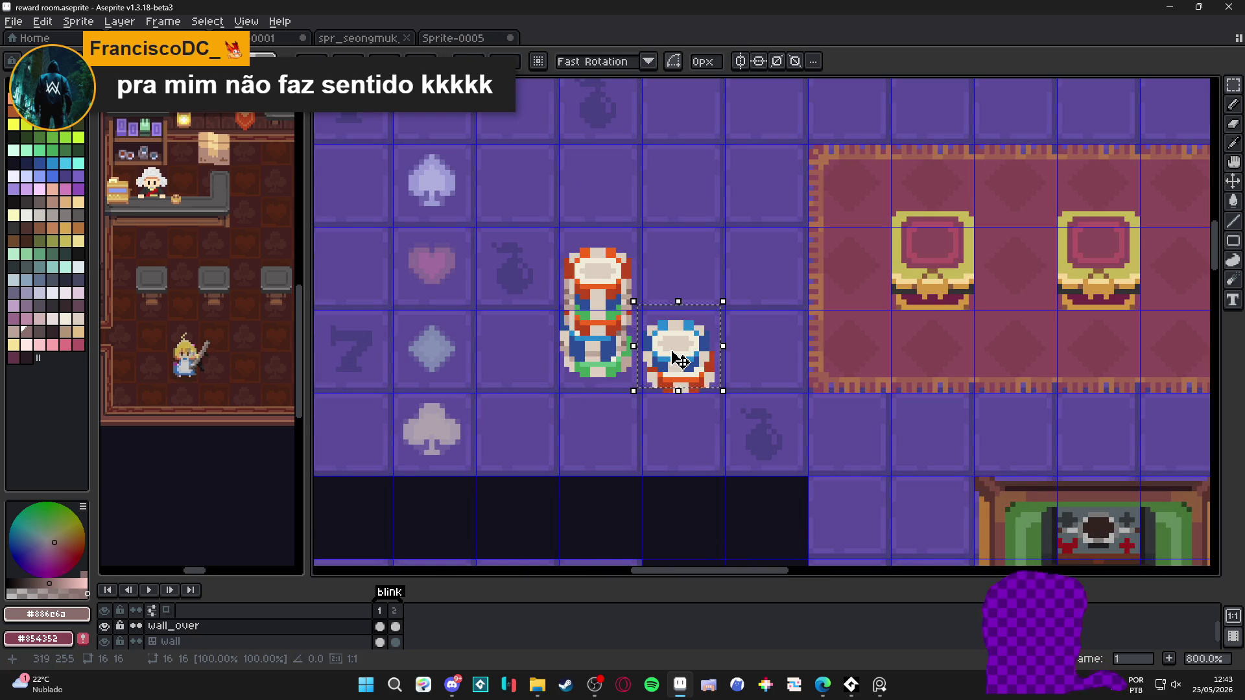
key(ctrl+d)
scroll(705, 420, down, 3)
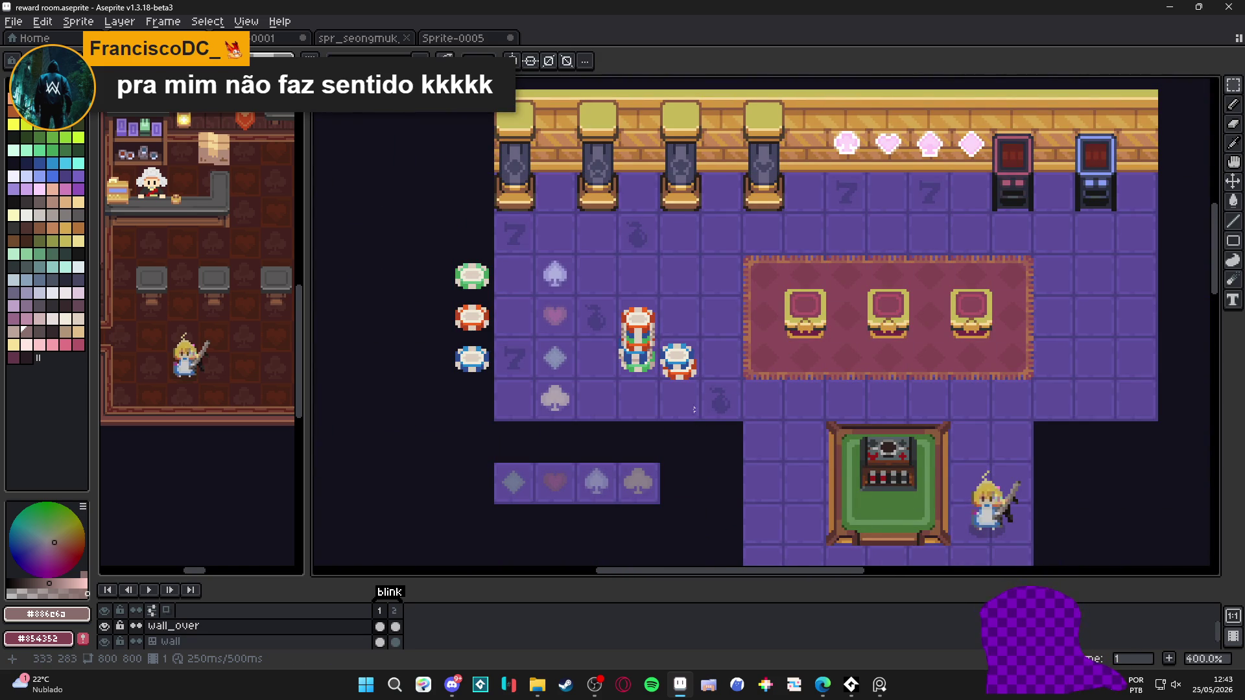
scroll(678, 381, down, 1)
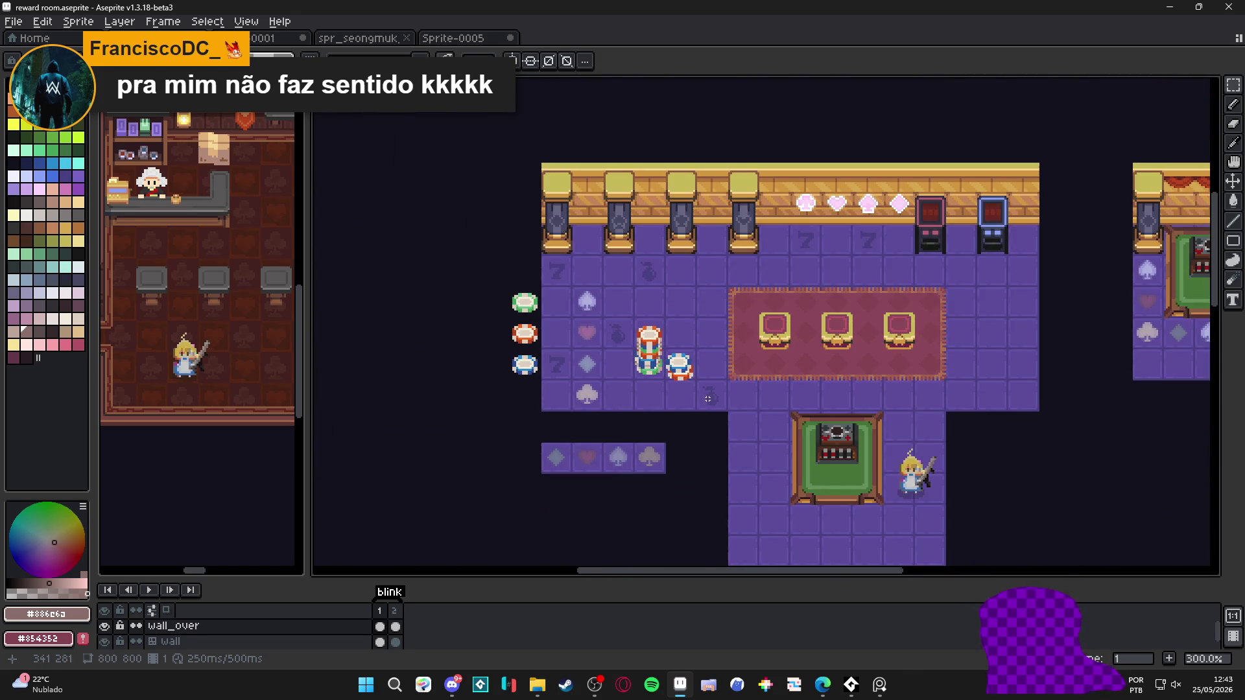
scroll(682, 392, up, 2)
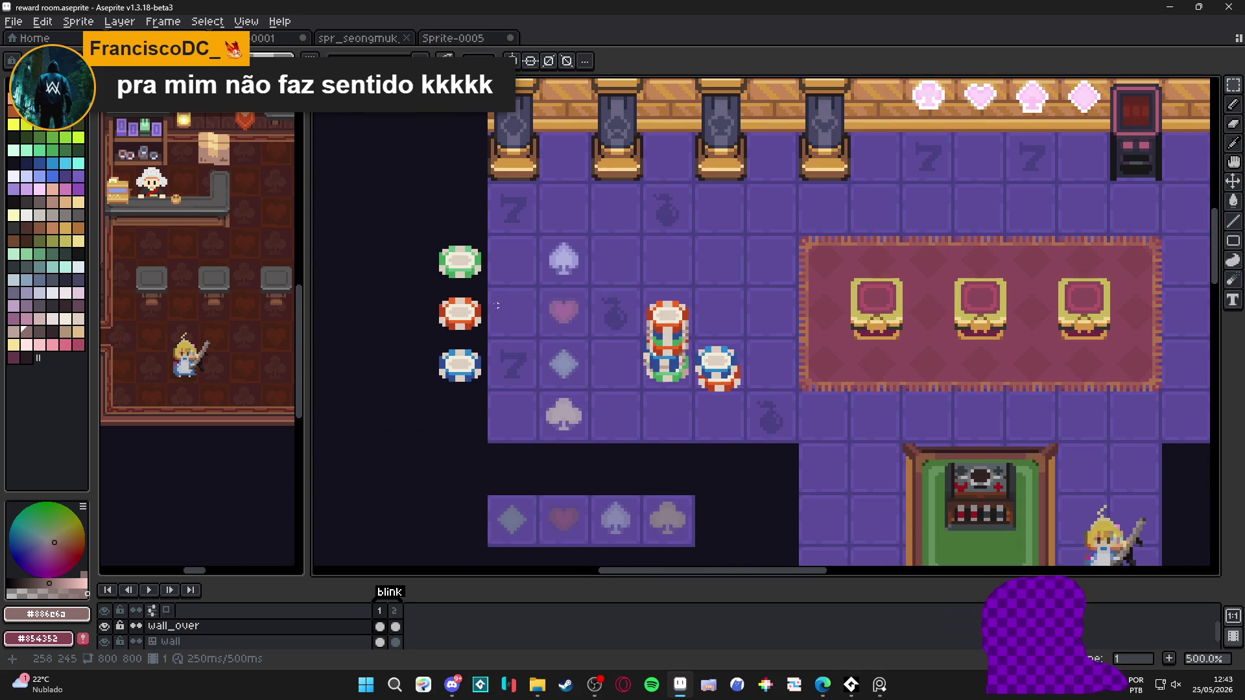
Move the green chip from the left column to just below the chip stack
drag(461, 254, 470, 263)
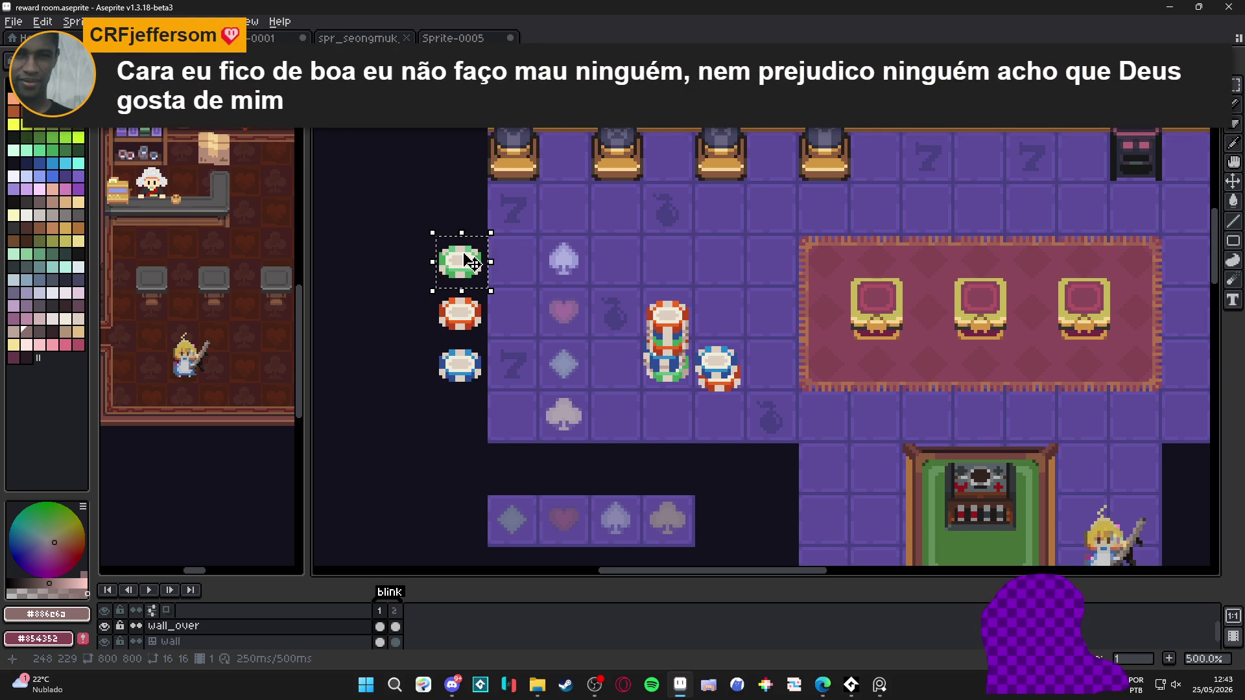
mouse_move(470, 261)
mouse_down()
mouse_move(619, 340)
mouse_move(674, 413)
mouse_move(640, 394)
mouse_up()
scroll(673, 412, up, 5)
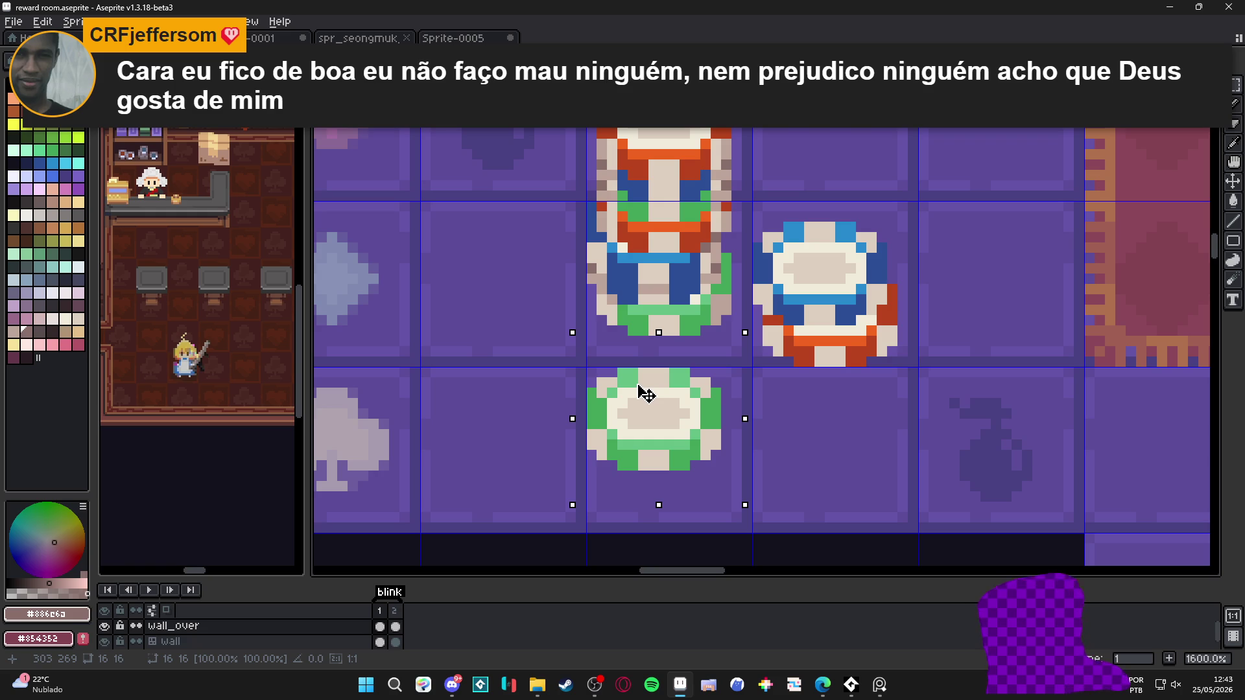
scroll(639, 388, down, 4)
scroll(668, 413, down, 1)
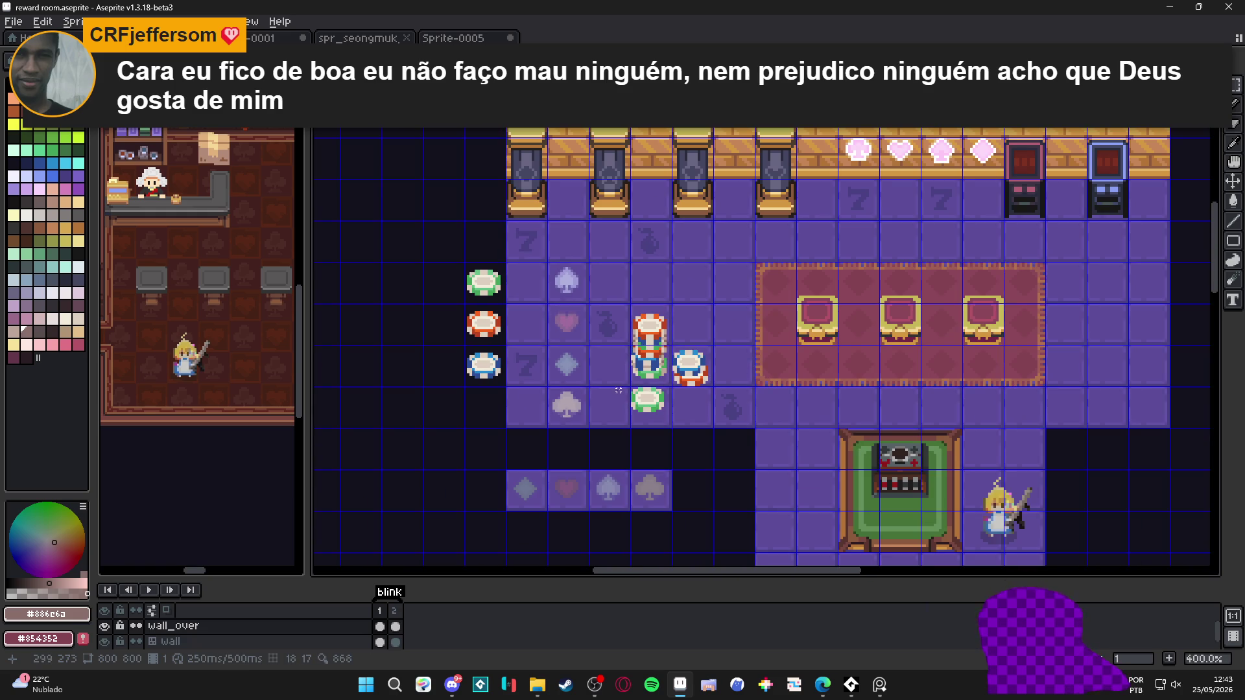
scroll(641, 405, up, 6)
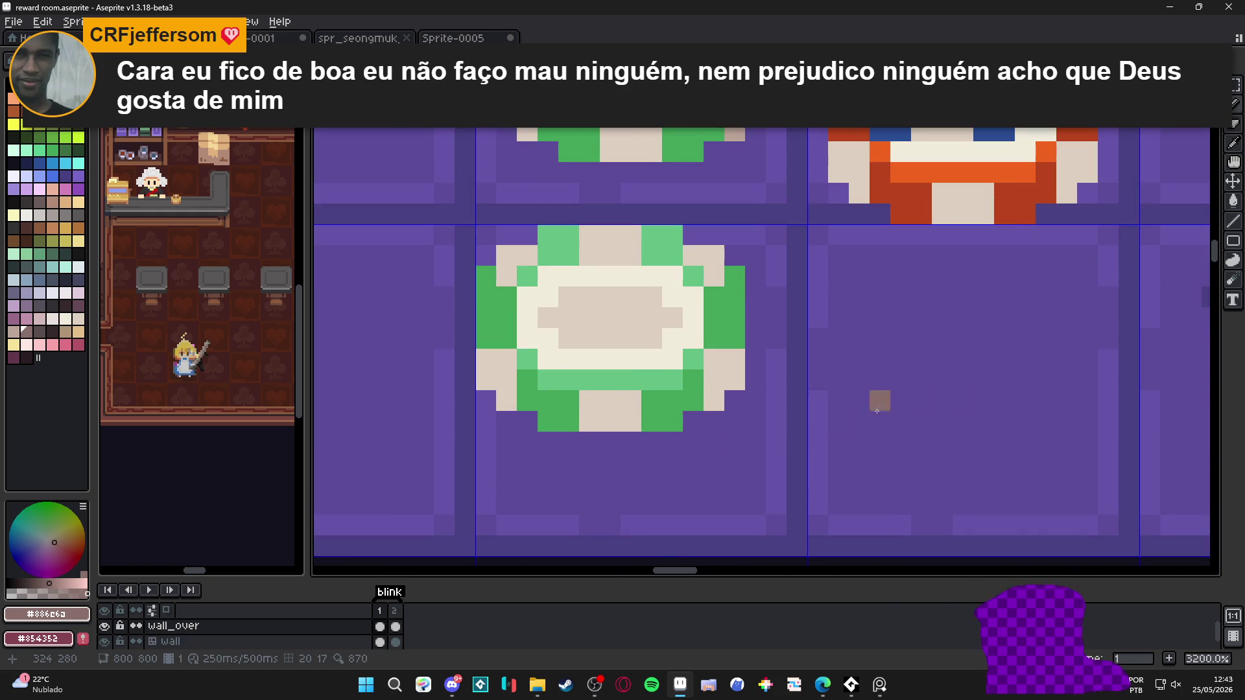
Paint dark purple pixels at the green chip's corners, undoing the last one
alt+click(798, 420)
click(693, 422)
click(735, 401)
click(528, 421)
click(486, 401)
scroll(660, 442, down, 3)
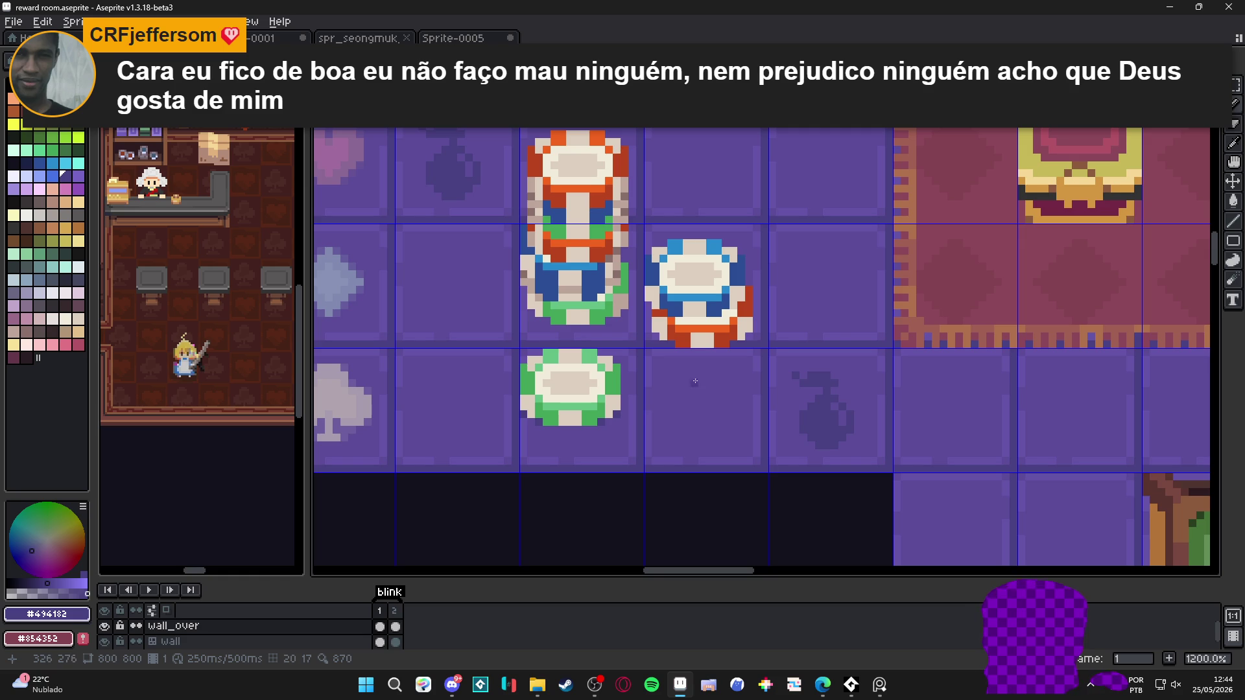
scroll(606, 322, up, 3)
scroll(601, 329, down, 3)
scroll(601, 329, down, 1)
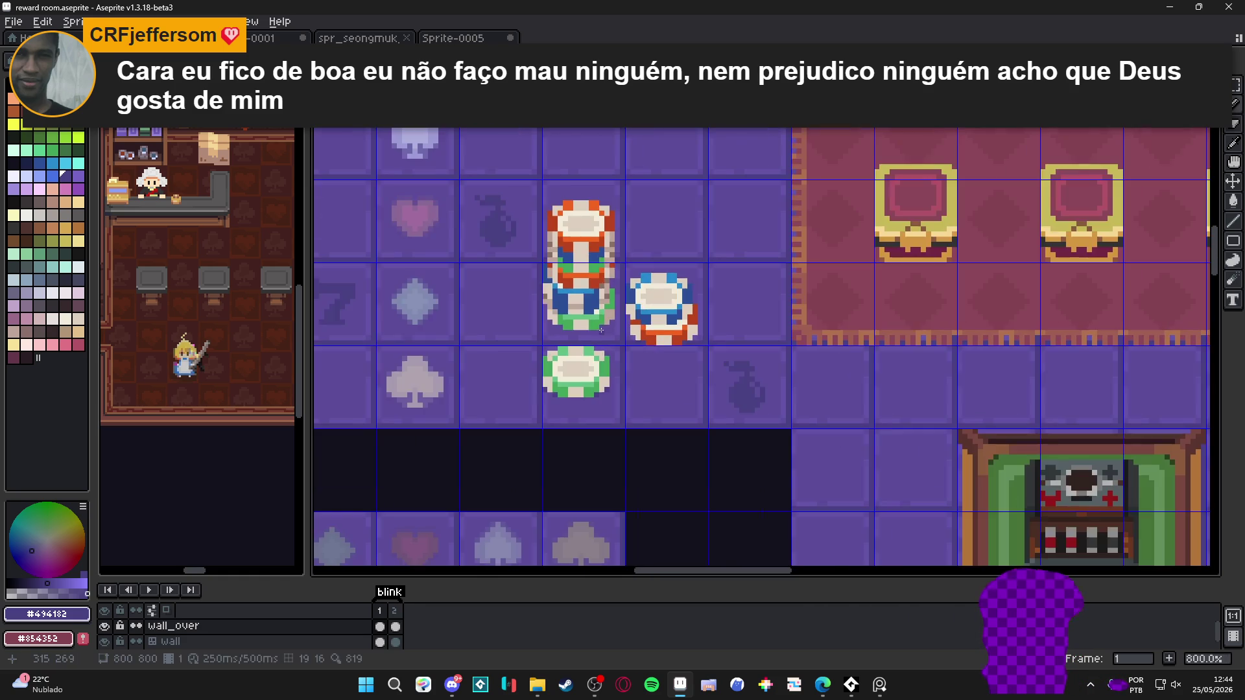
scroll(608, 411, up, 2)
key(ctrl+z)
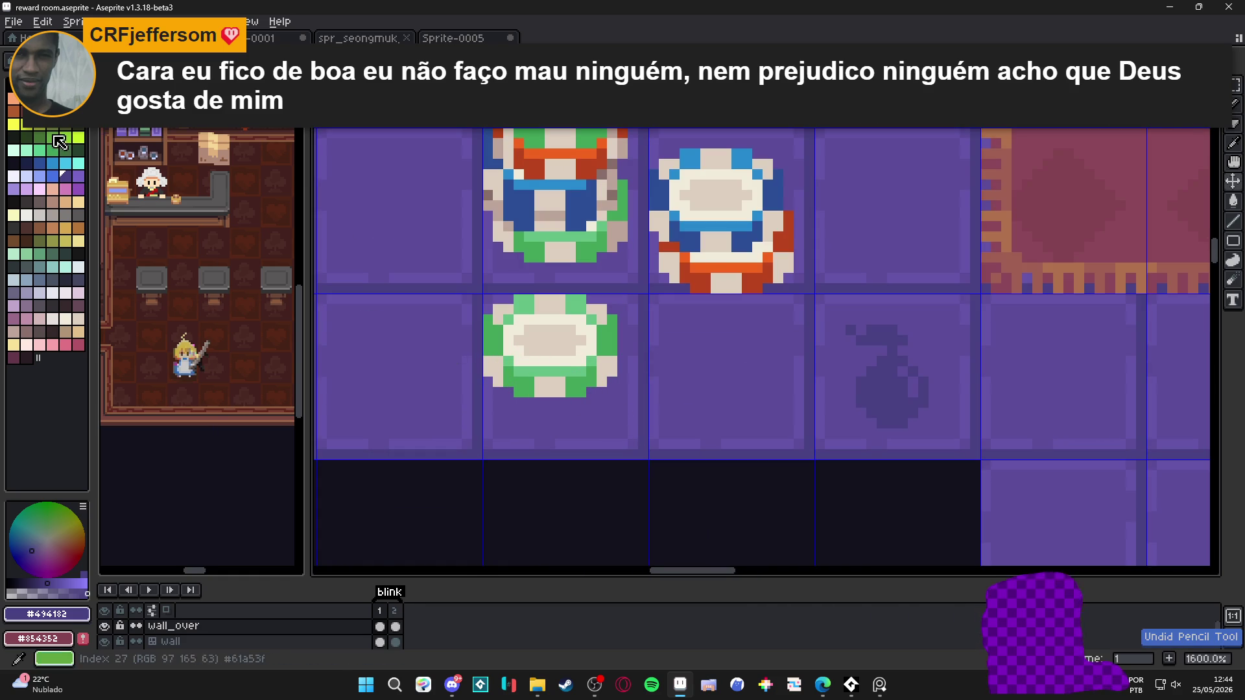
click(26, 574)
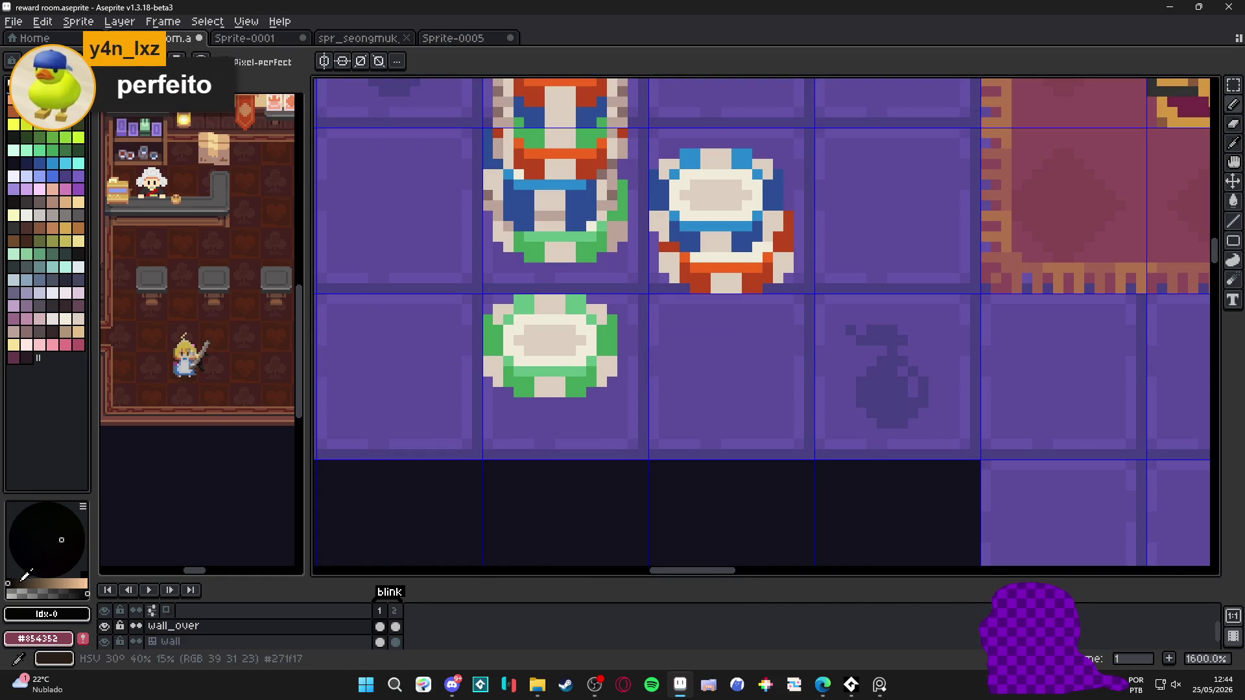
Paint two near-black pixels at the green chip's lower-right corner
click(15, 587)
scroll(582, 405, up, 3)
click(600, 380)
click(640, 358)
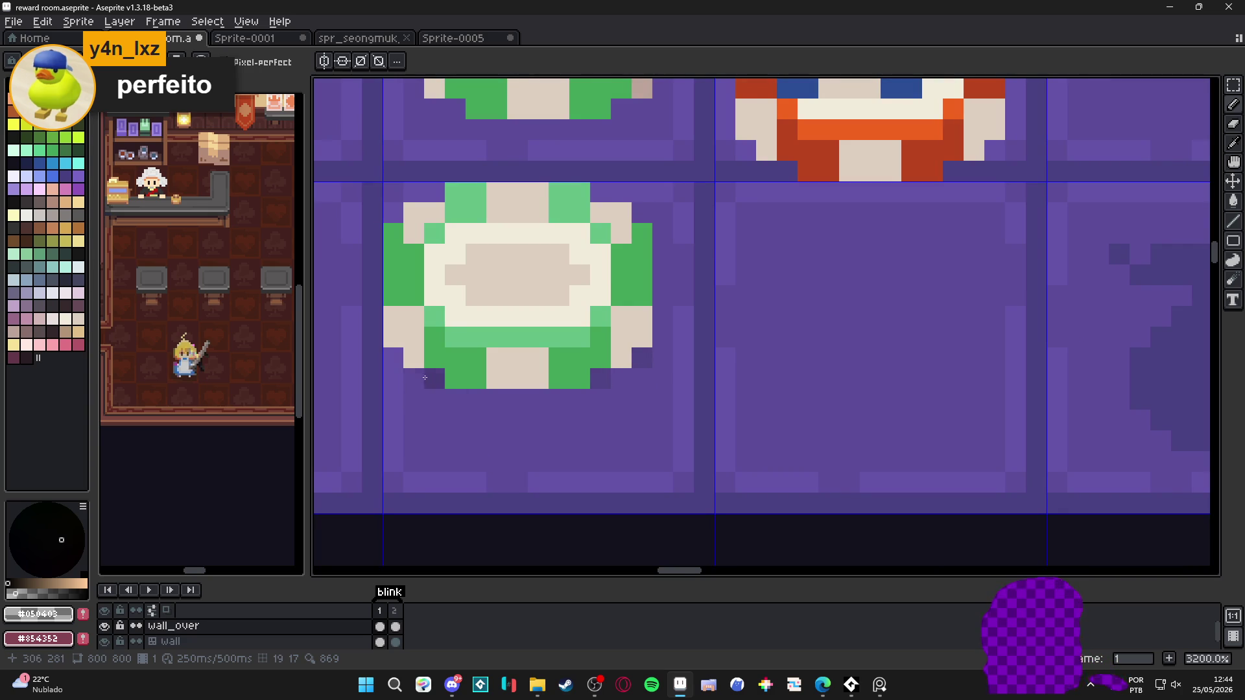
scroll(490, 391, down, 3)
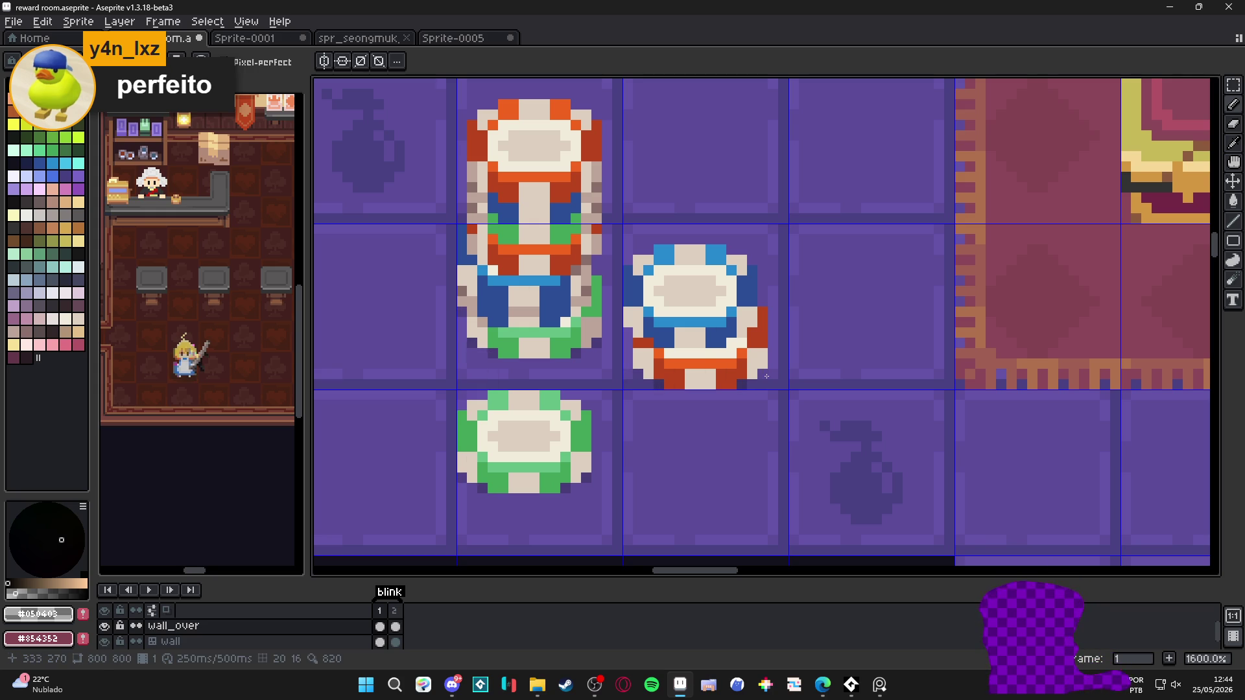
scroll(711, 372, down, 4)
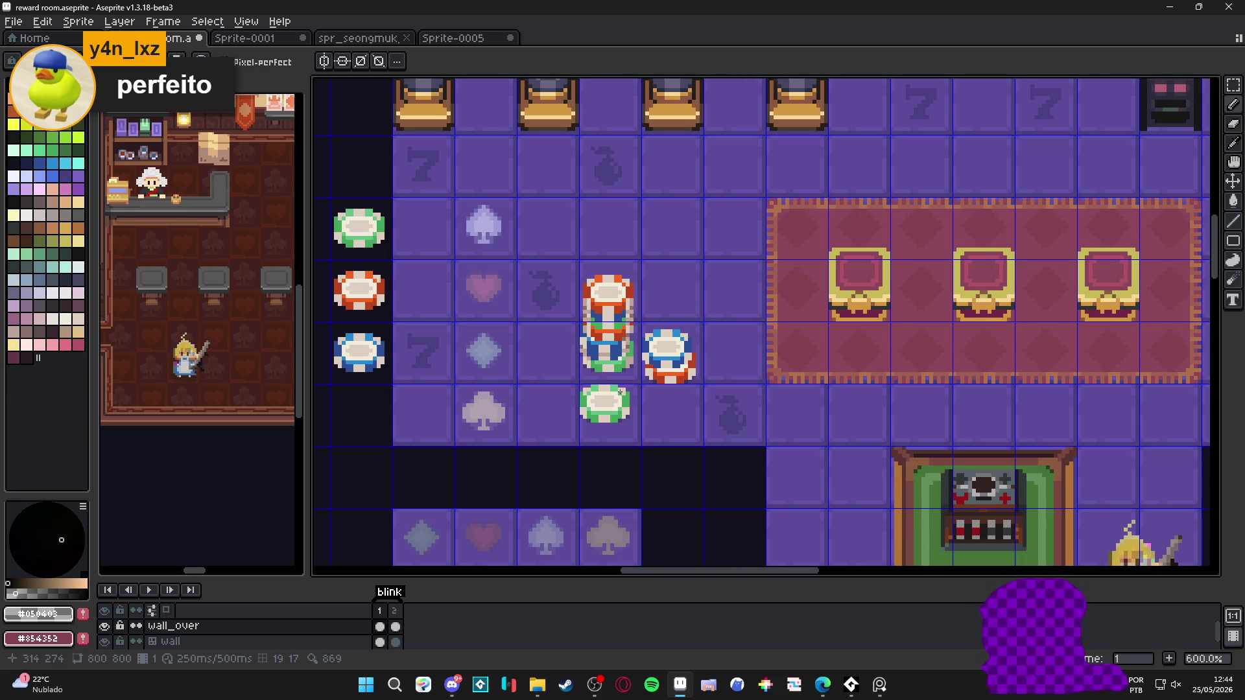
scroll(635, 402, down, 1)
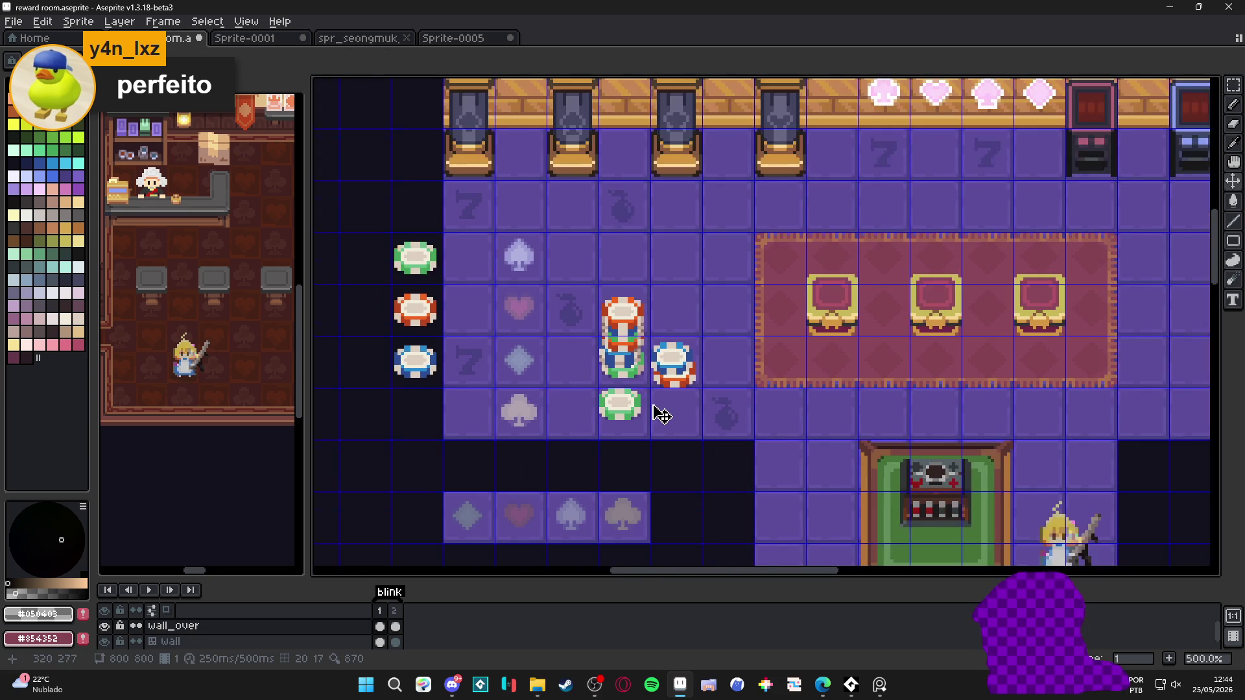
Hide the grid overlay with Ctrl+'
key(ctrl+apostrophe)
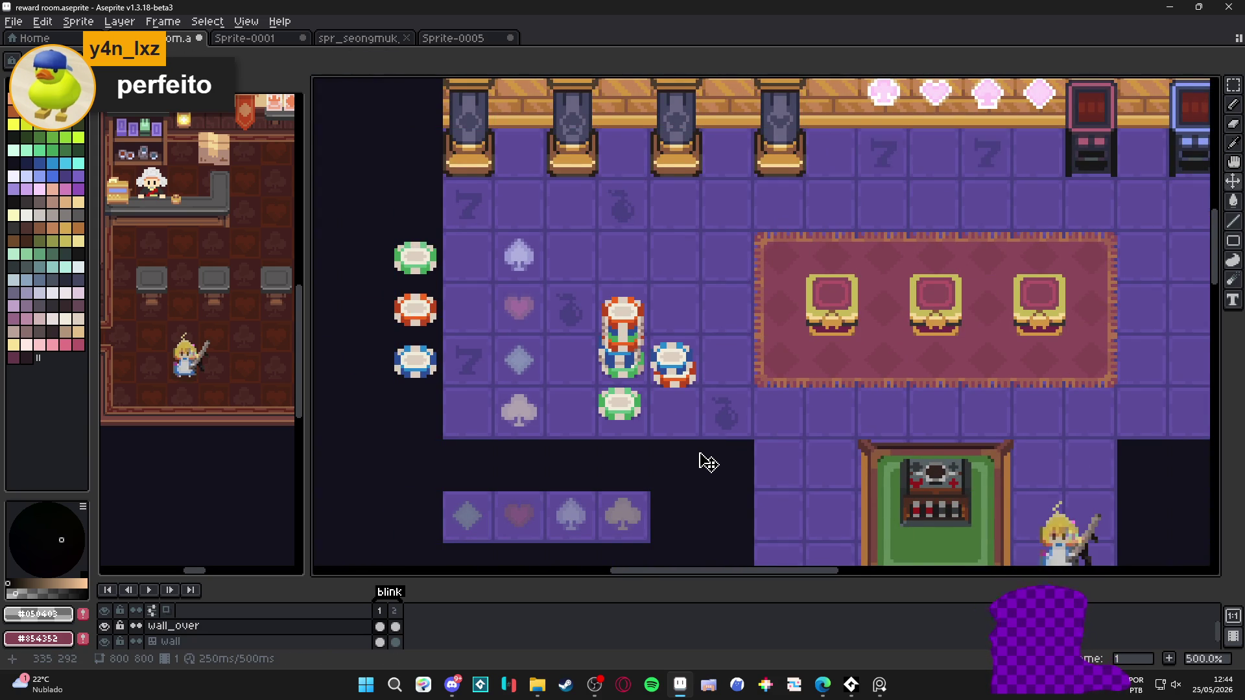
scroll(708, 462, down, 1)
scroll(707, 330, down, 1)
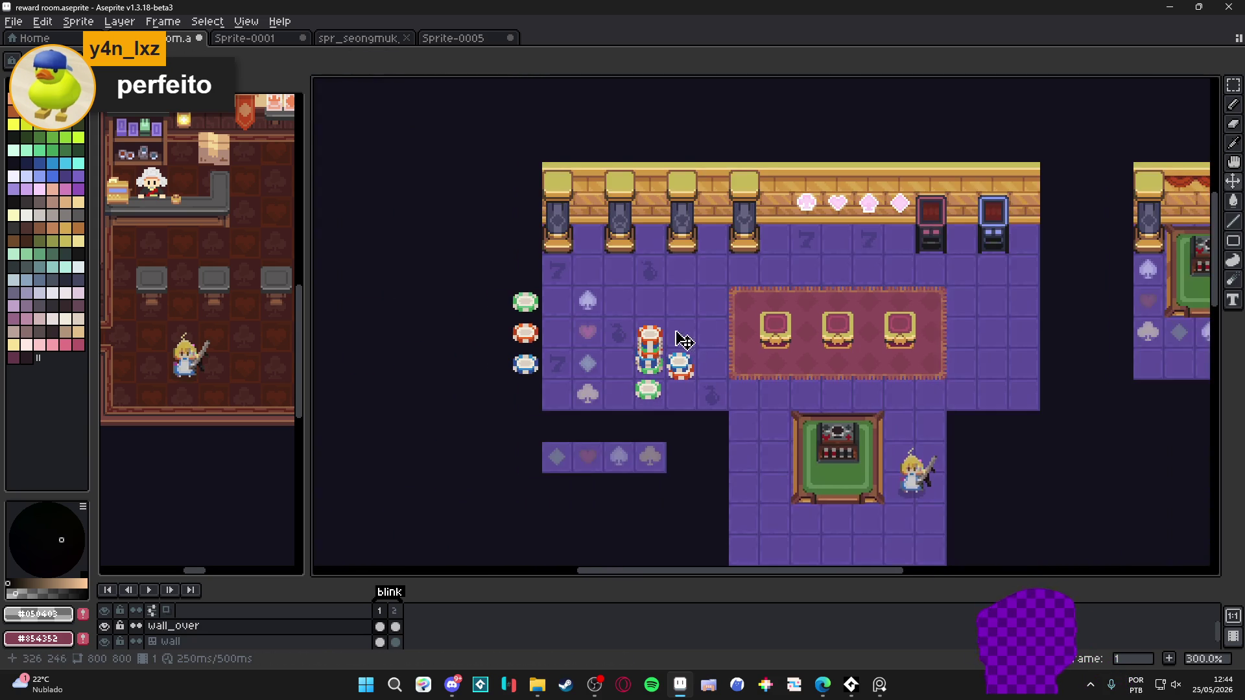
scroll(778, 353, up, 1)
key(m)
drag(610, 327, 658, 414)
key(shift+Up)
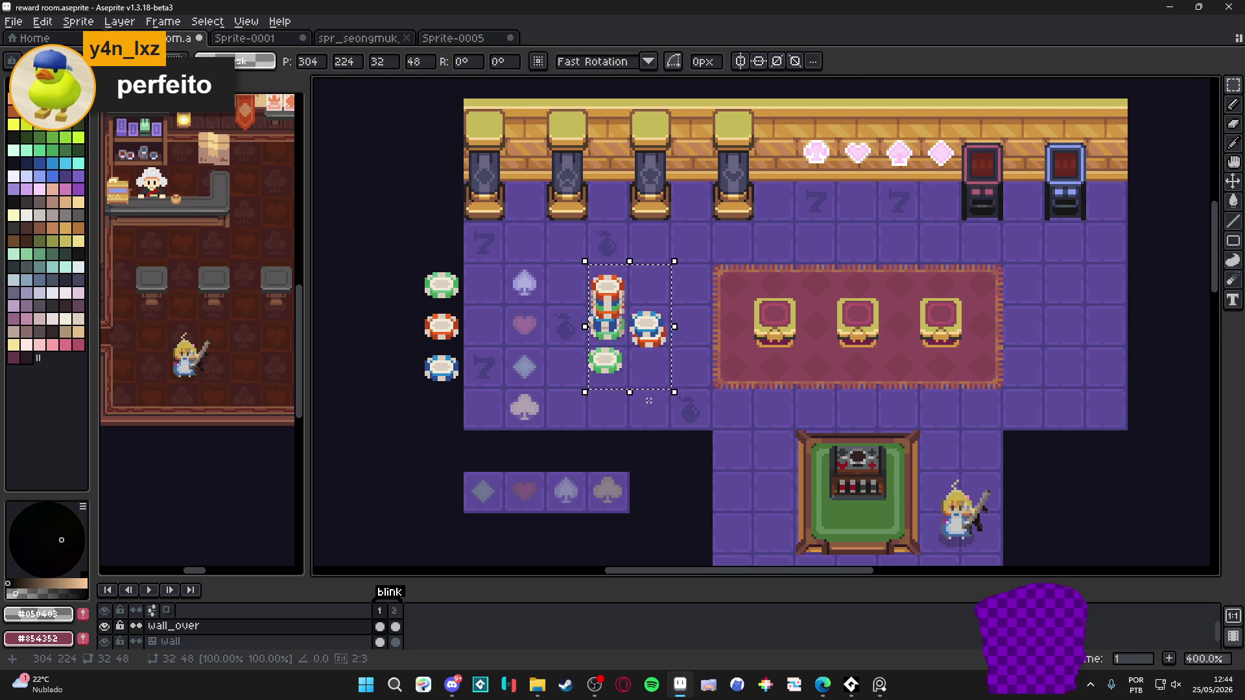
key(shift+Up)
key(ctrl+s)
scroll(666, 452, right, 3)
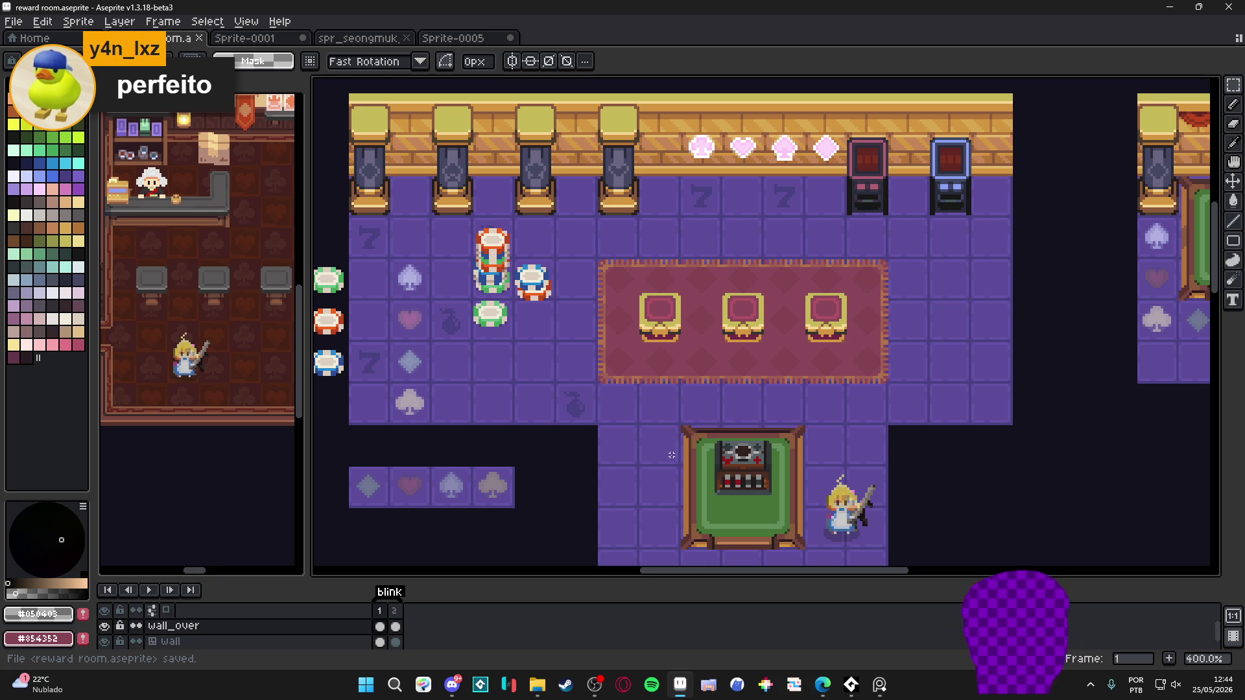
scroll(864, 342, right, 3)
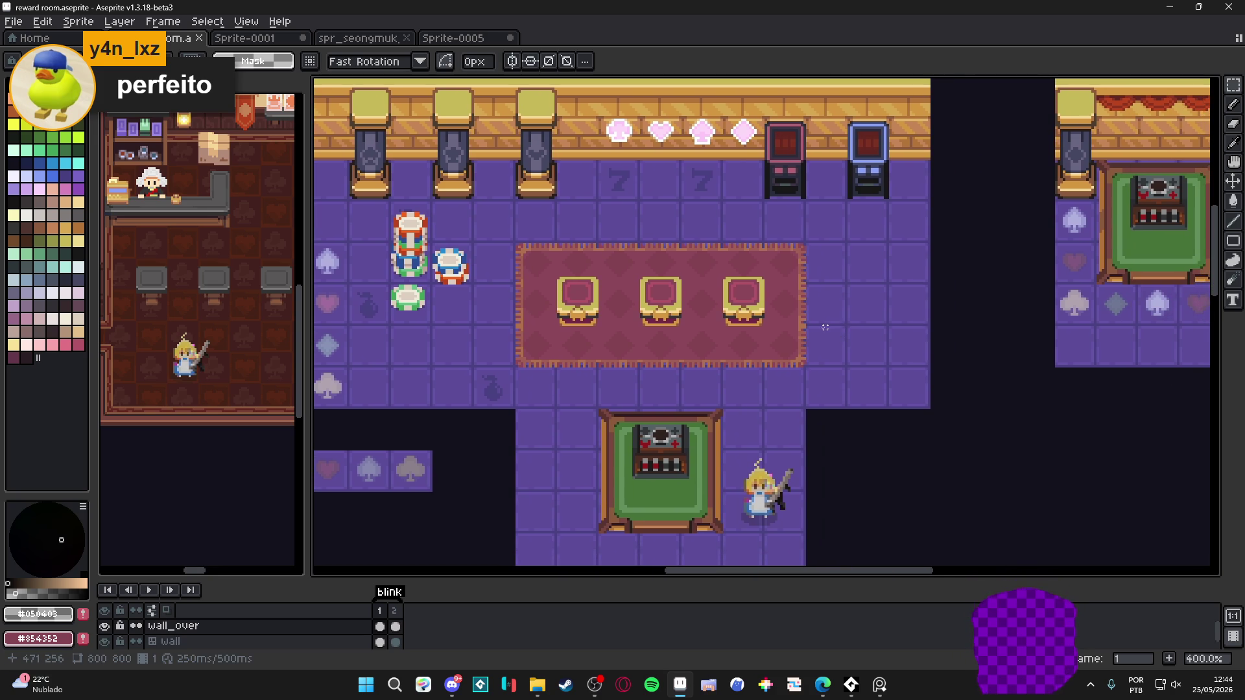
scroll(826, 328, down, 1)
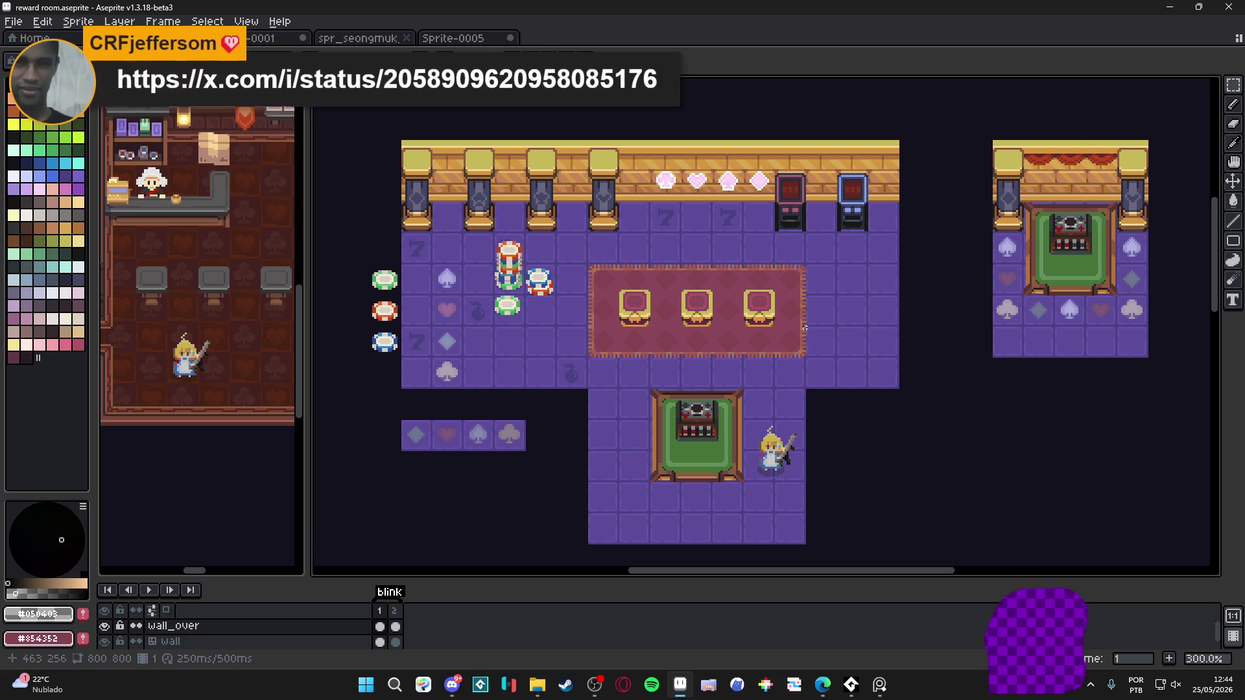
key(alt+Tab)
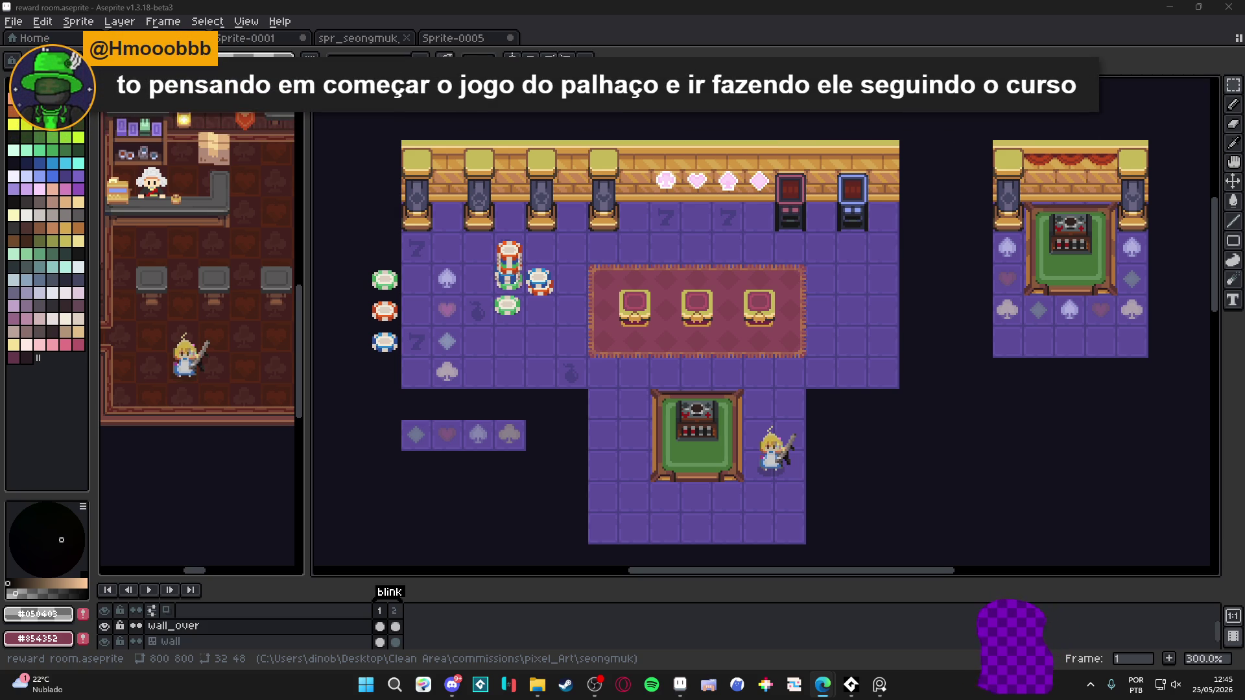
key(alt+Tab)
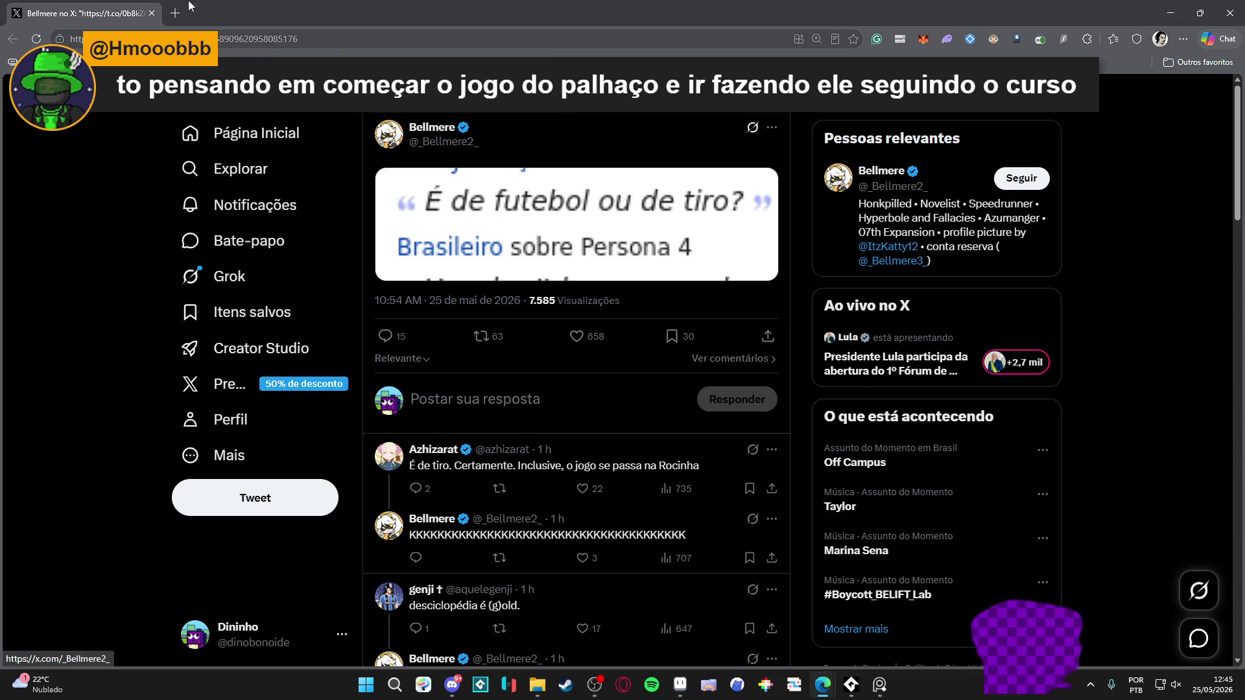
key(alt+Tab)
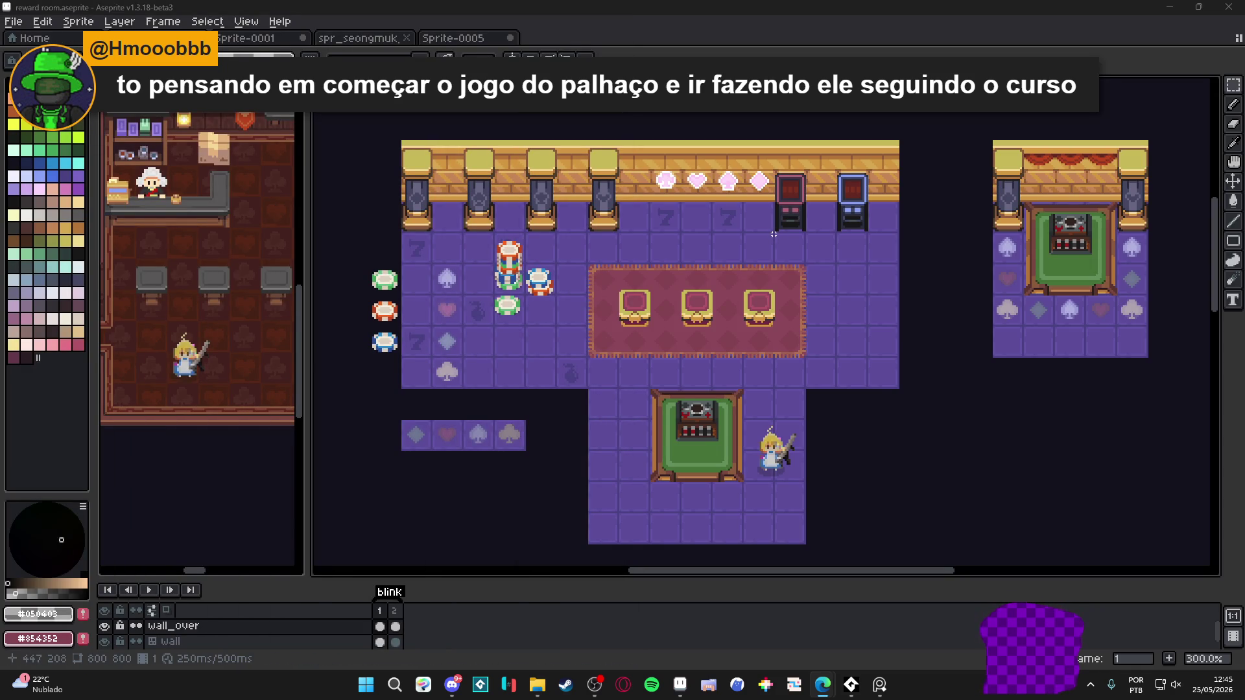
Save the reward room file, then switch to Discord and play the latest shared video
key(ctrl+s)
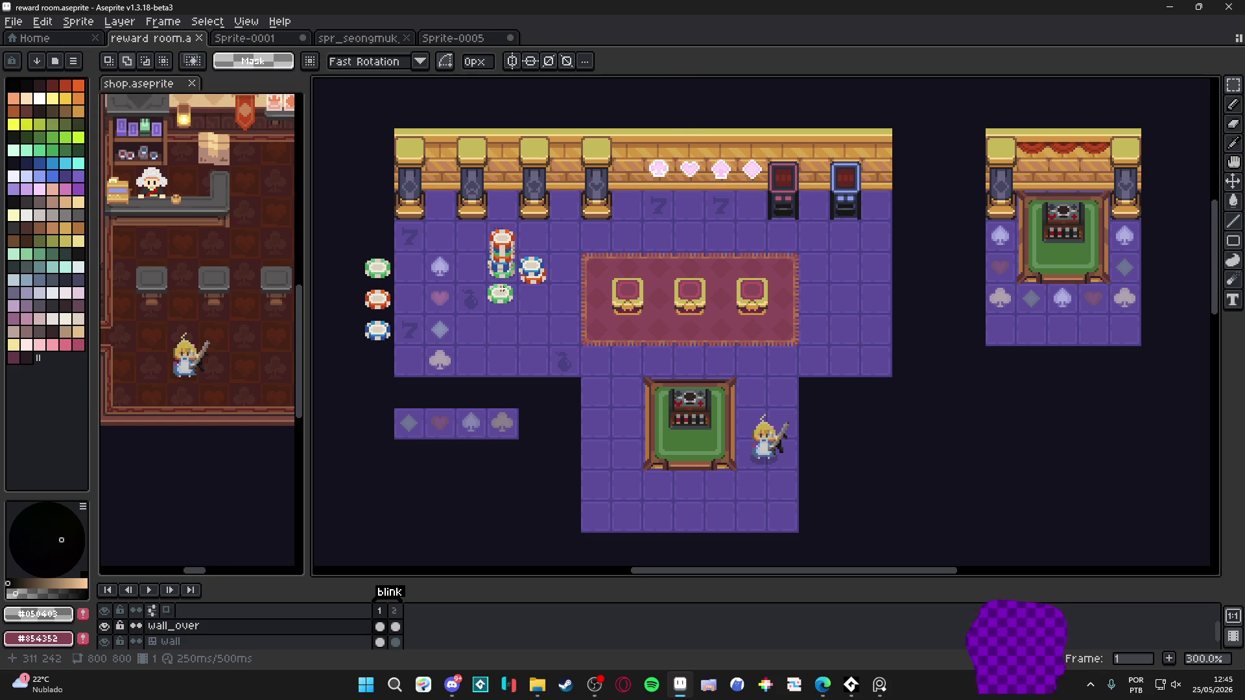
mouse_move(769, 358)
mouse_down()
mouse_move(637, 353)
mouse_move(747, 358)
mouse_up()
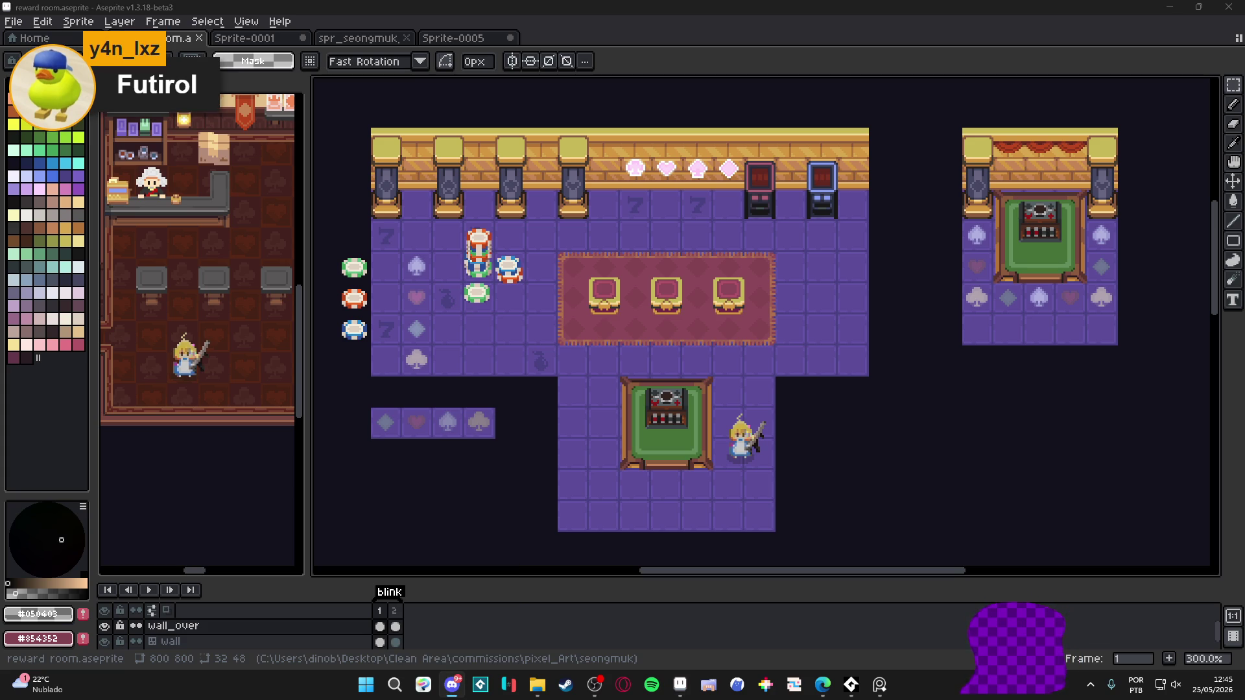
click(451, 685)
click(472, 465)
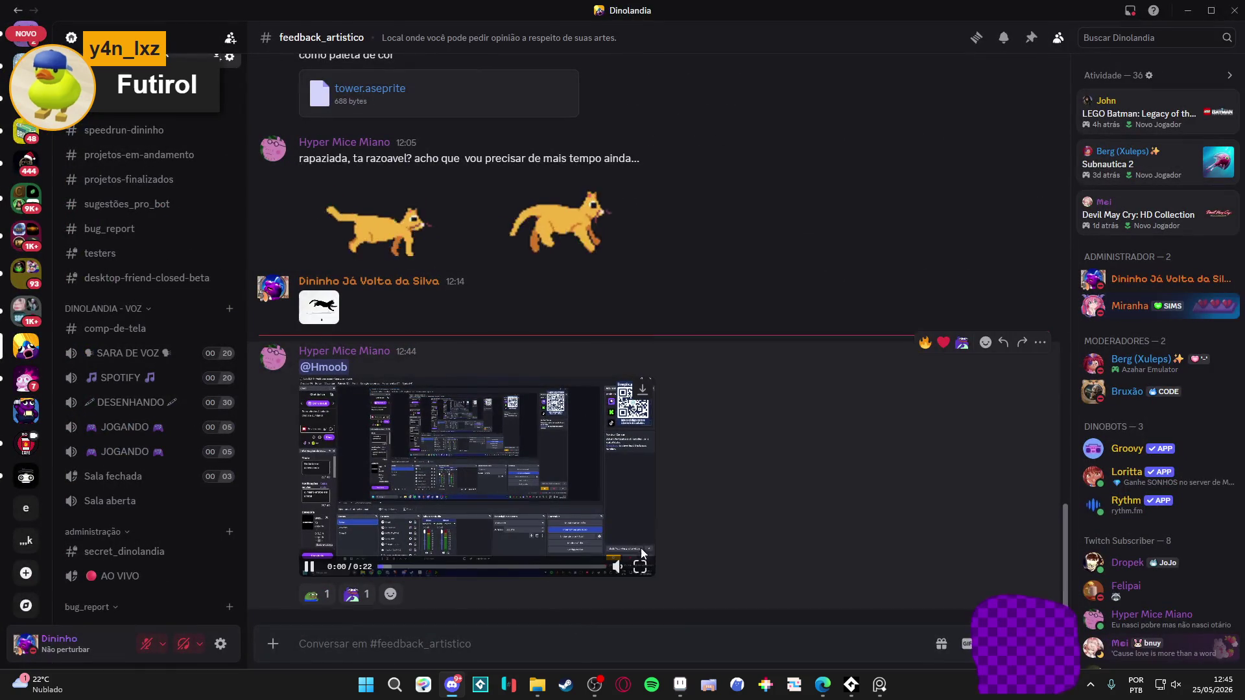
Play the shared Unity game clip in #feedback_artistico full screen
click(641, 566)
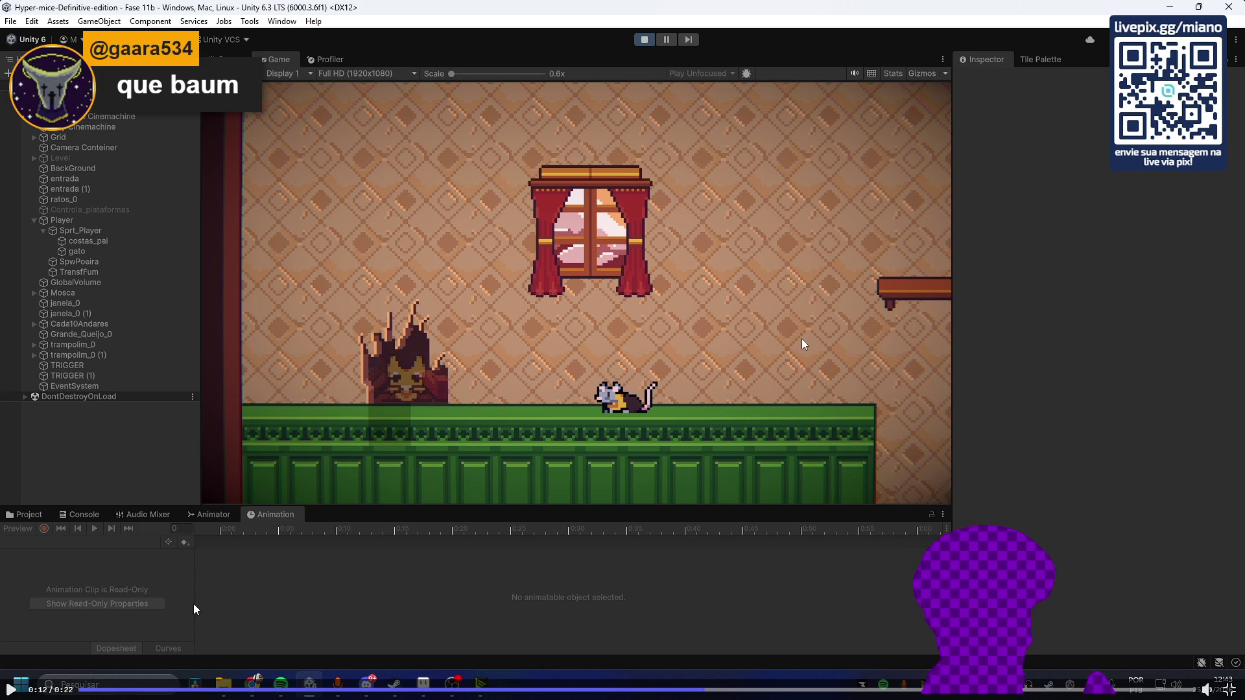
Finish watching the clip, exit full screen and minimize Discord back to Aseprite
click(83, 689)
click(13, 689)
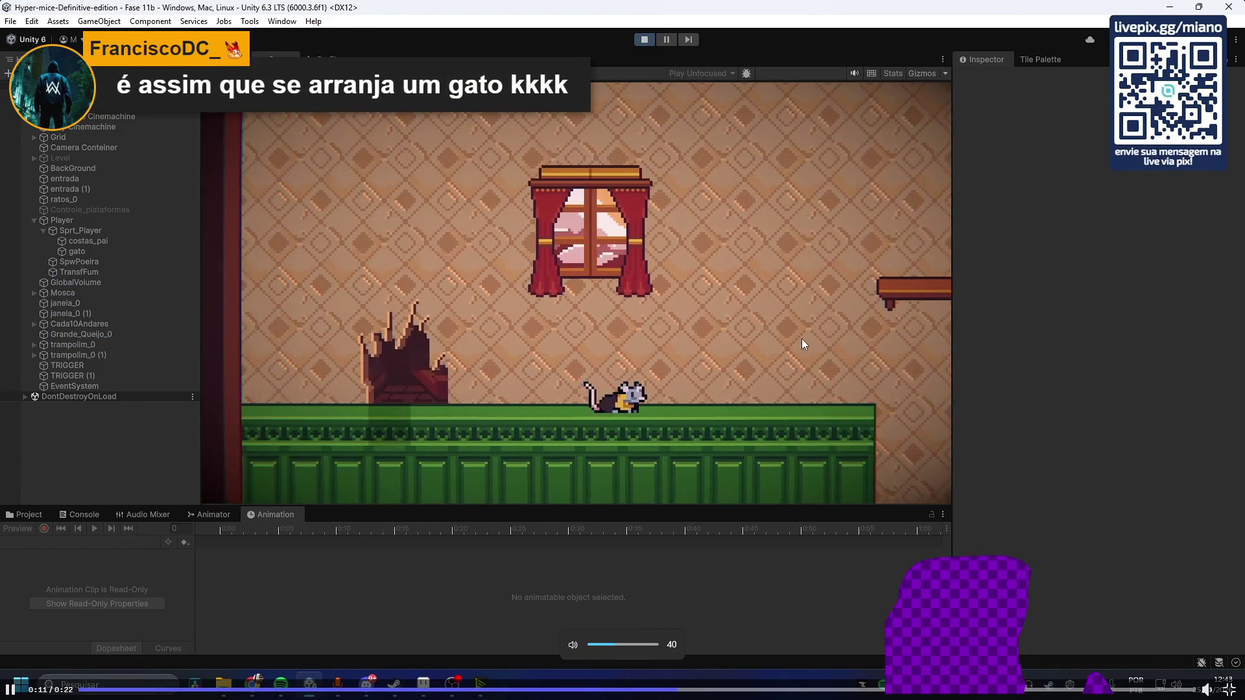
click(496, 526)
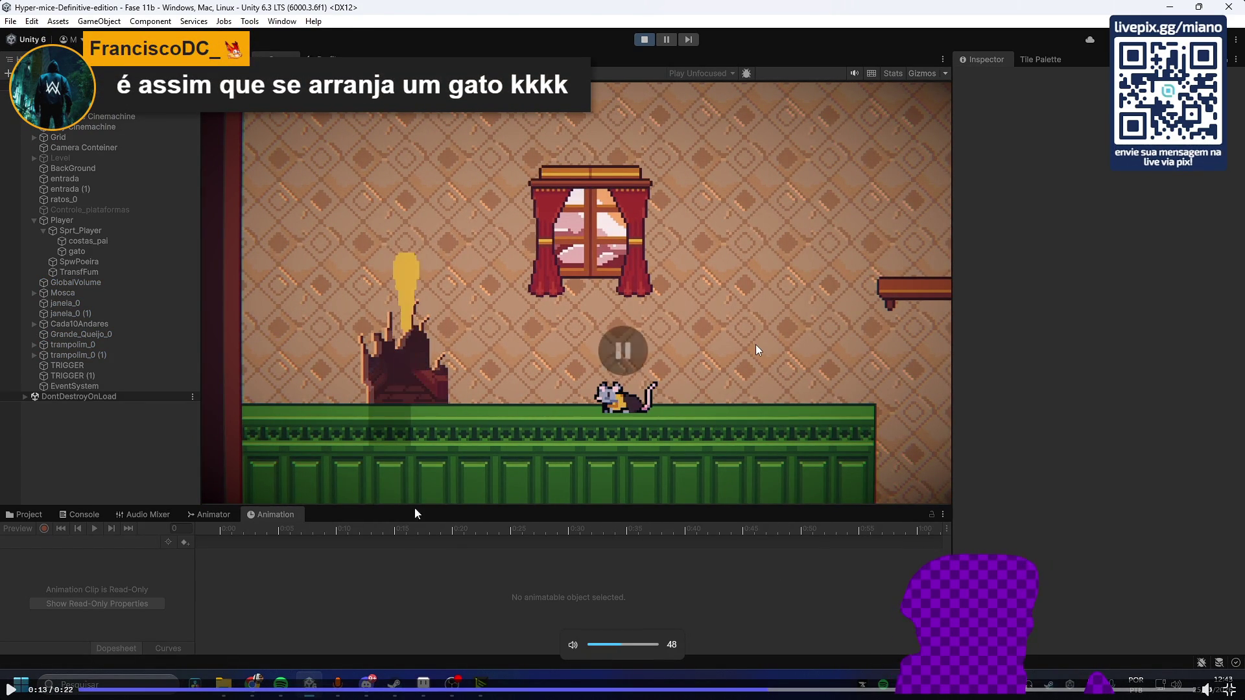
click(688, 598)
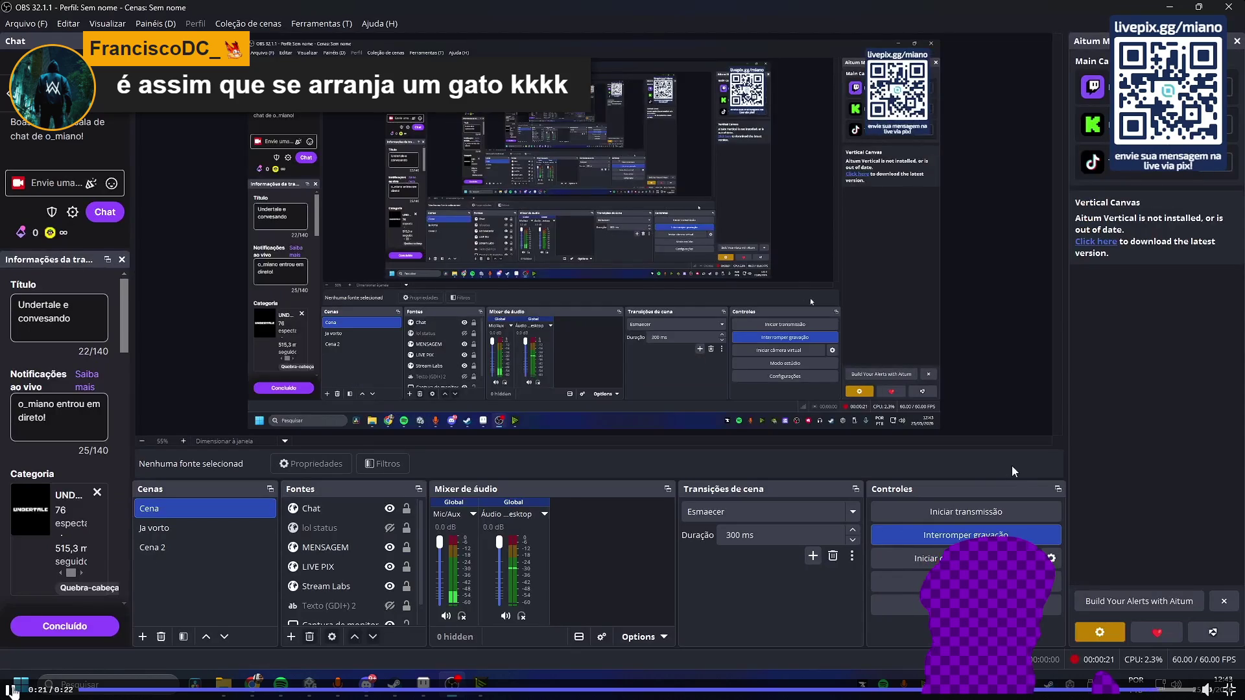
key(Escape)
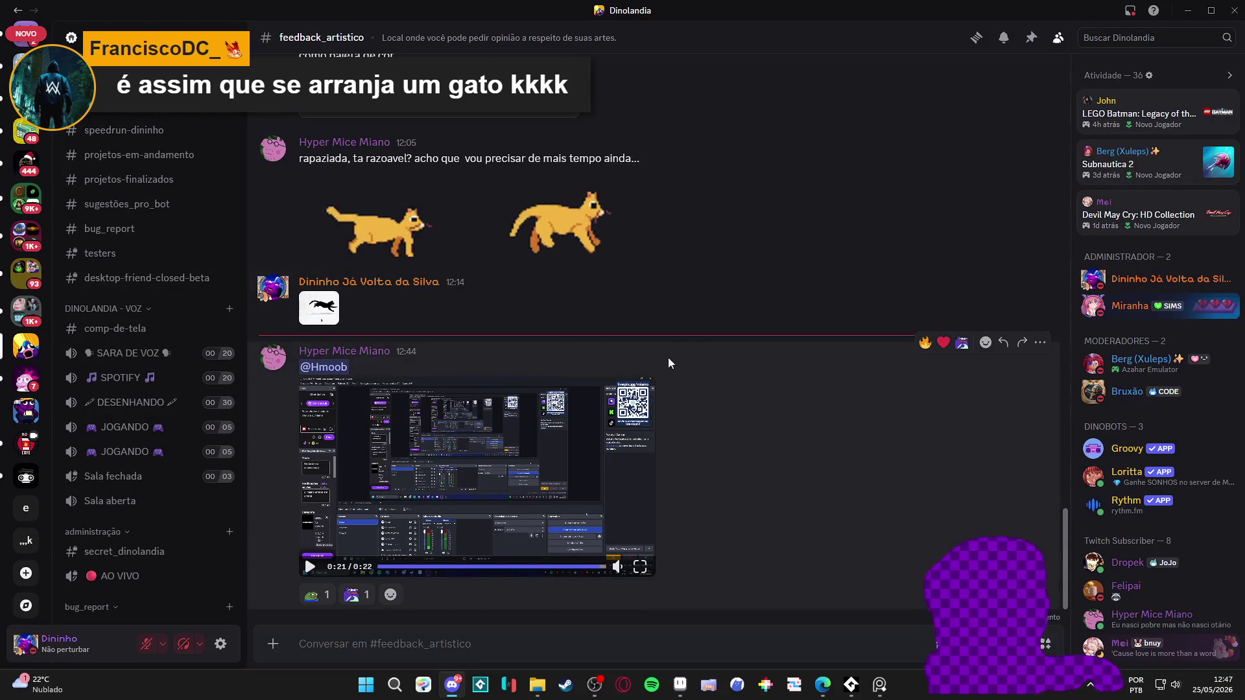
click(1187, 11)
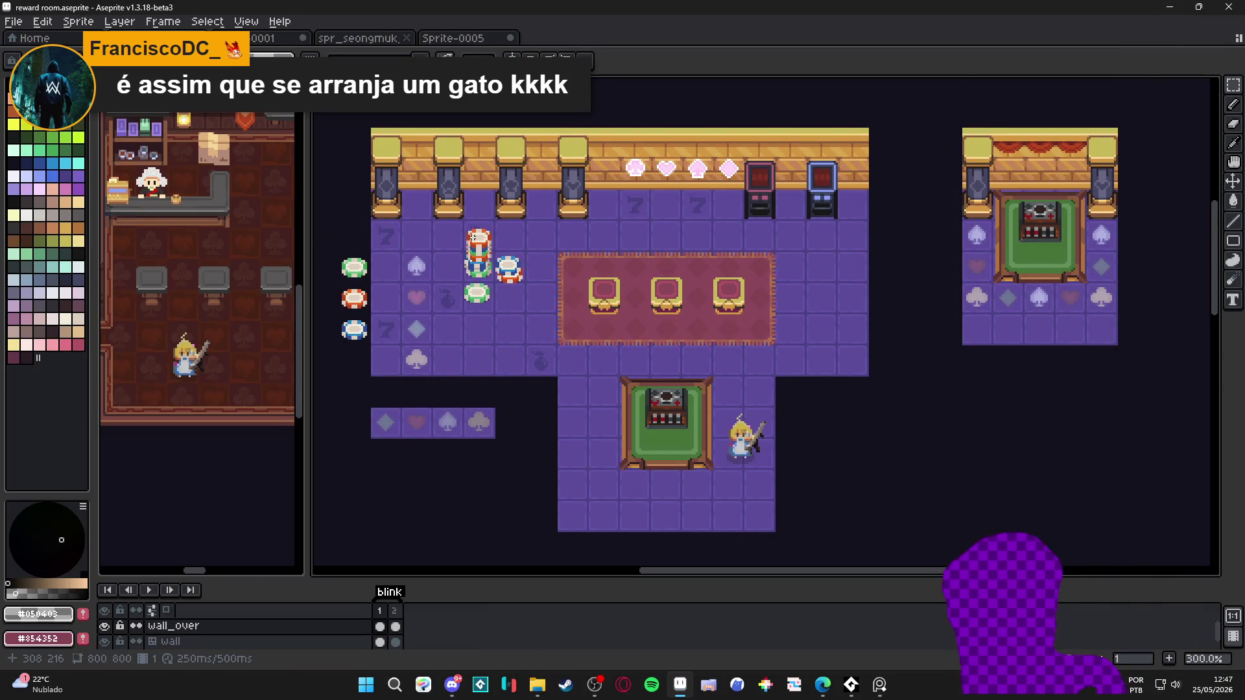
key(XF86AudioLowerVolume)
key(XF86AudioLowerVolume)
key(XF86AudioLowerVolume)
key(XF86AudioLowerVolume)
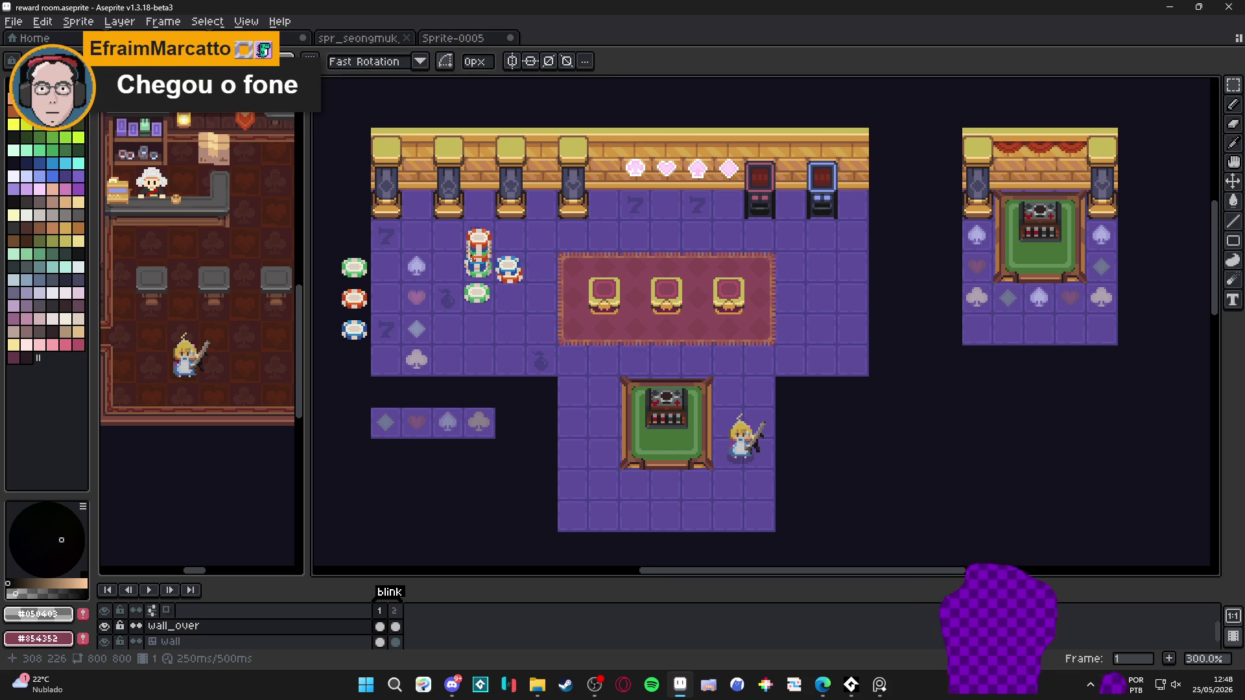
scroll(474, 256, up, 4)
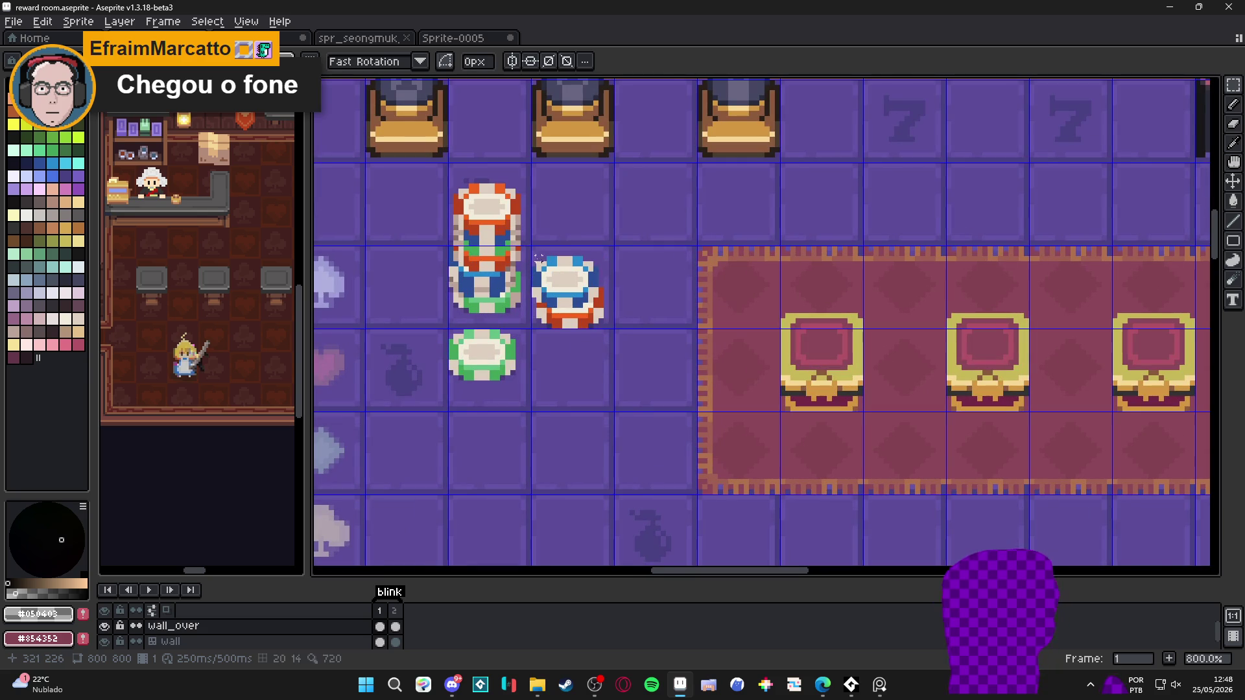
key(b)
scroll(518, 246, up, 3)
scroll(531, 241, down, 5)
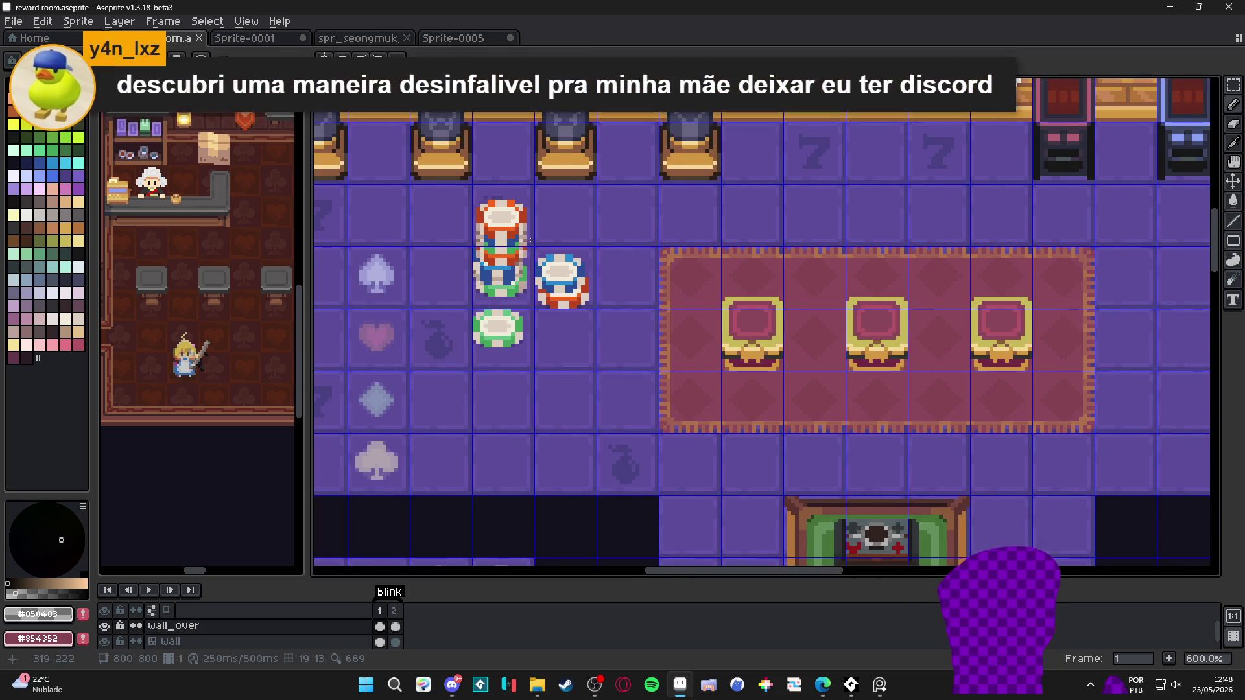
scroll(530, 241, down, 2)
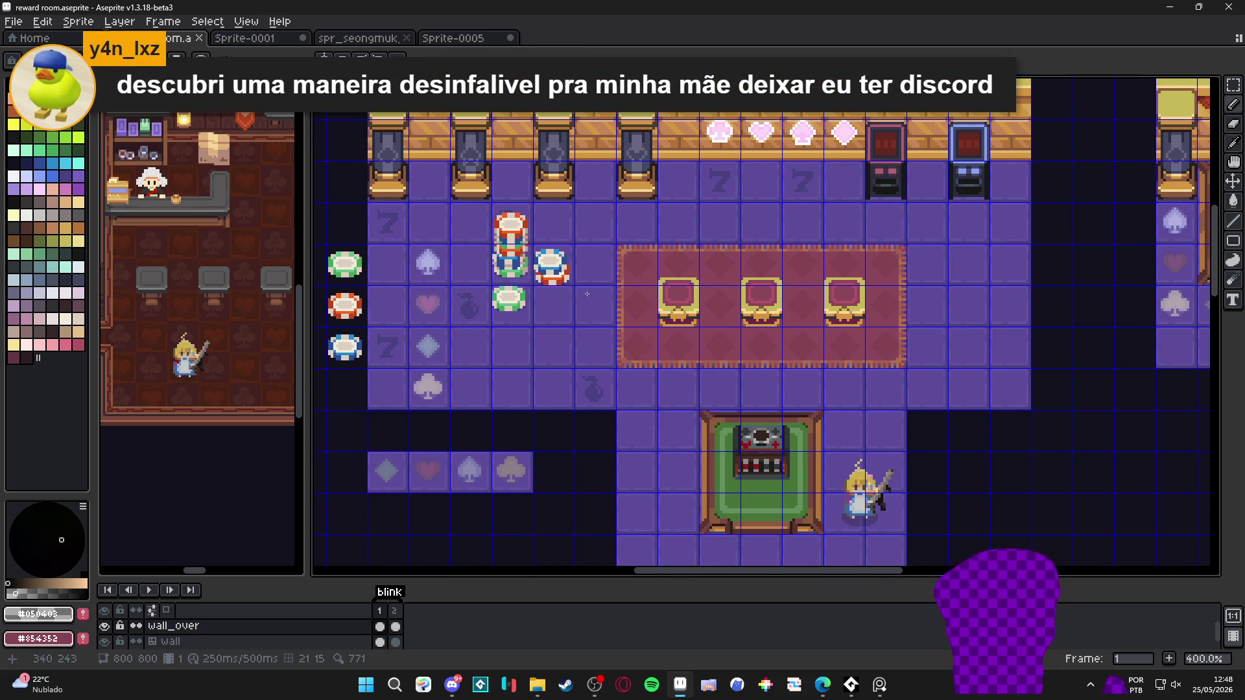
scroll(530, 240, down, 1)
scroll(584, 295, right, 2)
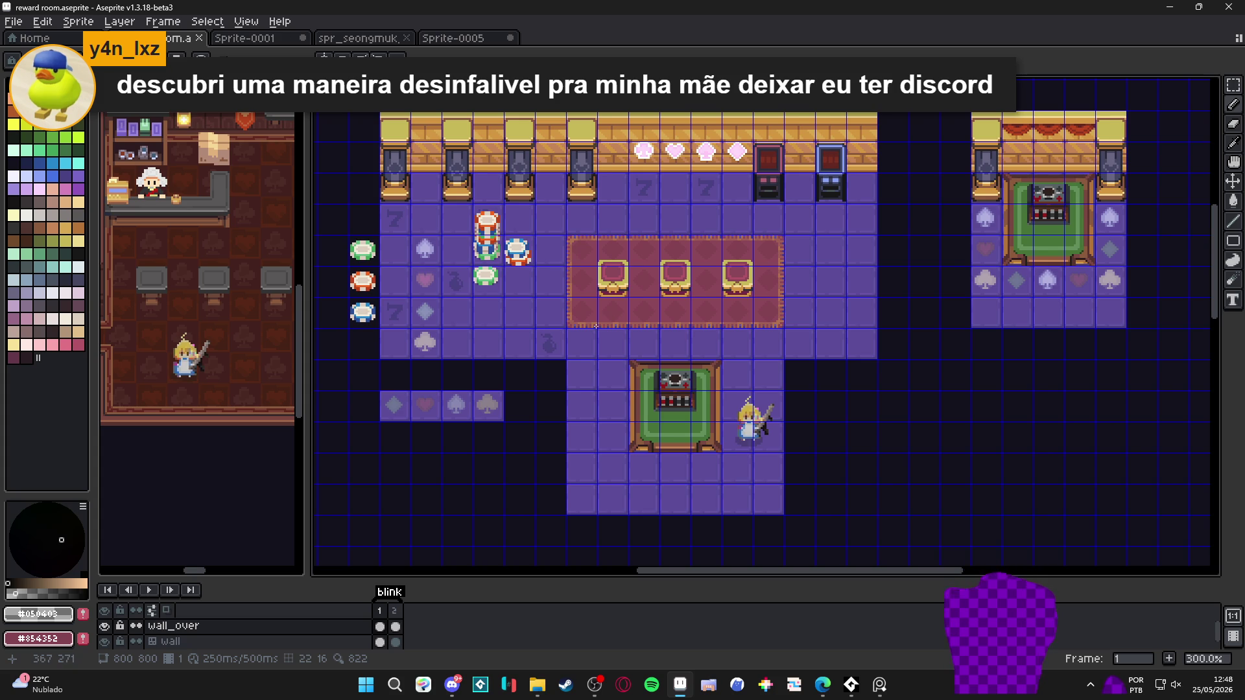
scroll(596, 326, right, 2)
key(ctrl+apostrophe)
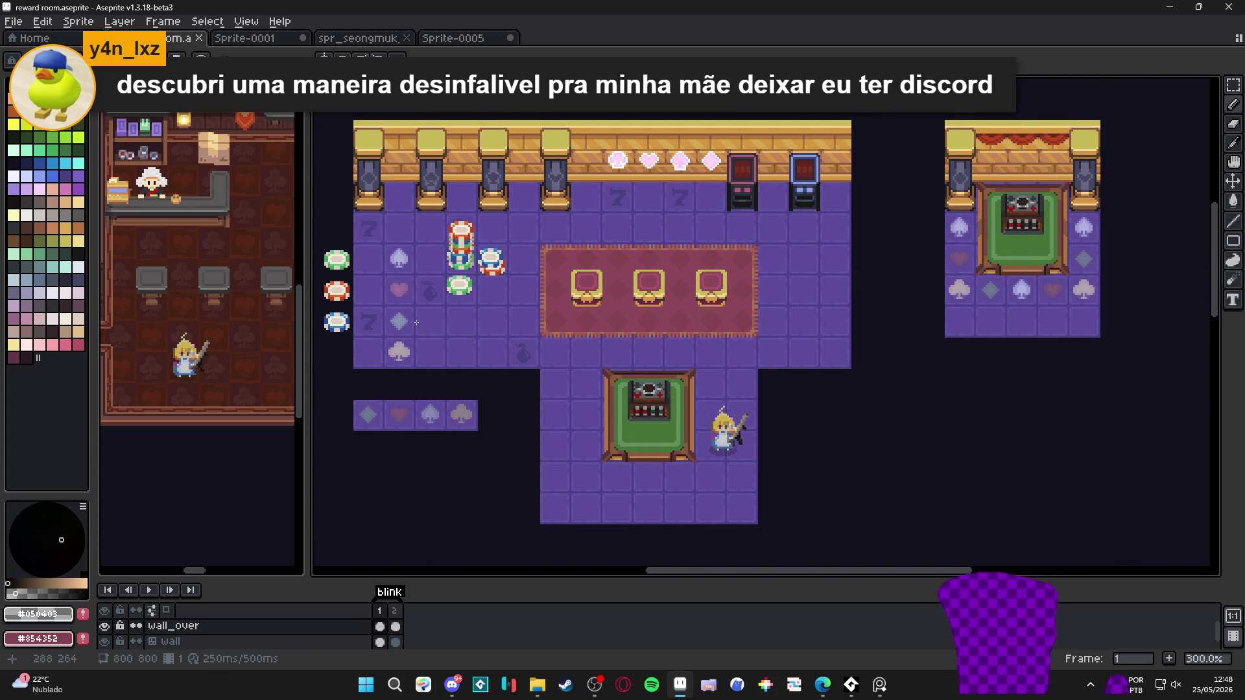
scroll(623, 339, left, 1)
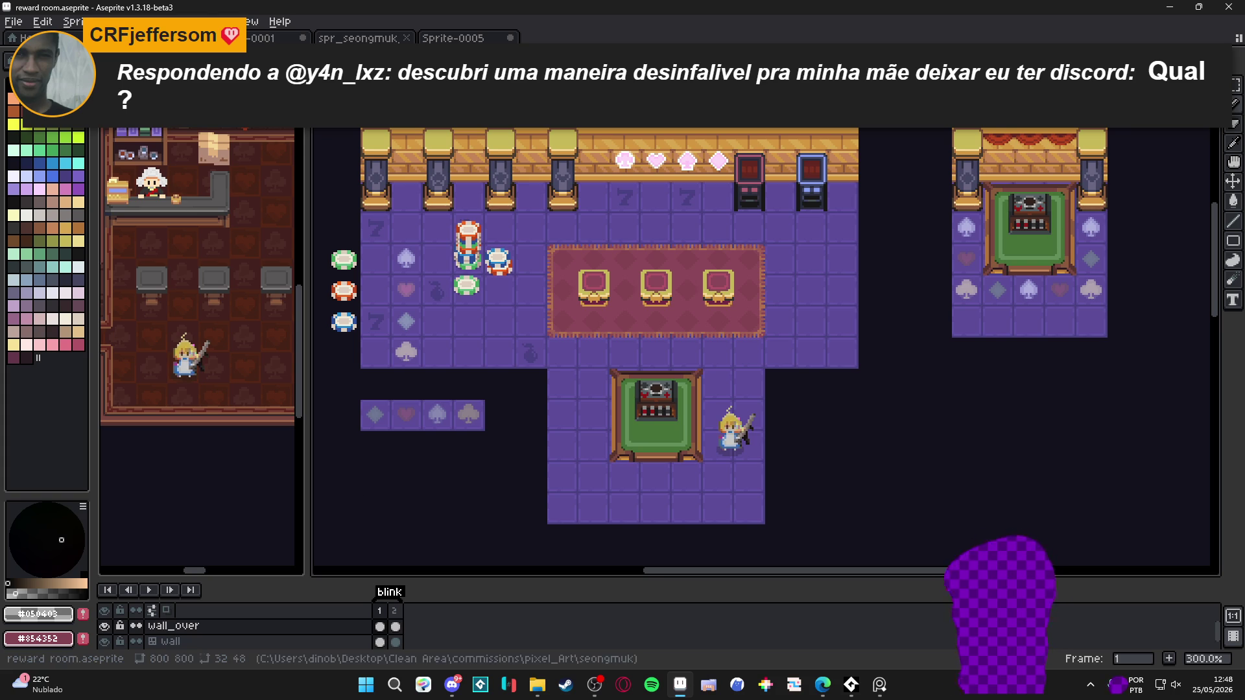
click(822, 684)
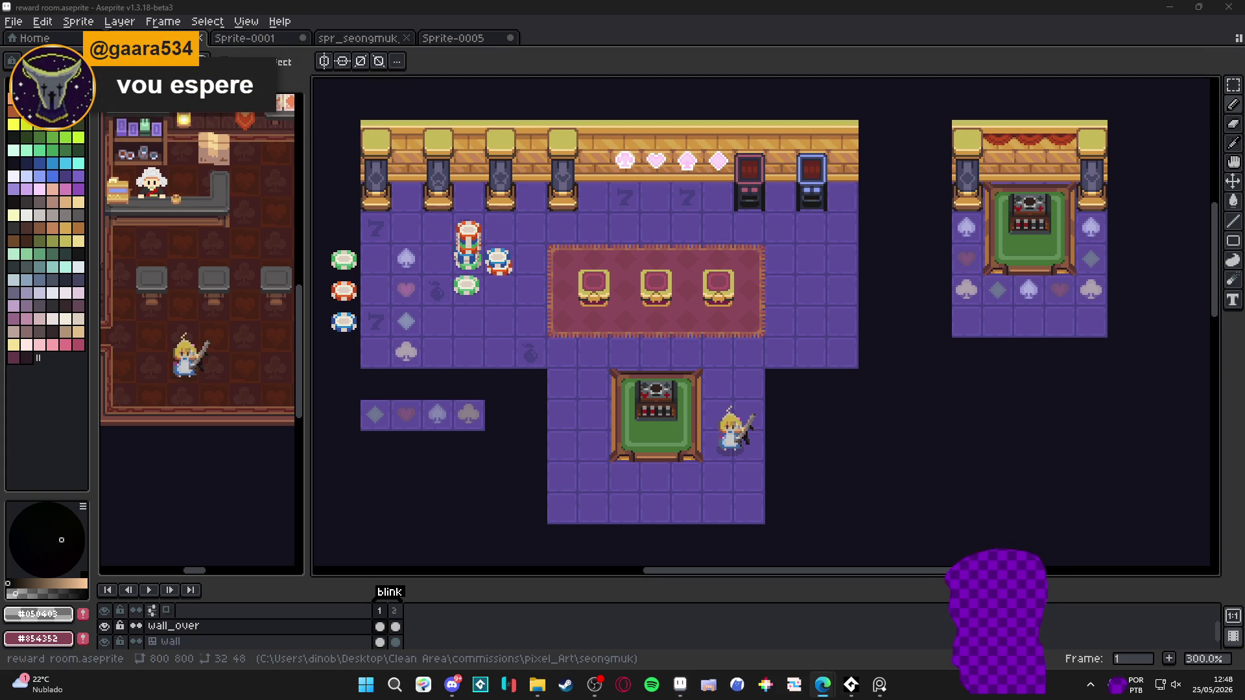